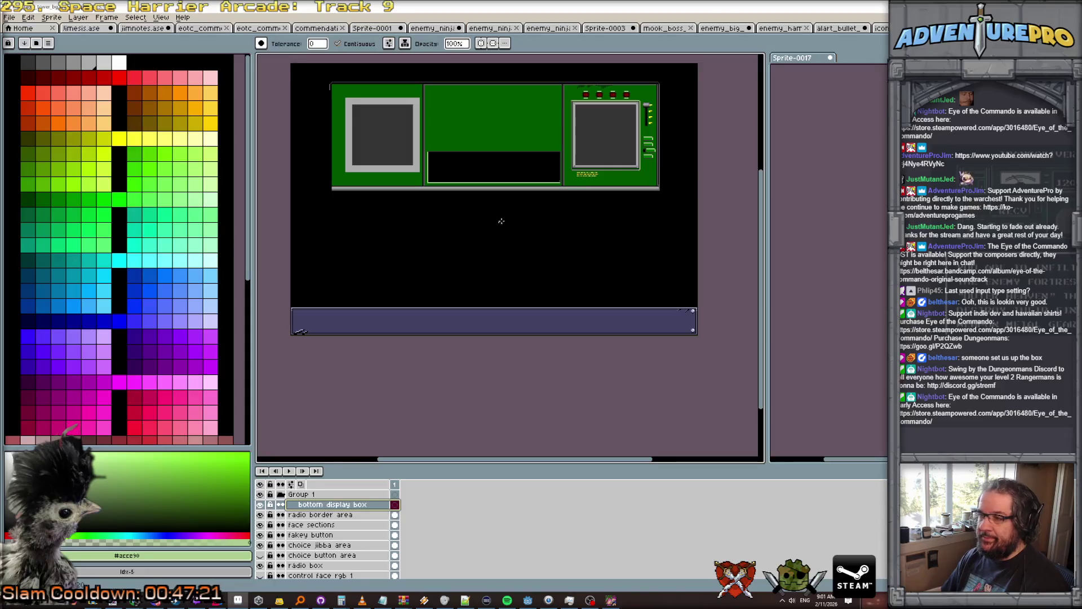
# Switch to the pencil and pick up the panel's grey #575757 as the drawing colour.
pyautogui.scroll(1, 630, 188)
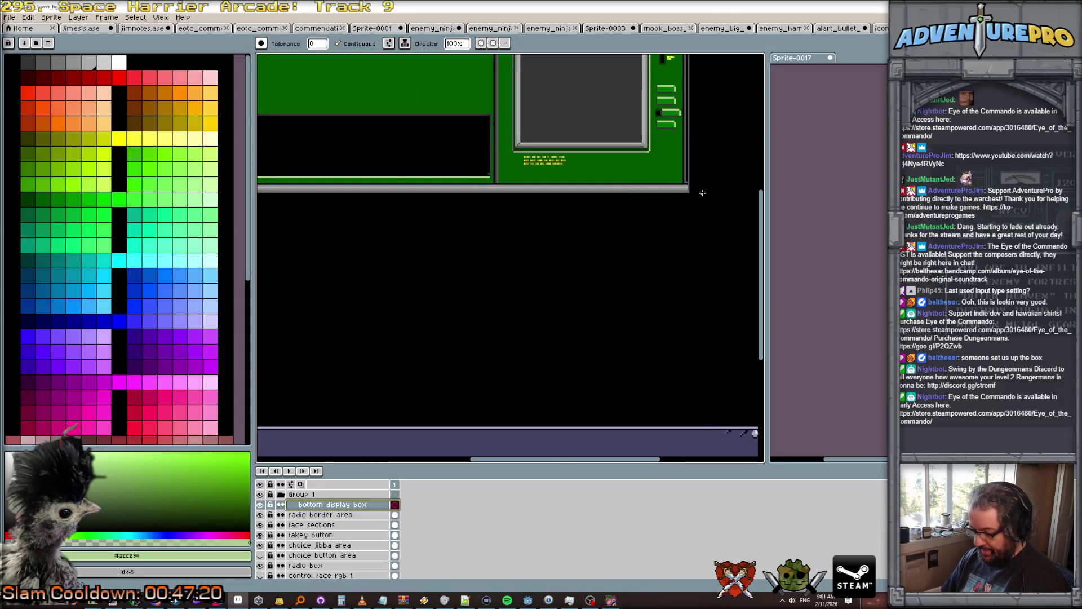
pyautogui.press('b')
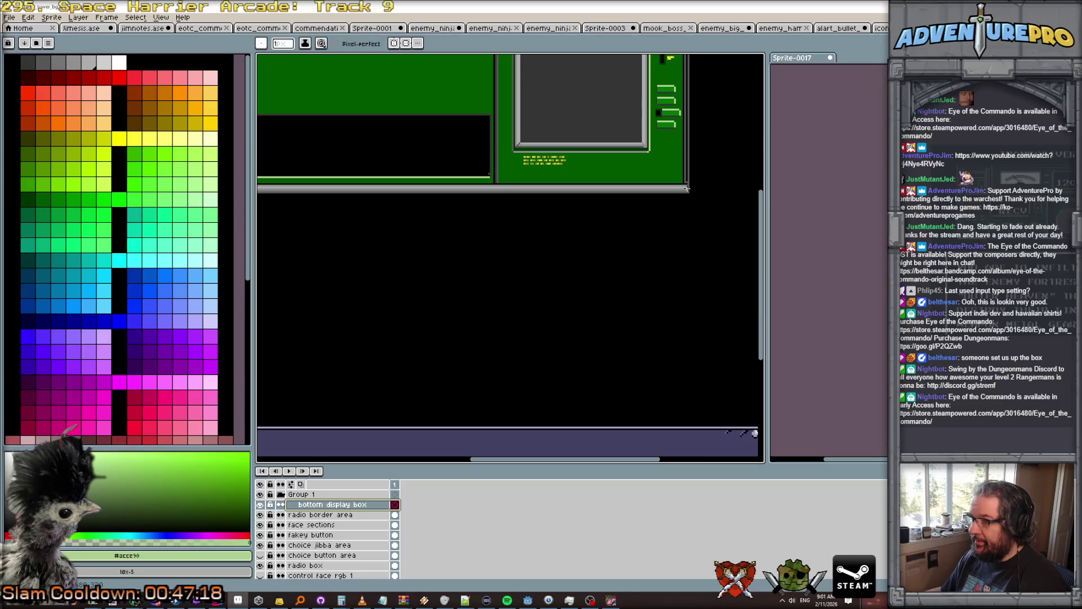
pyautogui.scroll(-1, 655, 218)
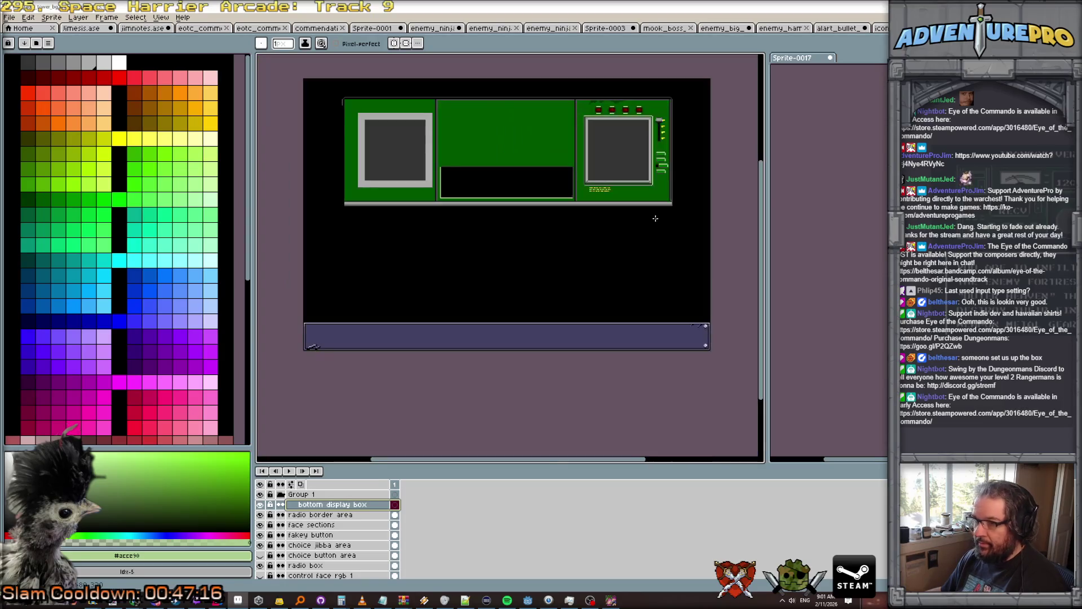
pyautogui.scroll(1, 389, 224)
pyautogui.scroll(-1, 355, 214)
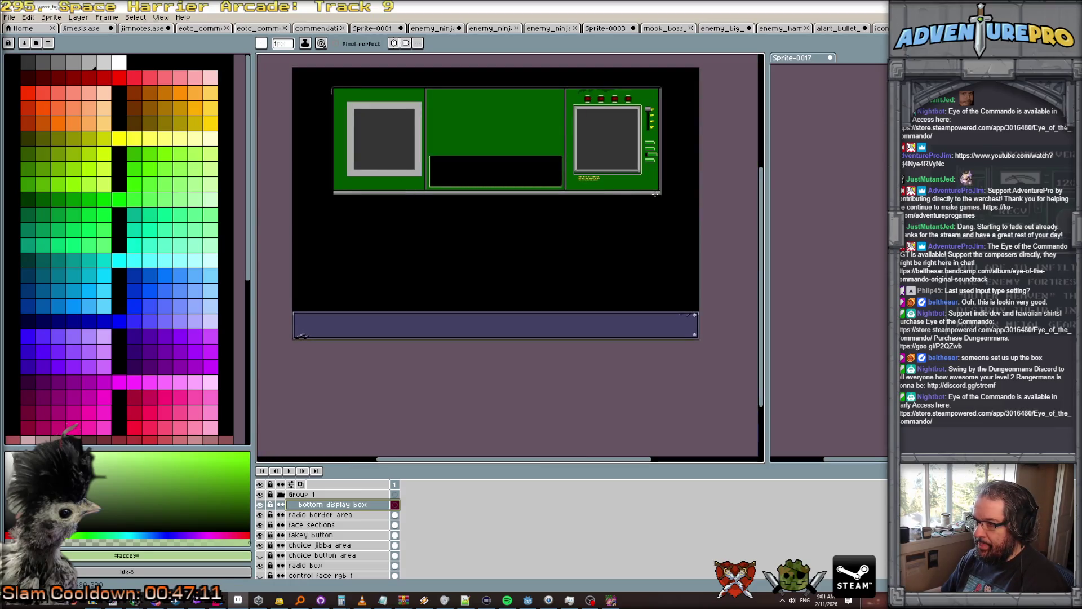
pyautogui.keyDown('alt'); pyautogui.click(662, 193); pyautogui.keyUp('alt')
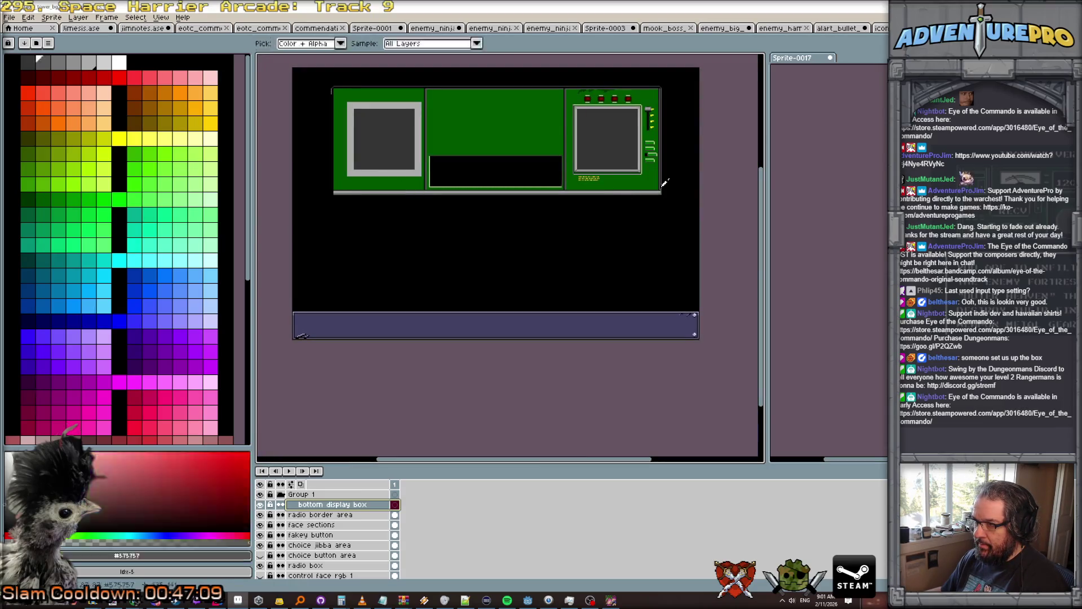
# Draw thin grey border lines from the panel corner along the black box's side and bottom.
pyautogui.scroll(3, 661, 189)
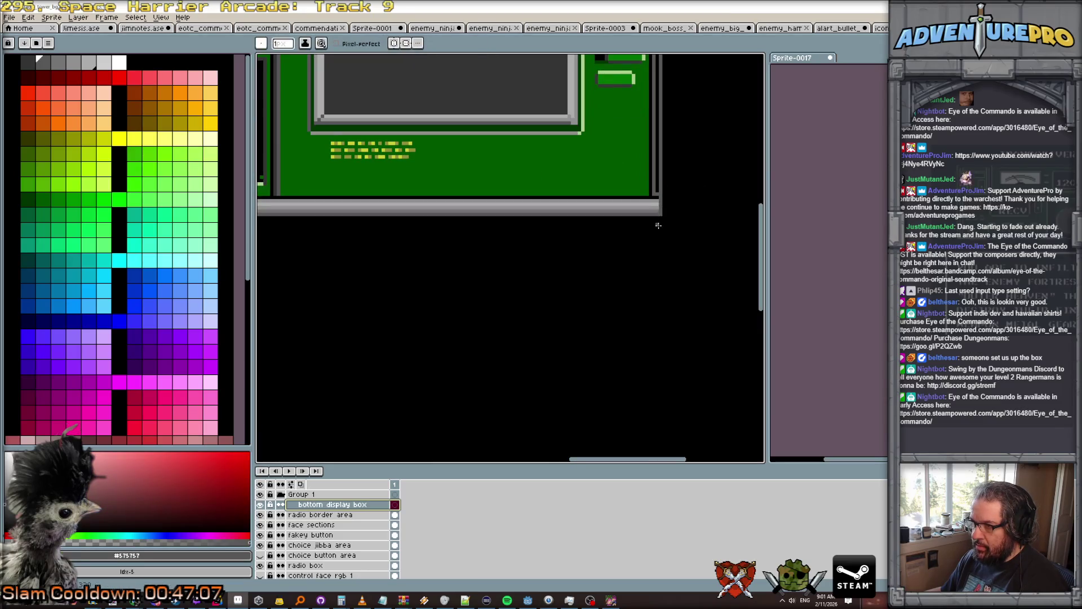
pyautogui.scroll(-3, 676, 333)
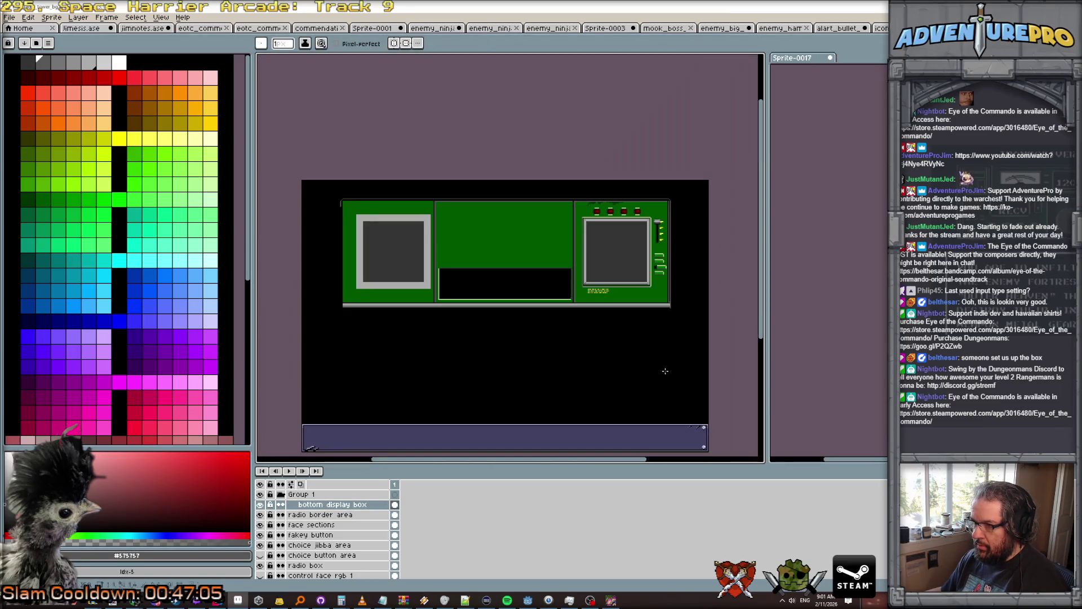
pyautogui.keyDown('shift'); pyautogui.click(669, 418); pyautogui.keyUp('shift')
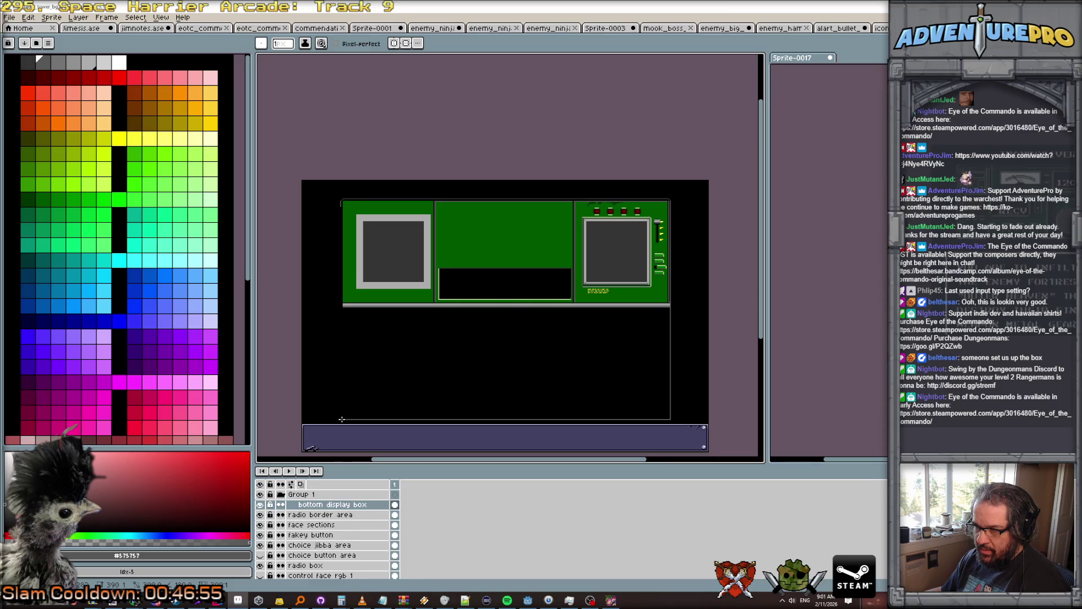
pyautogui.keyDown('shift'); pyautogui.click(341, 419); pyautogui.keyUp('shift')
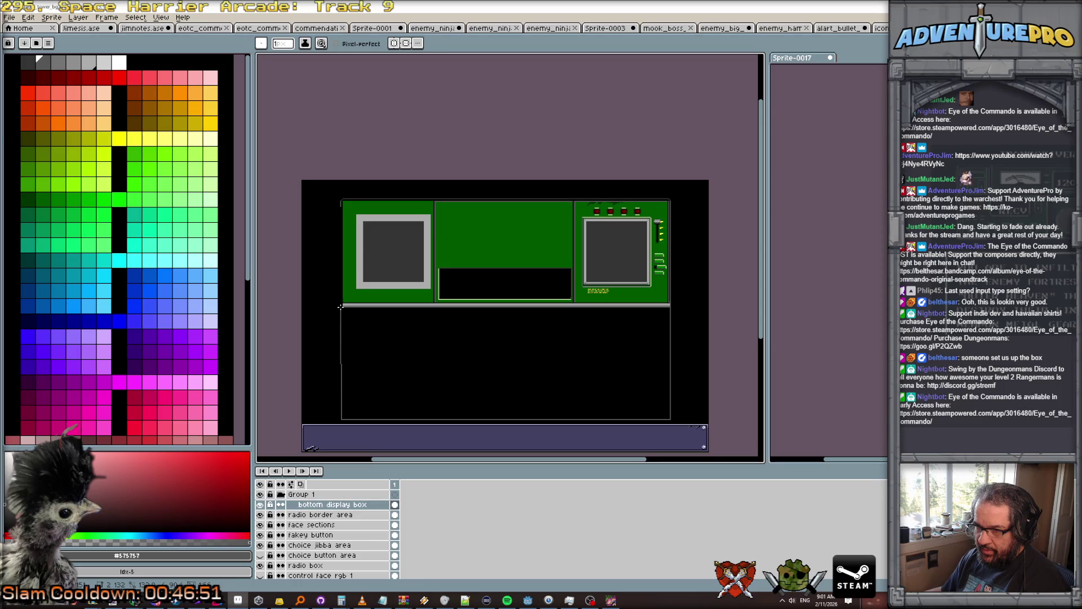
pyautogui.scroll(3, 340, 305)
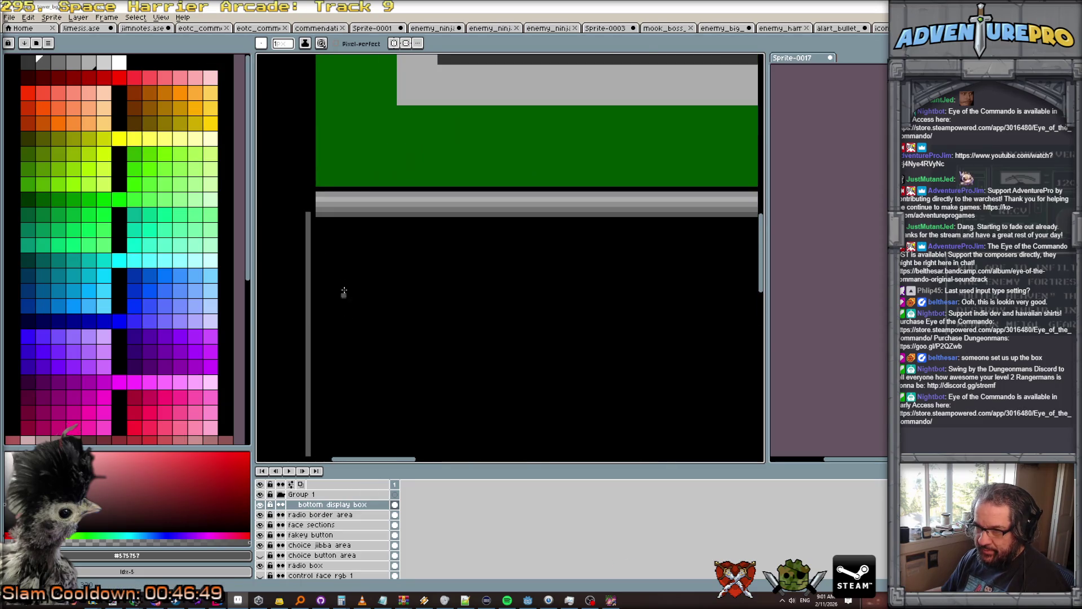
pyautogui.hscroll(-5, 513, 274)
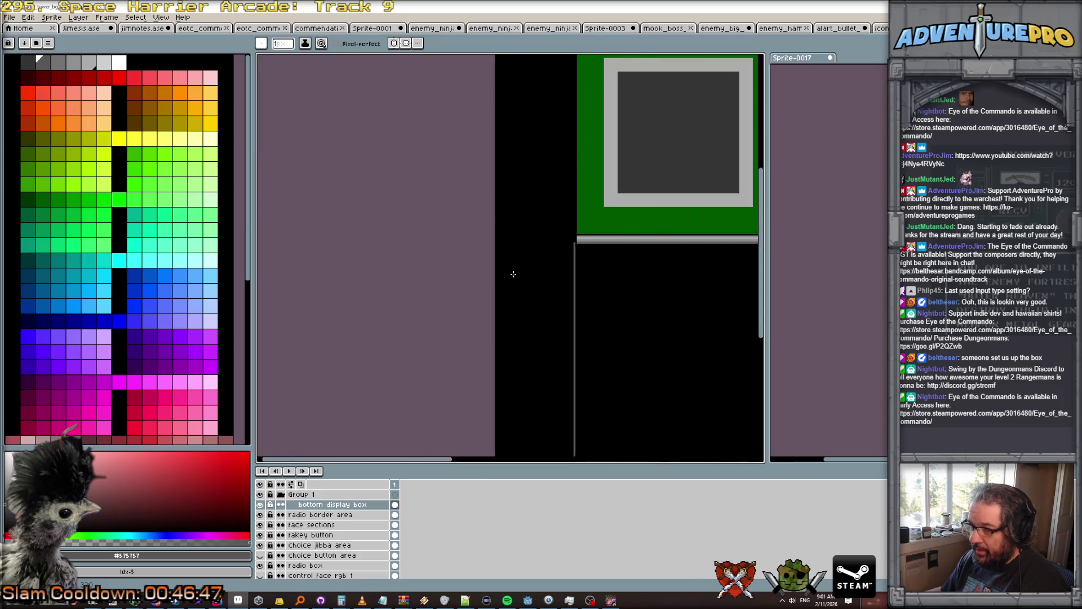
pyautogui.hscroll(3, 580, 239)
pyautogui.hscroll(-3, 581, 239)
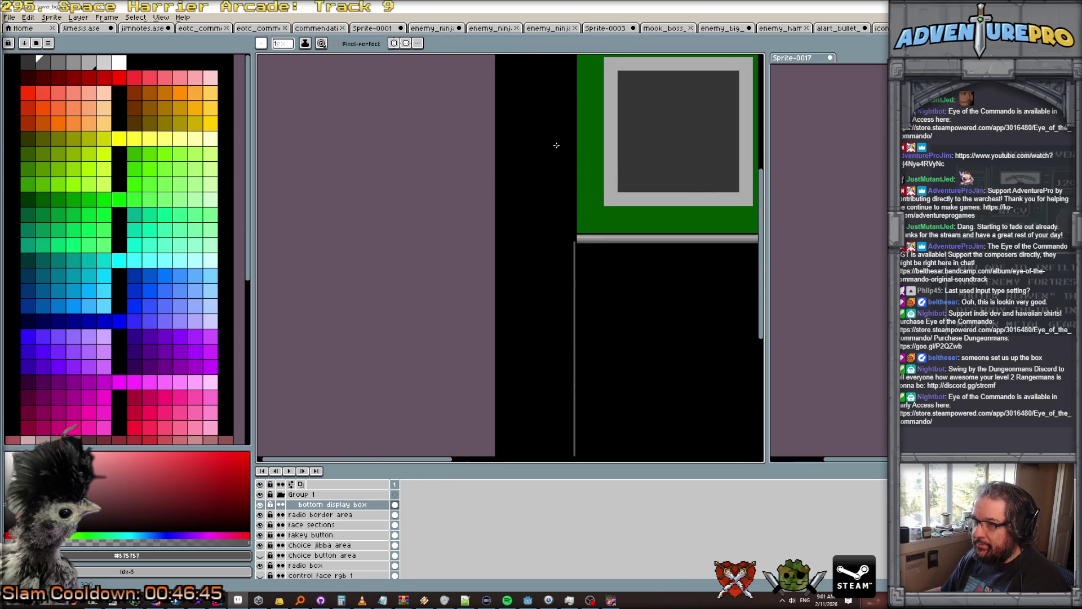
pyautogui.scroll(5, 556, 145)
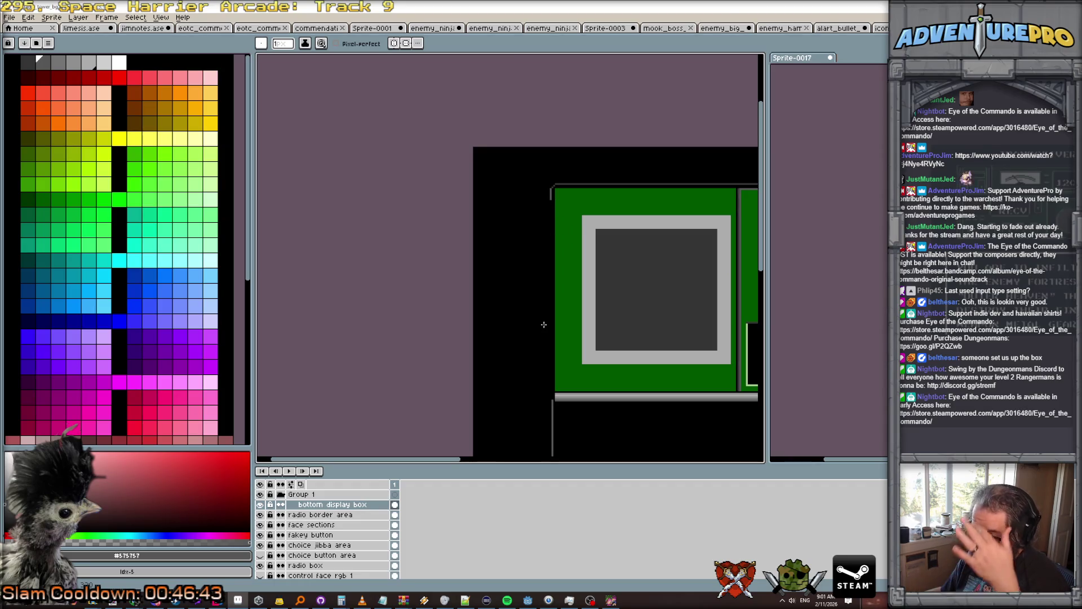
pyautogui.click(339, 514)
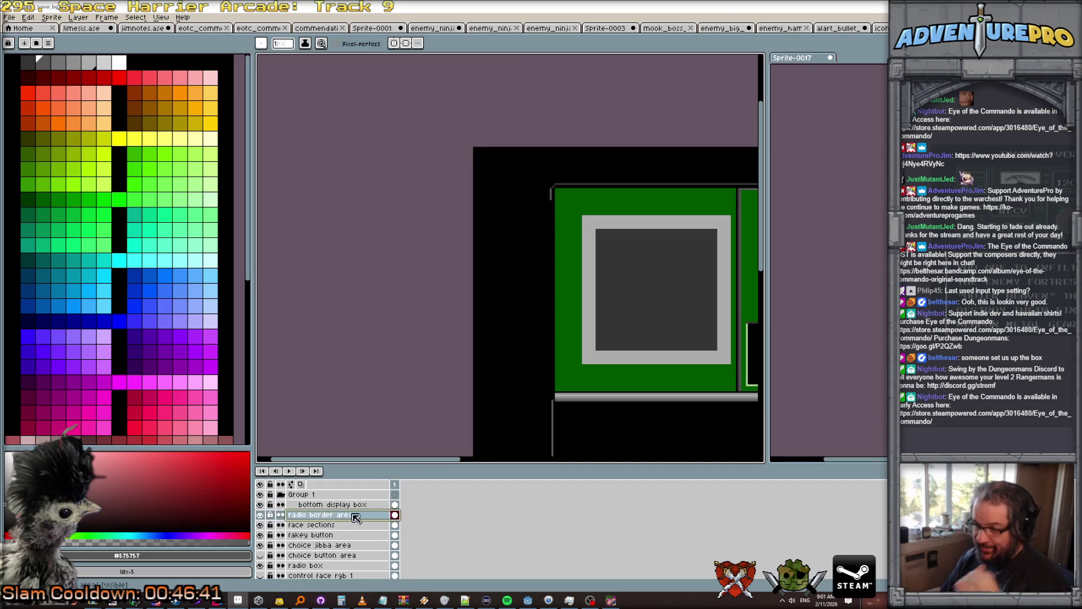
# On the radio border area layer, draw a straight grey line down the panel's left edge.
pyautogui.click(260, 514)
pyautogui.click(260, 514)
pyautogui.click(260, 514)
pyautogui.click(260, 514)
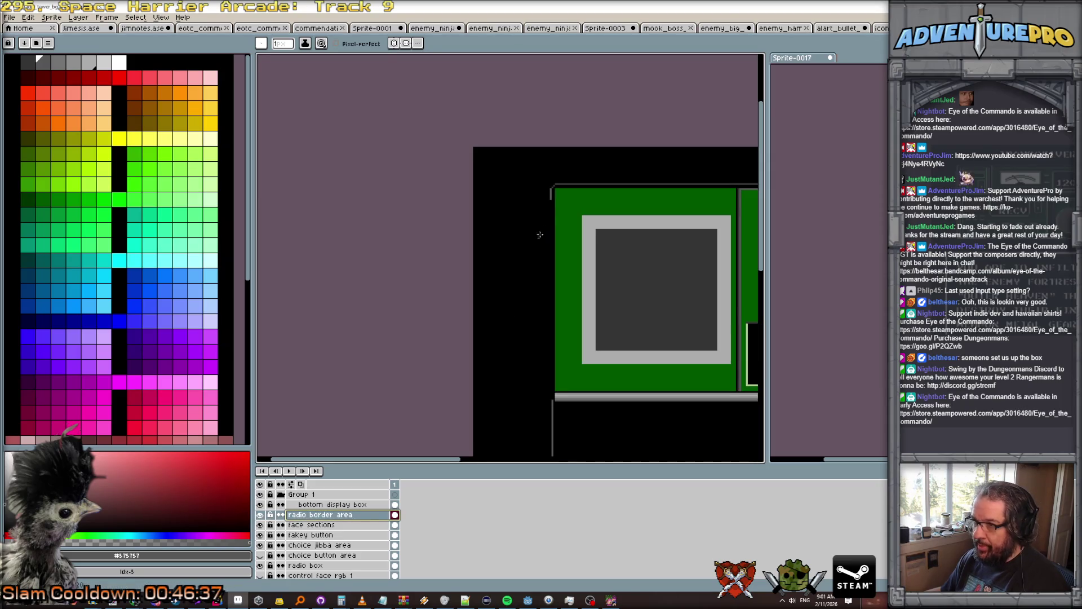
pyautogui.moveTo(551, 201); pyautogui.dragTo(551, 405)
pyautogui.keyDown('shift'); pyautogui.click(551, 403); pyautogui.keyUp('shift')
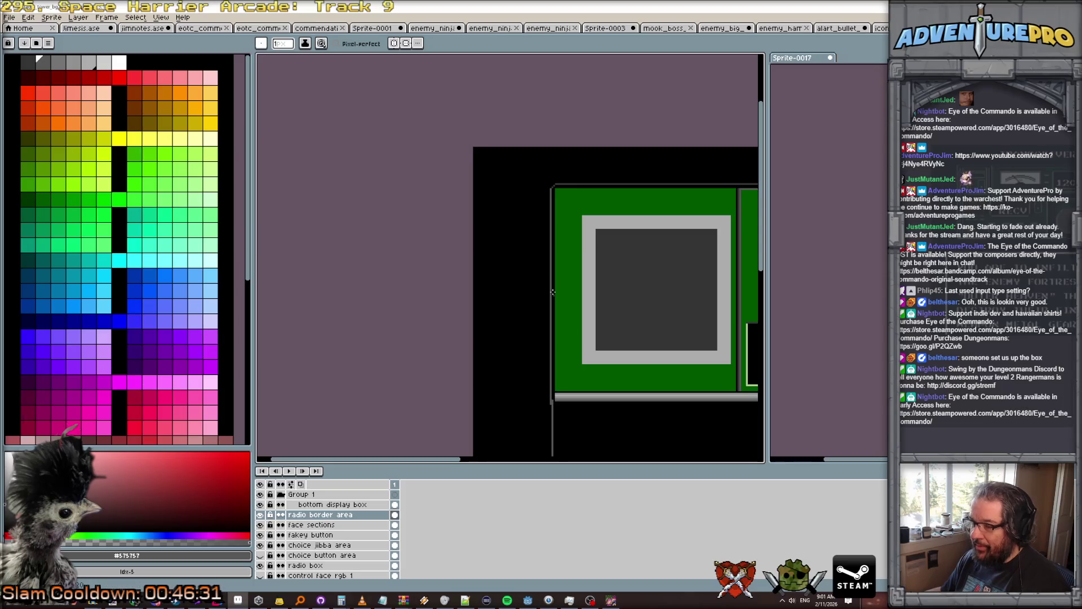
pyautogui.scroll(2, 542, 222)
pyautogui.scroll(-3, 565, 185)
pyautogui.scroll(3, 570, 393)
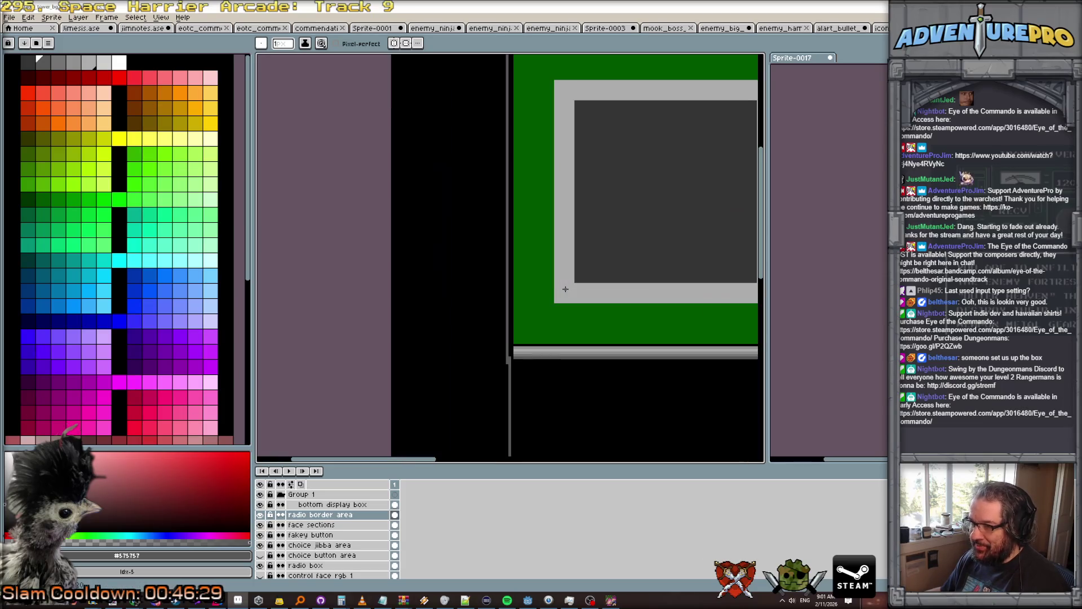
pyautogui.moveTo(570, 394); pyautogui.dragTo(462, 173)
pyautogui.scroll(-2, 462, 174)
pyautogui.scroll(2, 462, 186)
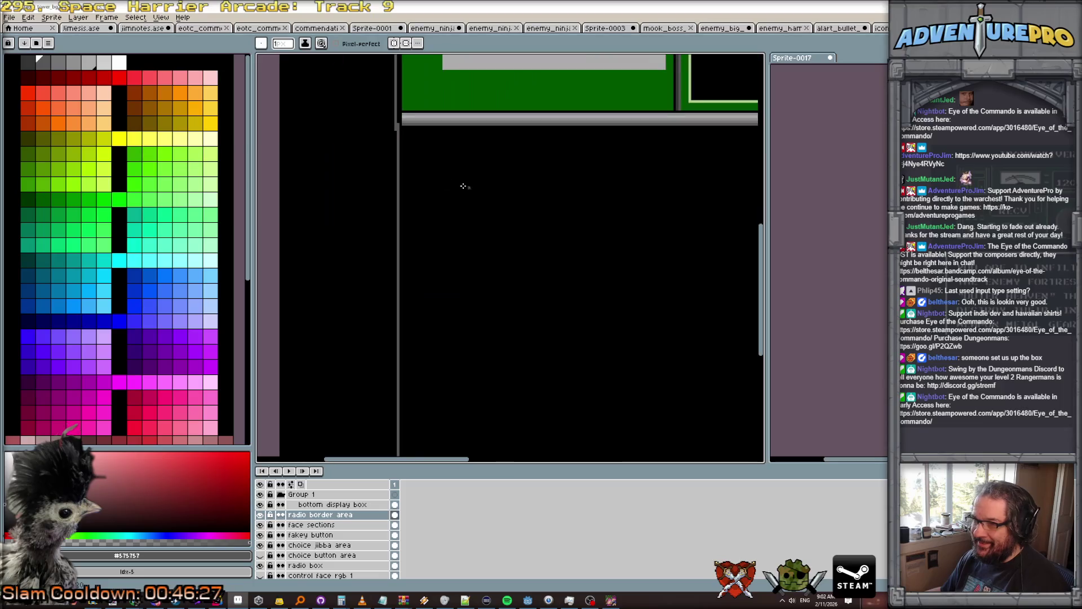
# On the bottom display box layer, erase the grey left line down to a single thin line.
pyautogui.click(339, 504)
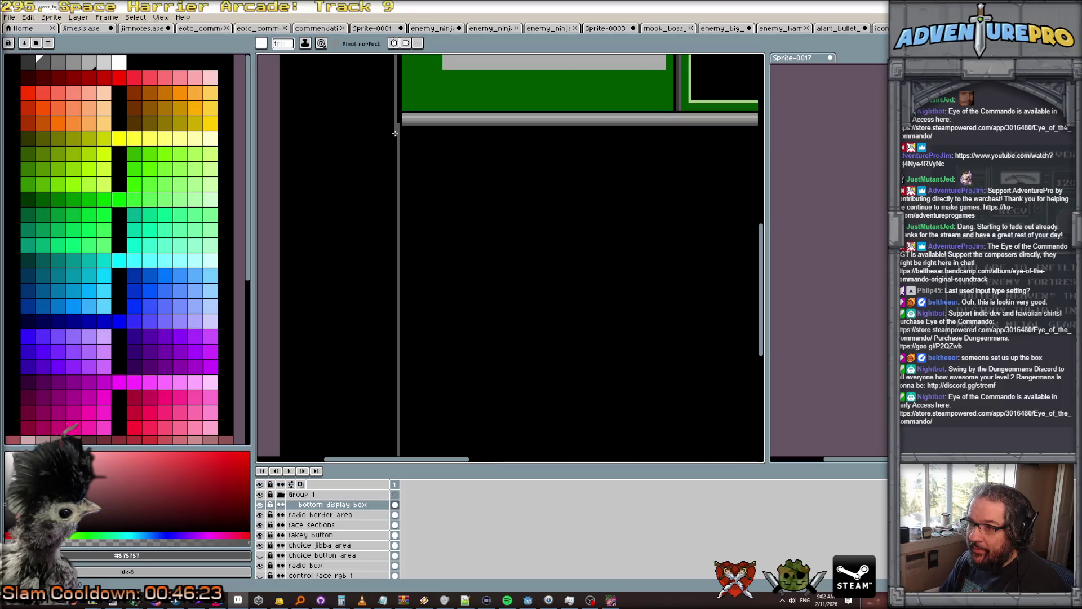
pyautogui.scroll(-2, 418, 278)
pyautogui.scroll(2, 416, 292)
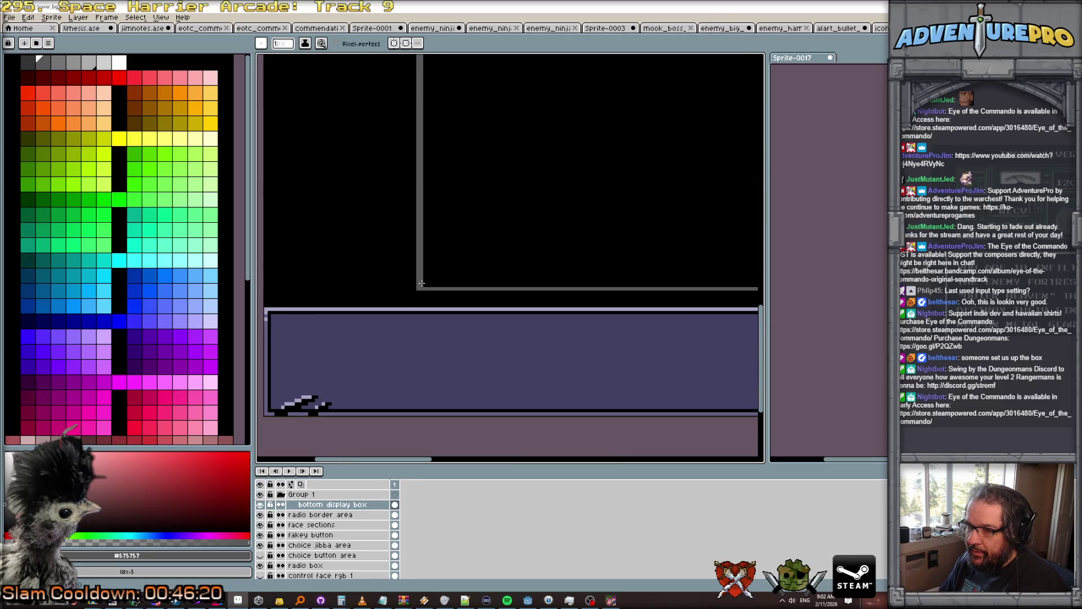
pyautogui.press('e')
pyautogui.moveTo(422, 284); pyautogui.dragTo(421, 211)
pyautogui.press('h')
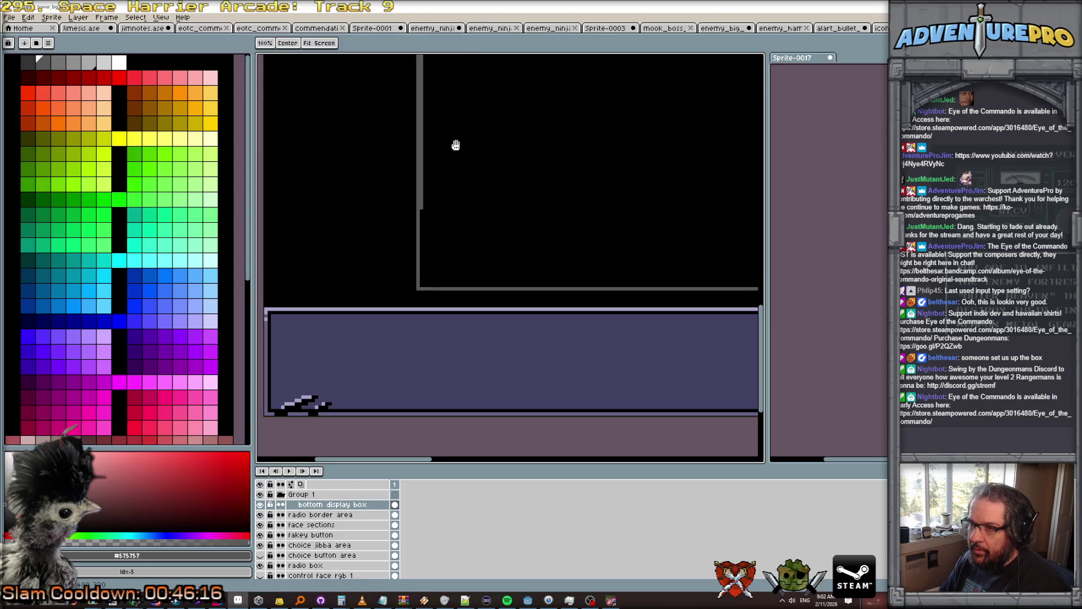
pyautogui.moveTo(455, 145); pyautogui.dragTo(461, 366)
pyautogui.press('e')
pyautogui.moveTo(427, 428); pyautogui.dragTo(427, 139)
pyautogui.moveTo(484, 103)
pyautogui.mouseDown()
pyautogui.moveTo(500, 283)
pyautogui.moveTo(451, 306)
pyautogui.moveTo(447, 288)
pyautogui.mouseUp()
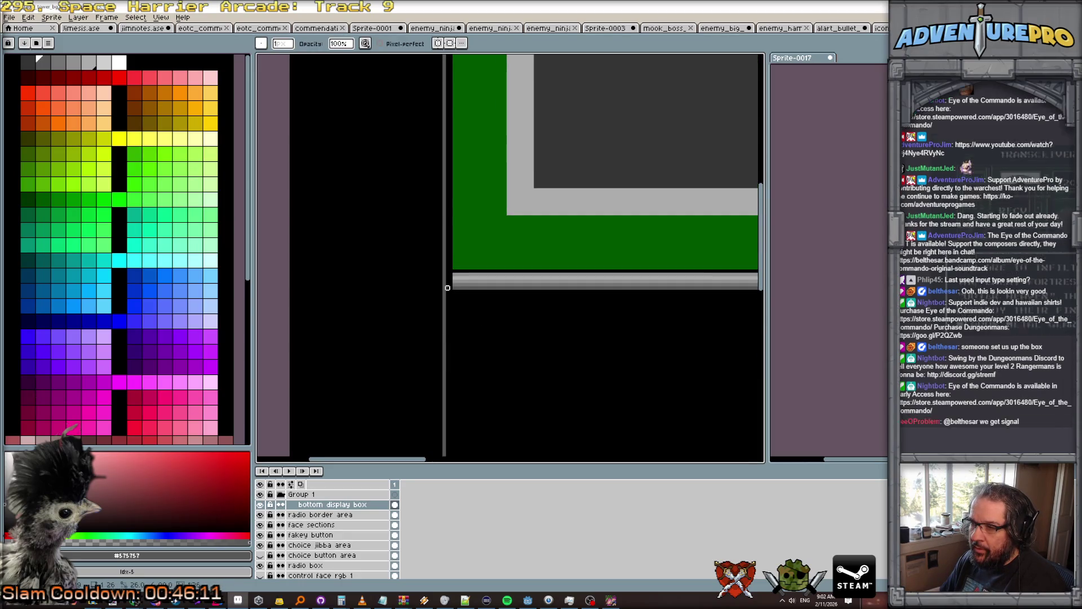
pyautogui.scroll(-4, 485, 320)
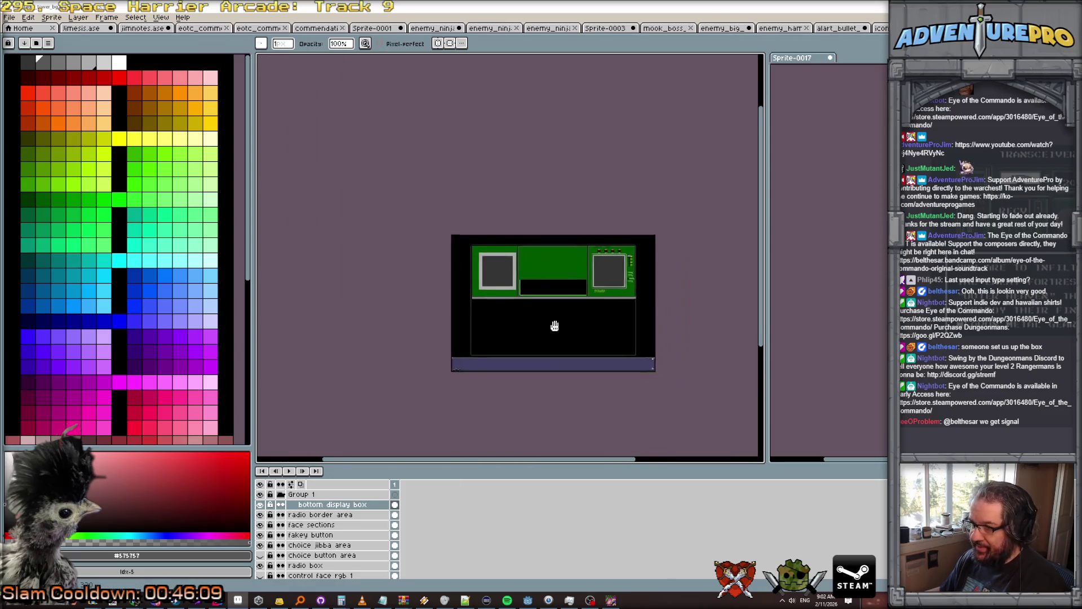
pyautogui.scroll(2, 515, 295)
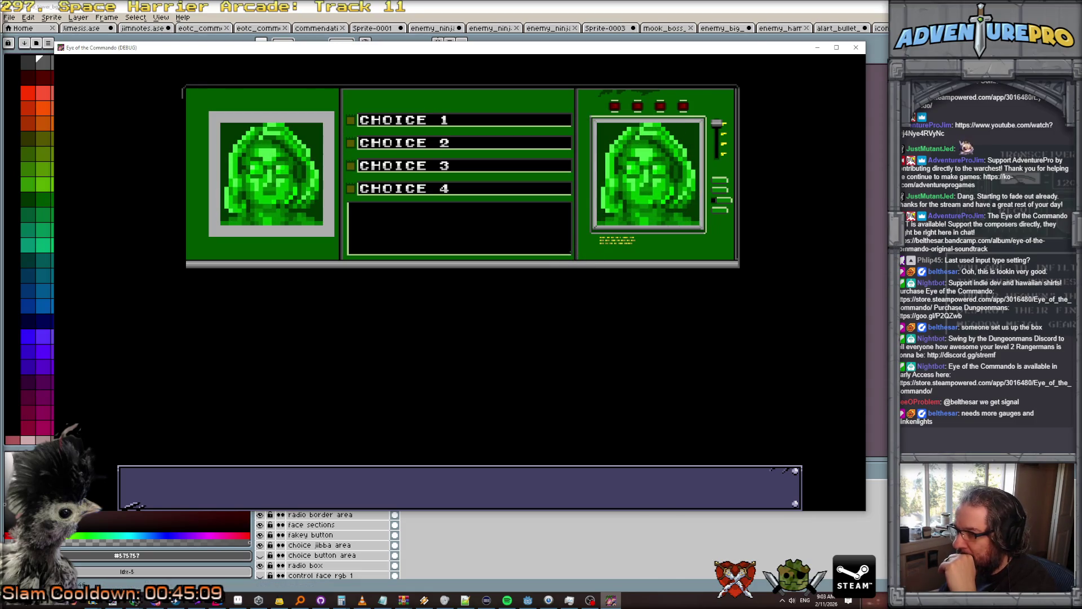
pyautogui.press('Escape')
pyautogui.scroll(3, 667, 338)
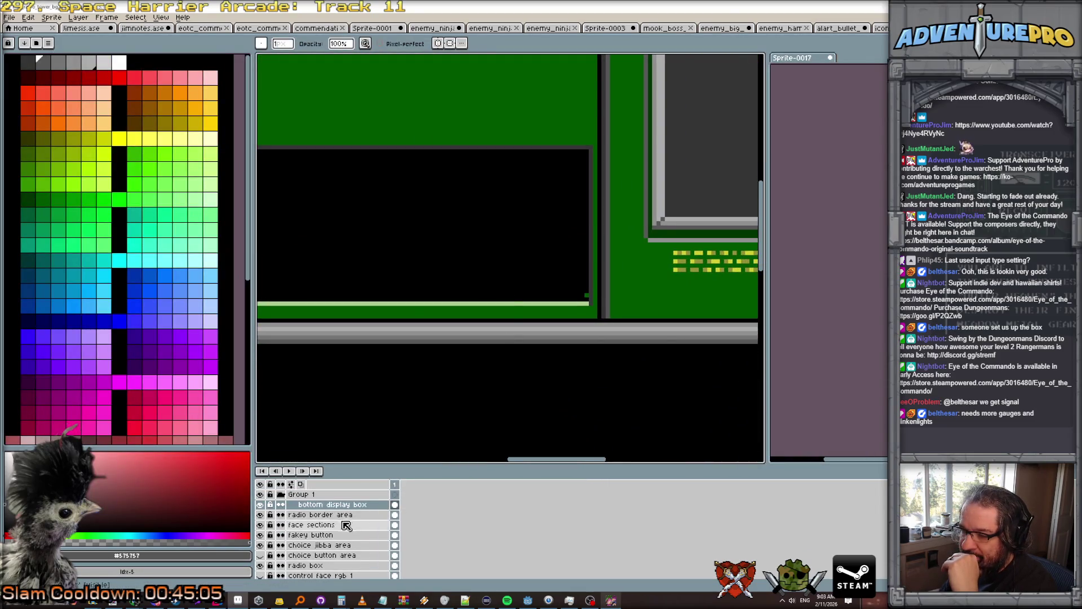
pyautogui.click(316, 515)
pyautogui.click(260, 519)
pyautogui.click(260, 519)
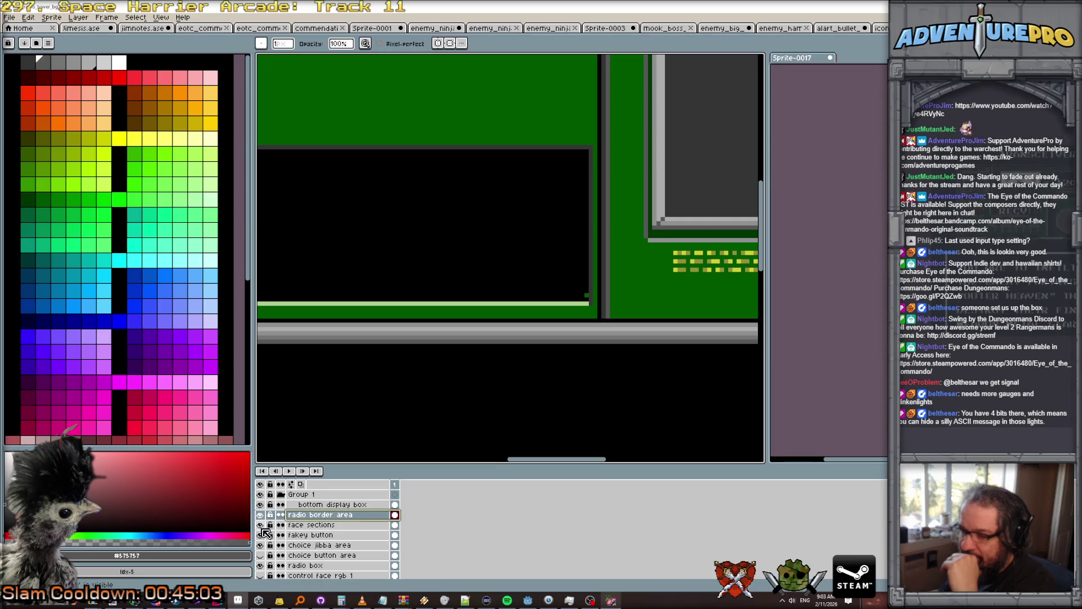
pyautogui.click(261, 524)
pyautogui.click(262, 530)
pyautogui.click(260, 525)
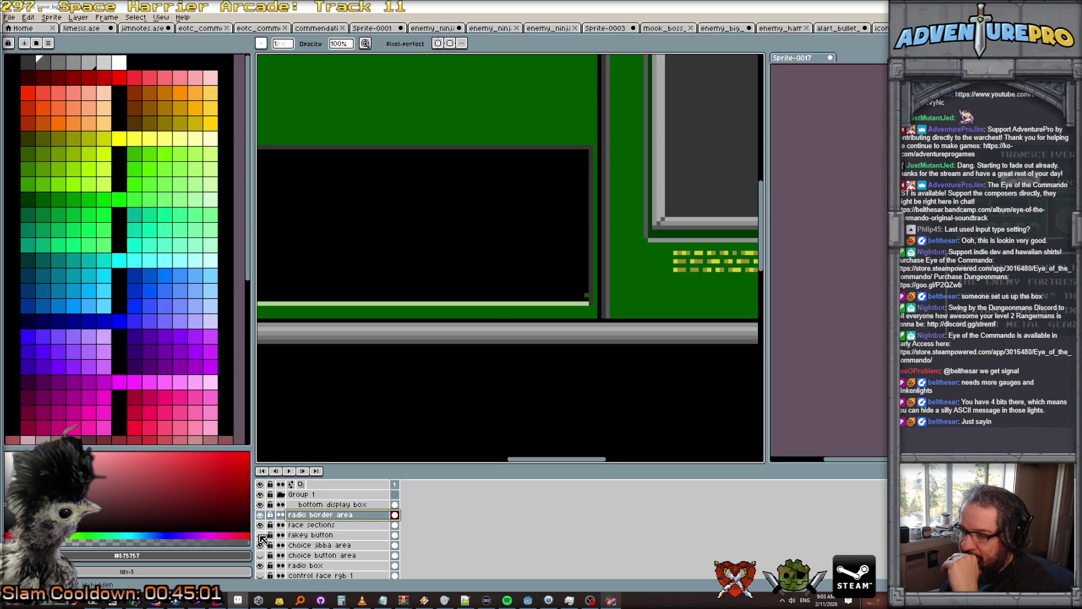
pyautogui.click(260, 545)
pyautogui.click(261, 546)
pyautogui.click(260, 545)
pyautogui.click(261, 545)
pyautogui.click(260, 555)
pyautogui.click(320, 545)
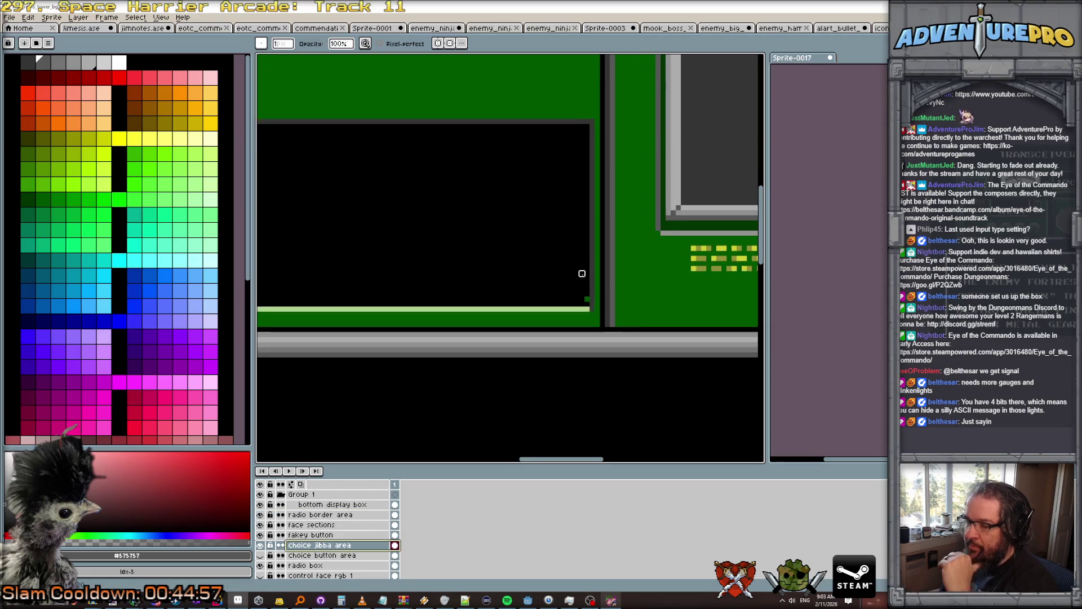
pyautogui.scroll(1, 581, 274)
pyautogui.keyDown('alt'); pyautogui.click(581, 274); pyautogui.keyUp('alt')
pyautogui.click(588, 306)
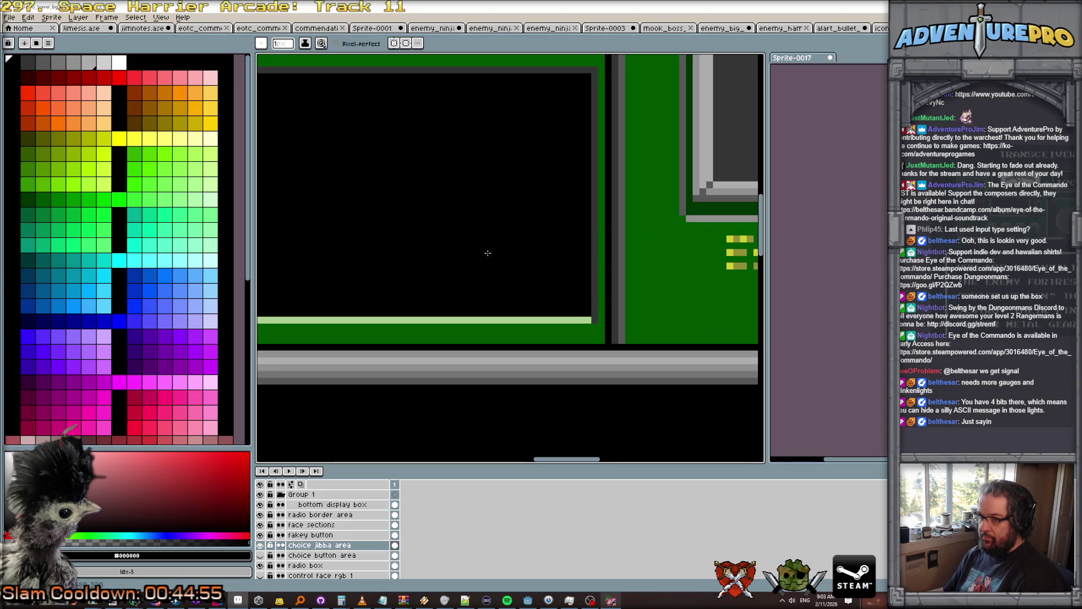
pyautogui.scroll(-2, 431, 232)
pyautogui.scroll(-3, 430, 232)
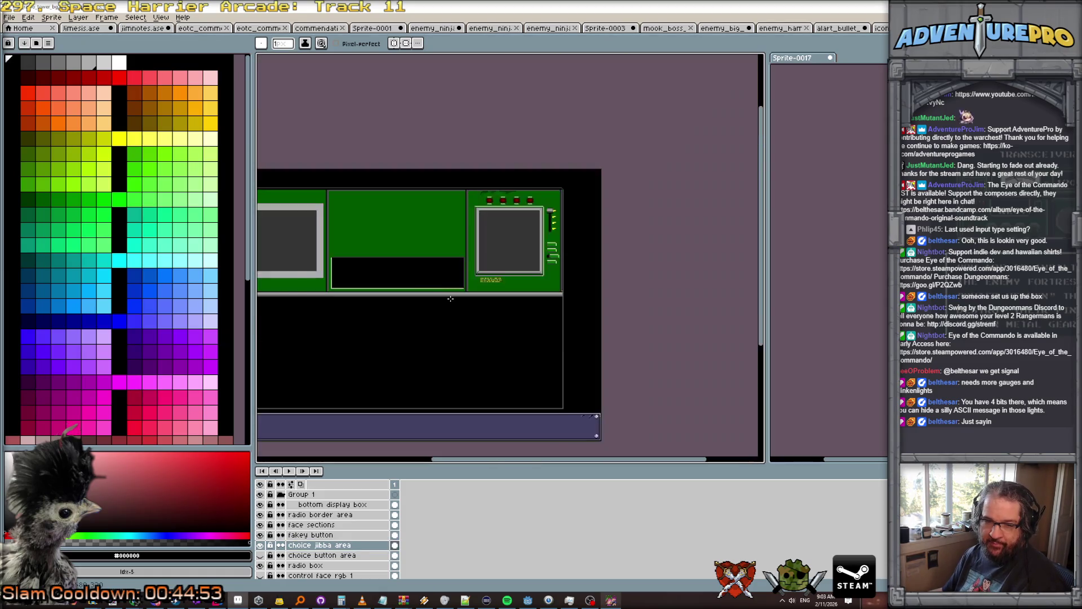
pyautogui.moveTo(469, 319); pyautogui.dragTo(551, 295)
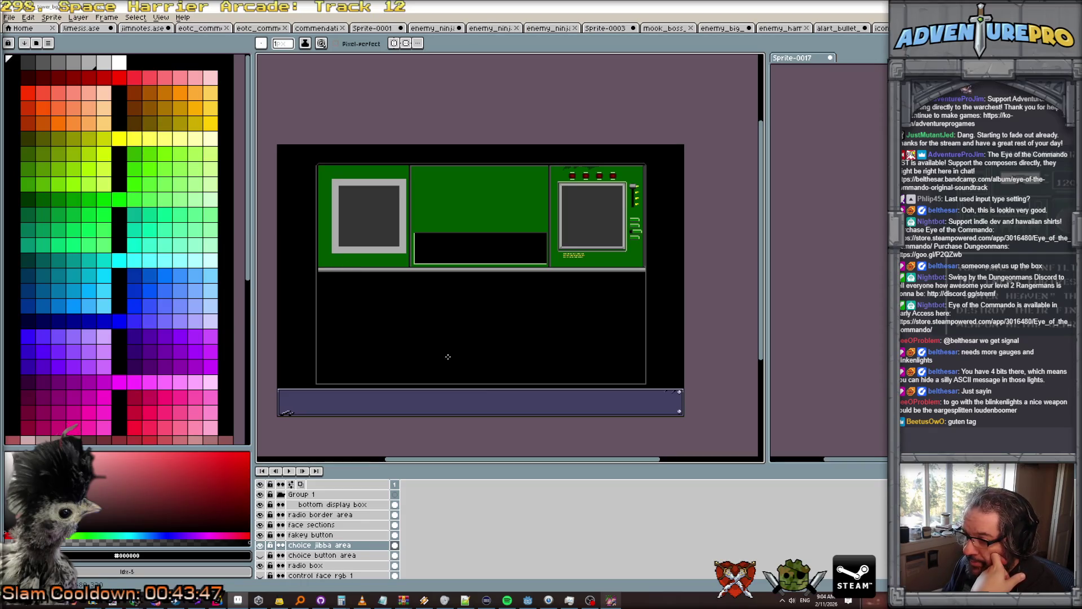
# Select the radio box layer, recentre the panel and enlarge the layer list.
pyautogui.click(341, 504)
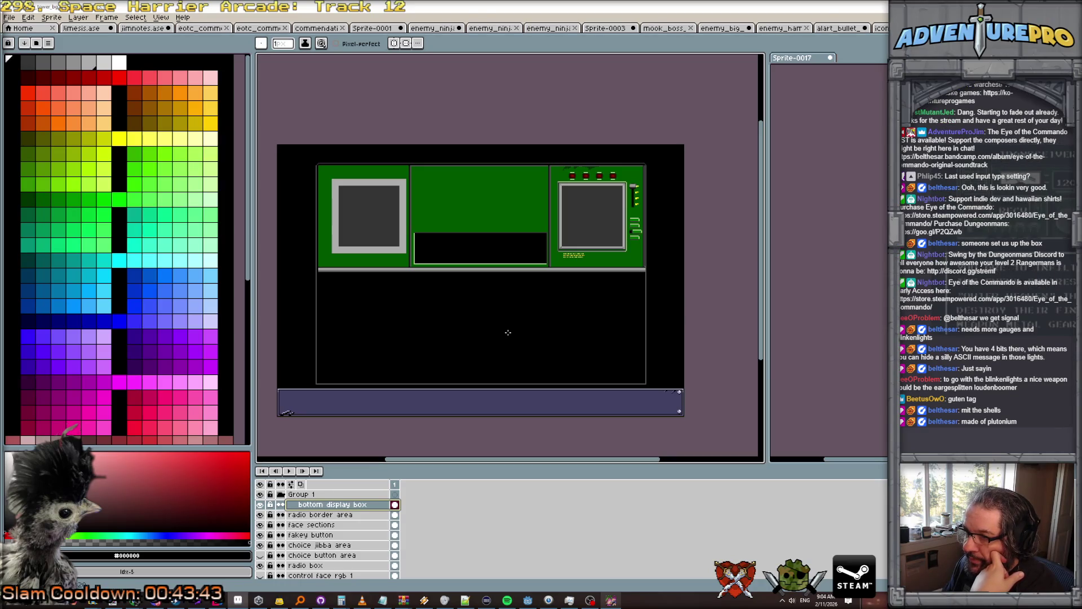
pyautogui.moveTo(508, 330); pyautogui.dragTo(513, 304)
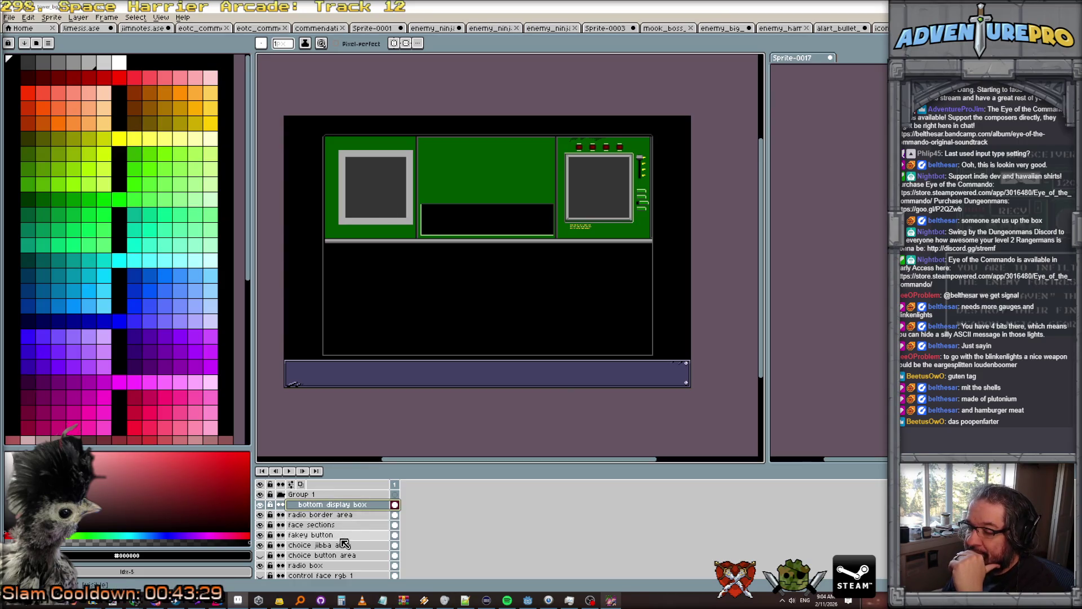
pyautogui.click(338, 565)
pyautogui.scroll(2, 326, 186)
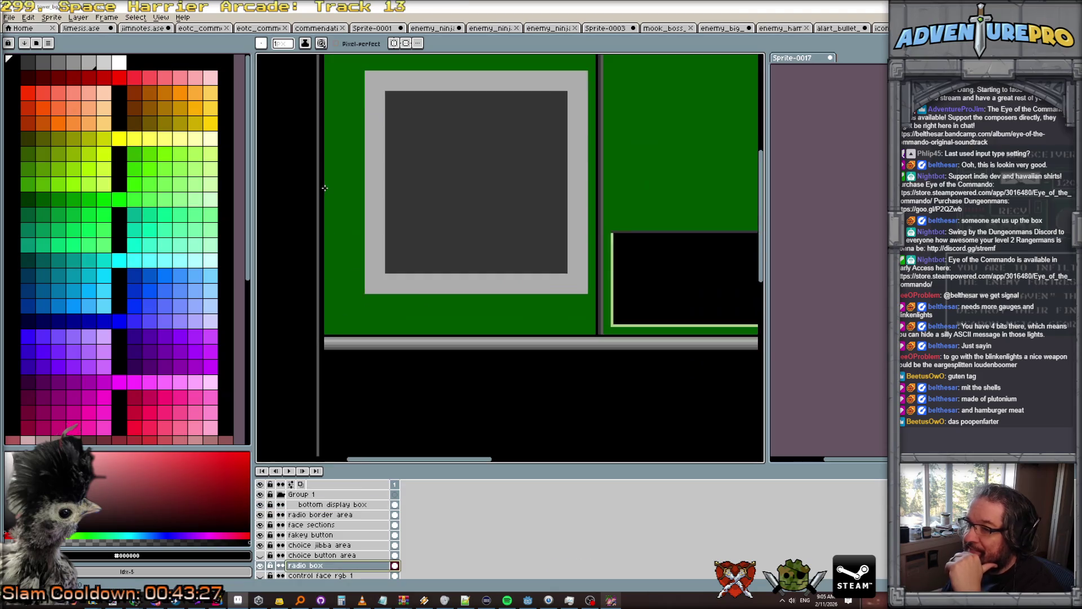
pyautogui.scroll(-2, 326, 185)
pyautogui.scroll(2, 384, 192)
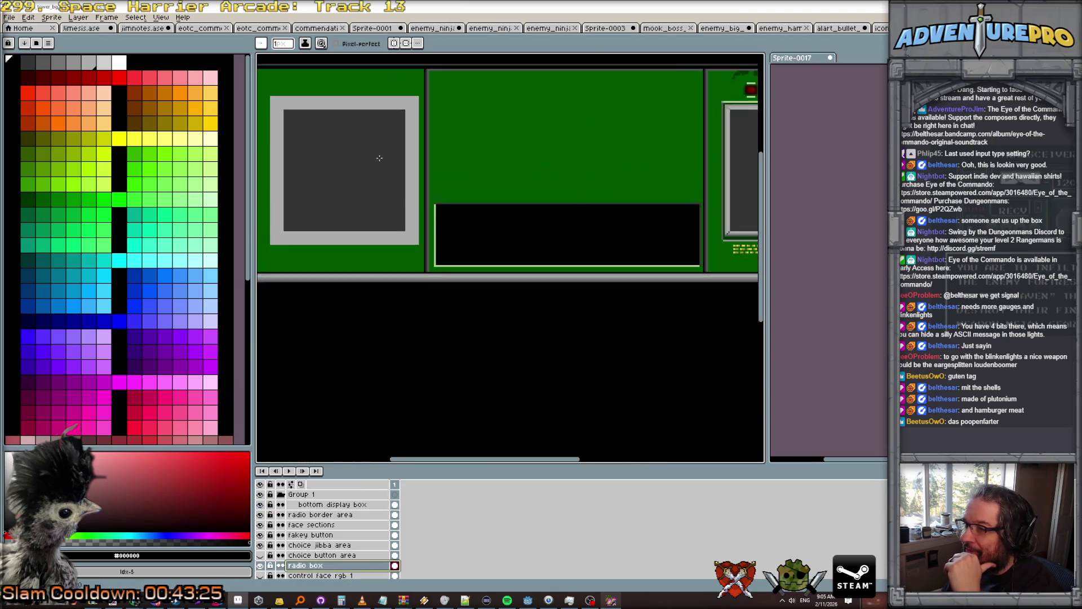
pyautogui.scroll(-1, 399, 206)
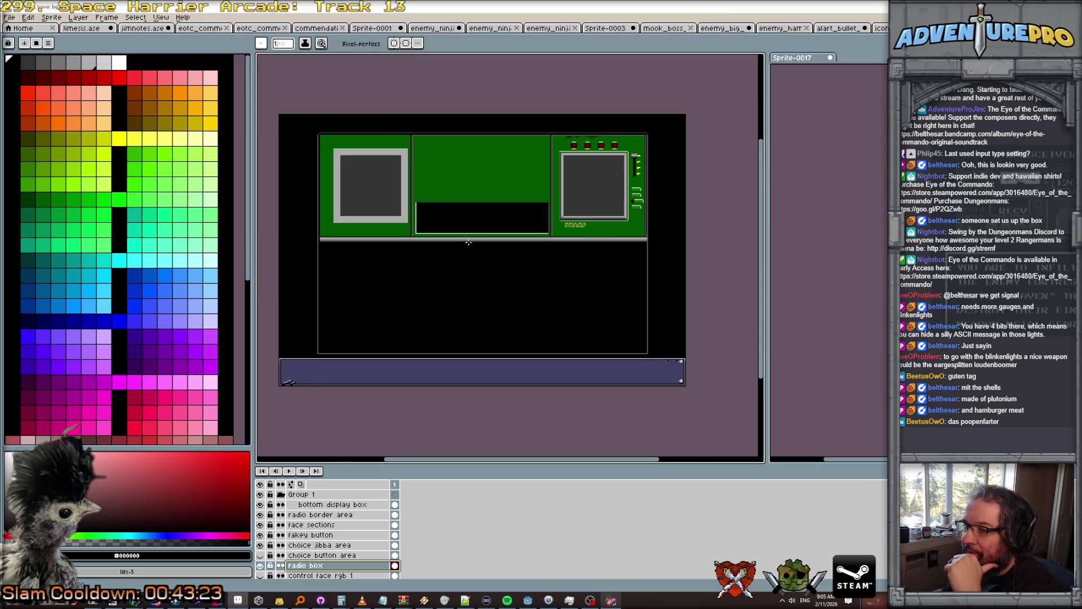
pyautogui.moveTo(426, 271); pyautogui.dragTo(470, 265)
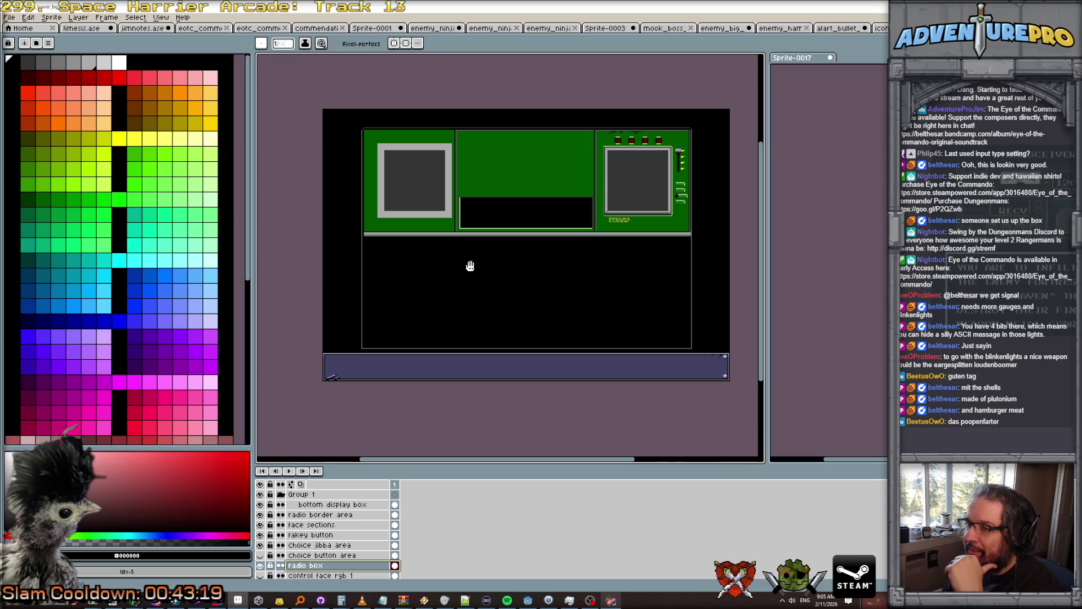
pyautogui.moveTo(404, 465); pyautogui.dragTo(419, 404)
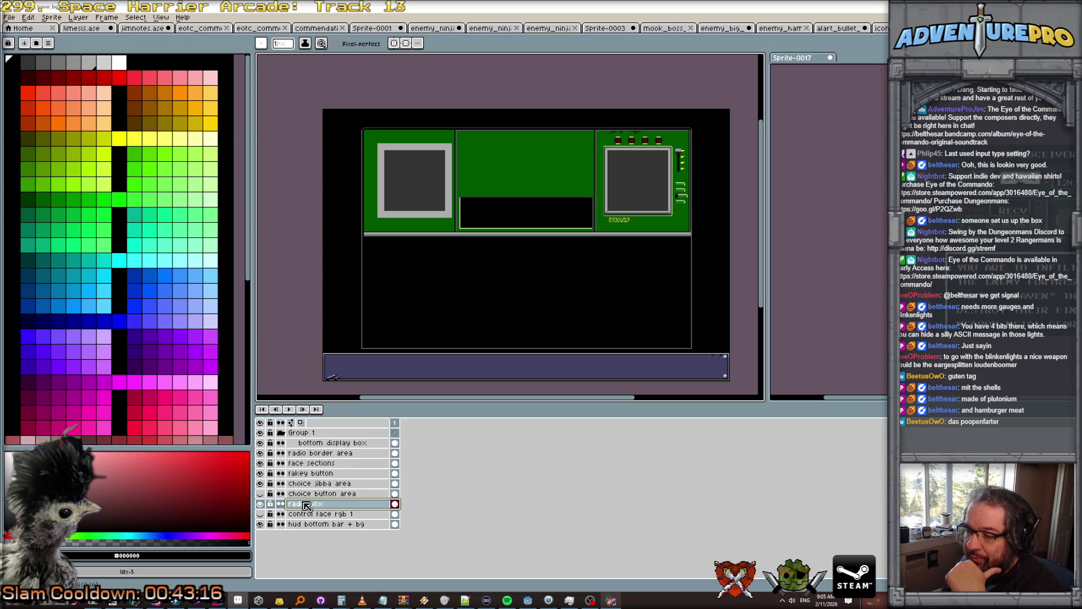
# Check the radio box, hud bottom bar + bg and face sections layers, then select face sections.
pyautogui.click(259, 504)
pyautogui.click(259, 504)
pyautogui.click(259, 505)
pyautogui.click(259, 504)
pyautogui.click(260, 524)
pyautogui.click(259, 524)
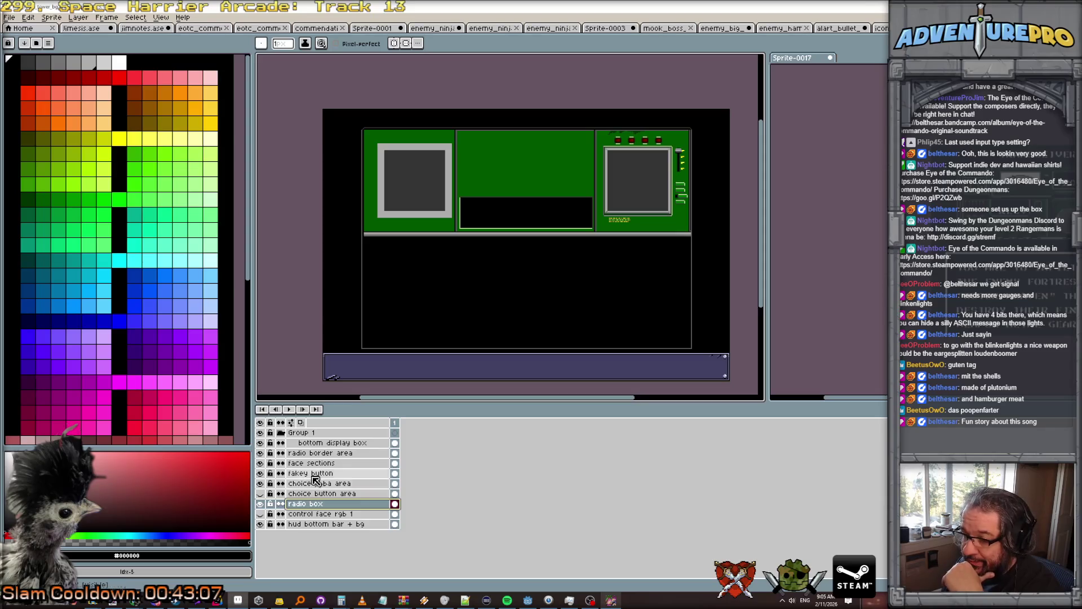
pyautogui.click(260, 462)
pyautogui.click(260, 462)
pyautogui.click(260, 463)
pyautogui.click(260, 462)
pyautogui.click(296, 468)
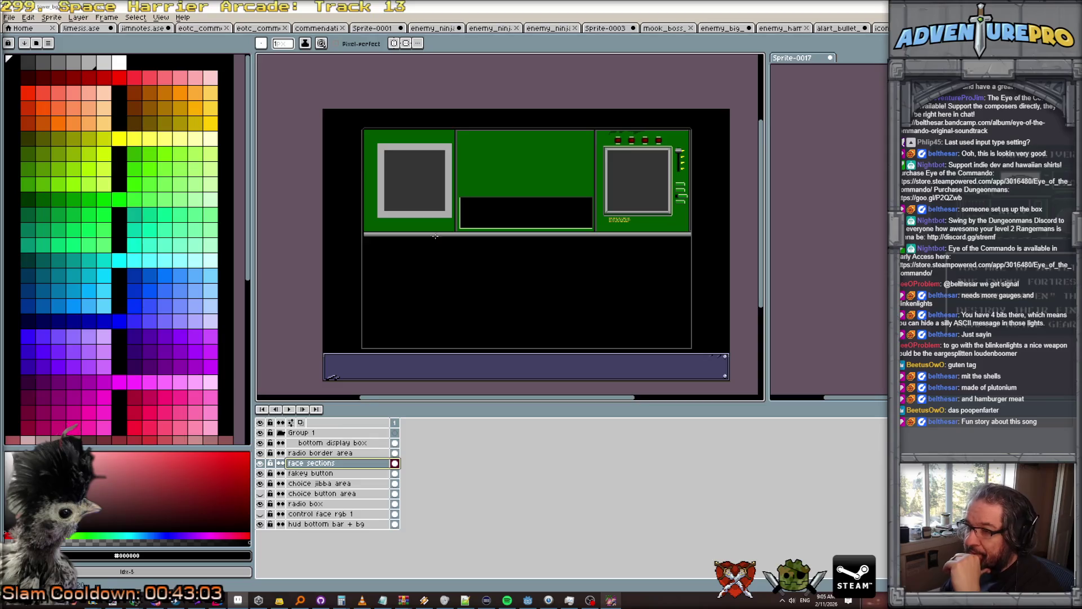
pyautogui.scroll(1, 435, 228)
pyautogui.scroll(-1, 465, 172)
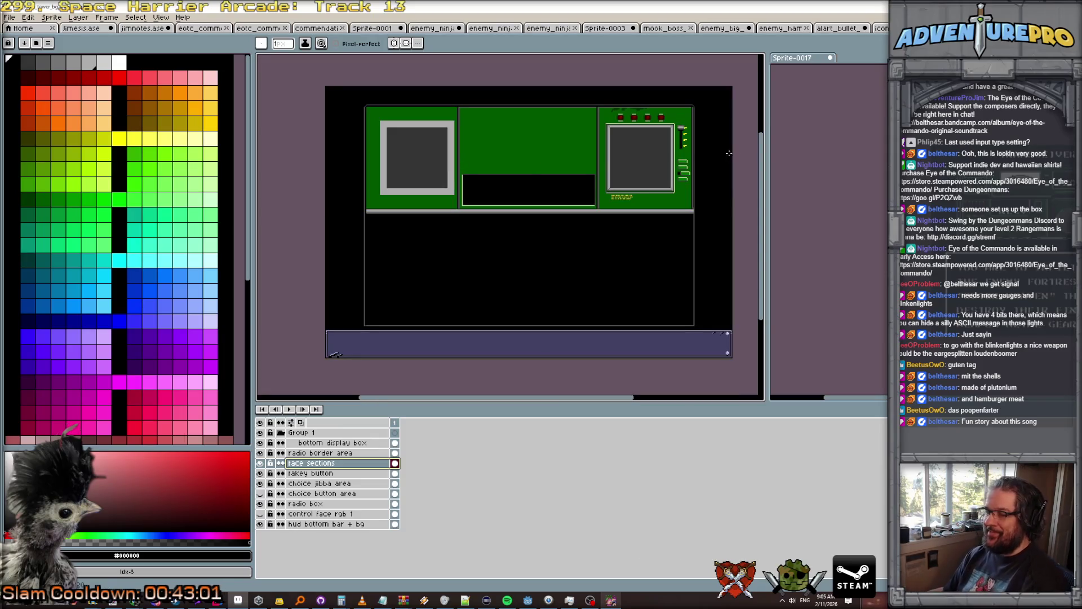
# Marquee-select the screen frame, nudge it left and down, commit and deselect.
pyautogui.press('m')
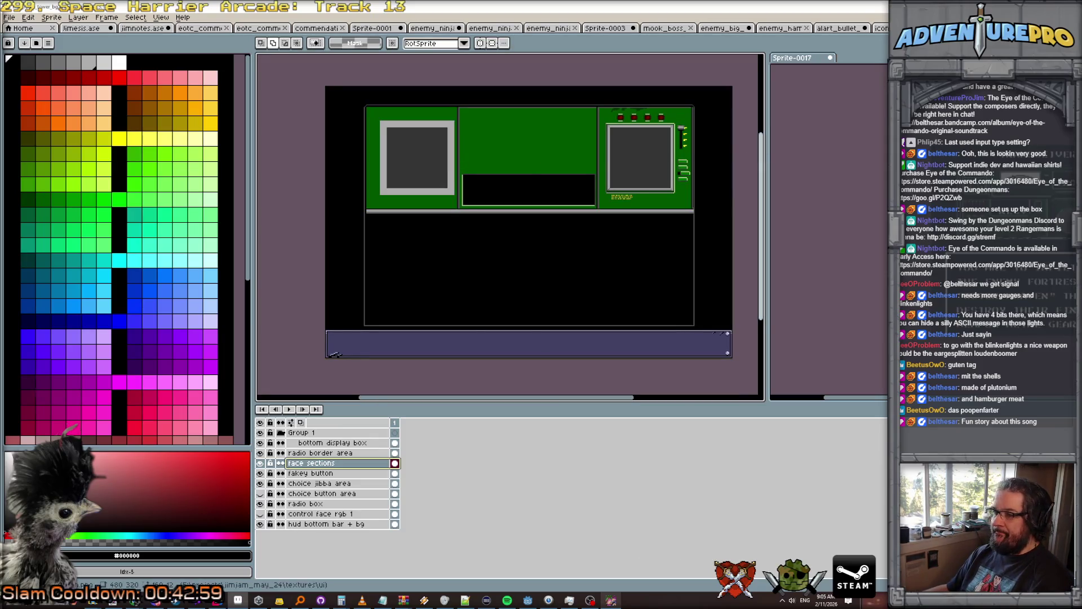
pyautogui.scroll(3, 677, 135)
pyautogui.moveTo(395, 92); pyautogui.dragTo(674, 373)
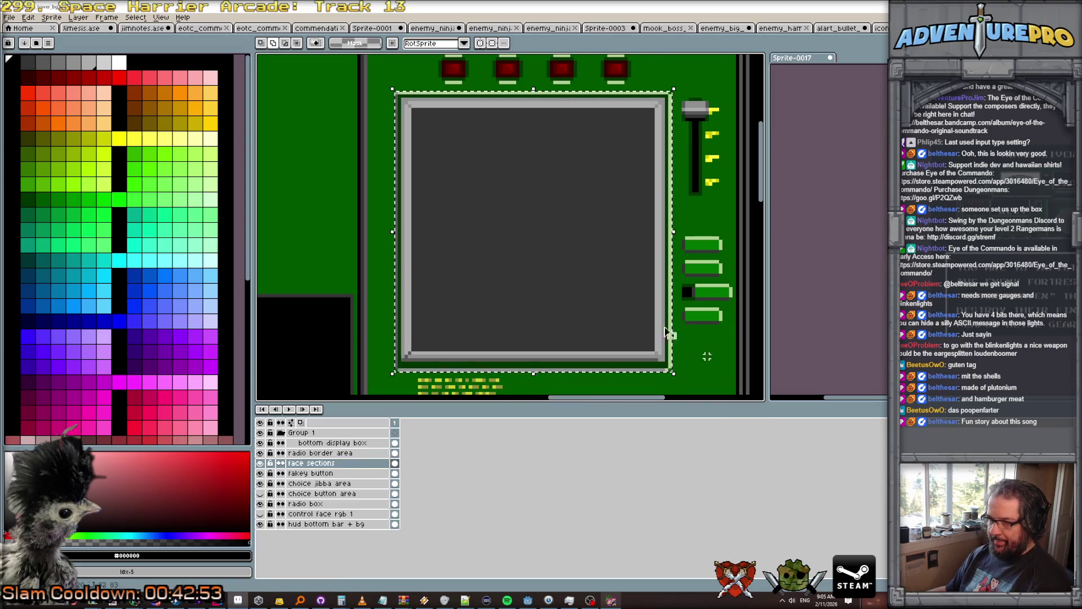
pyautogui.scroll(4, 641, 316)
pyautogui.scroll(-3, 669, 297)
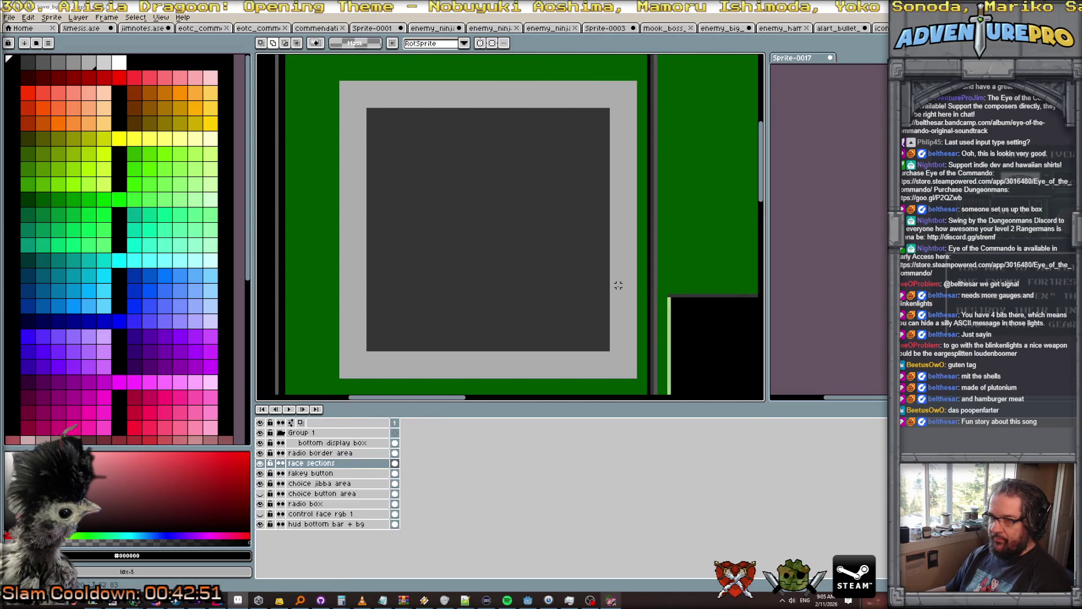
pyautogui.moveTo(604, 283)
pyautogui.mouseDown()
pyautogui.moveTo(545, 274)
pyautogui.moveTo(575, 249)
pyautogui.moveTo(556, 263)
pyautogui.mouseUp()
pyautogui.press('Left')
pyautogui.press('Left')
pyautogui.press('Left')
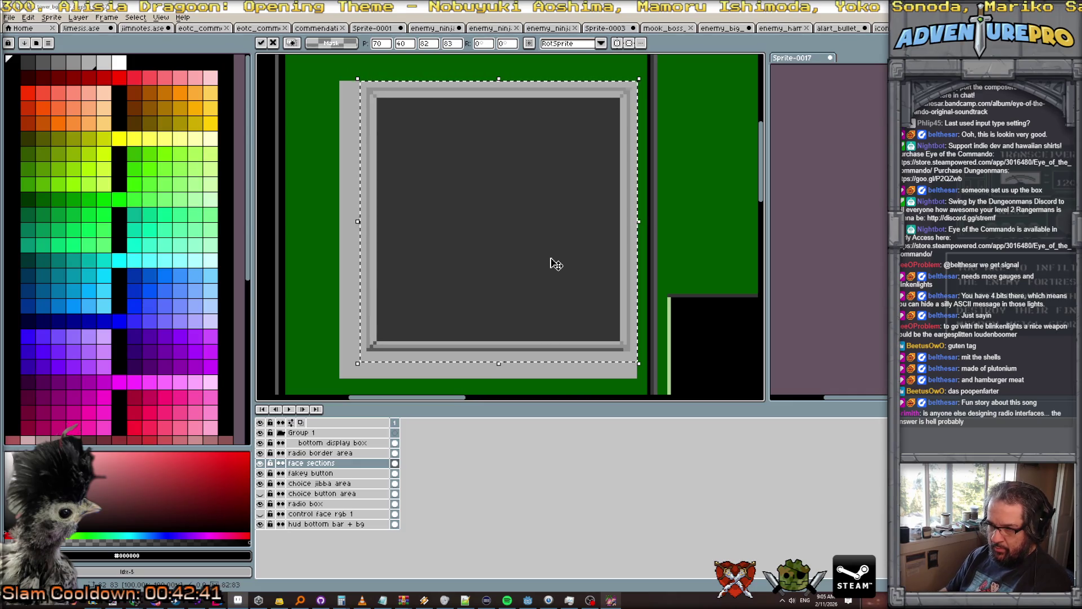
pyautogui.press('Down')
pyautogui.press('Down')
pyautogui.press('Down')
pyautogui.press('Return')
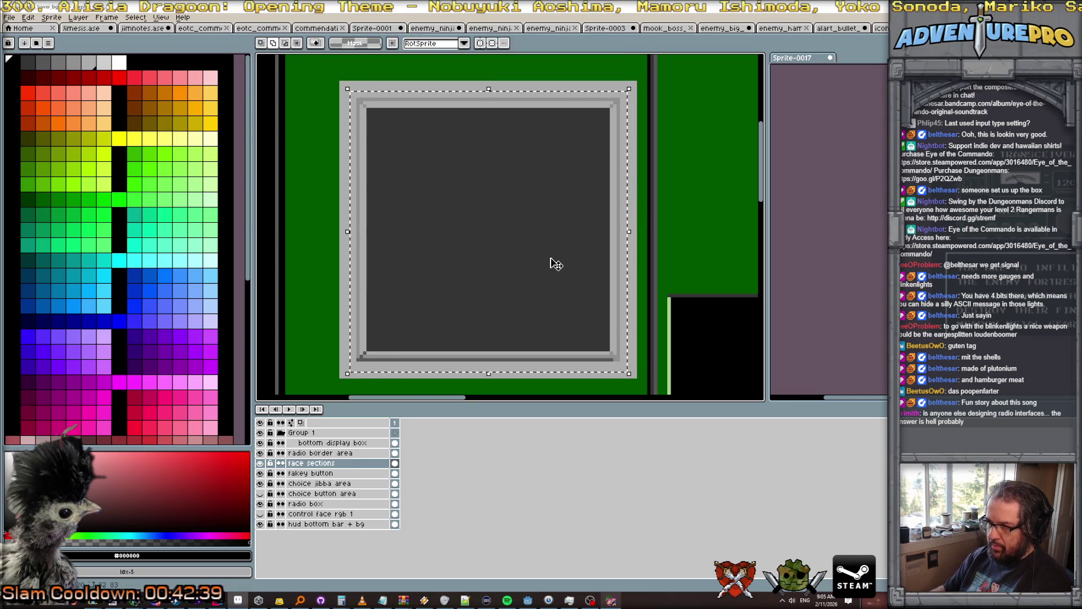
pyautogui.hotkey('ctrl', 'd')
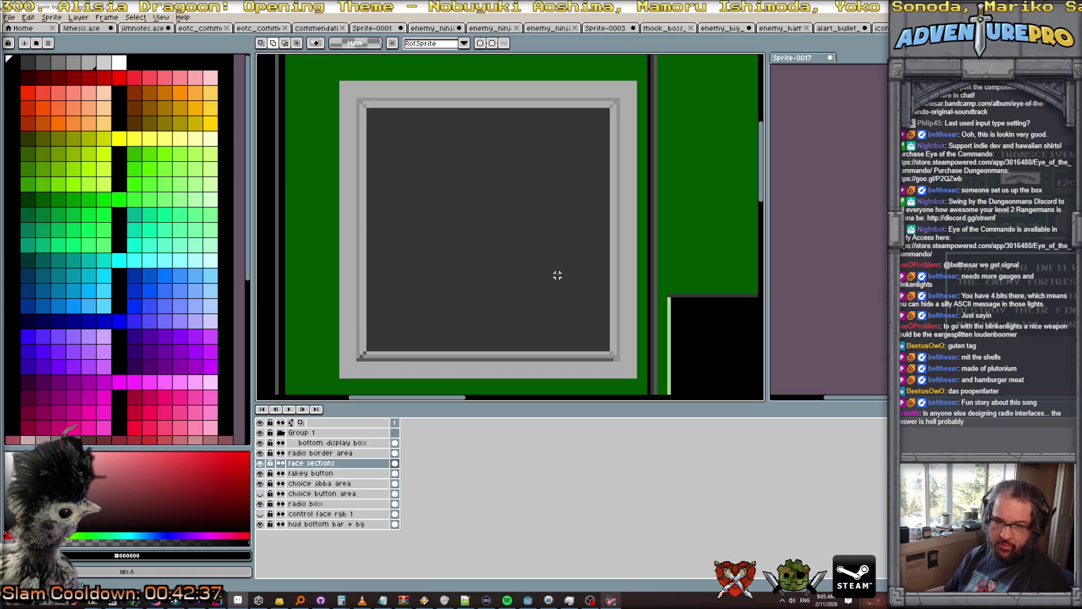
pyautogui.scroll(-1, 561, 271)
pyautogui.scroll(-1, 559, 274)
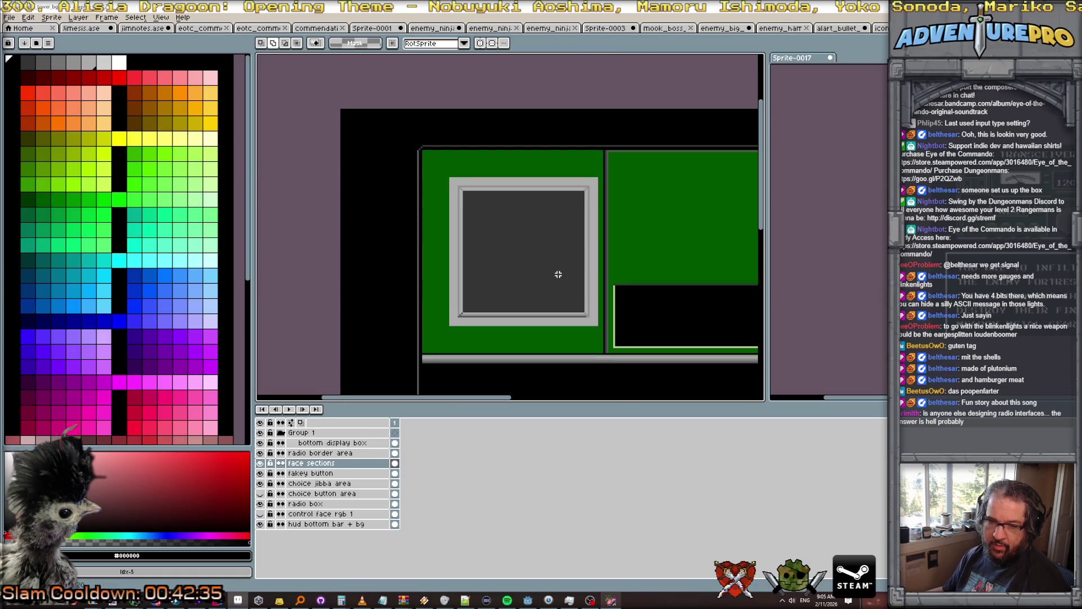
pyautogui.scroll(1, 558, 274)
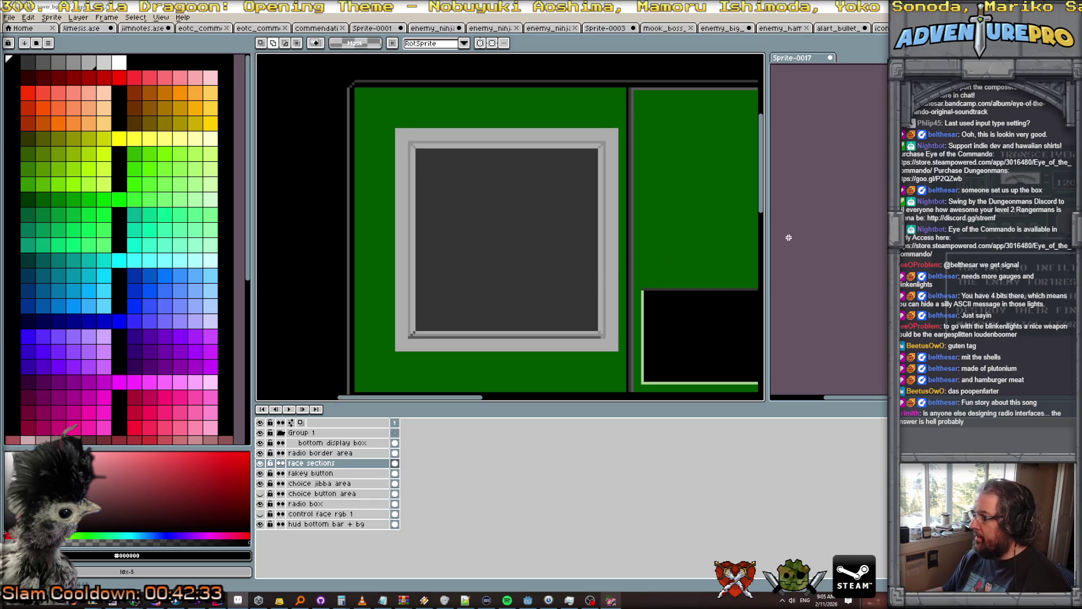
# Magic Wand the left screen's outer light-grey border and delete it.
pyautogui.press('m')
pyautogui.press('w')
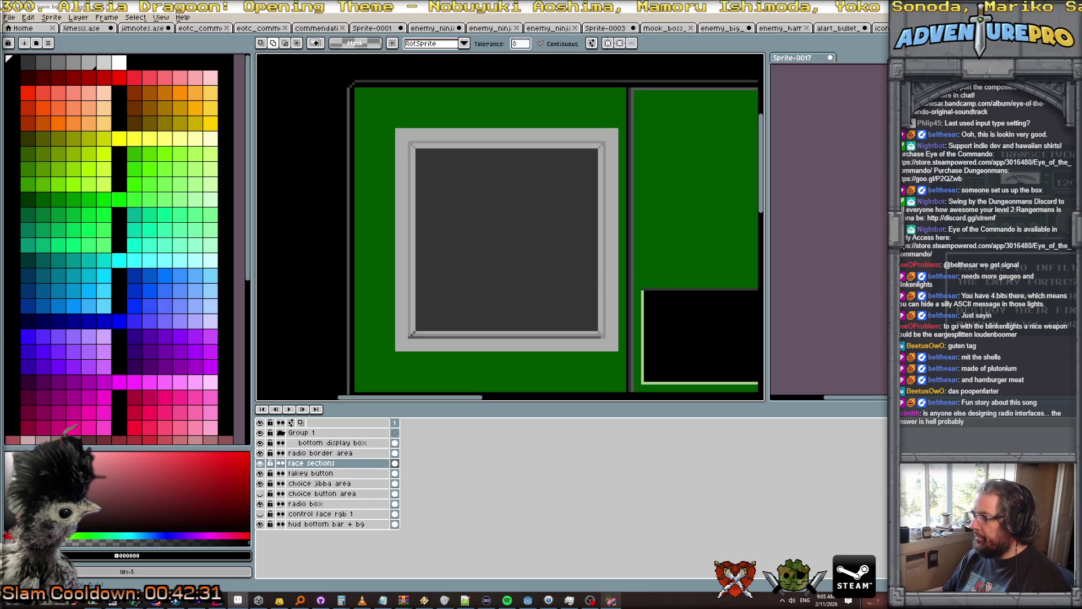
pyautogui.click(617, 348)
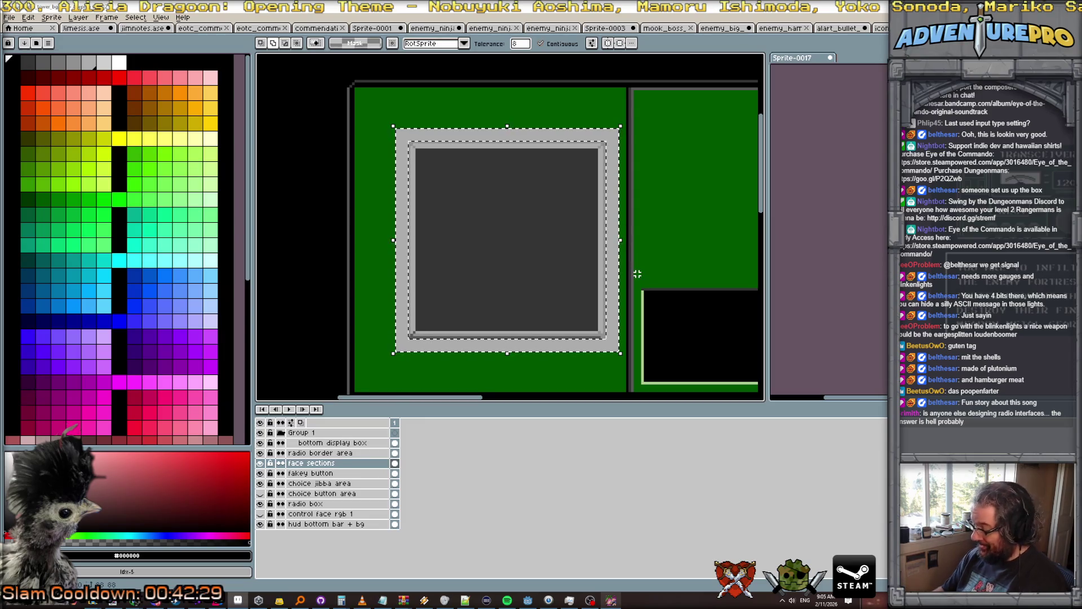
pyautogui.press('Delete')
pyautogui.scroll(-1, 637, 273)
pyautogui.scroll(1, 387, 225)
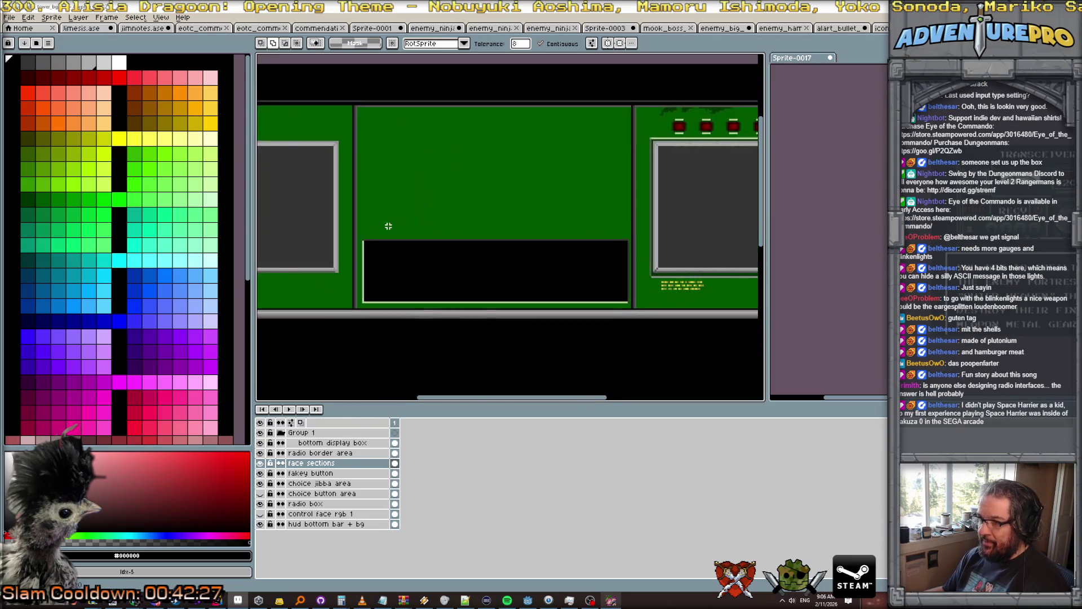
pyautogui.scroll(-1, 484, 248)
pyautogui.scroll(1, 484, 248)
pyautogui.scroll(-1, 484, 248)
pyautogui.scroll(1, 484, 248)
pyautogui.scroll(-1, 484, 248)
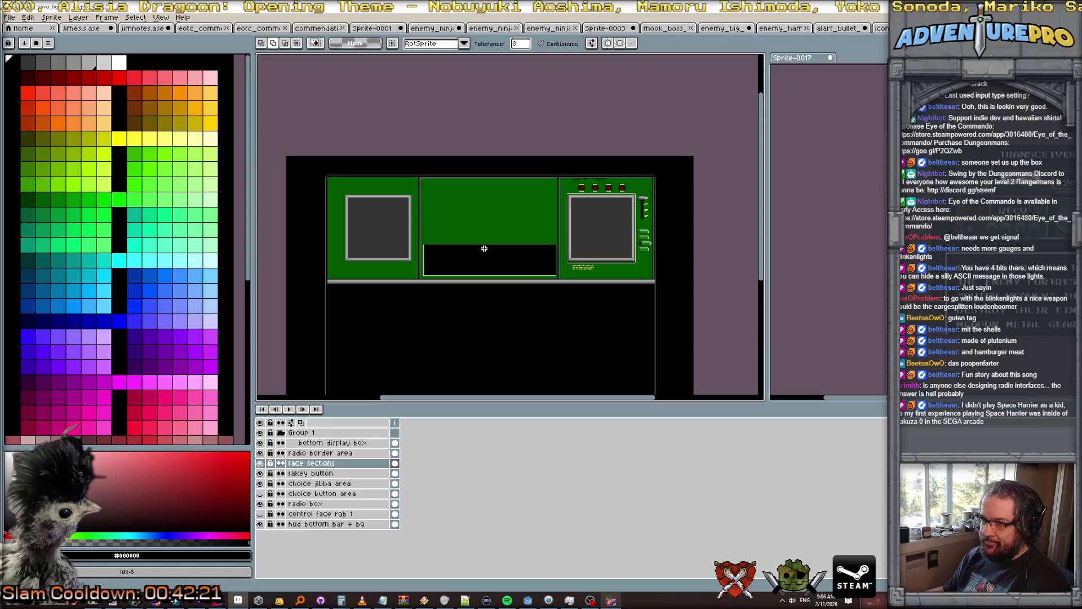
pyautogui.scroll(1, 484, 248)
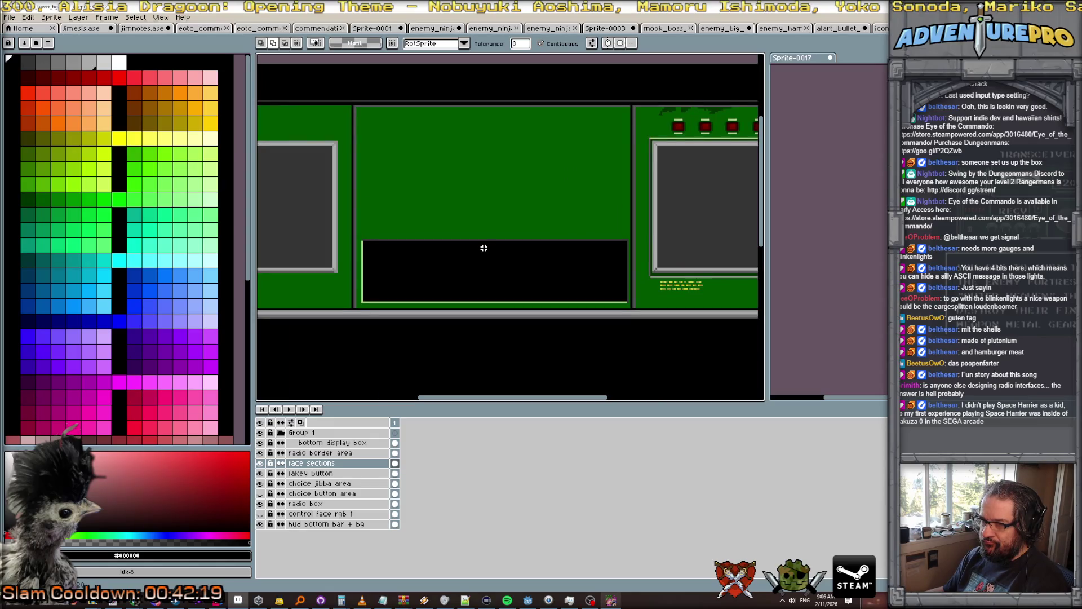
pyautogui.scroll(-1, 484, 248)
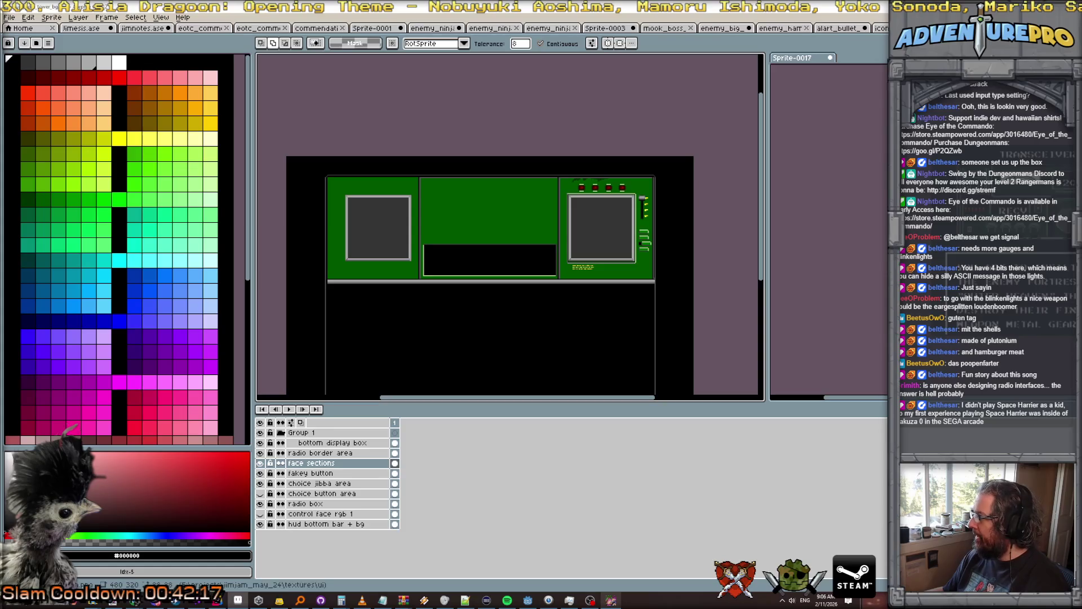
# Marquee-select the right-hand screen together with its frame.
pyautogui.press('m')
pyautogui.scroll(1, 611, 267)
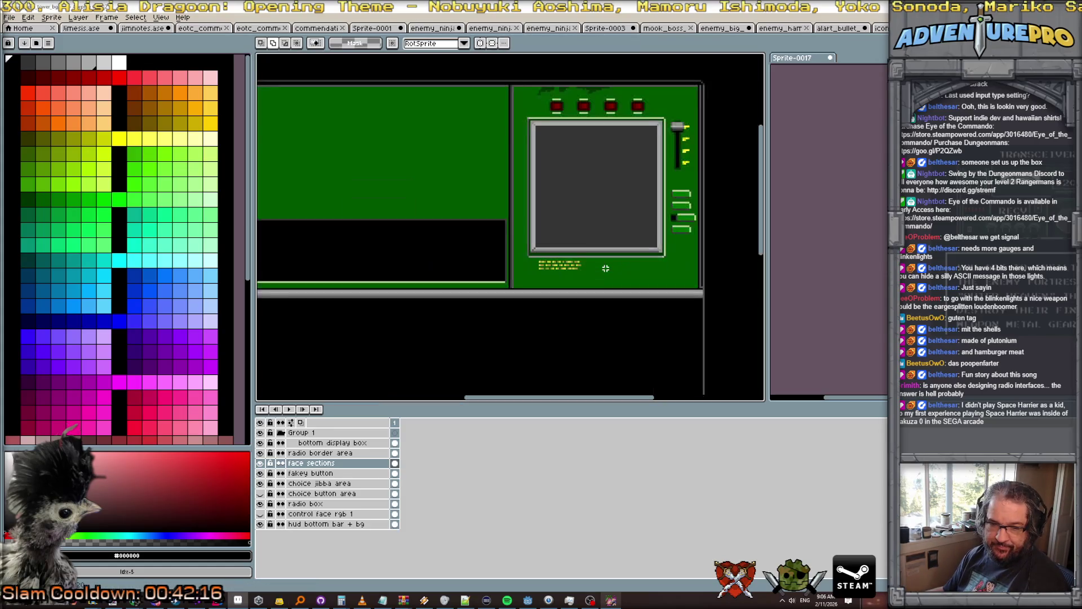
pyautogui.scroll(2, 556, 217)
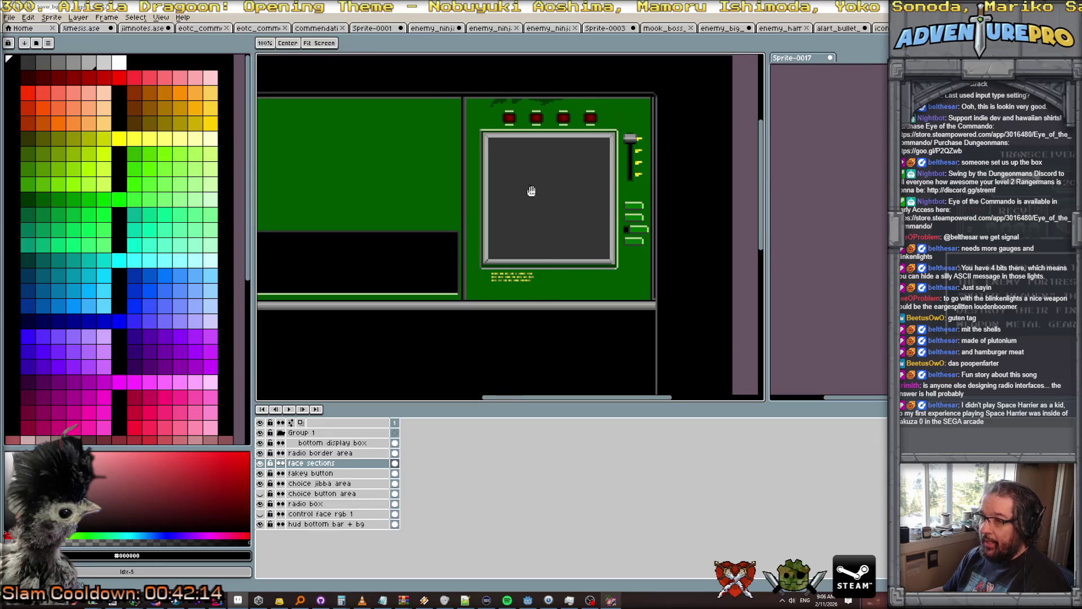
pyautogui.moveTo(457, 117)
pyautogui.mouseDown()
pyautogui.moveTo(608, 280)
pyautogui.moveTo(731, 385)
pyautogui.mouseUp()
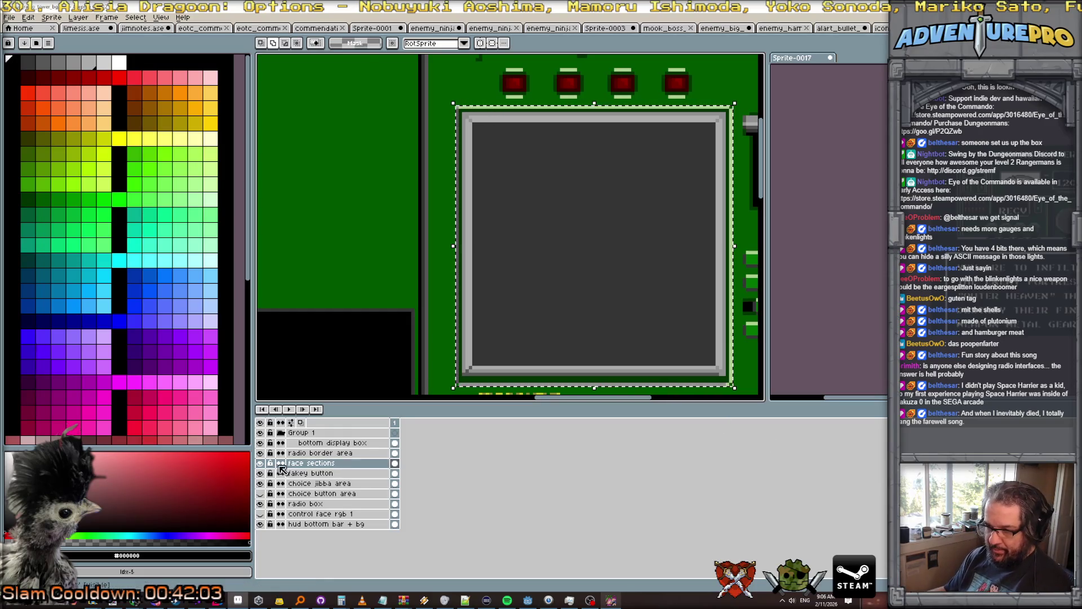
# Compare layers by toggling visibility and select the radio box layer.
pyautogui.click(260, 462)
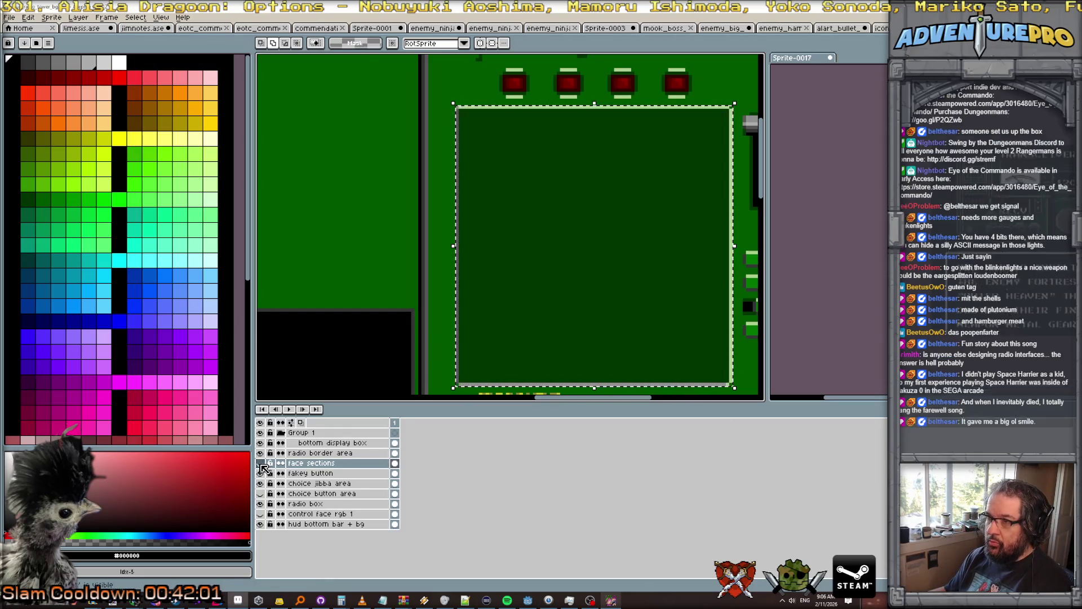
pyautogui.click(260, 463)
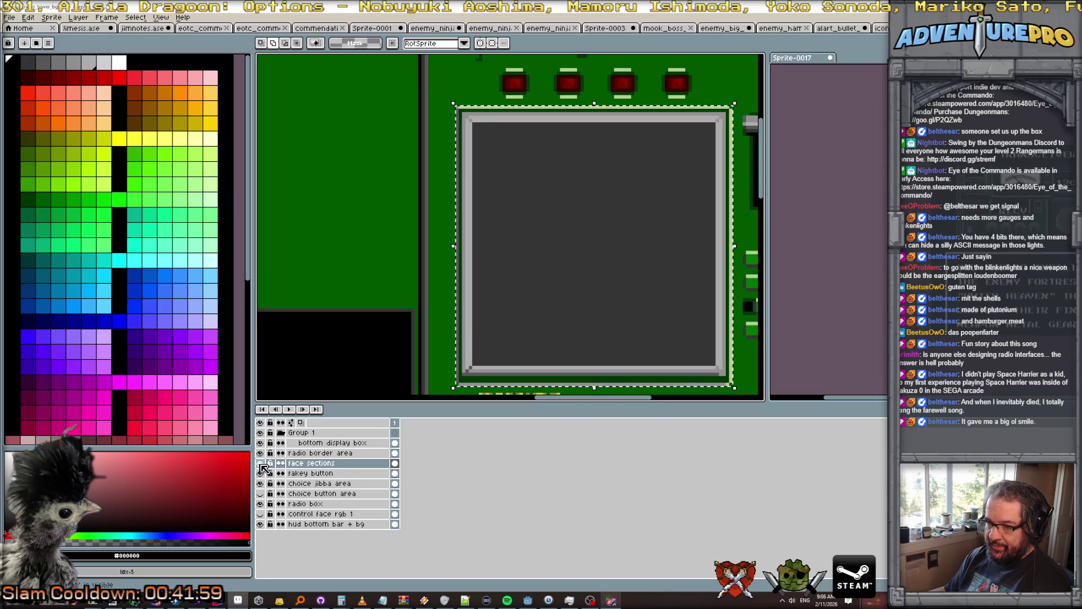
pyautogui.click(305, 503)
pyautogui.click(259, 503)
pyautogui.click(260, 514)
pyautogui.click(260, 504)
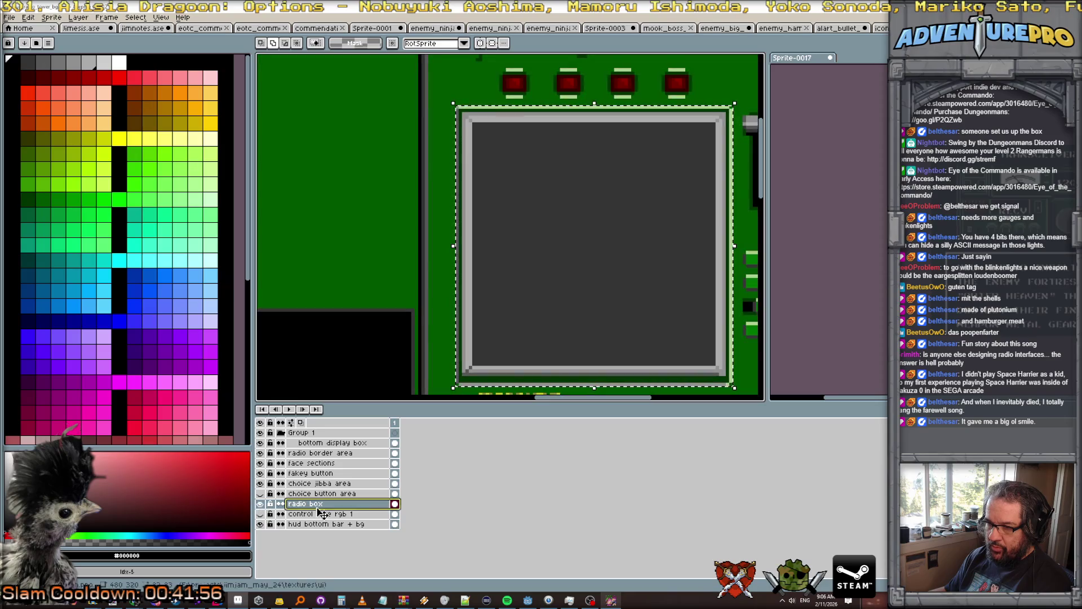
# Move the grey screen box into the left green section, one pixel lower, and commit it.
pyautogui.click(546, 353)
pyautogui.hscroll(3, 544, 350)
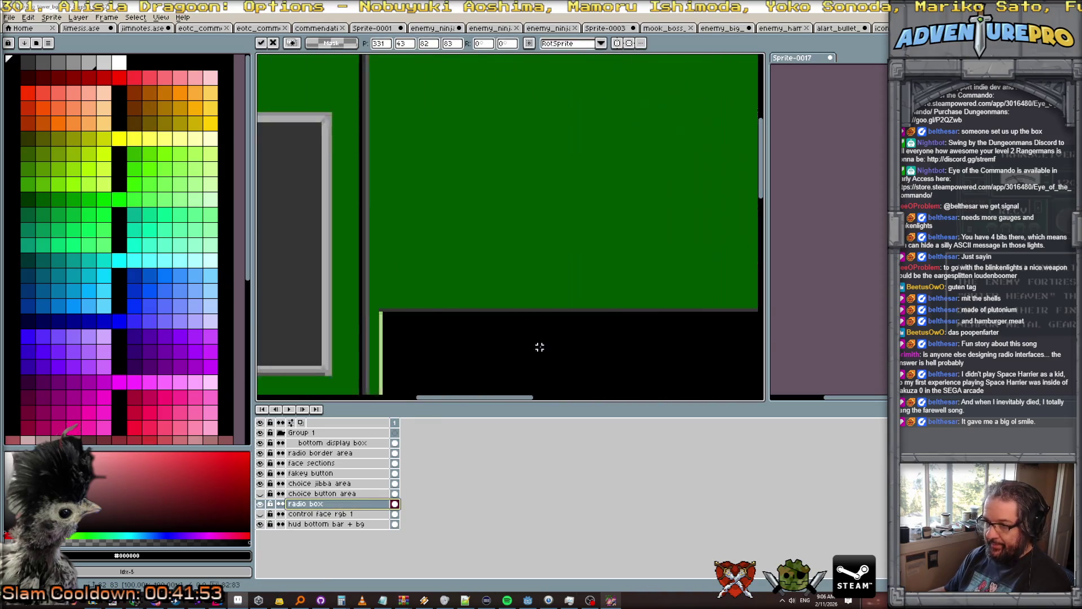
pyautogui.moveTo(542, 347)
pyautogui.mouseDown()
pyautogui.moveTo(545, 371)
pyautogui.moveTo(523, 365)
pyautogui.mouseUp()
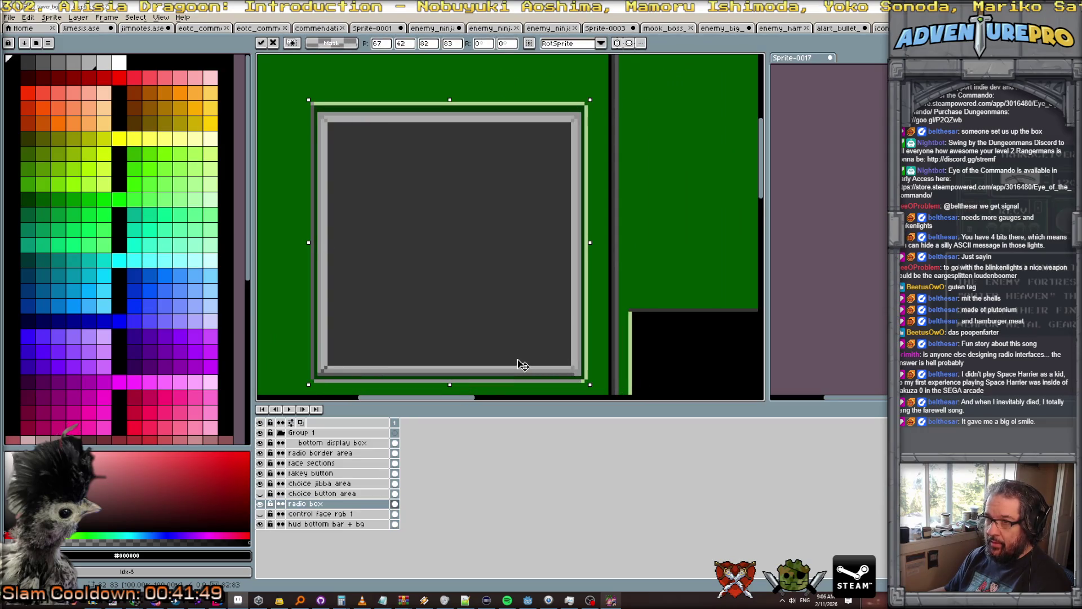
pyautogui.press('Down')
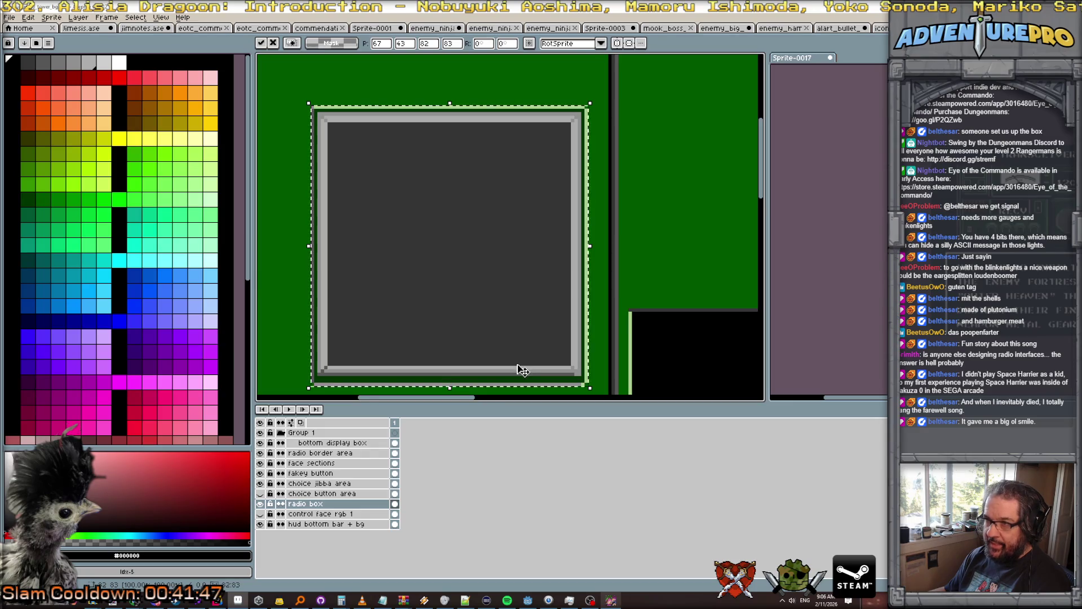
pyautogui.hscroll(5, 519, 364)
pyautogui.hscroll(3, 518, 364)
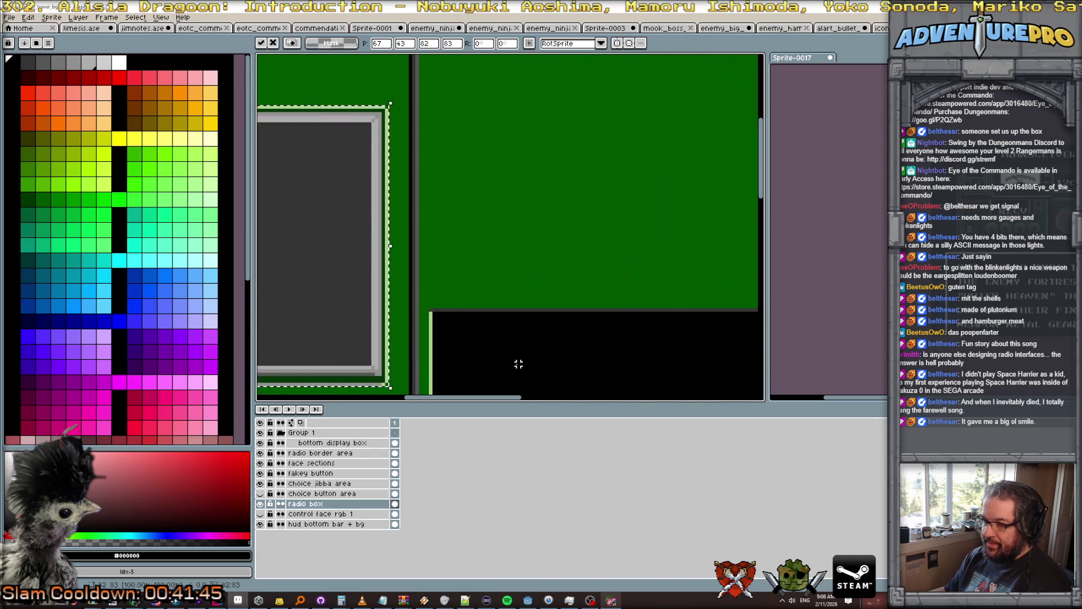
pyautogui.hscroll(-10, 518, 364)
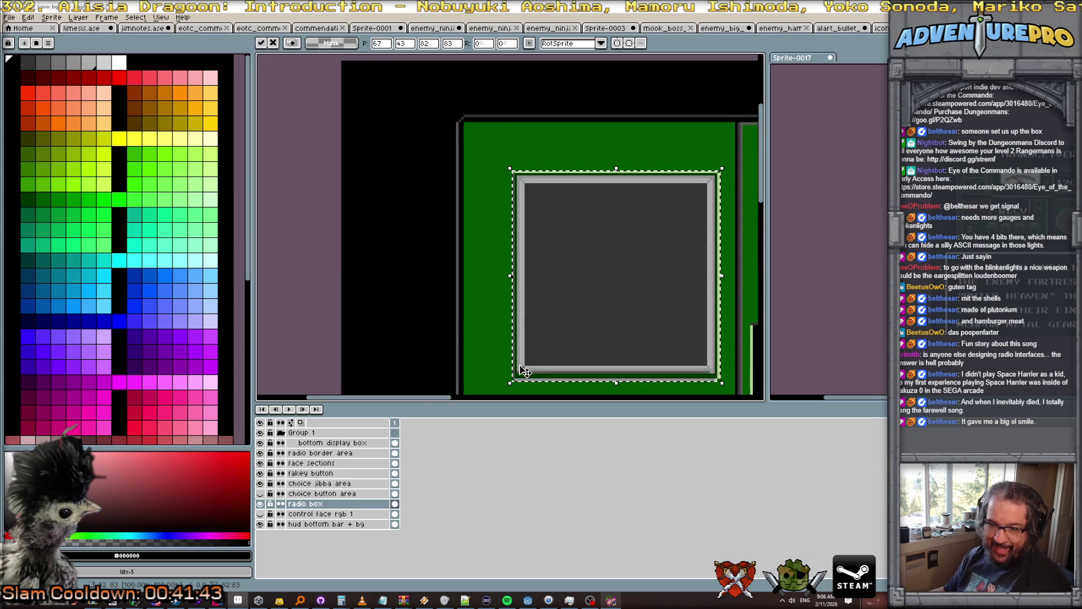
pyautogui.hscroll(3, 518, 364)
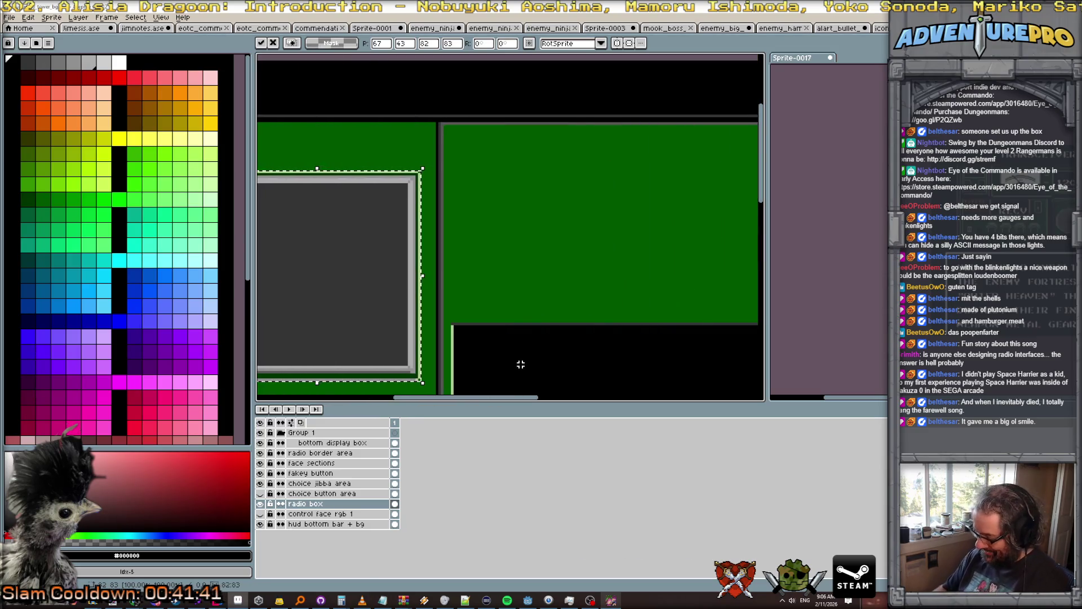
pyautogui.press('Return')
pyautogui.hotkey('ctrl', 'd')
pyautogui.scroll(-1, 518, 364)
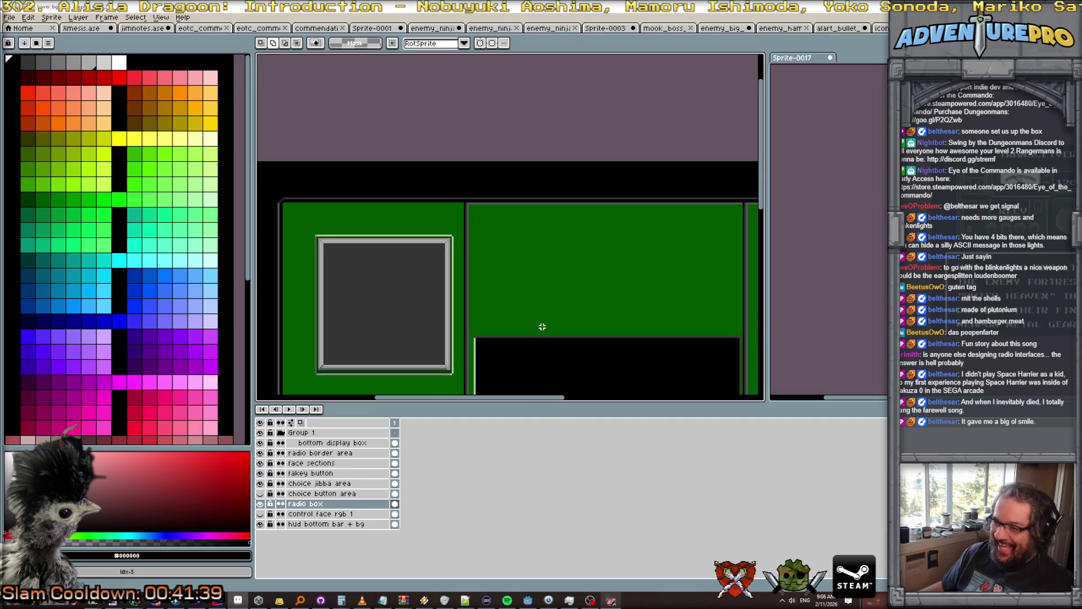
pyautogui.scroll(-2, 519, 364)
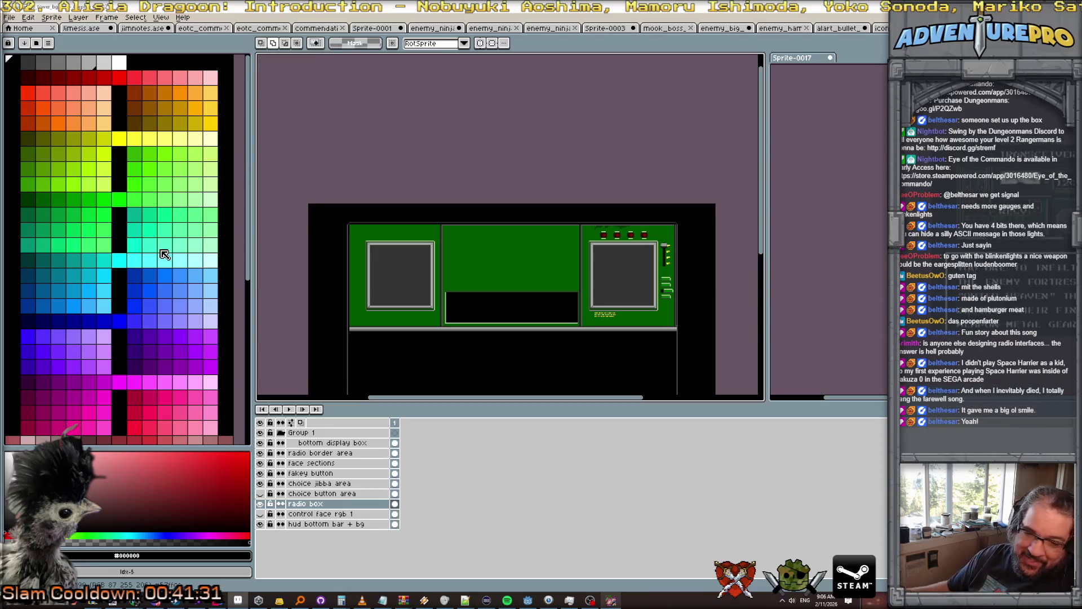
# Zoom around the HUD canvas, then display the transceiver reference art in the Sprite-0017 editor.
pyautogui.scroll(1, 515, 303)
pyautogui.scroll(-1, 515, 303)
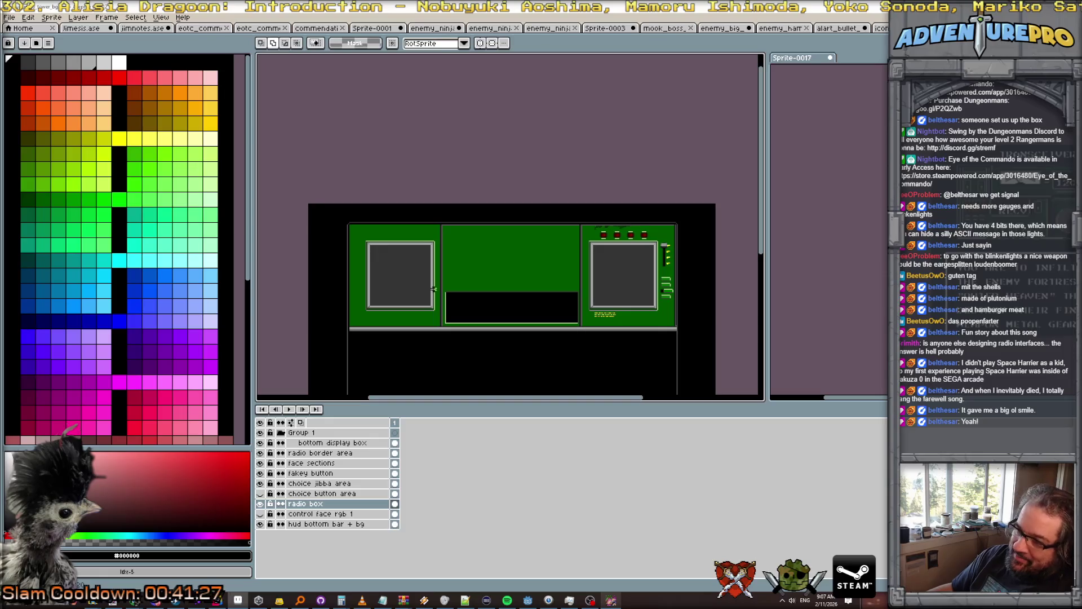
pyautogui.scroll(1, 427, 290)
pyautogui.scroll(-1, 427, 290)
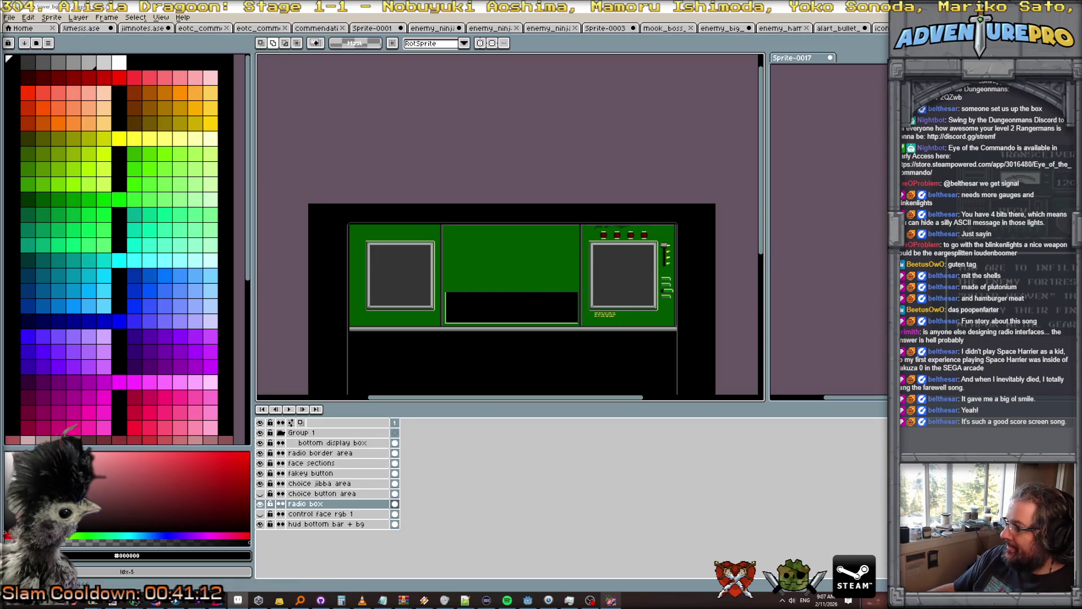
pyautogui.scroll(2, 828, 225)
pyautogui.click(829, 226)
pyautogui.scroll(-3, 829, 225)
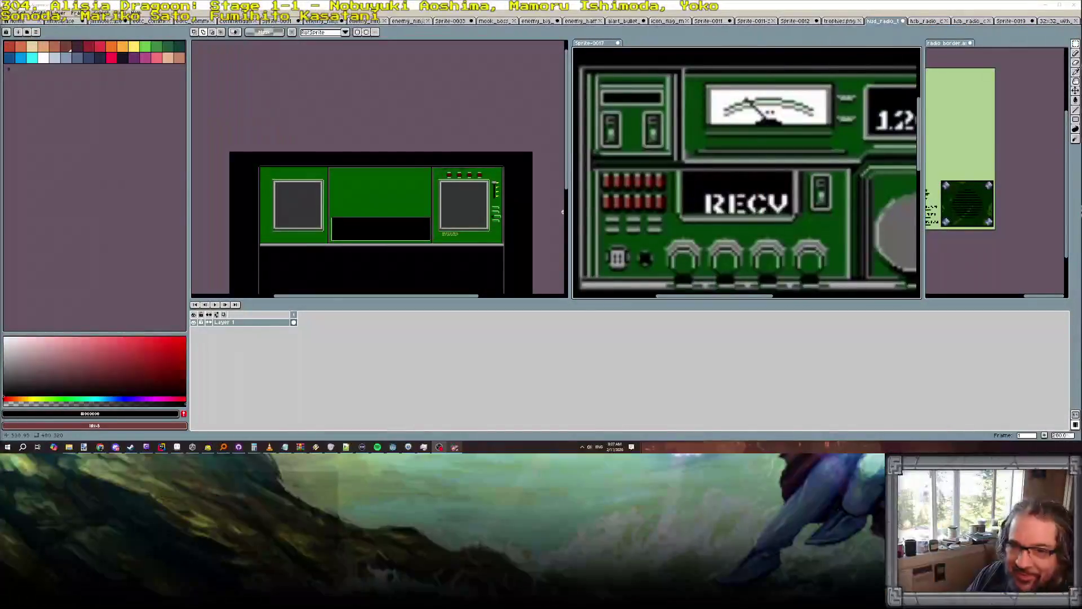
# Zoom Sprite-0017 out to 50% to show the full TRANSCEIVER reference, then return to the HUD canvas.
pyautogui.scroll(-1, 829, 185)
pyautogui.scroll(-1, 829, 185)
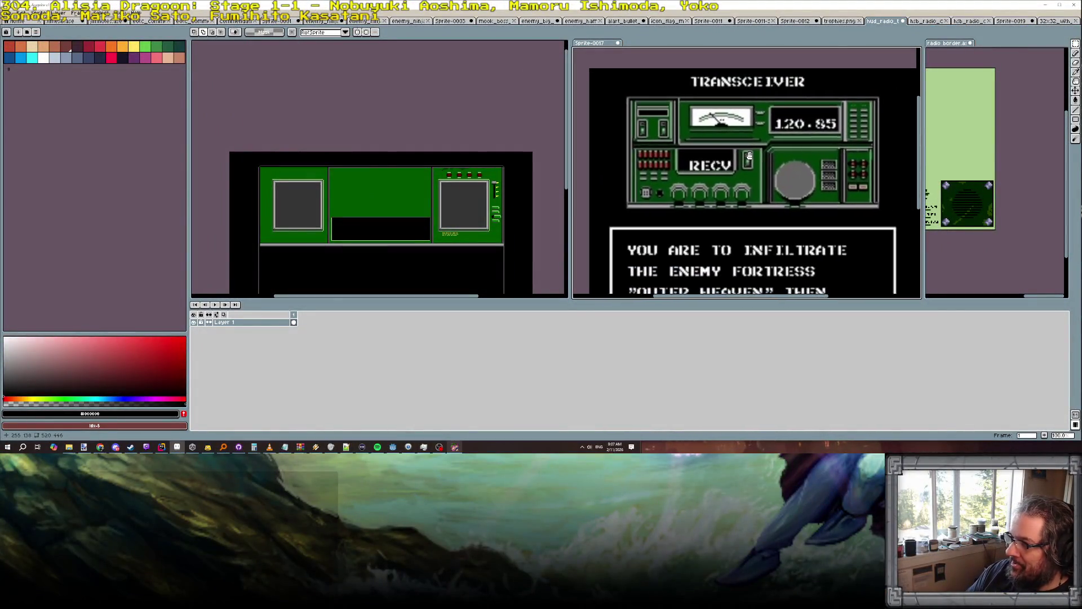
pyautogui.scroll(1, 731, 139)
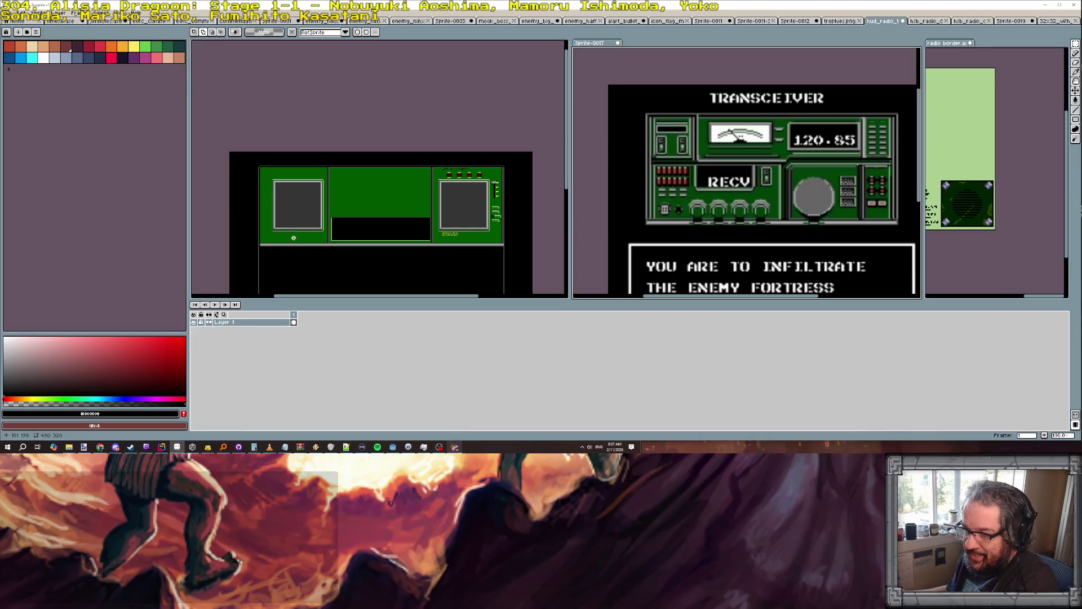
pyautogui.scroll(2, 298, 239)
pyautogui.scroll(-2, 303, 238)
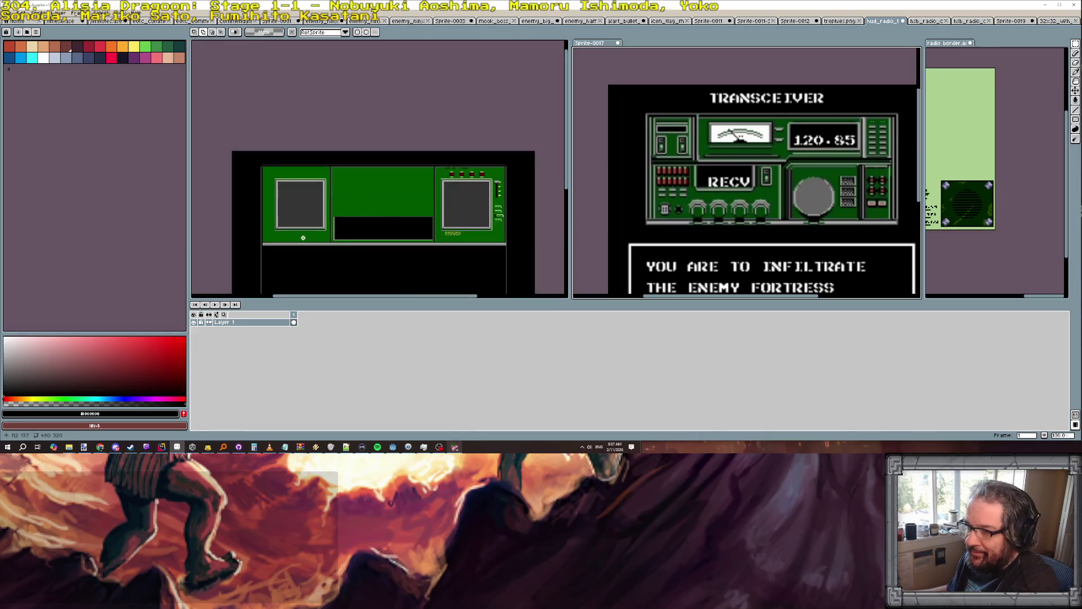
pyautogui.scroll(2, 304, 215)
pyautogui.scroll(-2, 304, 215)
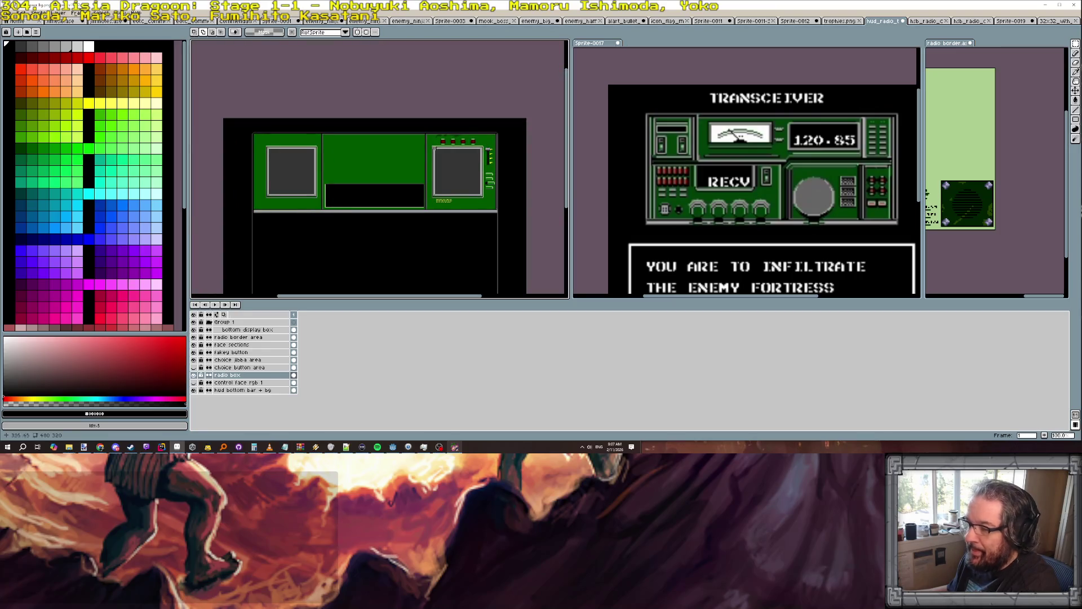
pyautogui.click(90, 58)
pyautogui.click(1075, 119)
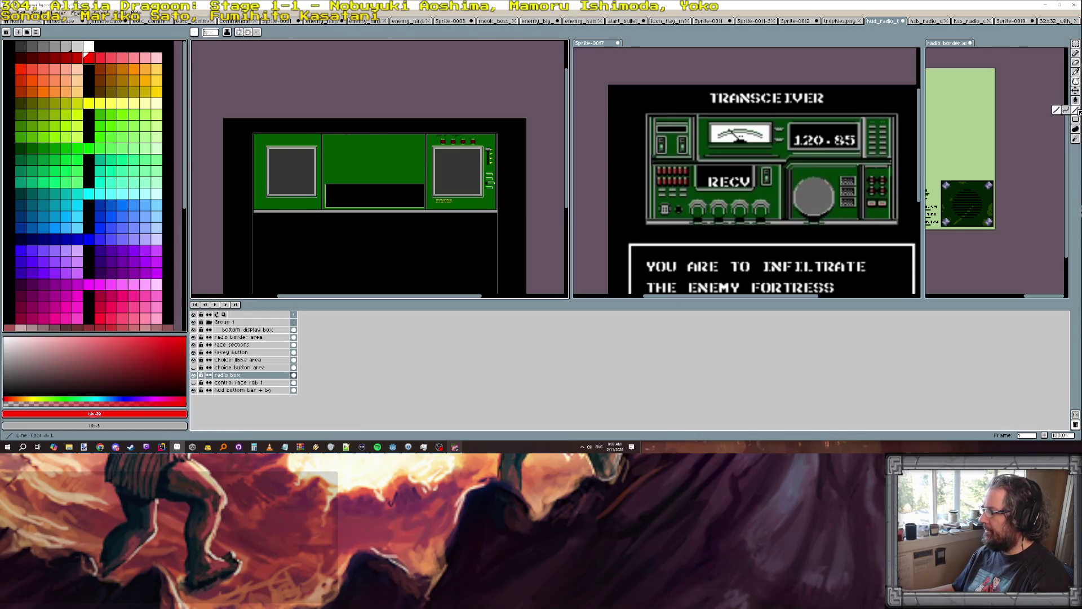
pyautogui.scroll(1, 390, 154)
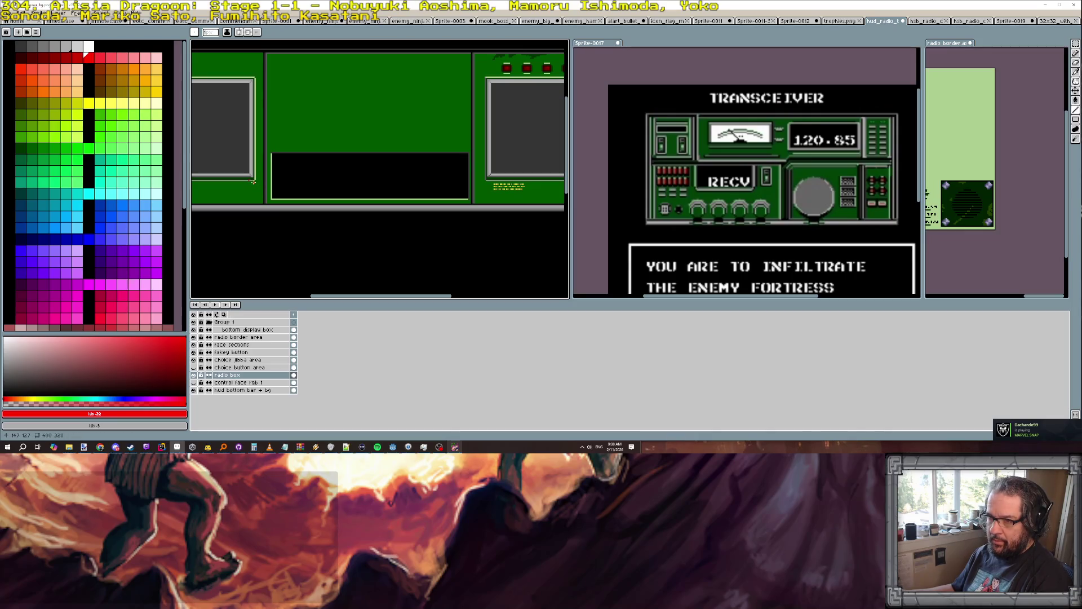
pyautogui.moveTo(243, 180); pyautogui.dragTo(517, 181)
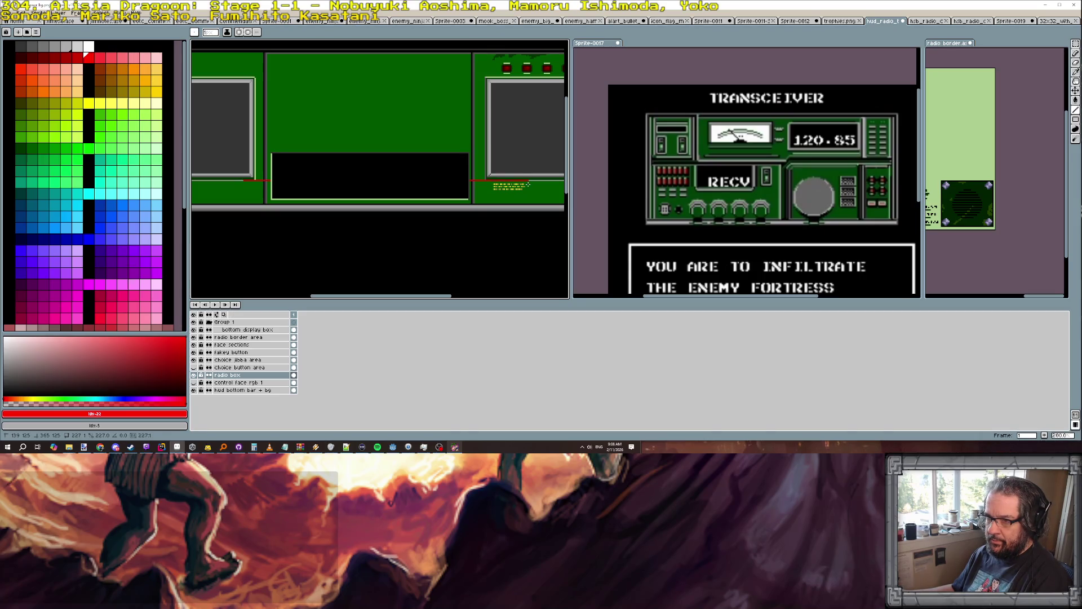
pyautogui.moveTo(529, 183); pyautogui.dragTo(528, 183)
pyautogui.moveTo(253, 178); pyautogui.dragTo(487, 177)
pyautogui.hotkey('ctrl', 'z')
pyautogui.hotkey('ctrl', 'z')
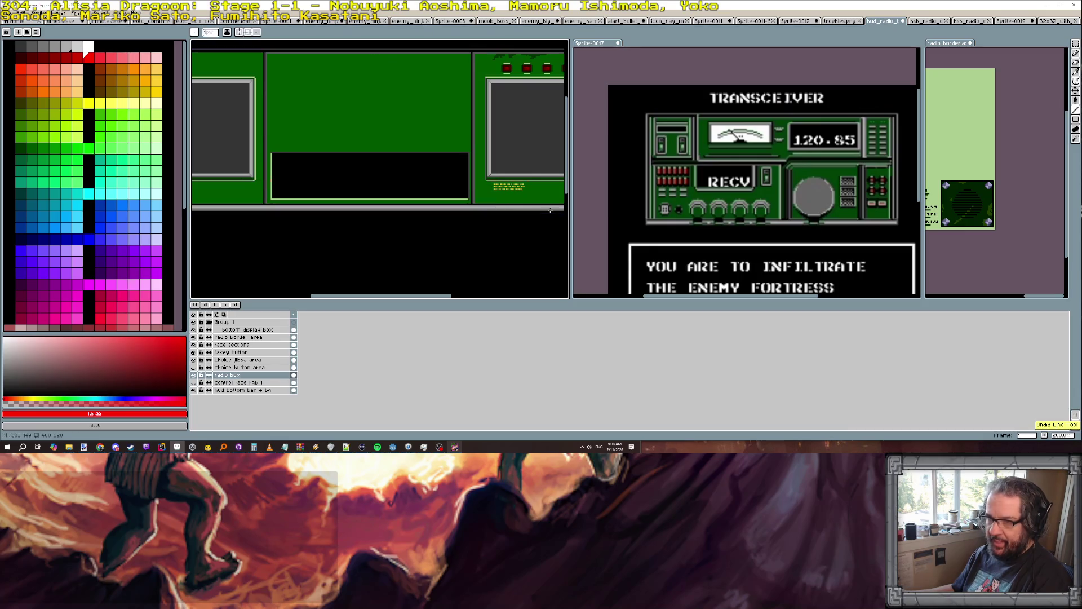
pyautogui.scroll(-1, 330, 156)
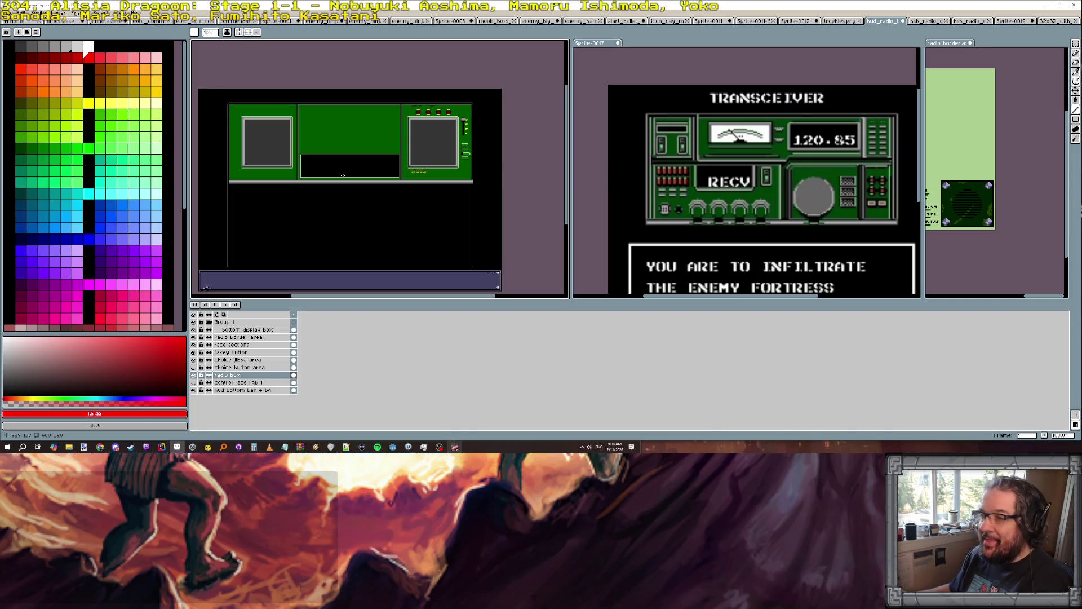
pyautogui.scroll(1, 343, 175)
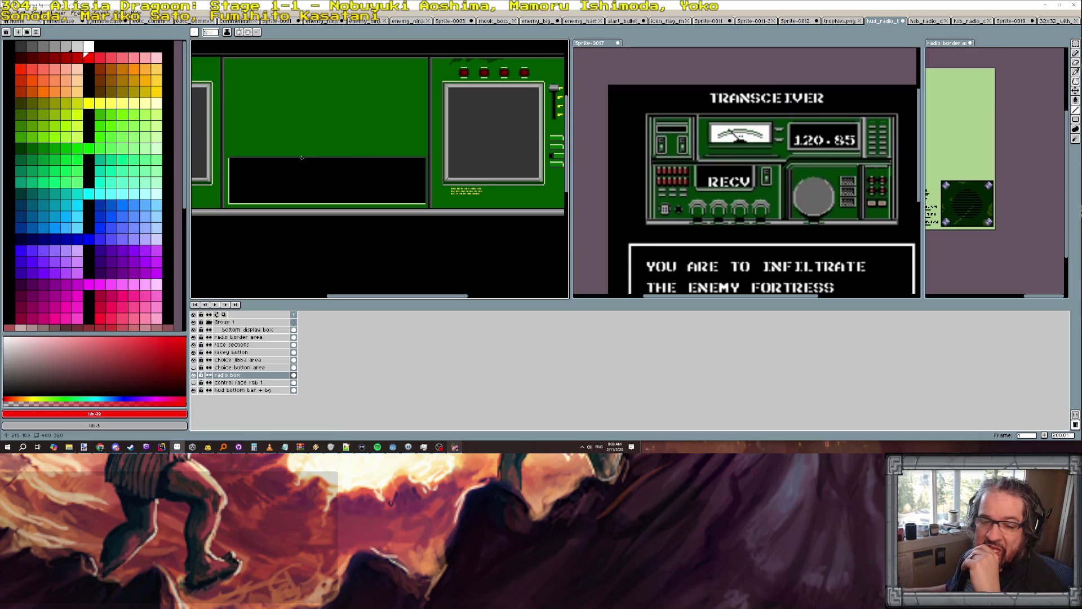
pyautogui.scroll(-1, 351, 151)
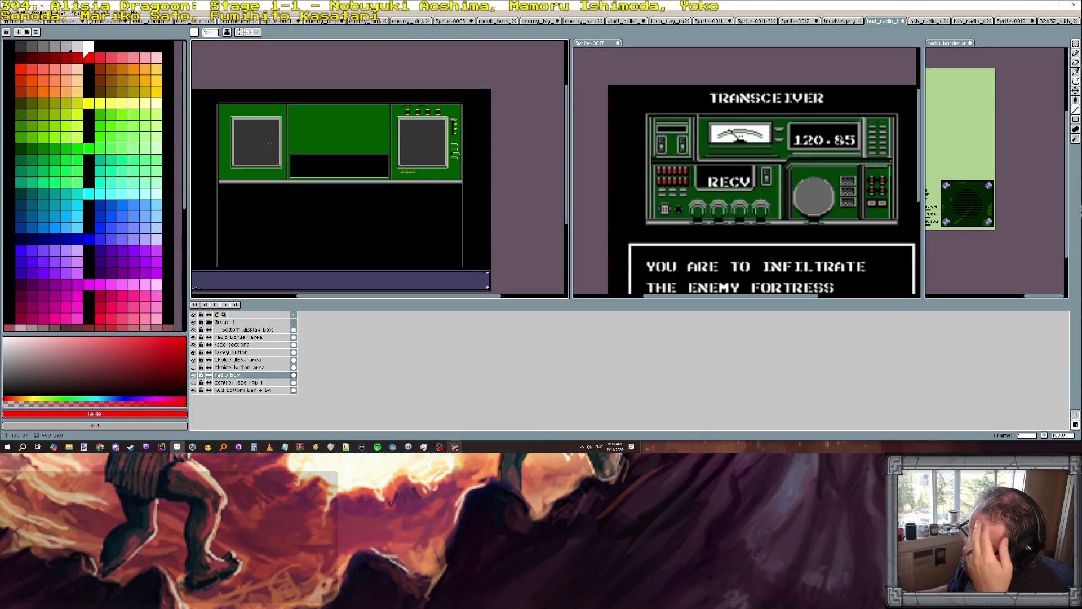
pyautogui.scroll(1, 261, 146)
pyautogui.scroll(-1, 242, 164)
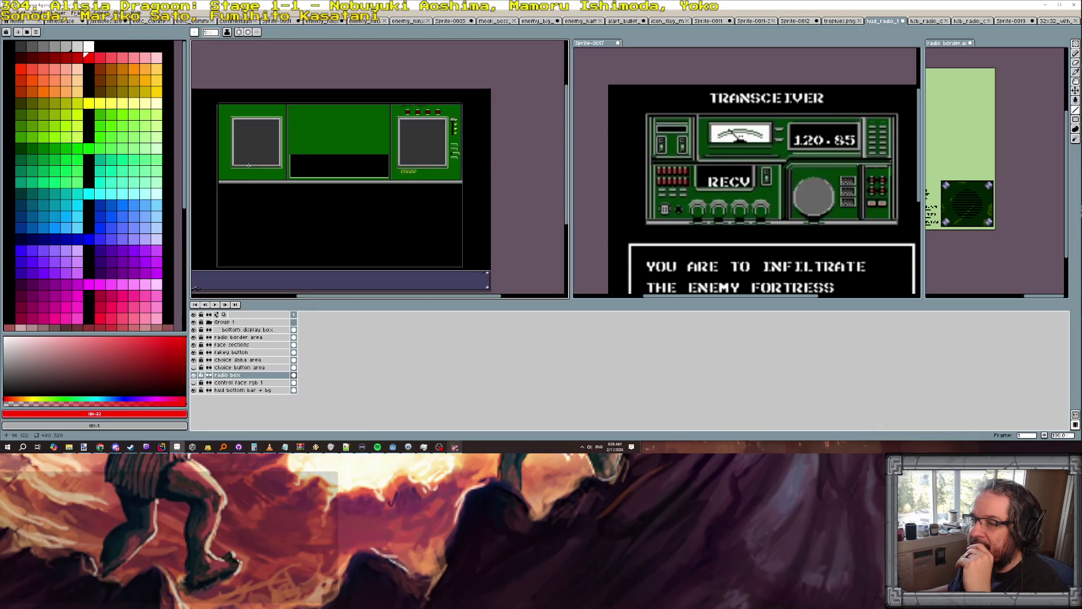
# Zoom the canvas in and out, then switch to the Chrome window playing the game-over video.
pyautogui.scroll(1, 249, 165)
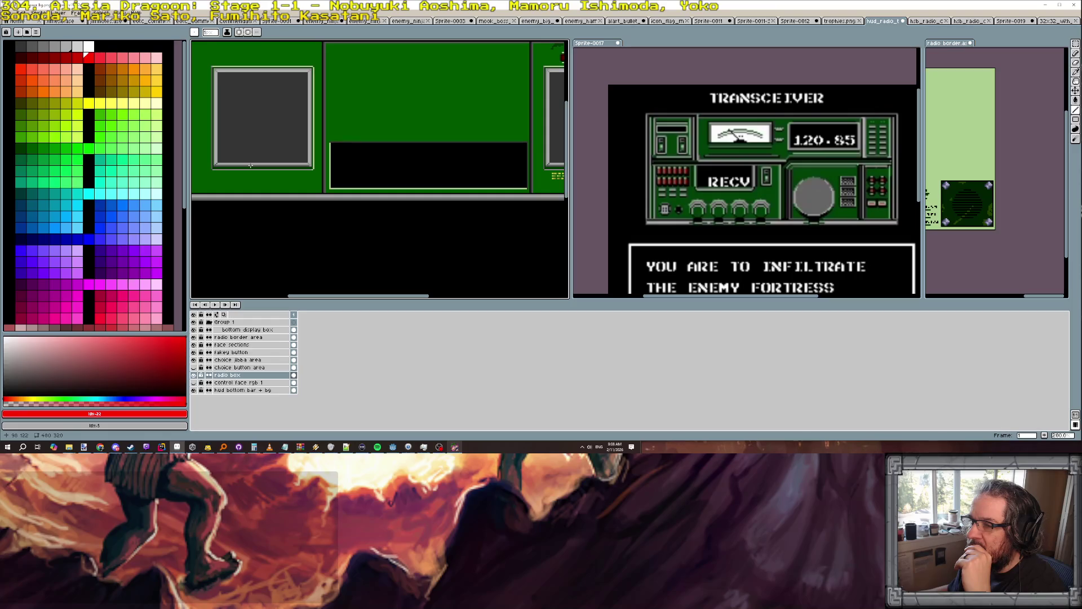
pyautogui.scroll(-3, 223, 176)
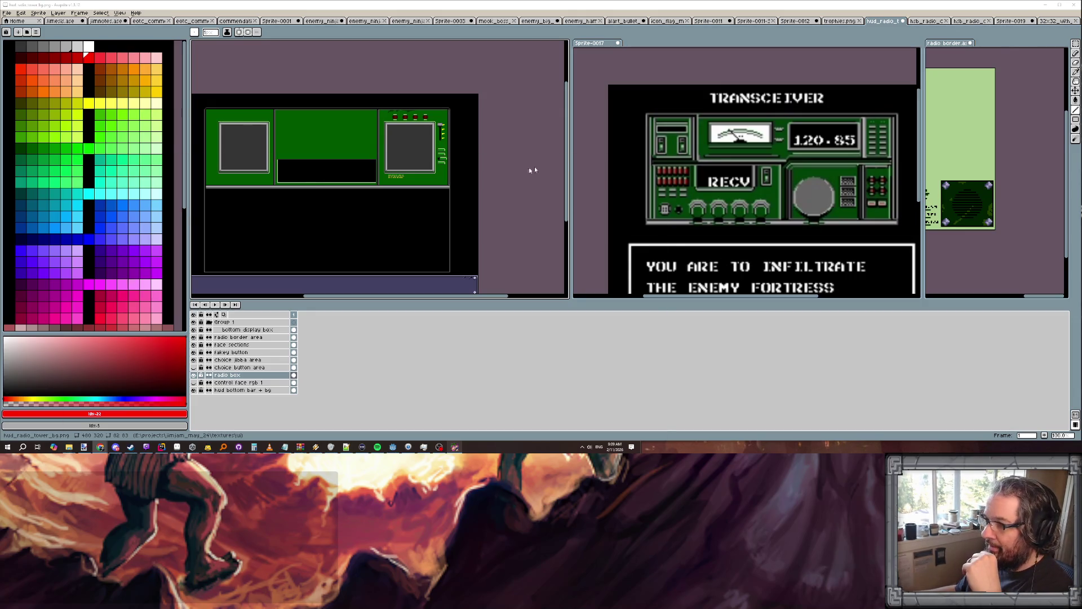
pyautogui.hotkey('alt', 'Tab')
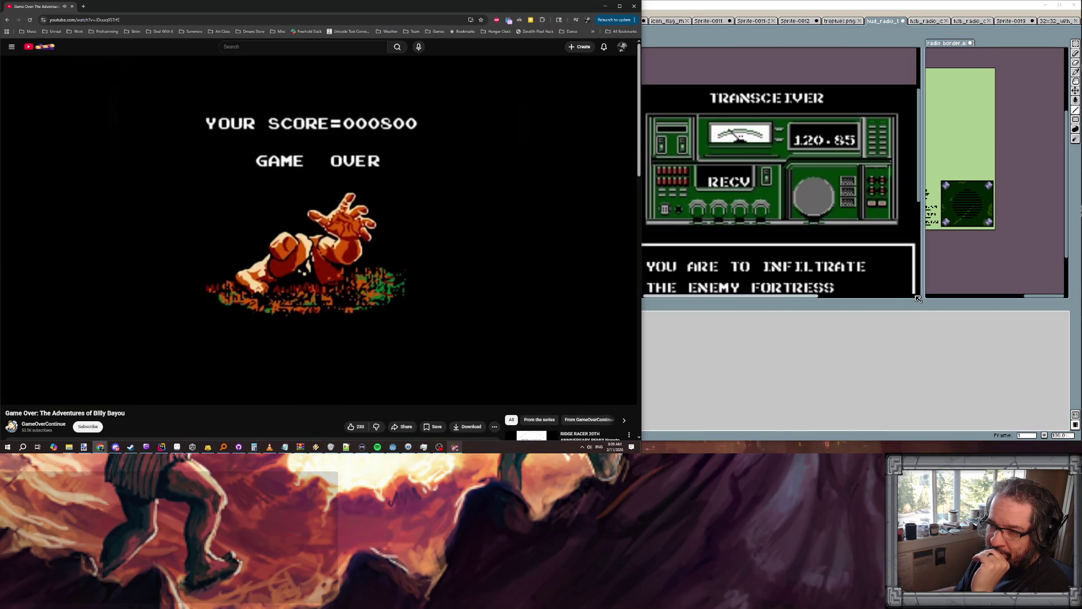
# Pause the game-over YouTube video and switch back to Aseprite.
pyautogui.moveTo(536, 423)
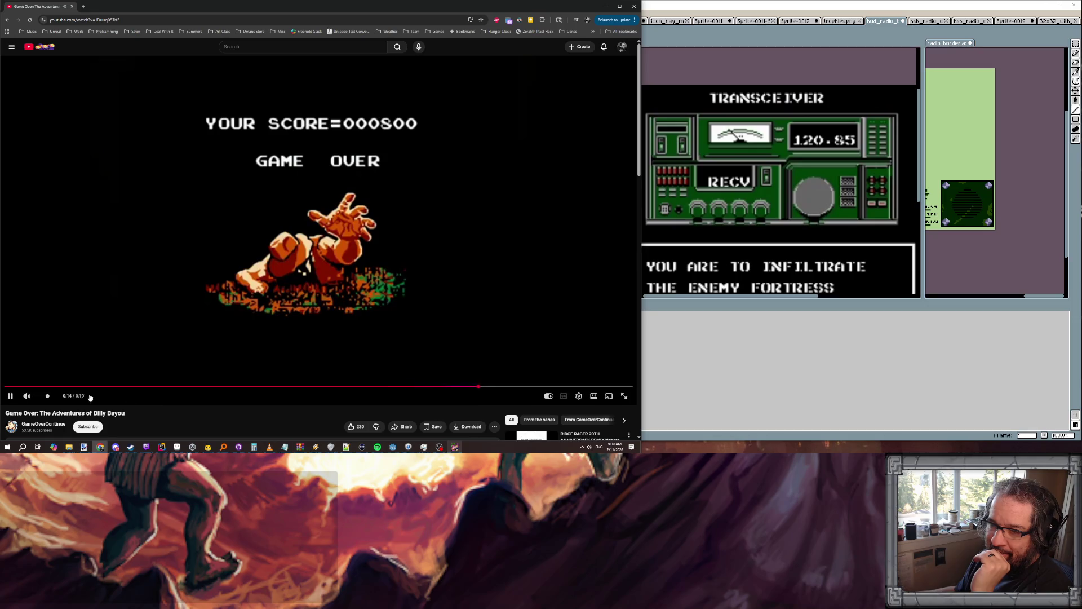
pyautogui.click(11, 396)
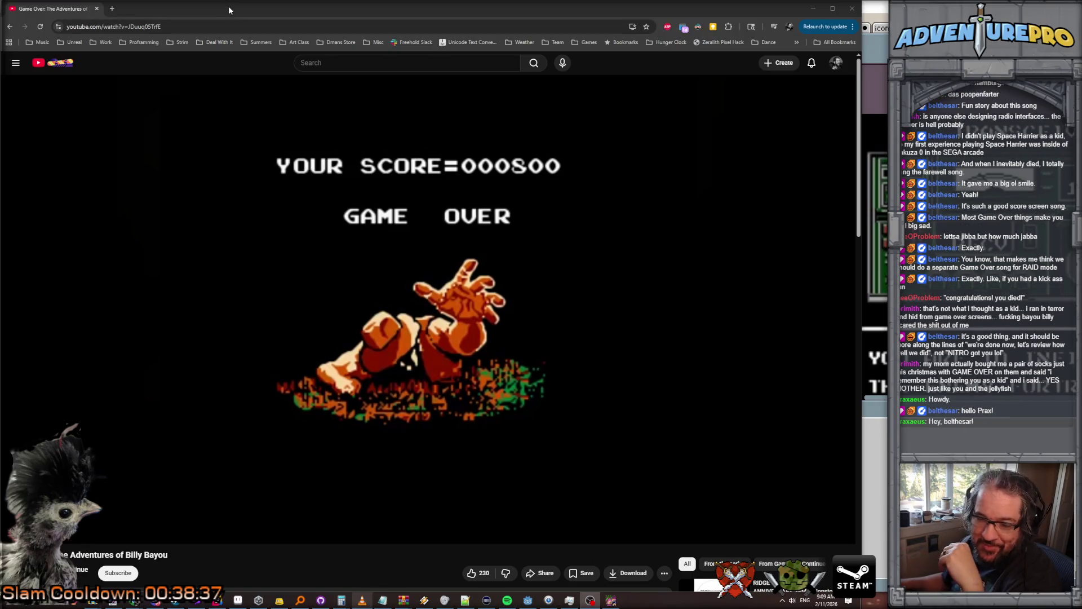
pyautogui.hotkey('alt', 'Tab')
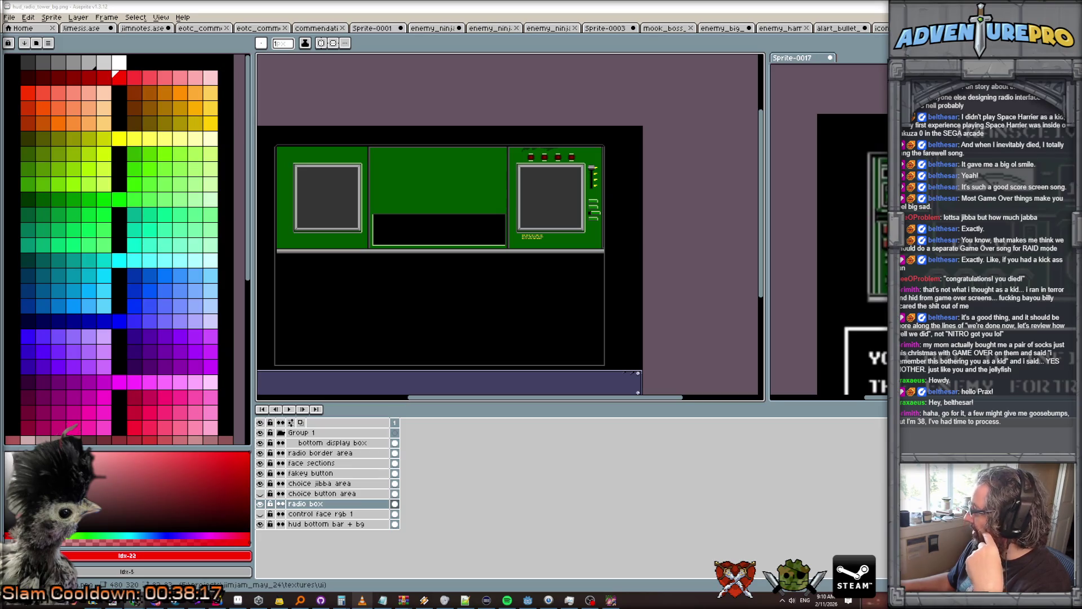
# Drag the Chrome window with the Ninja Gaiden video over the Aseprite window.
pyautogui.moveTo(1081, 250)
pyautogui.mouseDown()
pyautogui.moveTo(627, 250)
pyautogui.moveTo(564, 221)
pyautogui.mouseUp()
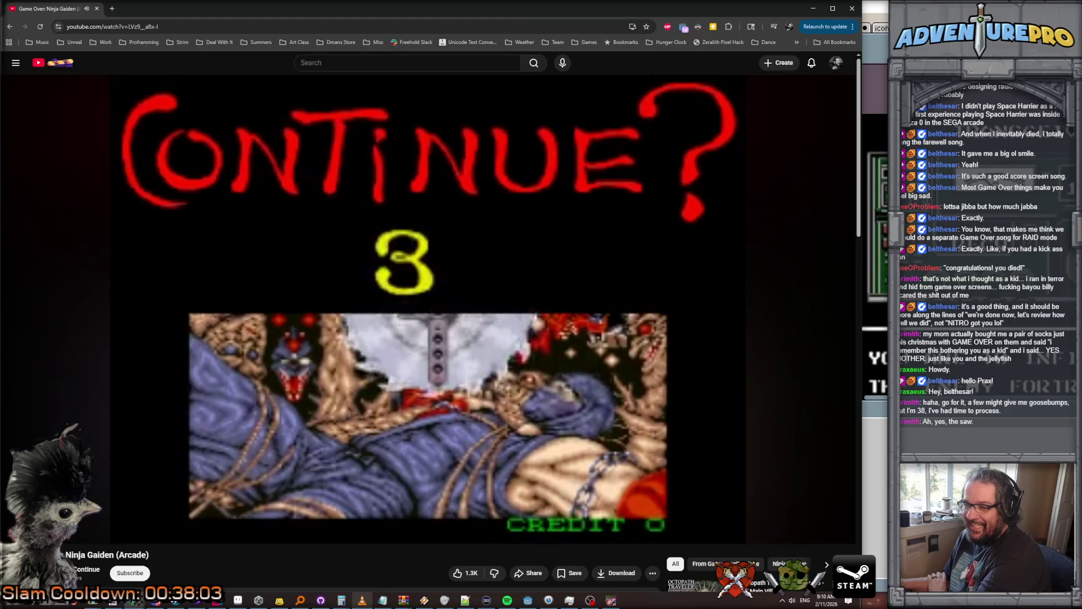
# Go back to the Google results and open 'Gaming's Most Brutal Continue Screens'.
pyautogui.moveTo(773, 492)
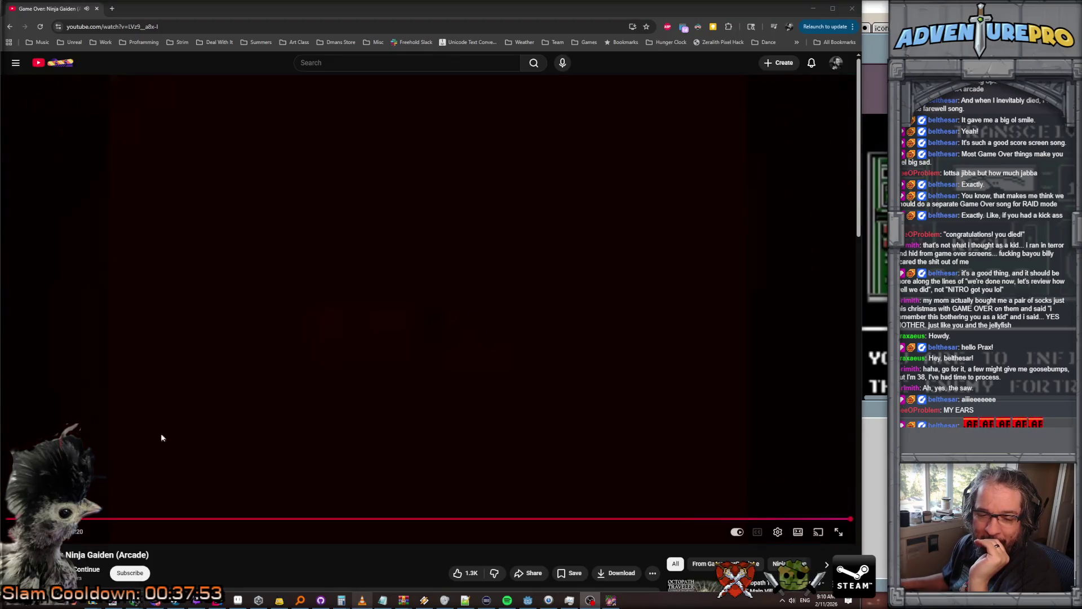
pyautogui.click(10, 26)
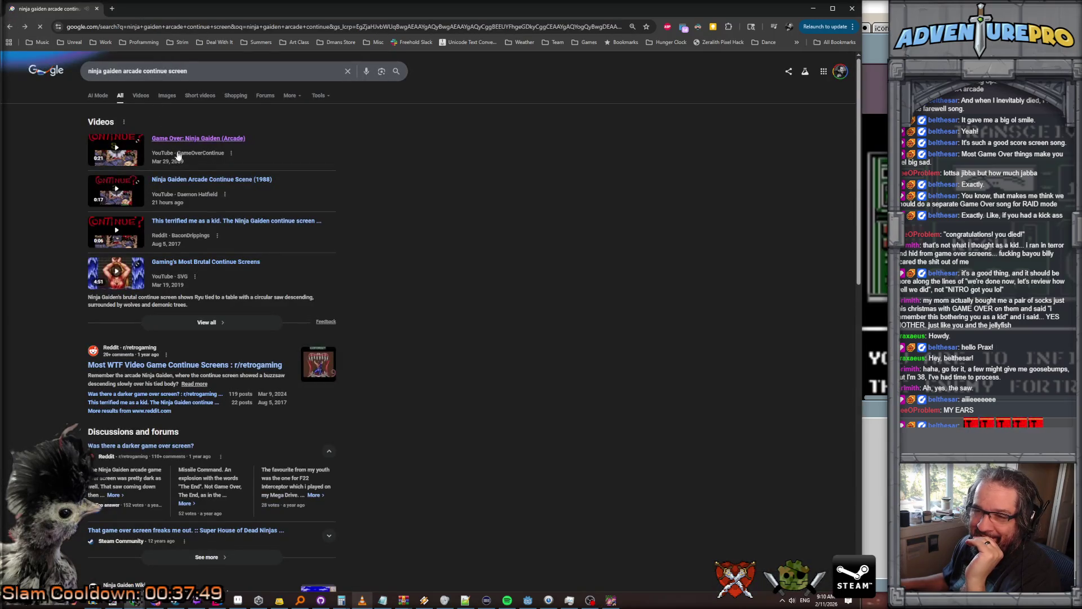
pyautogui.click(228, 266)
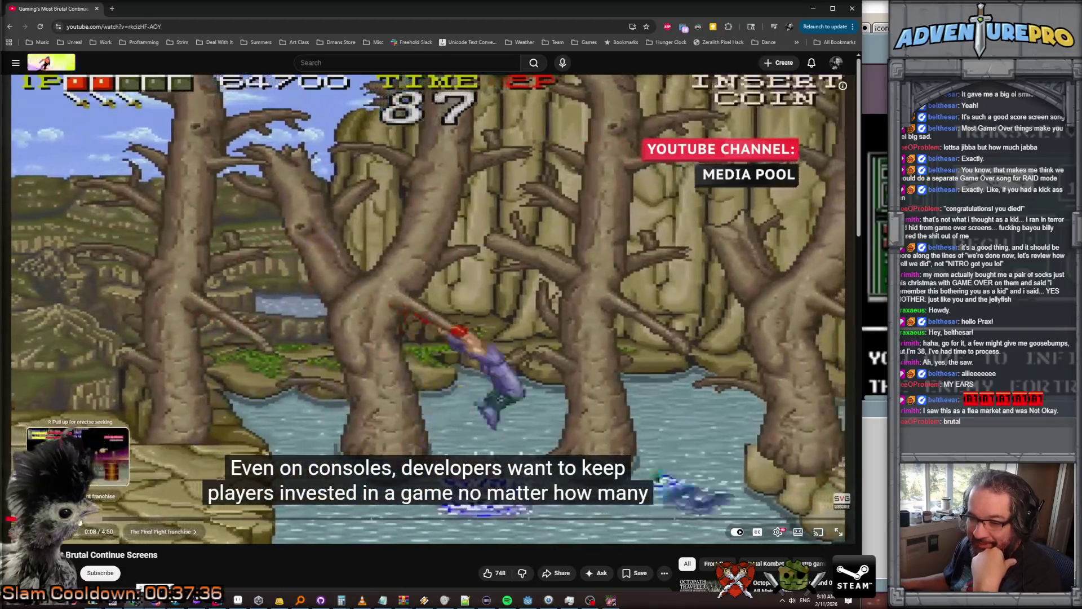
# Seek the continue-screens video past Final Fight and Ninja Gaiden to the Tecmo Knight scene.
pyautogui.moveTo(78, 519); pyautogui.dragTo(129, 522)
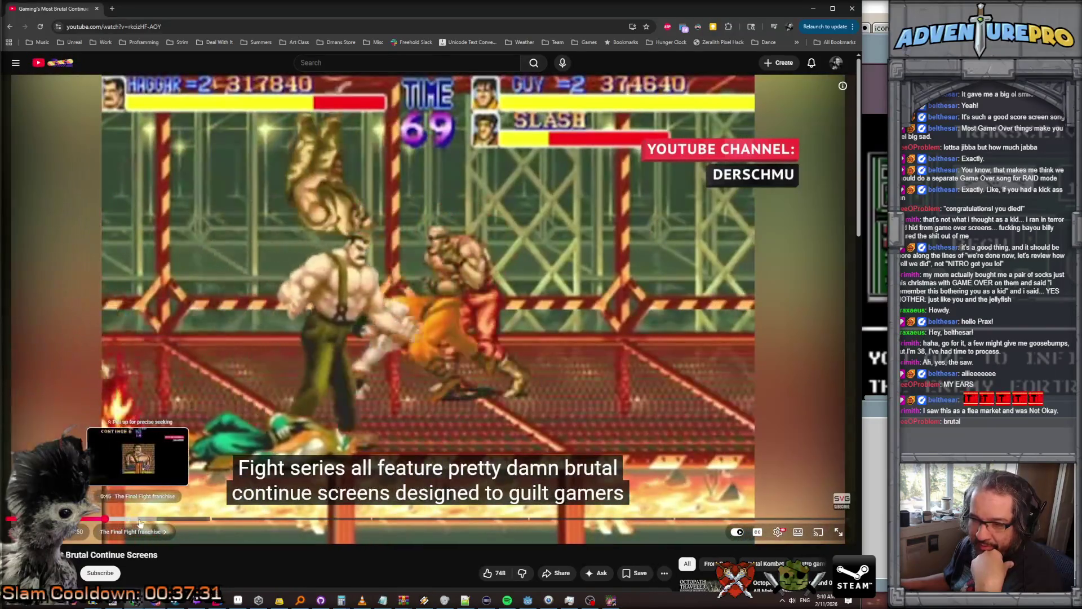
pyautogui.click(131, 531)
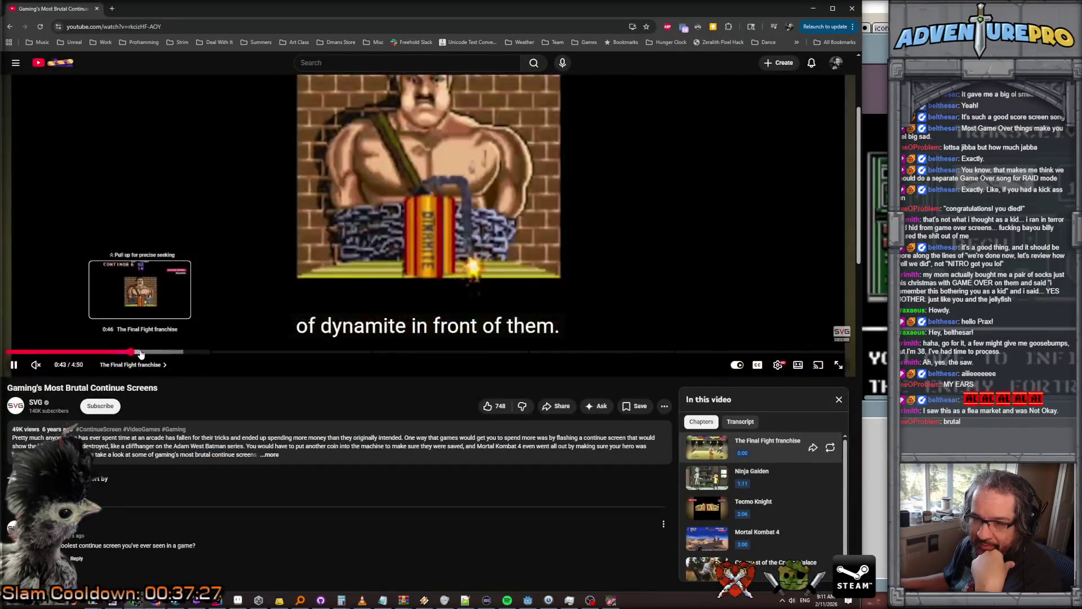
pyautogui.scroll(2, 522, 296)
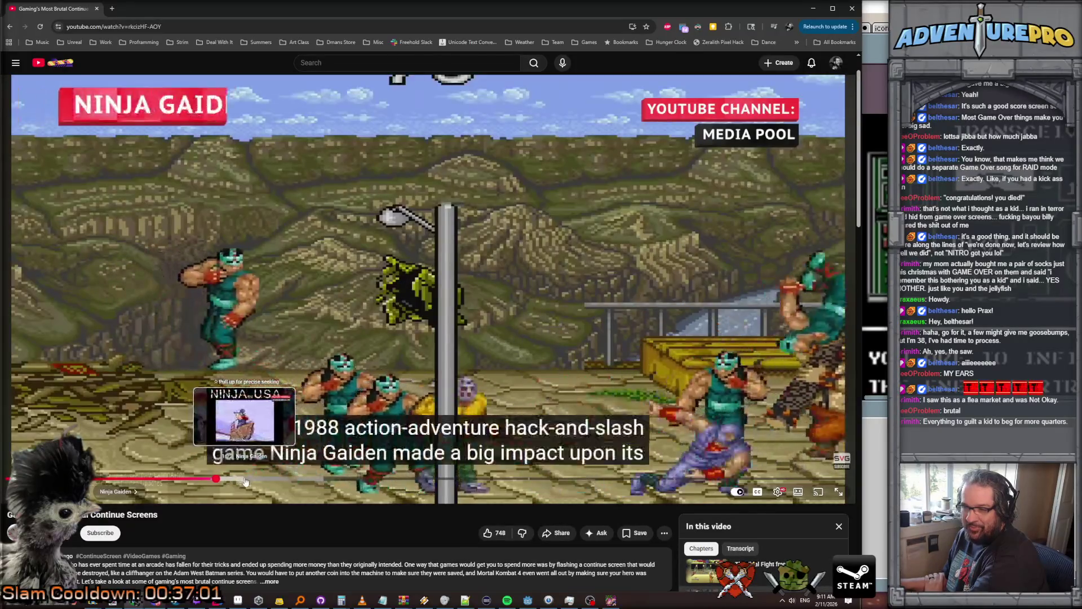
pyautogui.click(237, 479)
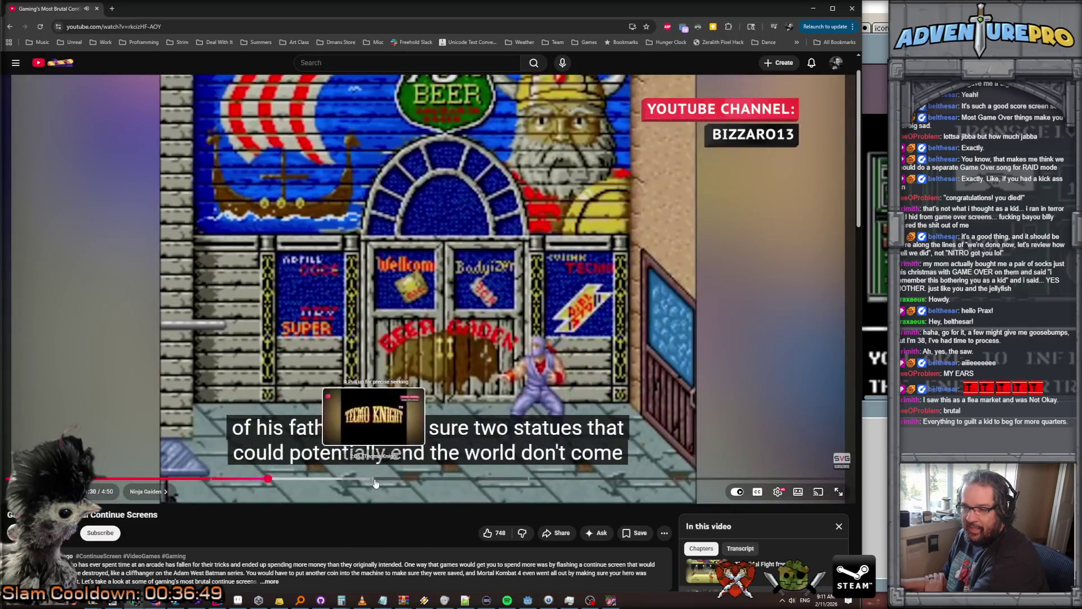
pyautogui.click(361, 480)
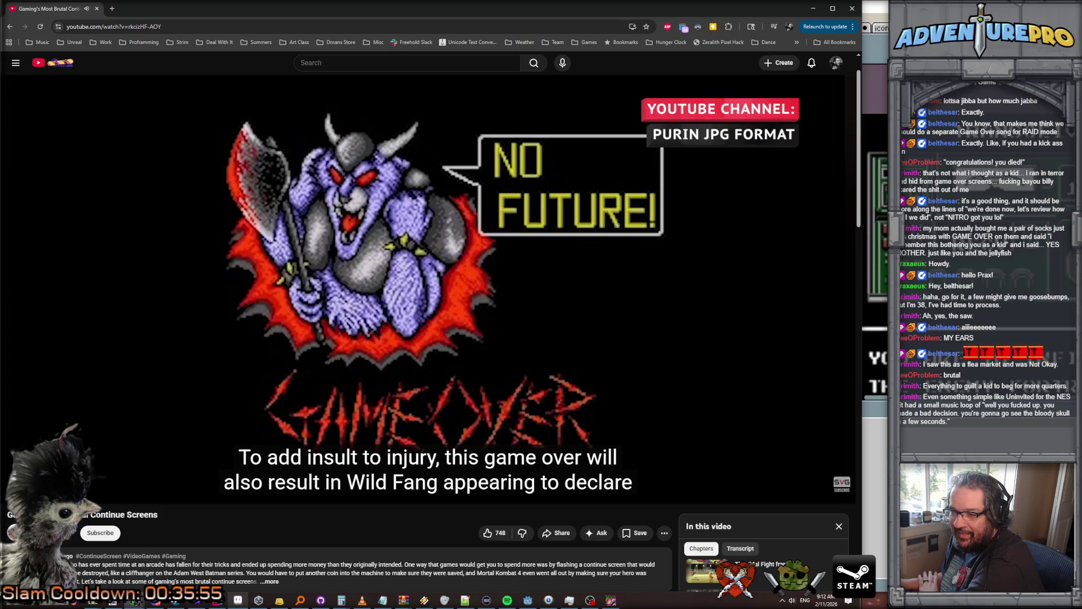
# Switch to the second Chrome window showing the NO FUTURE Vampire Survivors wiki page.
pyautogui.moveTo(678, 383)
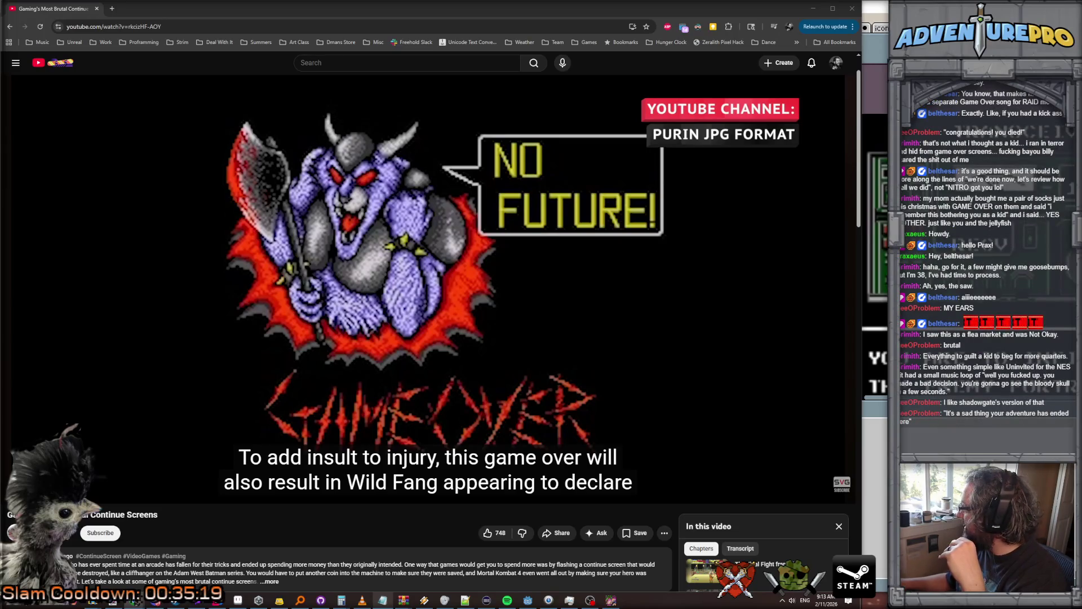
pyautogui.hotkey('alt', 'Tab')
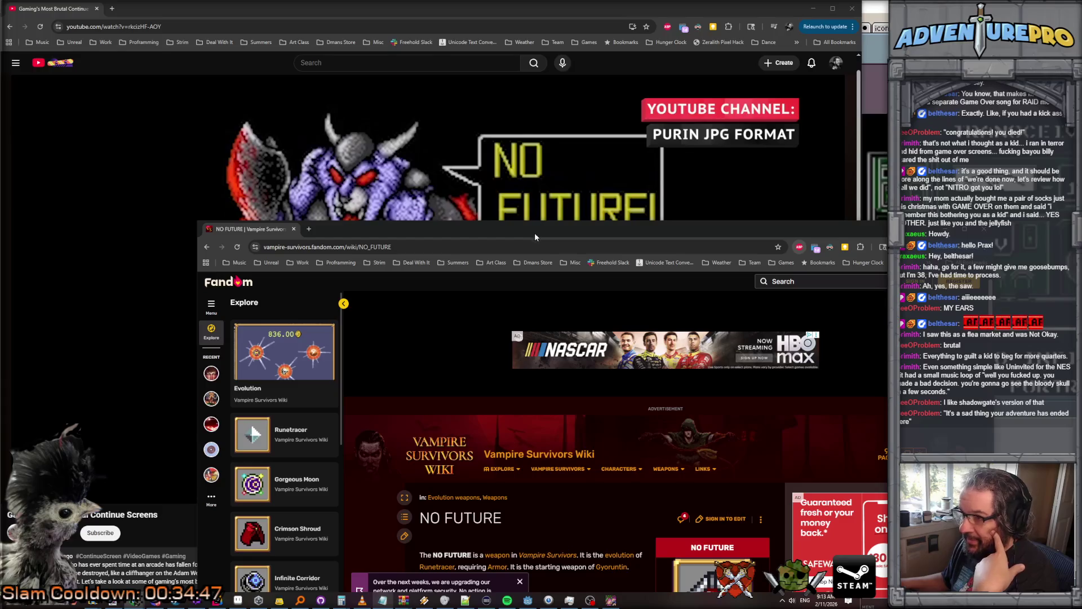
# Move the wiki window up, accept cookies, and scroll through the NO FUTURE article to Trivia.
pyautogui.moveTo(223, 243); pyautogui.dragTo(206, 85)
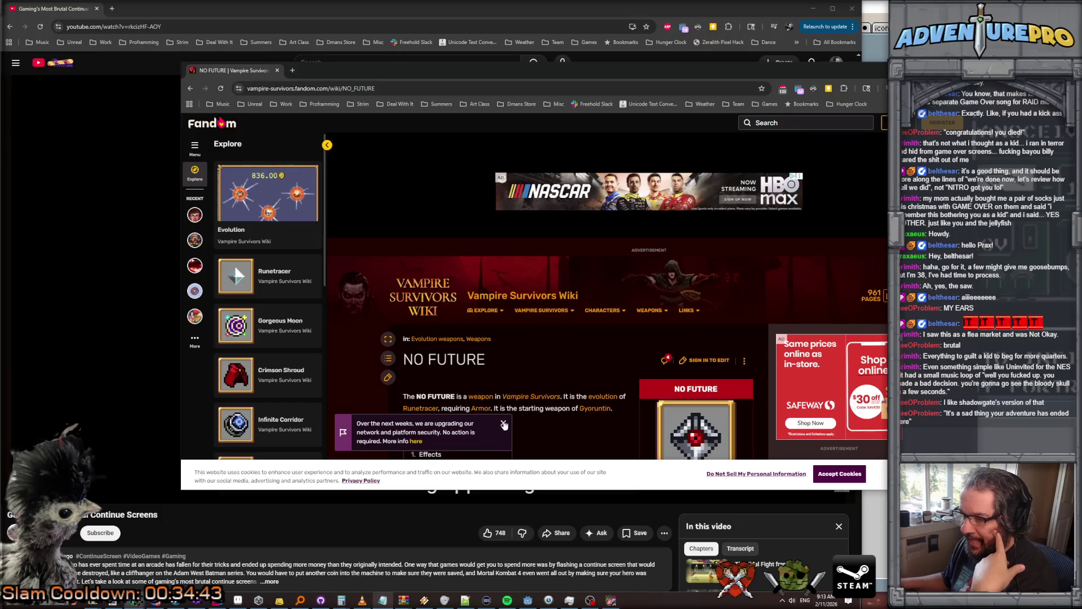
pyautogui.click(855, 476)
pyautogui.scroll(-1, 854, 477)
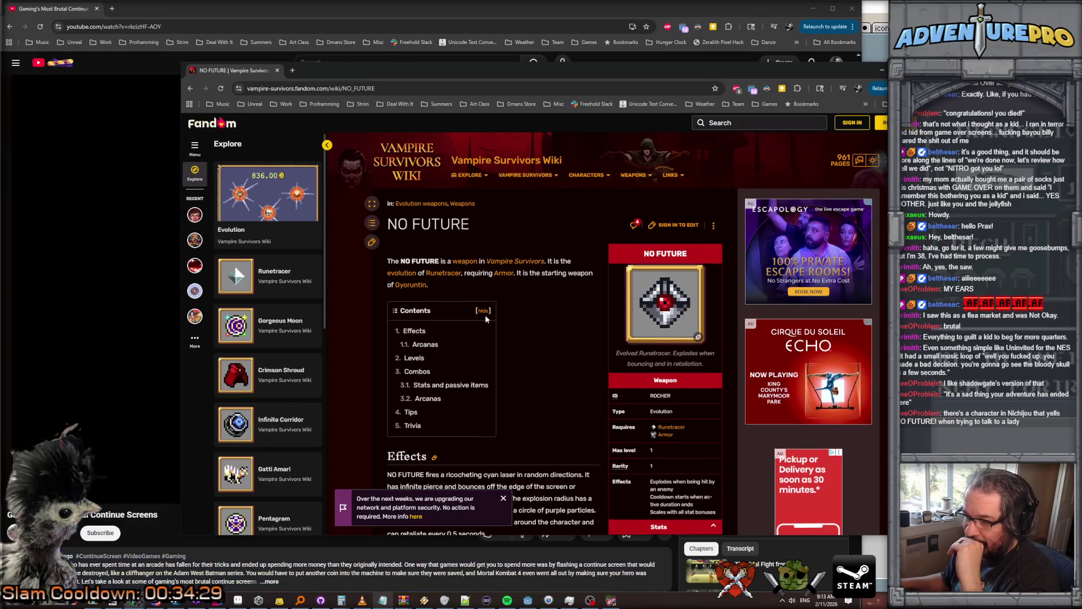
pyautogui.scroll(-7, 507, 333)
pyautogui.scroll(-10, 524, 344)
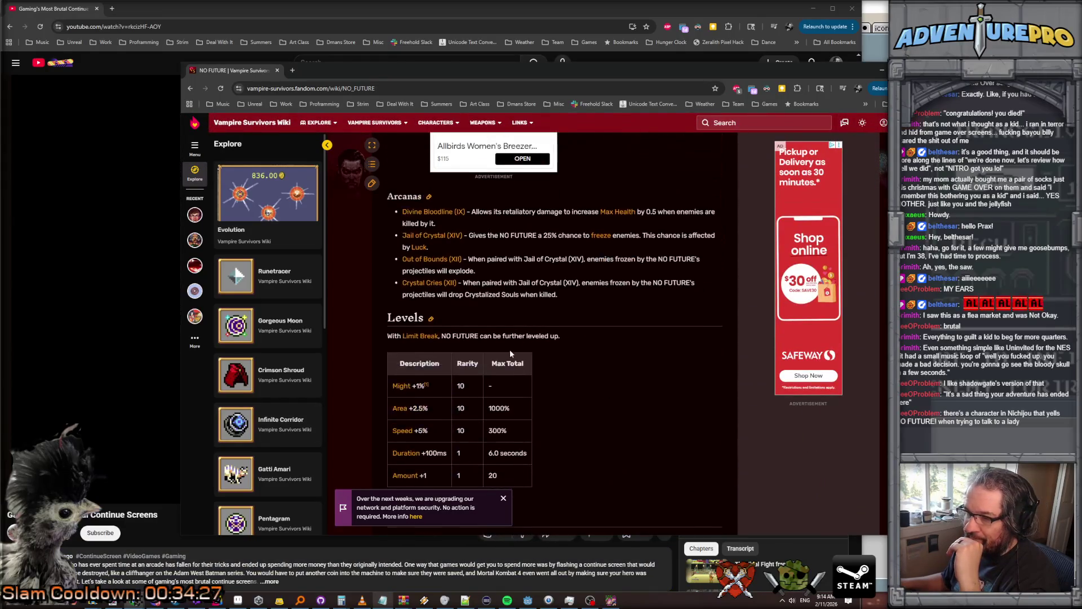
pyautogui.scroll(-10, 509, 353)
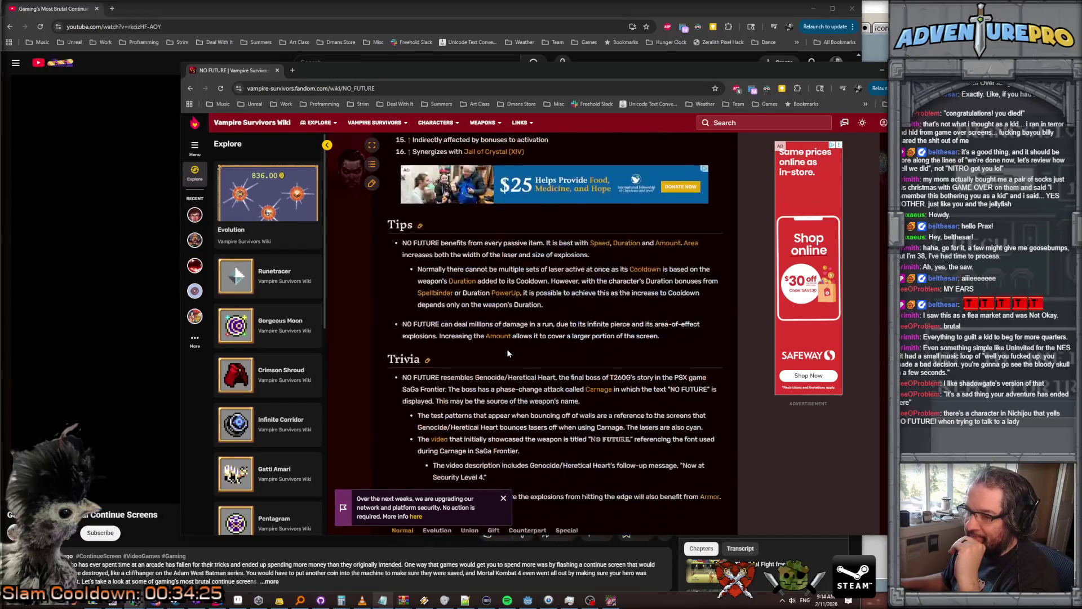
pyautogui.scroll(-2, 479, 327)
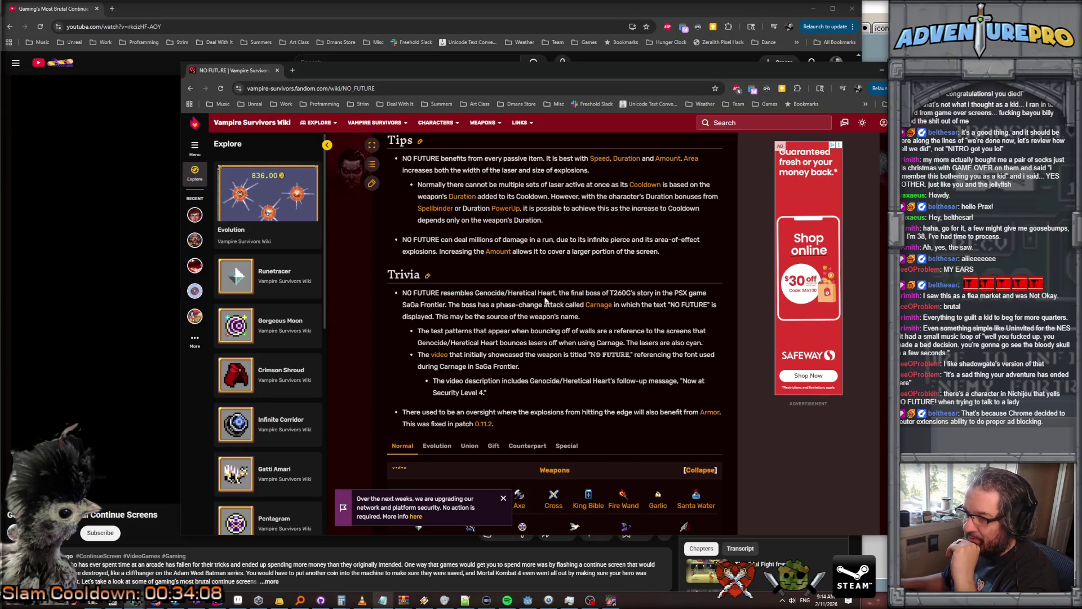
pyautogui.scroll(-1, 569, 300)
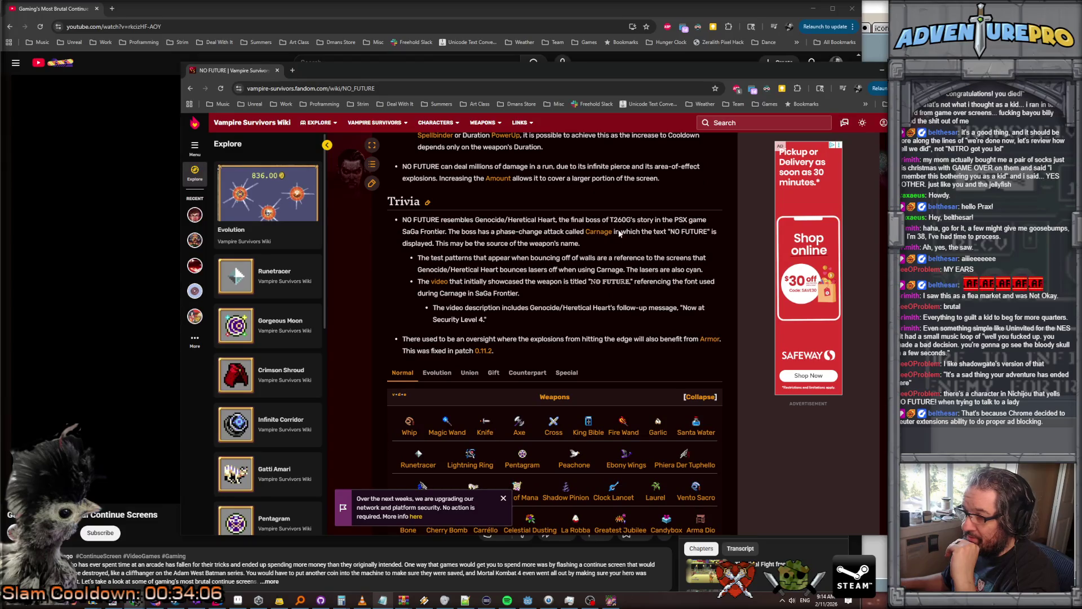
pyautogui.scroll(1, 617, 237)
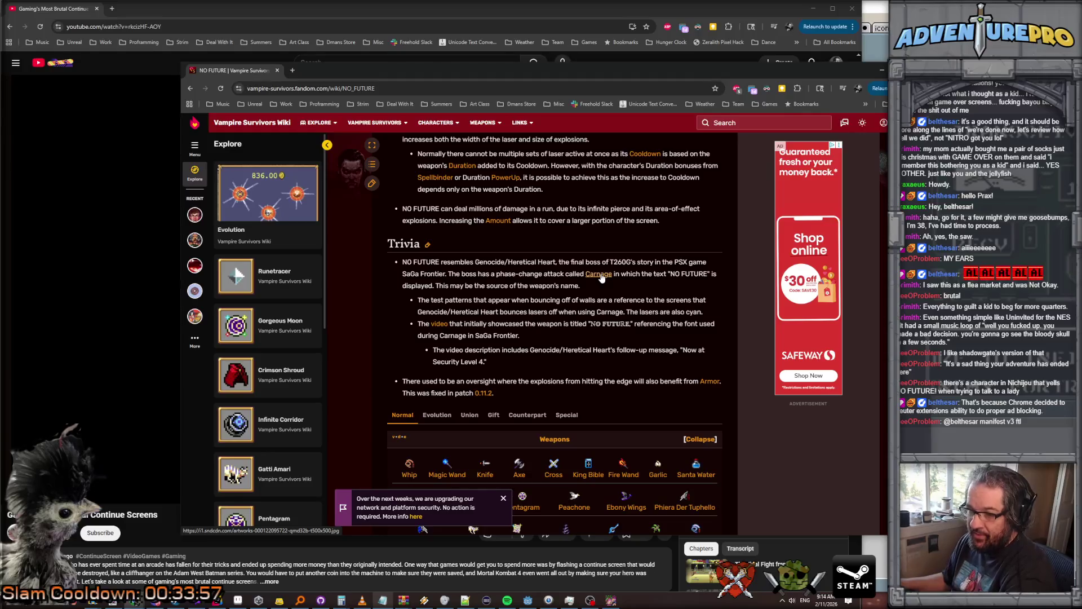
# View the Carnage artwork and the NO FUTURE showcase video, then close them and the wiki window.
pyautogui.click(601, 275)
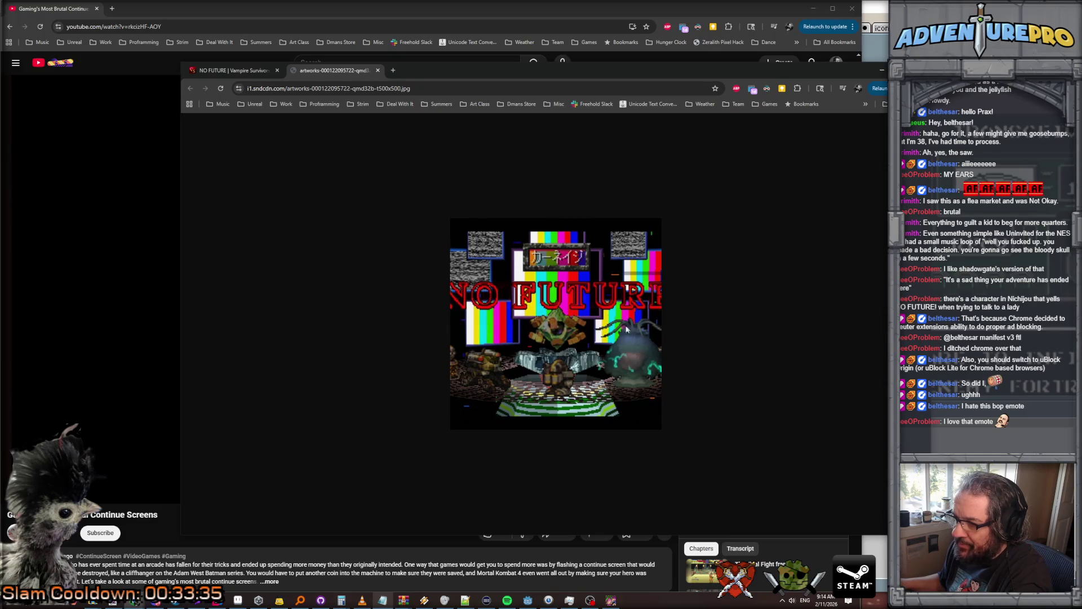
pyautogui.hotkey('ctrl', 'shift', 'Tab')
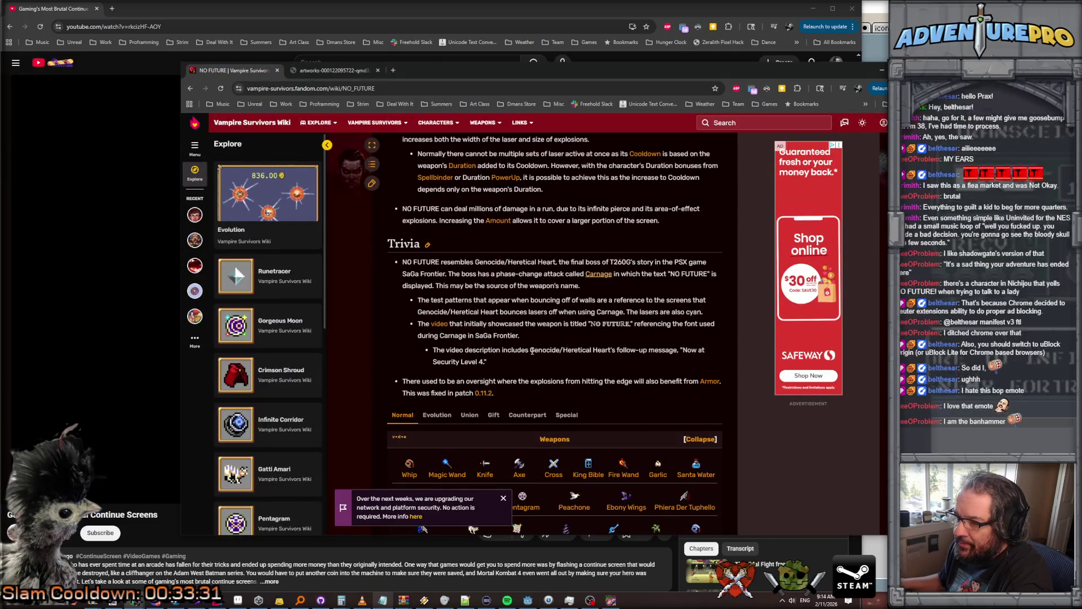
pyautogui.click(441, 324)
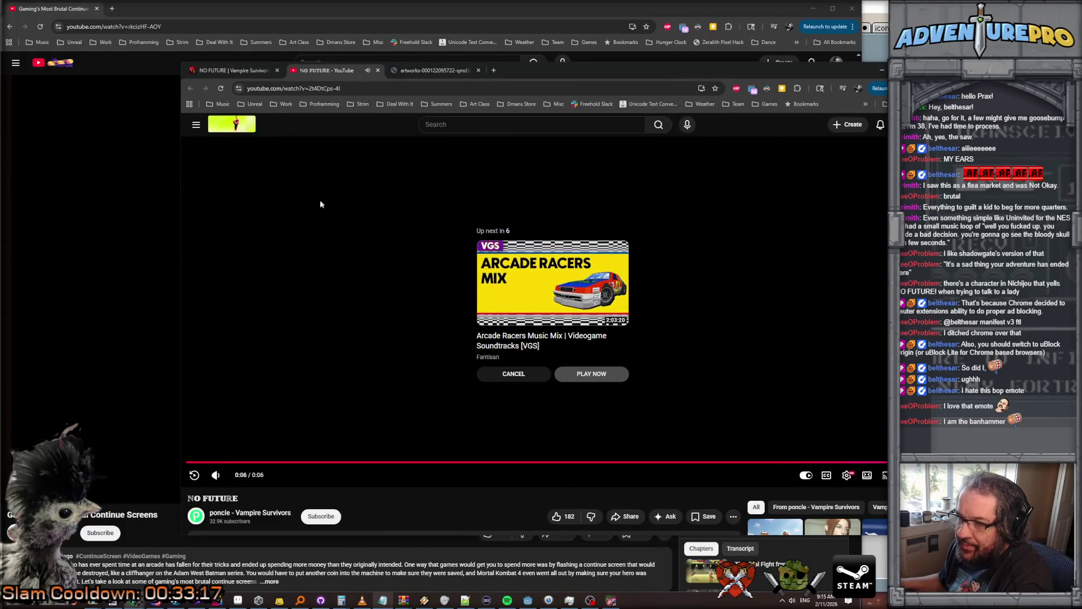
pyautogui.click(377, 70)
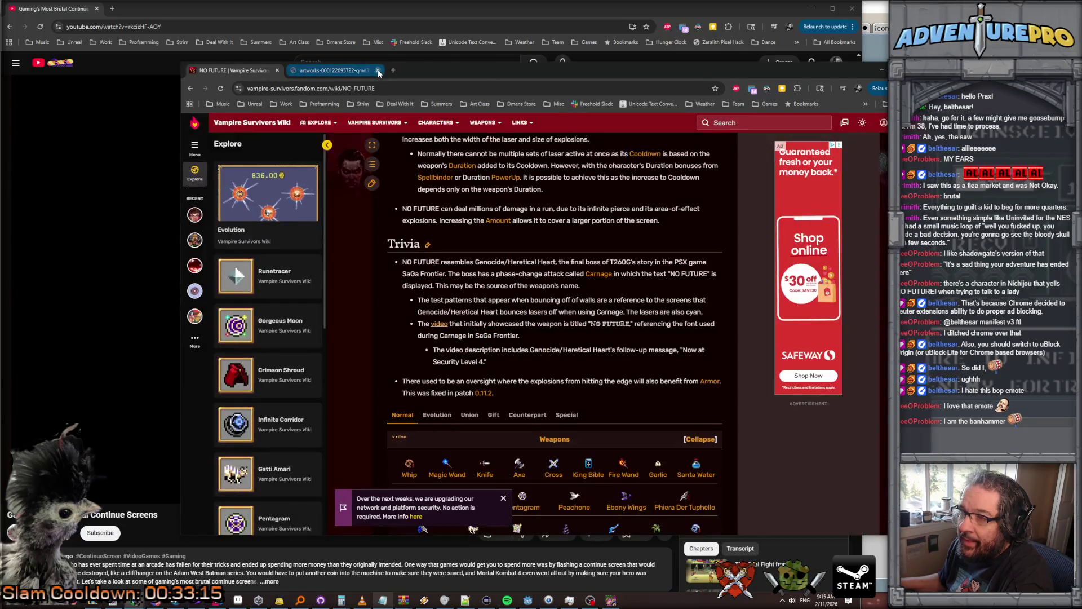
pyautogui.click(378, 70)
pyautogui.click(276, 71)
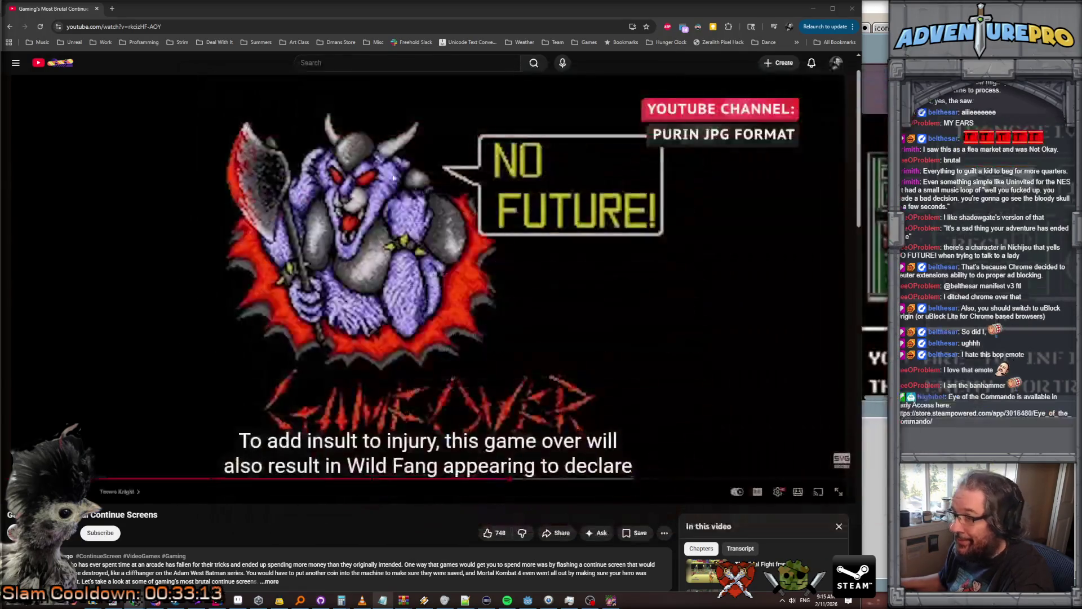
# Minimize the browser and recentre the green radio sprite on Aseprite's canvas.
pyautogui.click(813, 9)
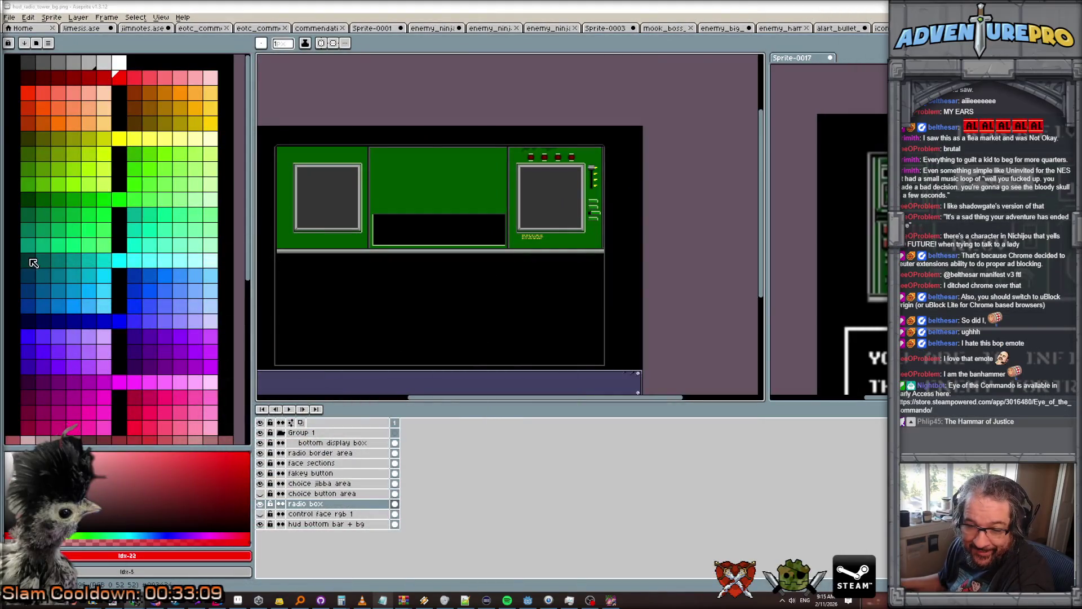
pyautogui.scroll(-2, 601, 306)
pyautogui.scroll(2, 601, 306)
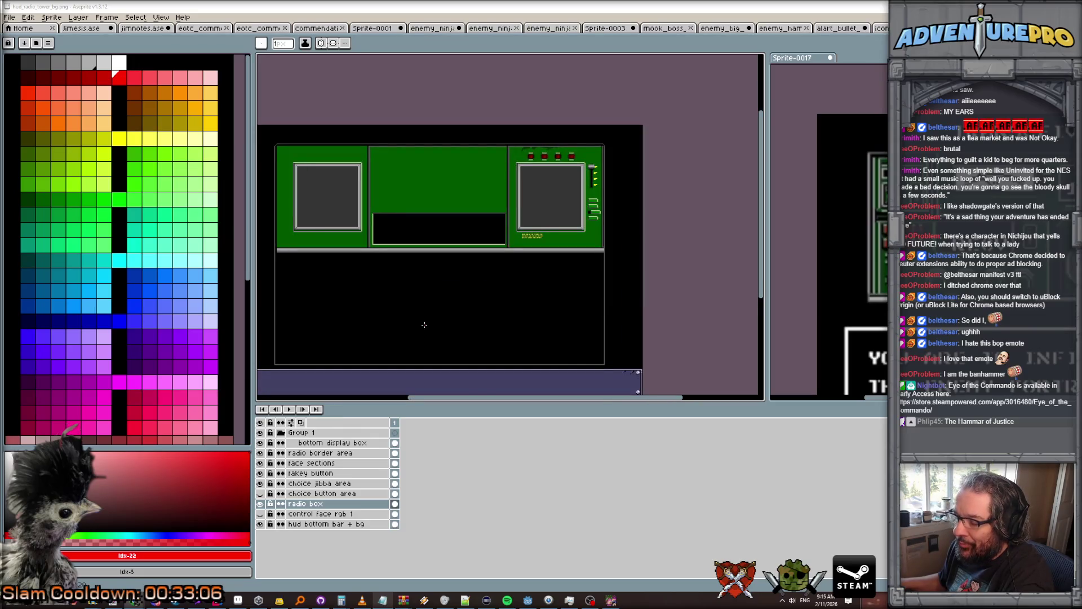
pyautogui.scroll(3, 445, 344)
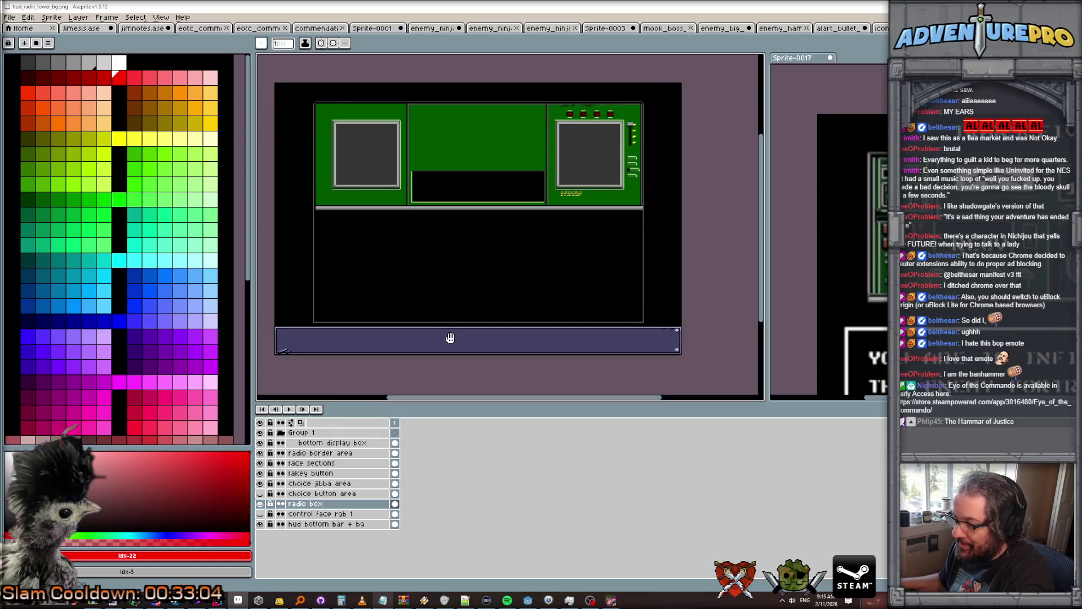
pyautogui.scroll(-2, 456, 337)
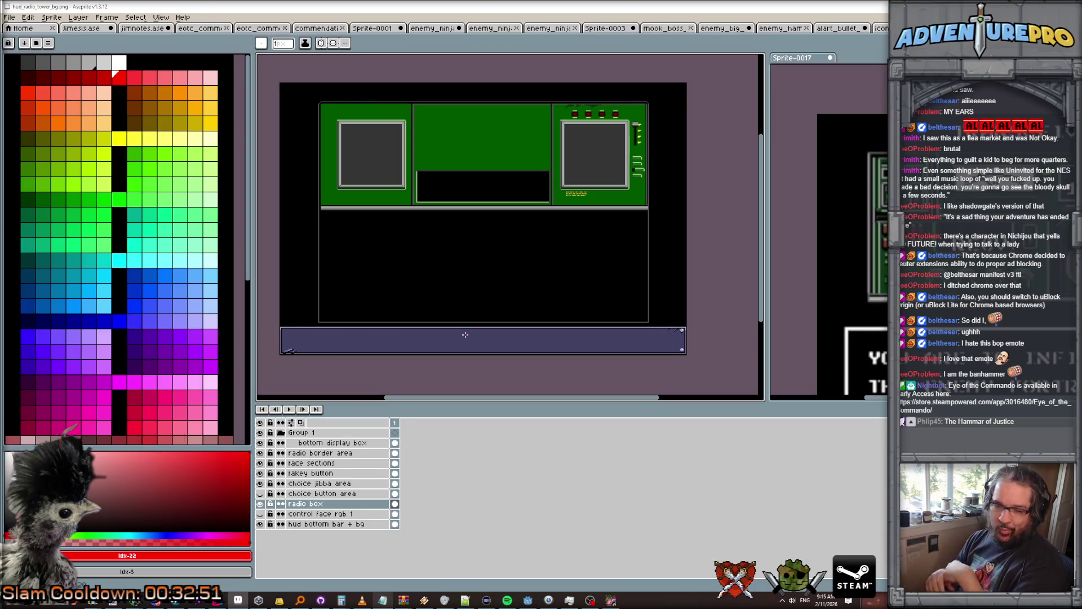
pyautogui.scroll(1, 467, 176)
pyautogui.scroll(-1, 468, 176)
pyautogui.moveTo(474, 186); pyautogui.dragTo(491, 208)
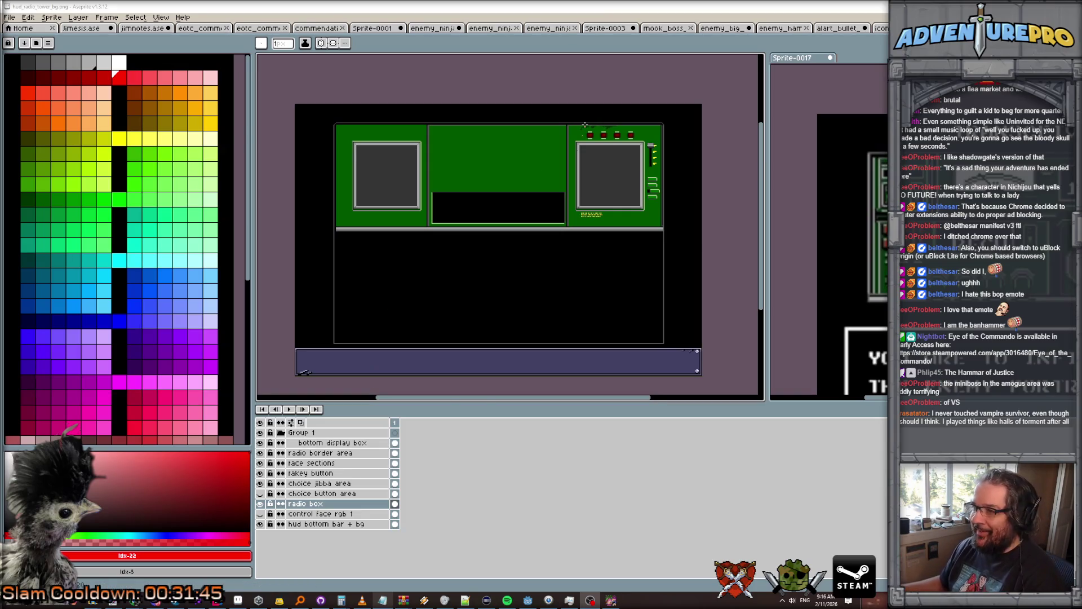
pyautogui.scroll(1, 585, 125)
pyautogui.scroll(-1, 585, 124)
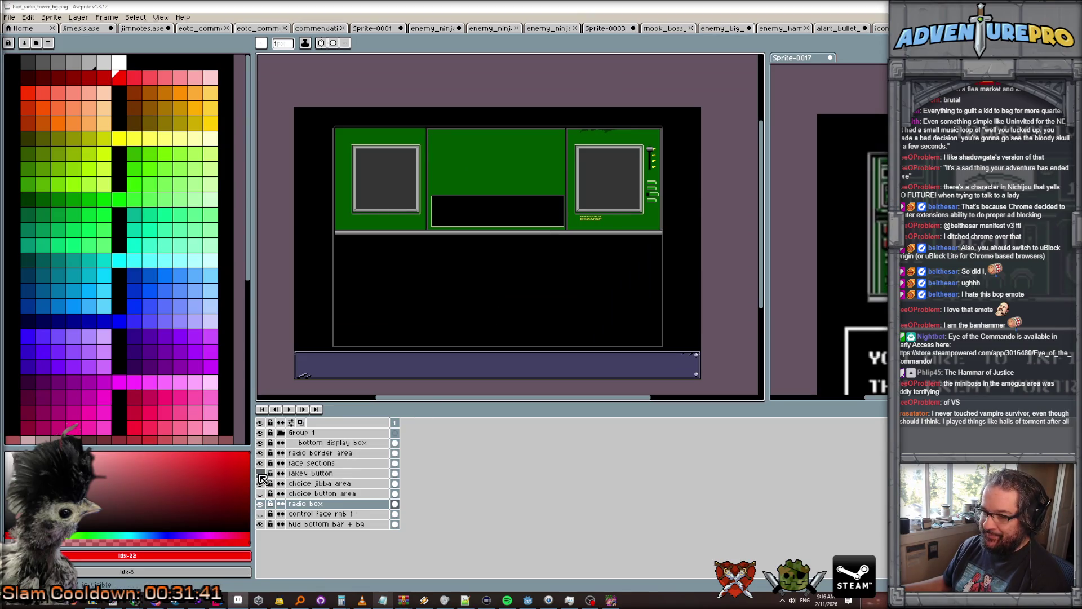
# Rename the 'fakey button' layer to 'fakey button right'.
pyautogui.doubleClick(303, 474)
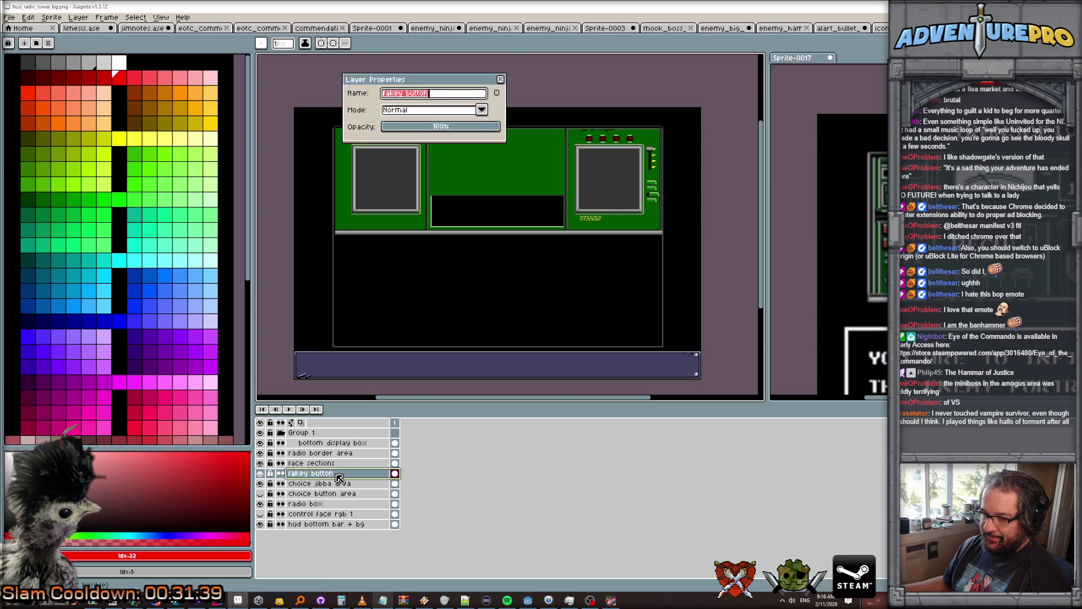
pyautogui.click(451, 94)
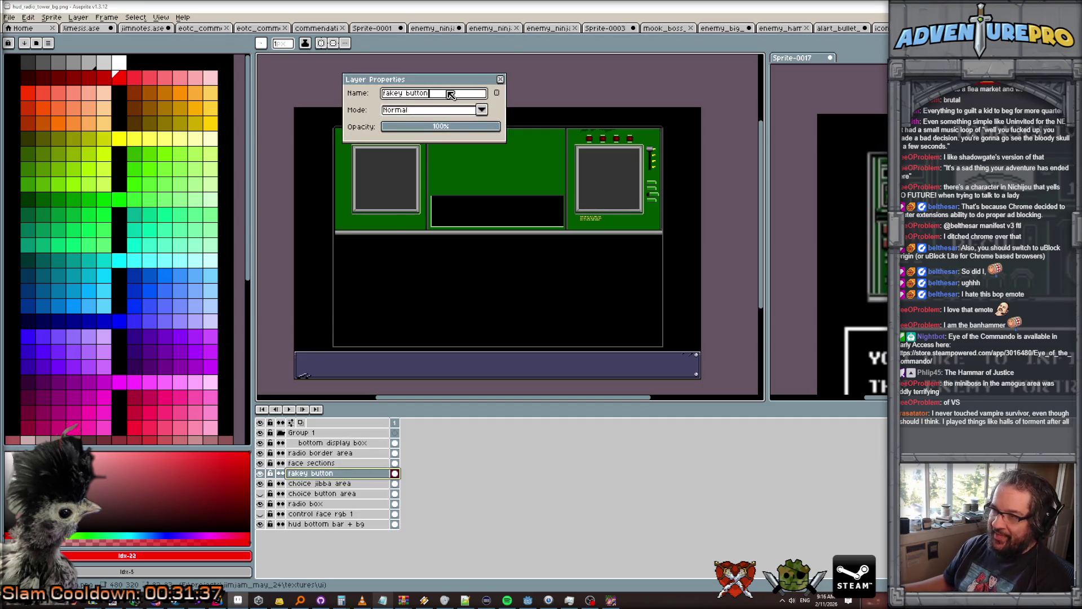
pyautogui.write('t')
pyautogui.press('Return')
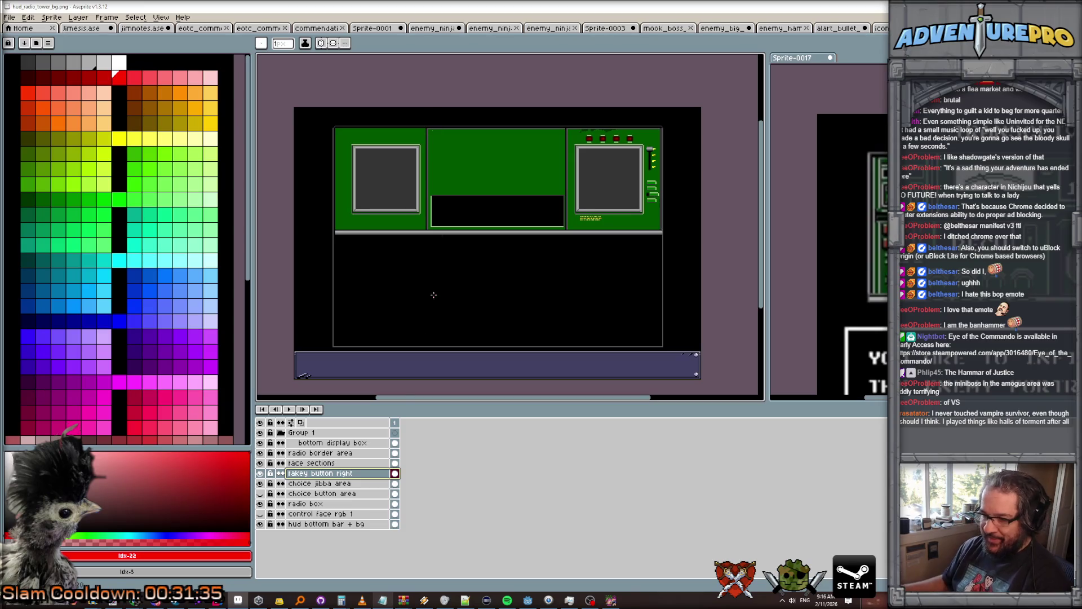
# Duplicate the 'fakey button right' layer and rename the copy 'fakey button left'.
pyautogui.rightClick(352, 473)
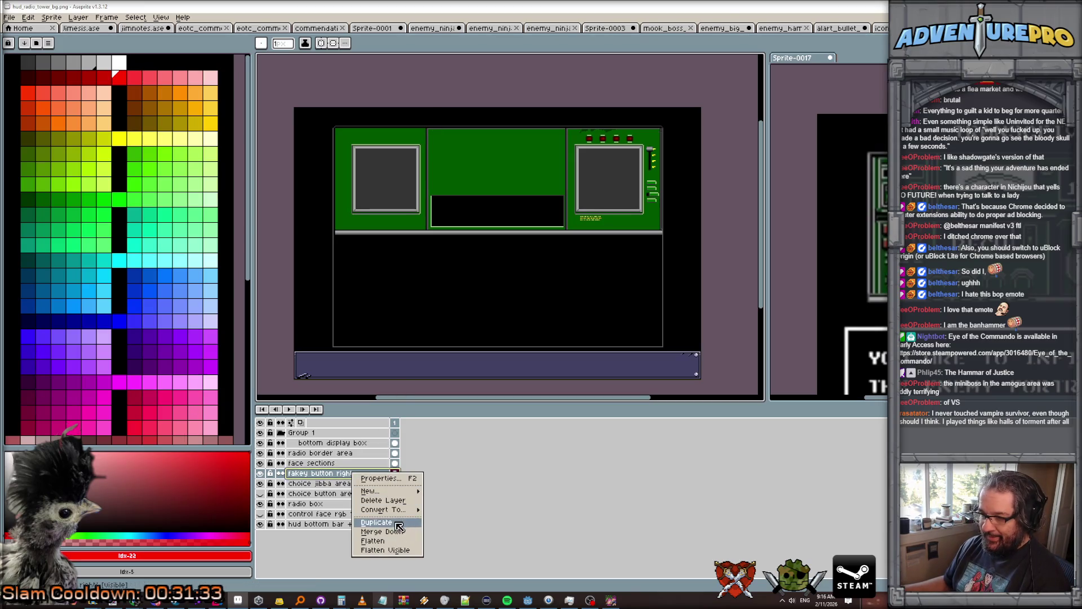
pyautogui.click(399, 523)
pyautogui.doubleClick(341, 475)
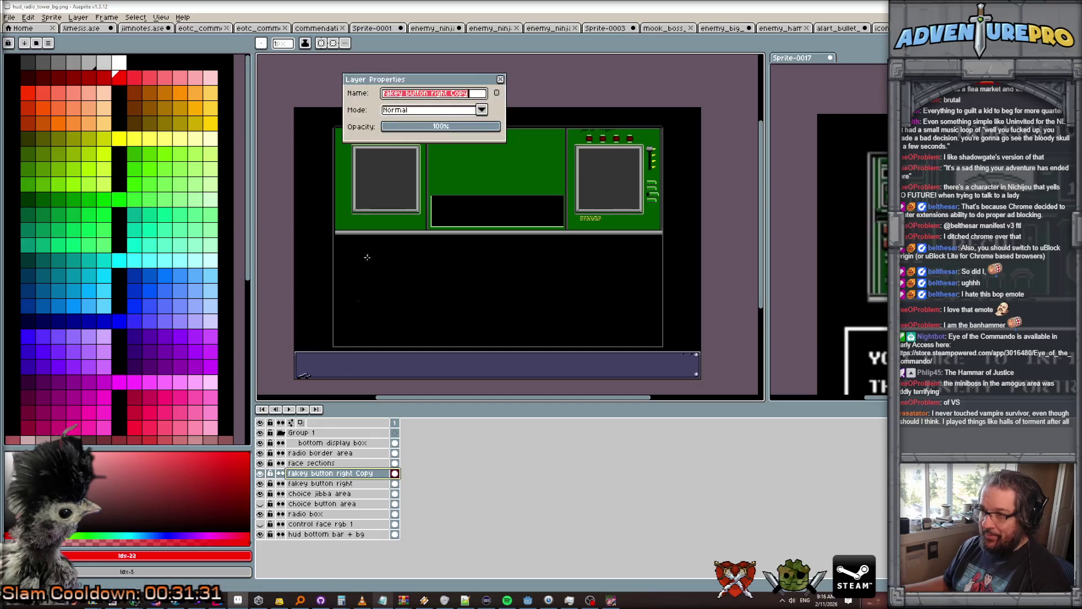
pyautogui.moveTo(432, 93); pyautogui.dragTo(511, 100)
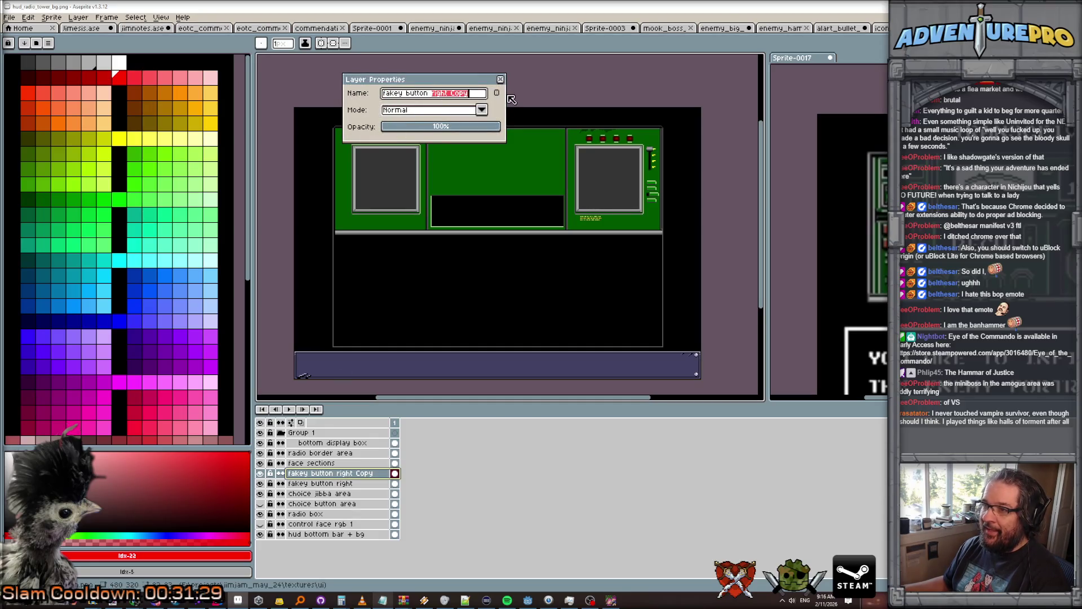
pyautogui.write('lef')
pyautogui.press('Return')
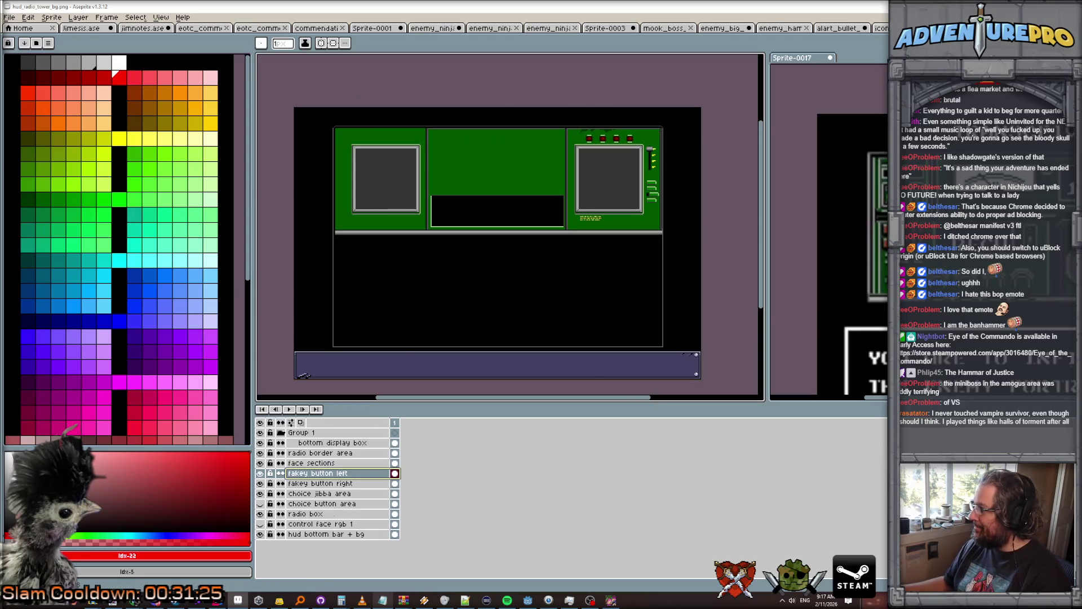
# With the Move tool, drag the copied row of four red buttons above the left panel's screen.
pyautogui.press('v')
pyautogui.moveTo(604, 145)
pyautogui.mouseDown()
pyautogui.moveTo(379, 142)
pyautogui.moveTo(425, 119)
pyautogui.mouseUp()
pyautogui.scroll(3, 367, 153)
pyautogui.hscroll(5, 432, 123)
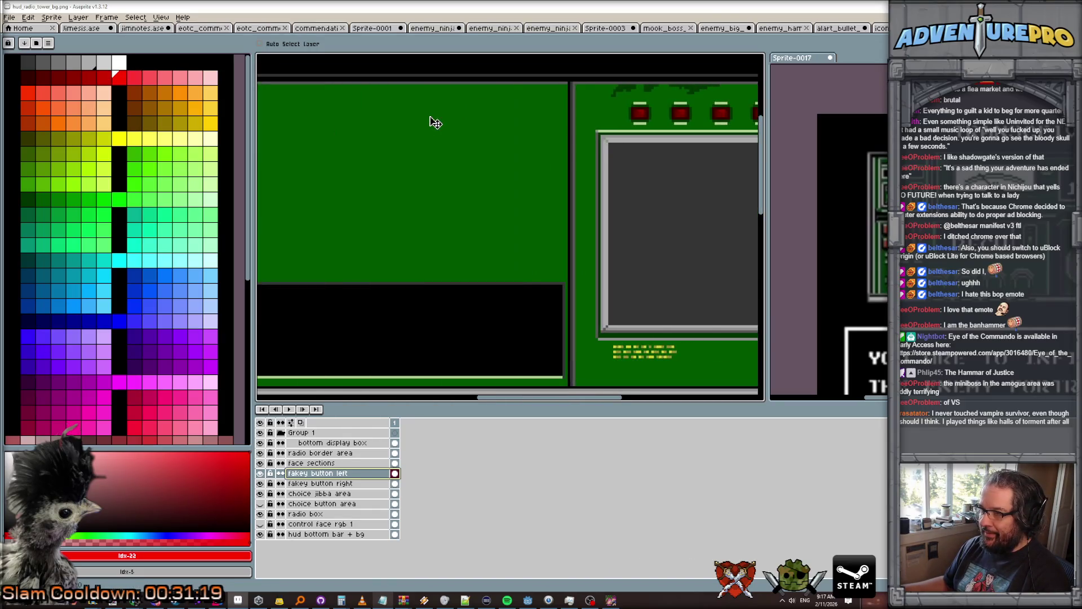
pyautogui.hscroll(-6, 435, 123)
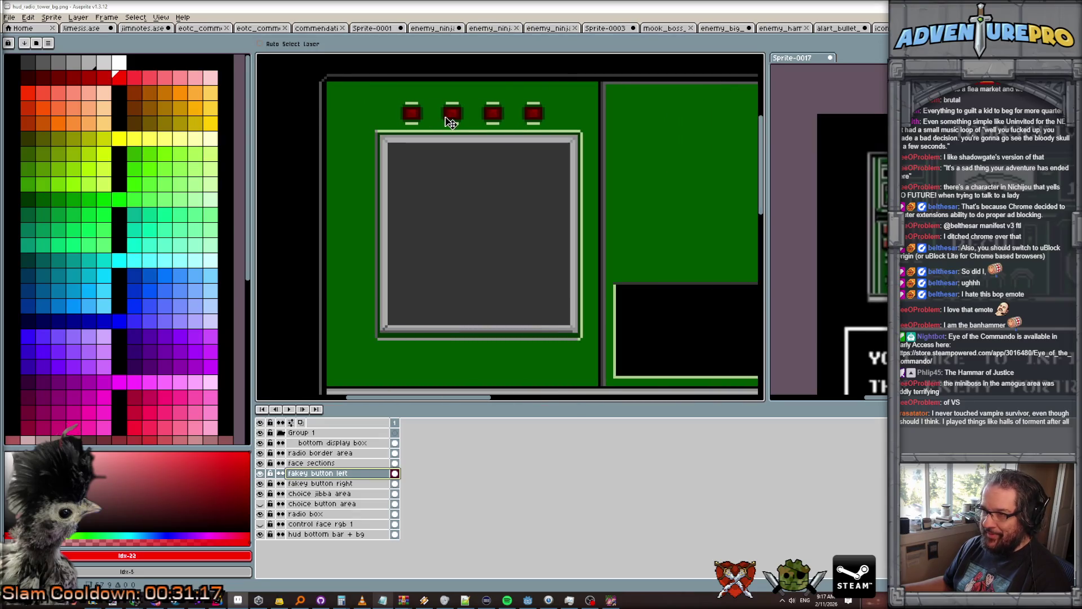
pyautogui.hscroll(5, 454, 123)
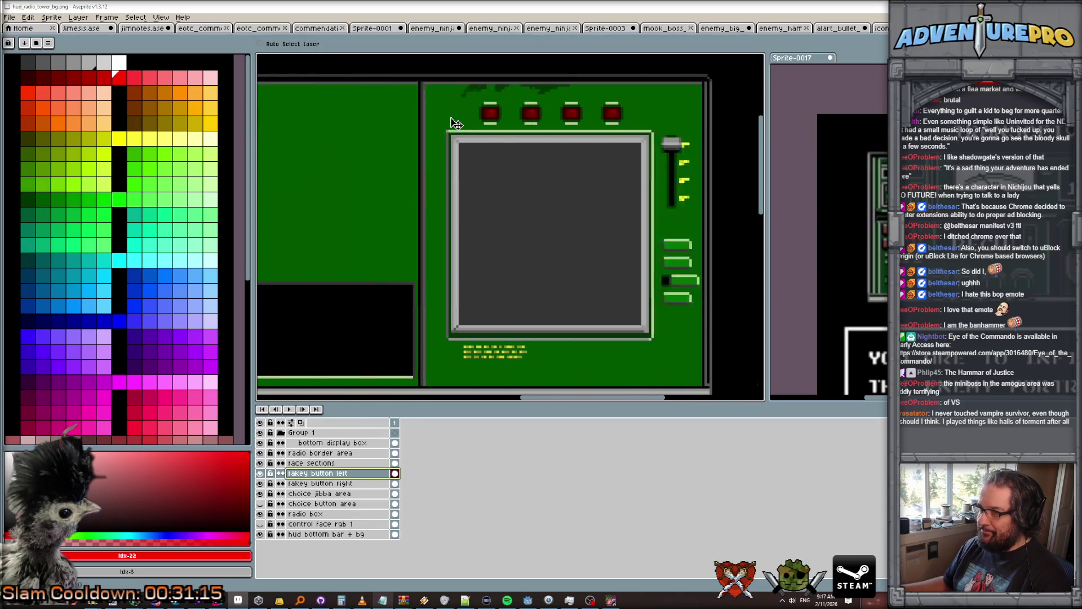
pyautogui.hscroll(3, 454, 123)
pyautogui.hscroll(-4, 453, 122)
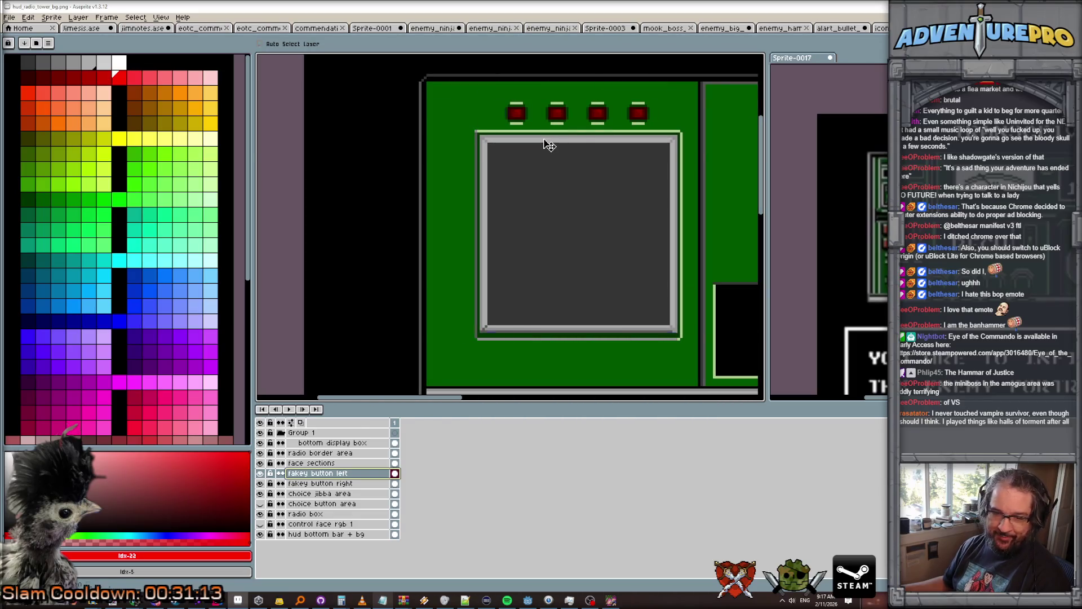
pyautogui.scroll(-2, 547, 145)
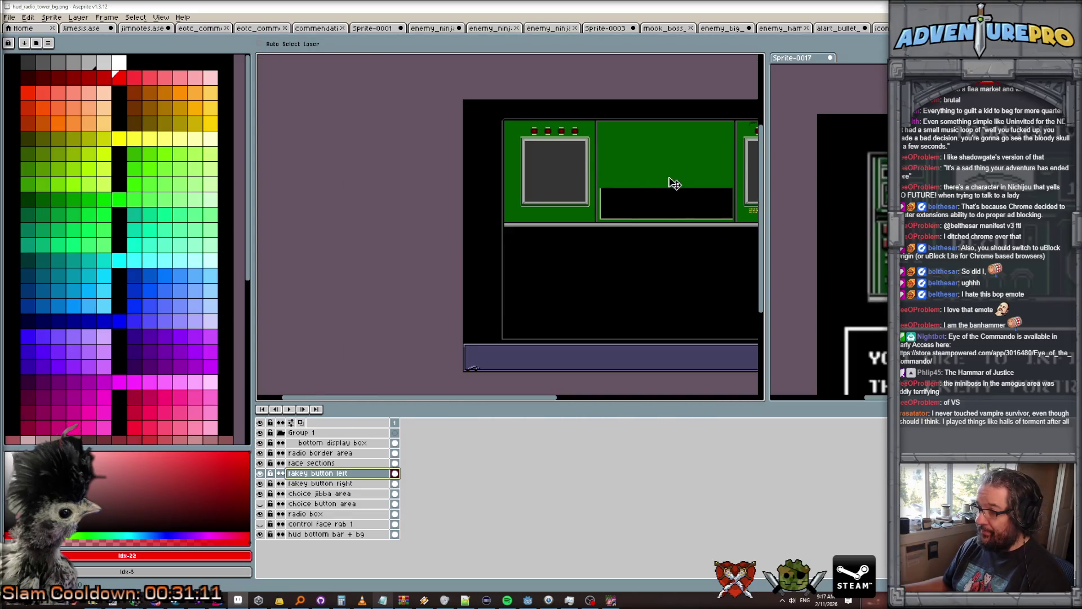
pyautogui.hscroll(3, 668, 192)
pyautogui.hscroll(-5, 536, 201)
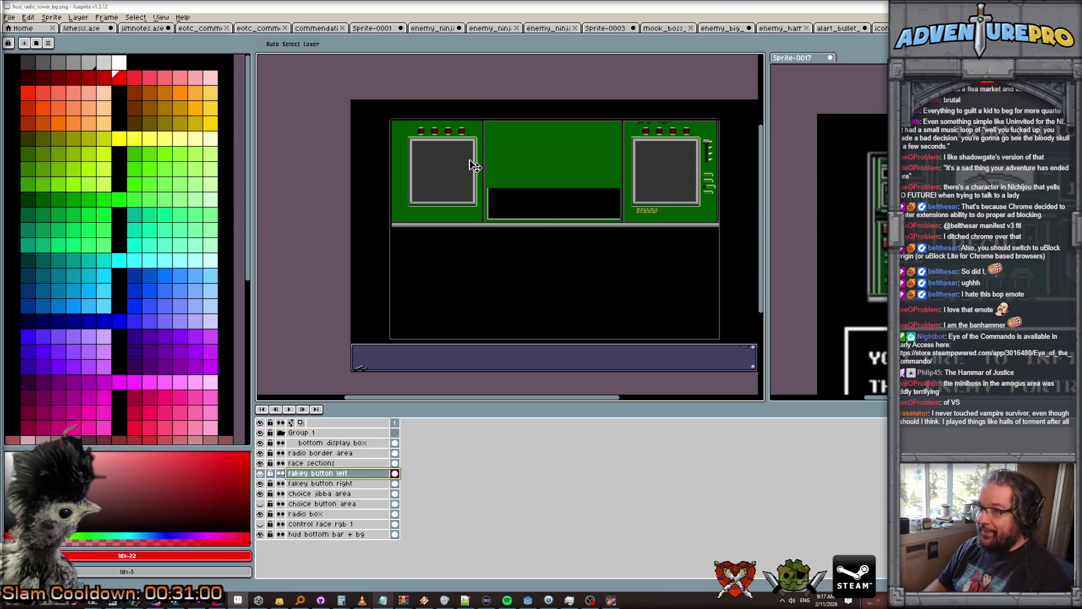
pyautogui.click(372, 515)
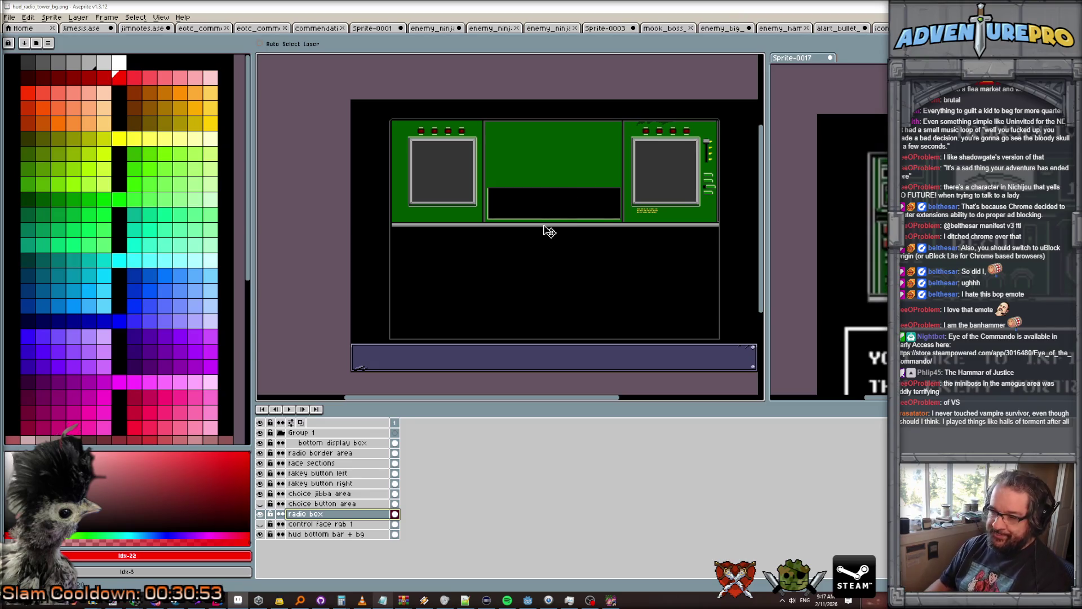
pyautogui.scroll(1, 635, 153)
pyautogui.scroll(-1, 635, 155)
pyautogui.scroll(1, 535, 155)
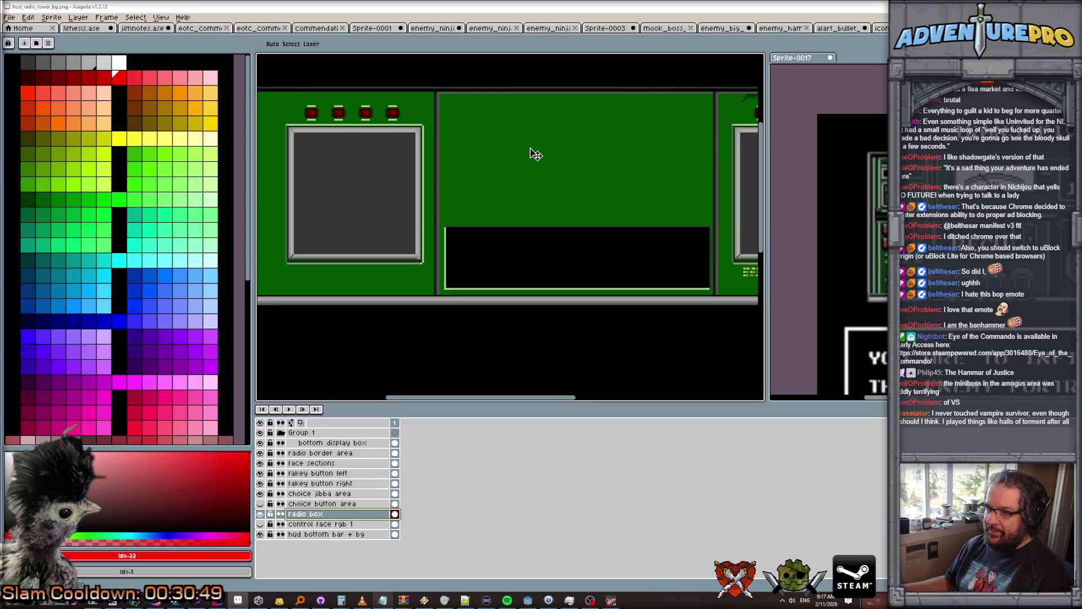
pyautogui.scroll(-1, 536, 154)
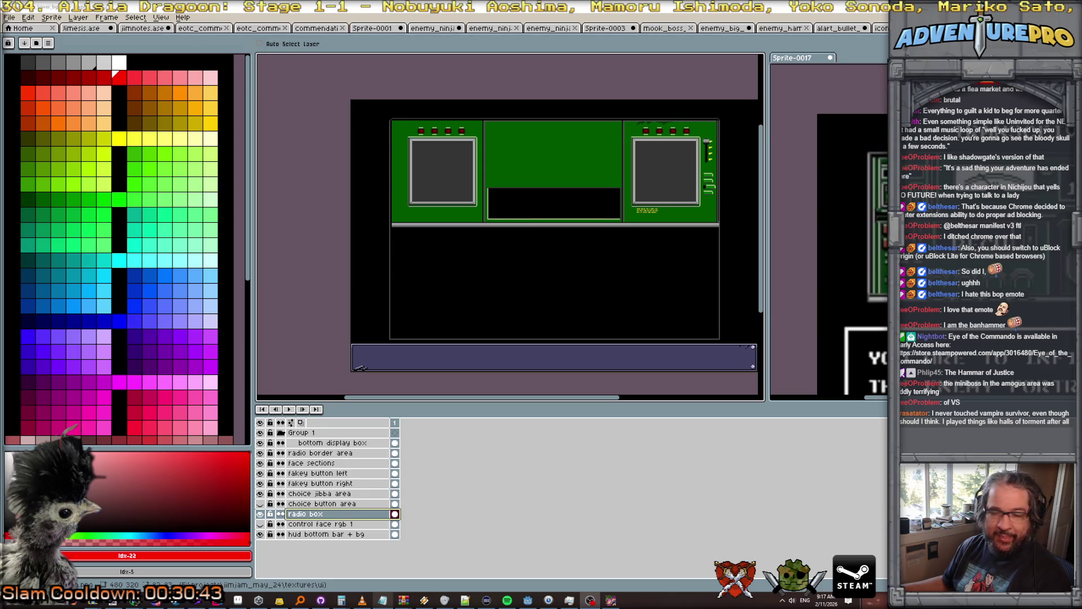
pyautogui.scroll(1, 598, 182)
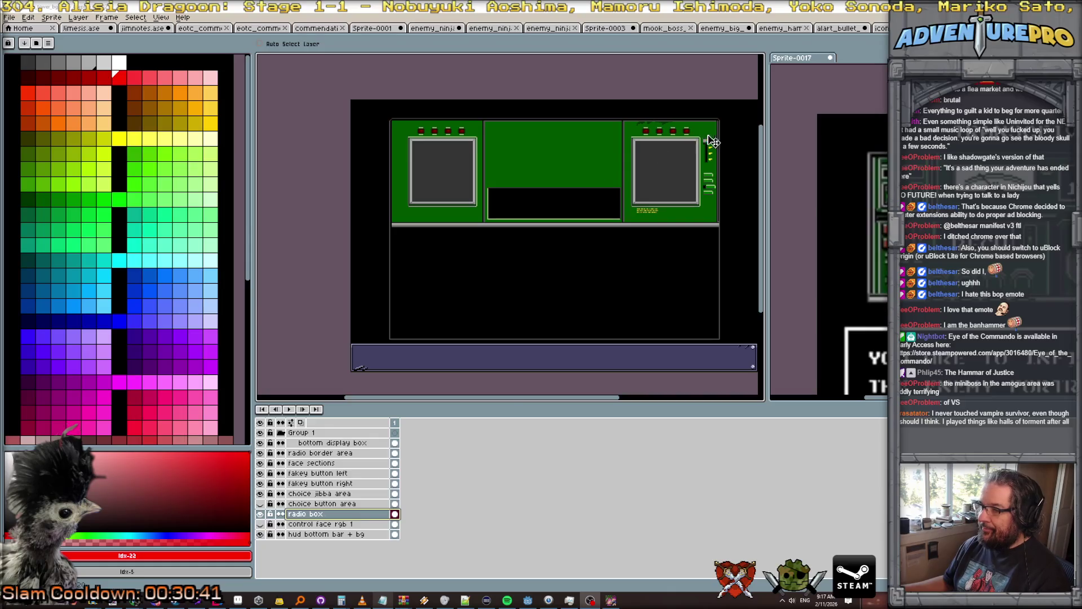
pyautogui.scroll(2, 713, 141)
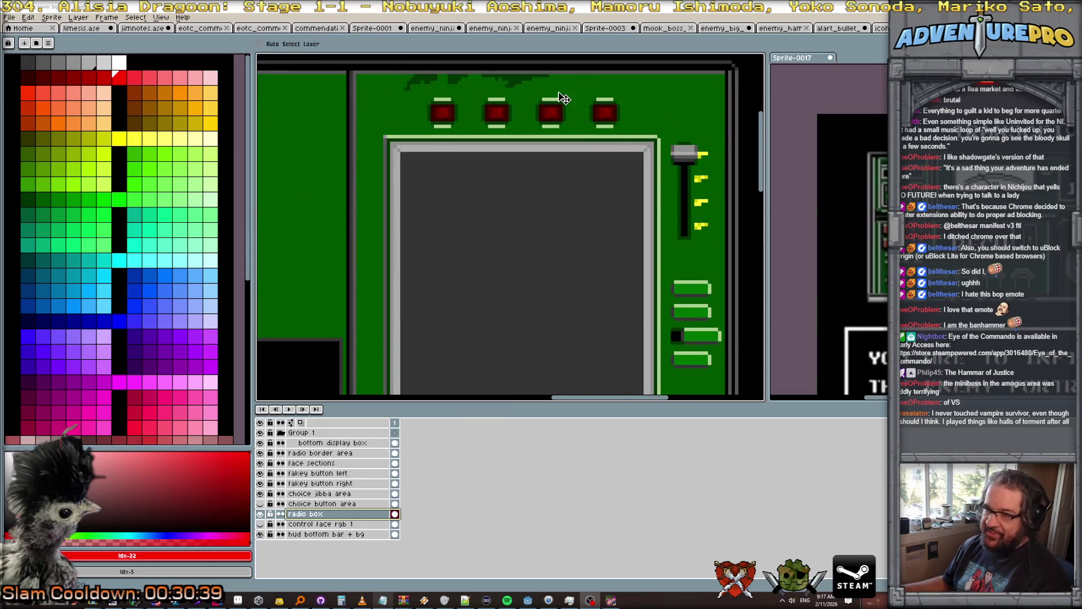
pyautogui.scroll(-1, 533, 86)
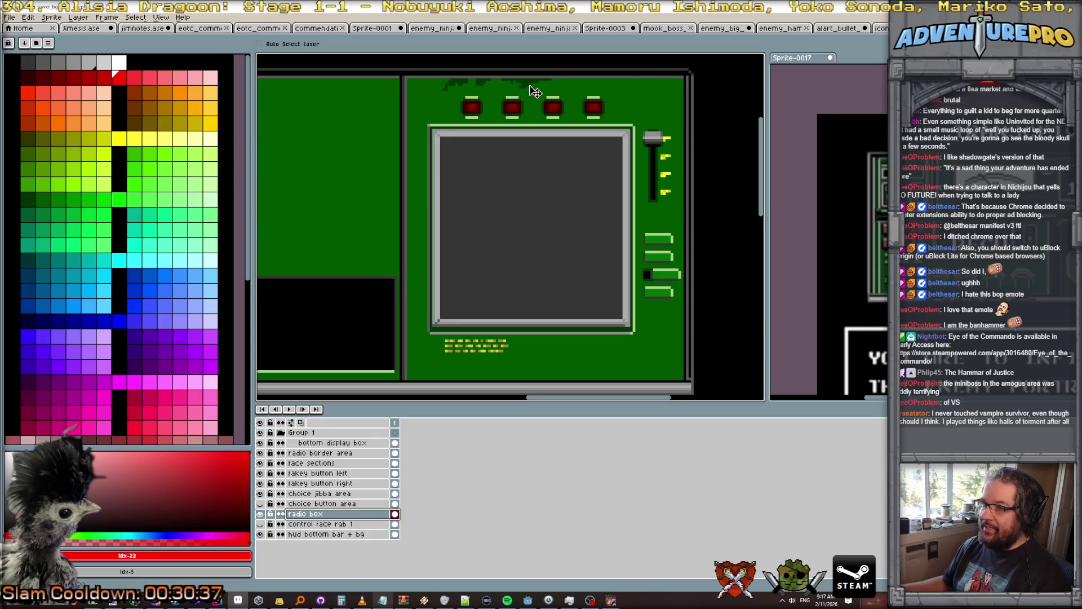
pyautogui.press('b')
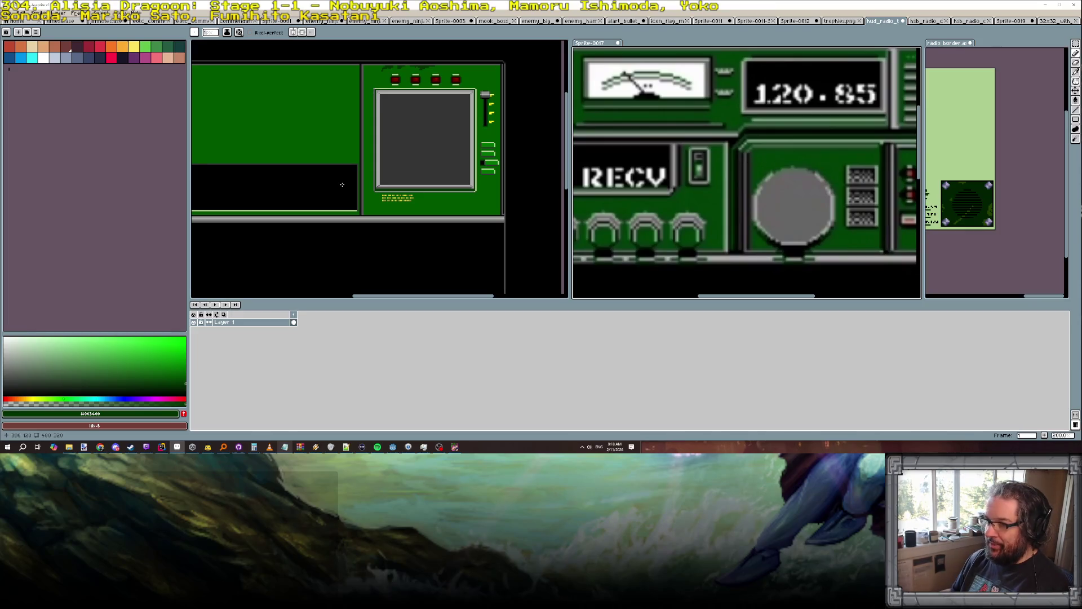
pyautogui.scroll(-1, 352, 135)
pyautogui.scroll(1, 260, 153)
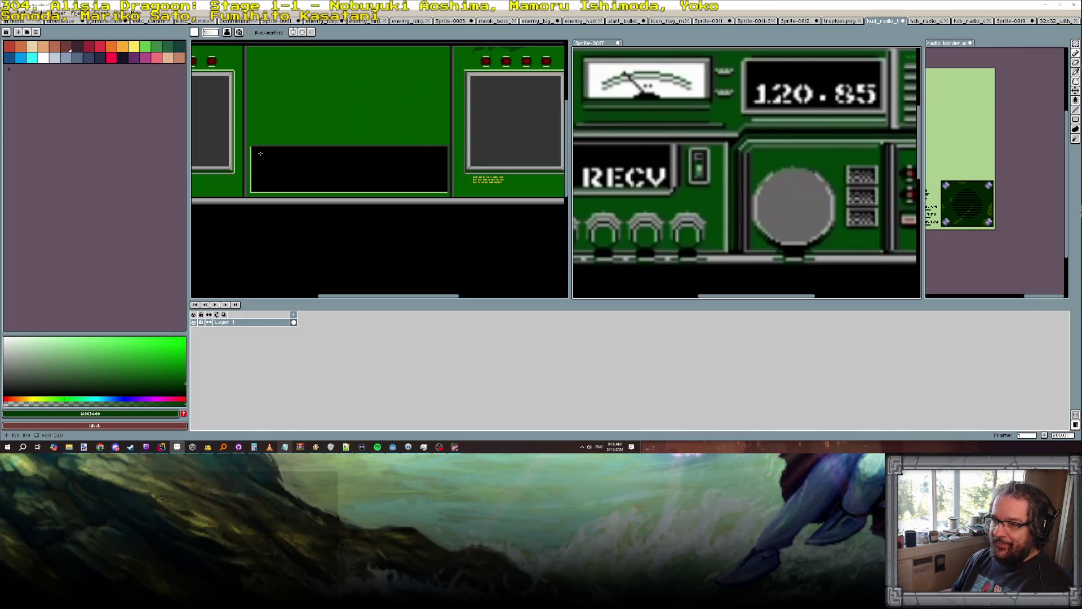
pyautogui.scroll(-1, 268, 184)
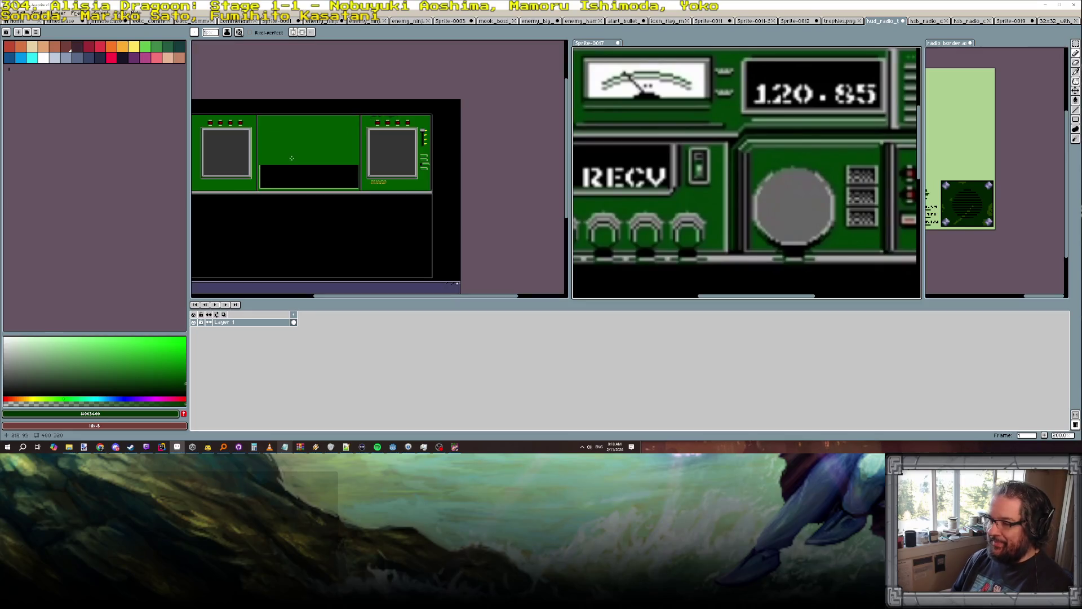
pyautogui.scroll(2, 369, 144)
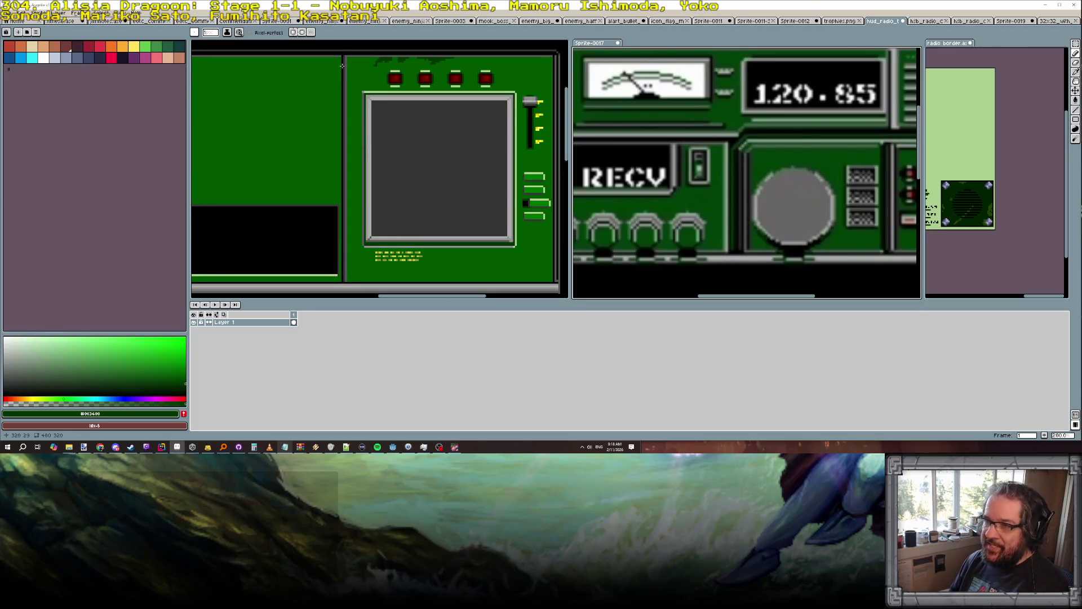
pyautogui.scroll(-1, 341, 67)
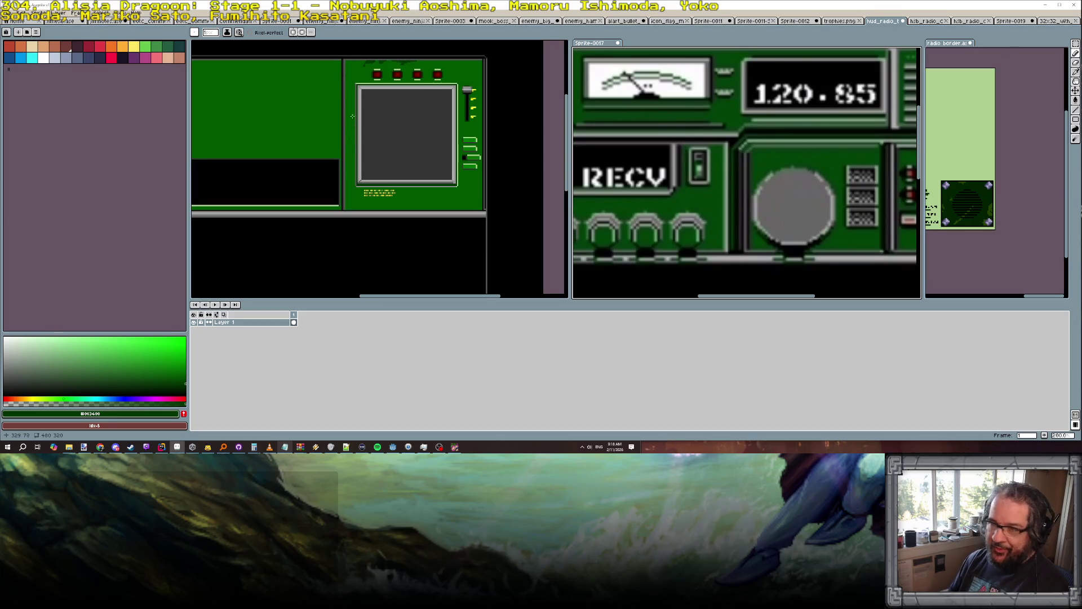
pyautogui.scroll(2, 343, 66)
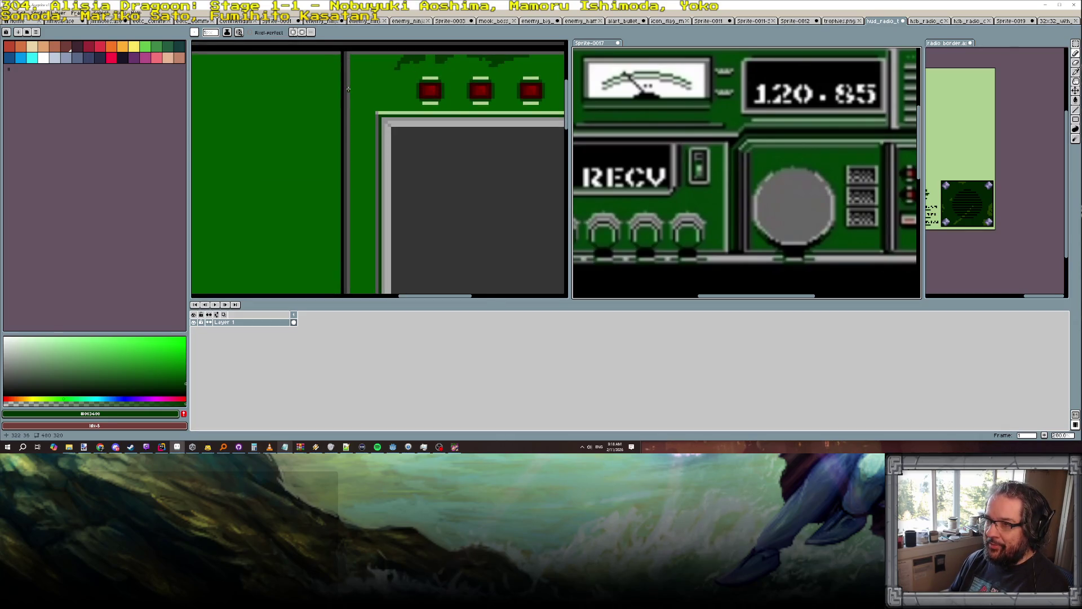
pyautogui.scroll(-1, 349, 89)
pyautogui.scroll(-1, 349, 90)
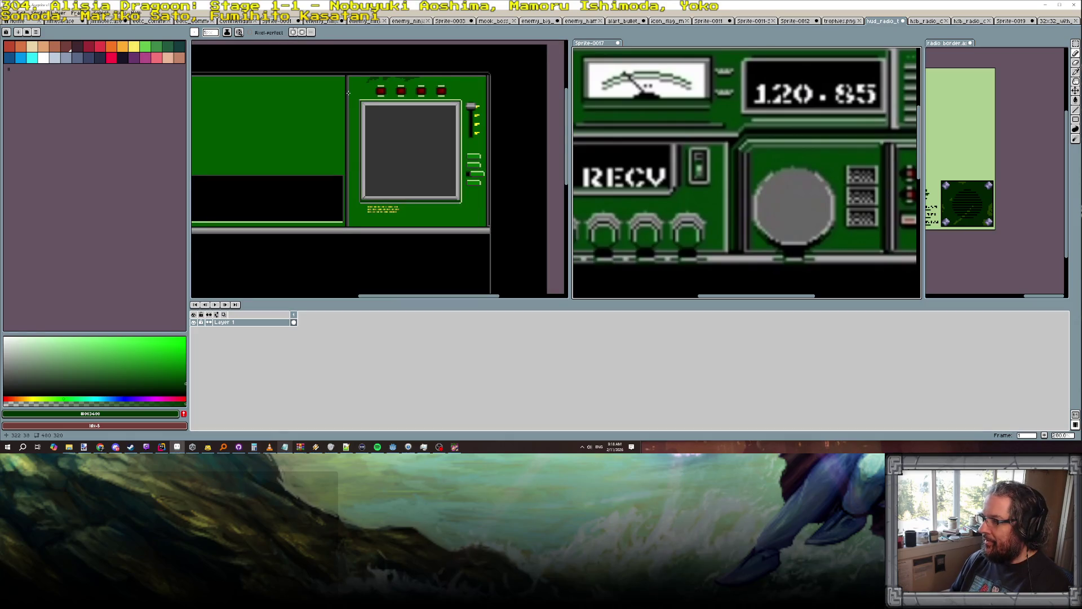
pyautogui.scroll(-2, 348, 97)
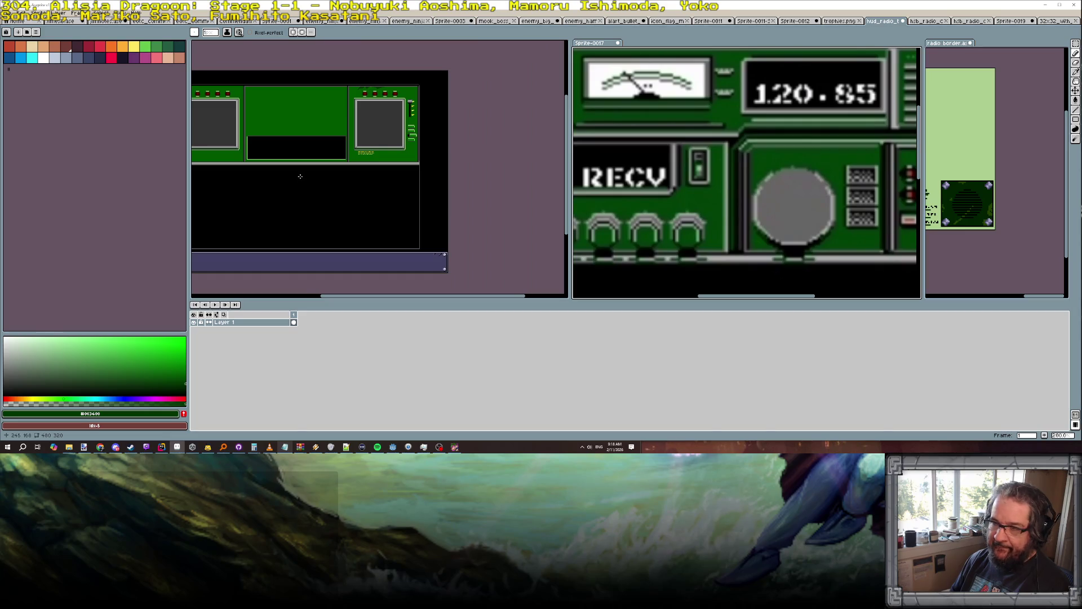
pyautogui.moveTo(299, 176)
pyautogui.mouseDown()
pyautogui.moveTo(370, 183)
pyautogui.moveTo(363, 176)
pyautogui.mouseUp()
pyautogui.scroll(1, 265, 158)
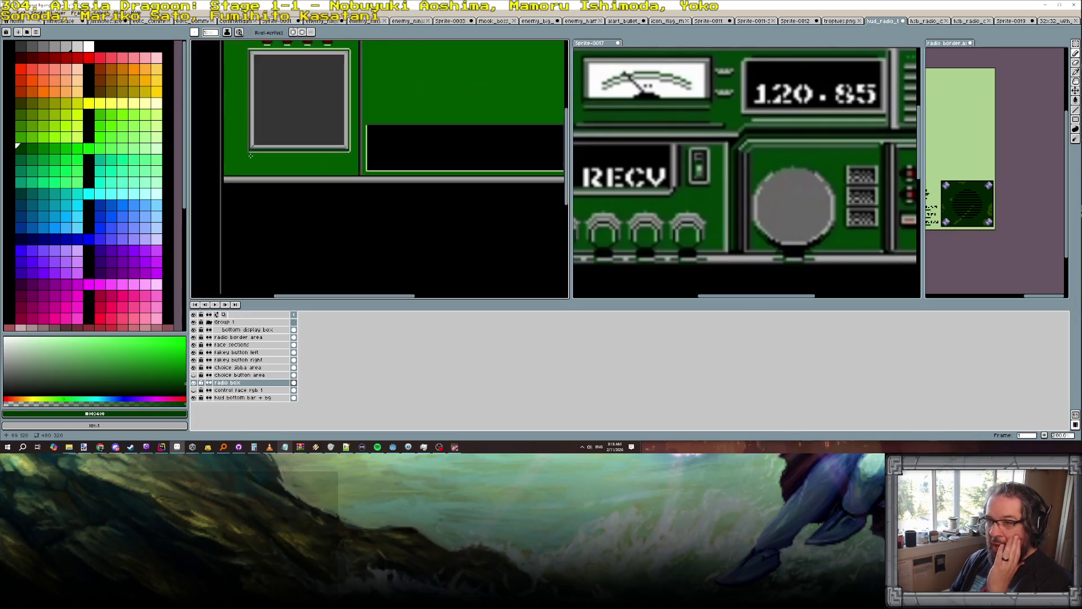
# Zoom and pan the HUD canvas to frame the radio panel.
pyautogui.scroll(1, 251, 155)
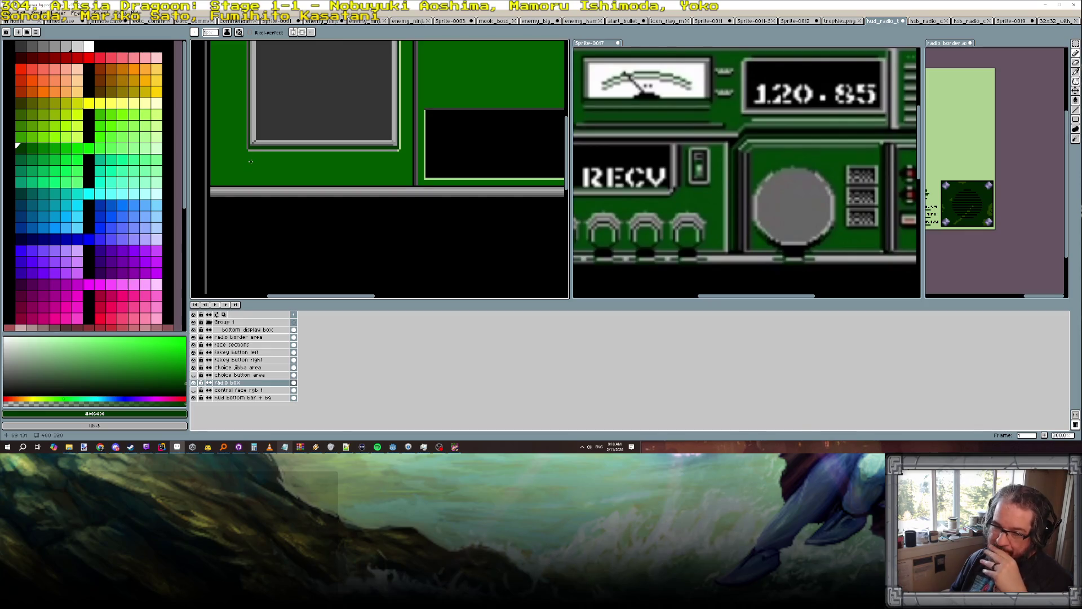
pyautogui.scroll(-1, 251, 162)
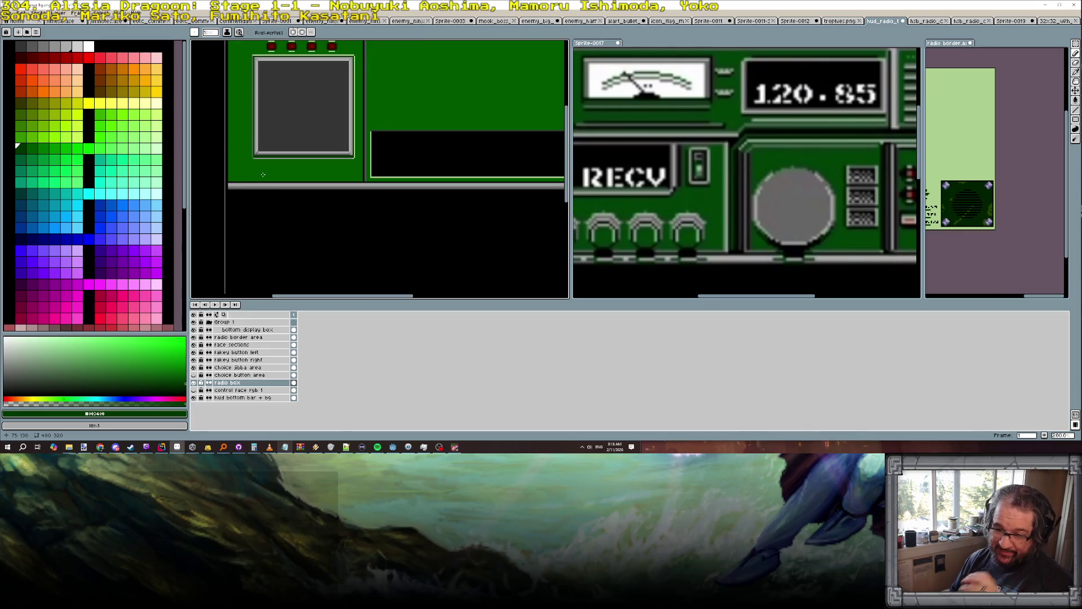
pyautogui.scroll(-1, 266, 182)
pyautogui.scroll(2, 497, 175)
pyautogui.scroll(-1, 497, 175)
pyautogui.scroll(-2, 497, 175)
pyautogui.scroll(2, 430, 190)
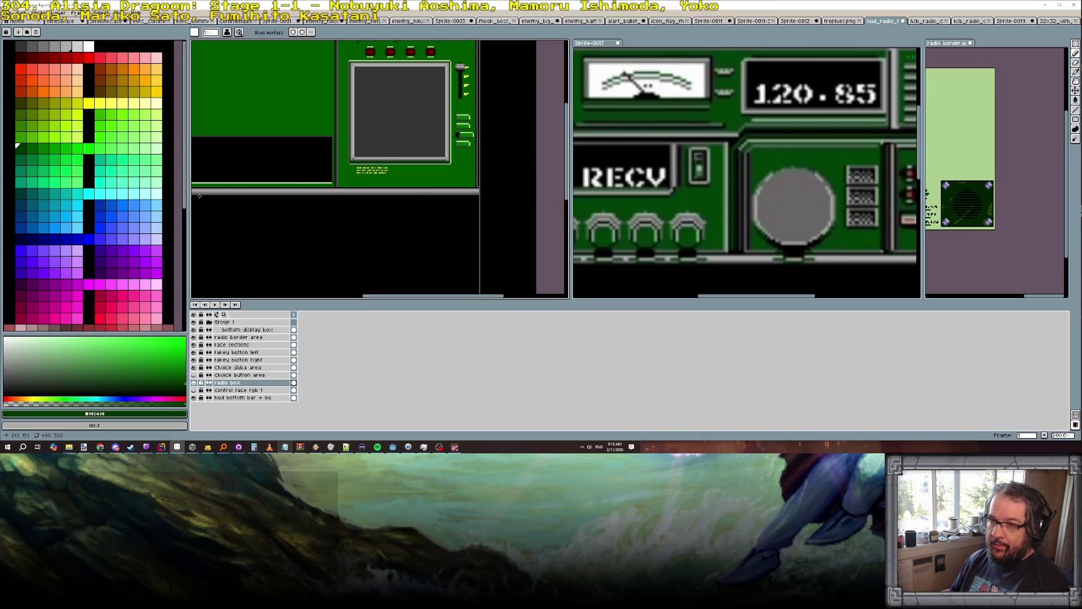
pyautogui.scroll(-2, 266, 218)
pyautogui.moveTo(276, 204); pyautogui.dragTo(361, 198)
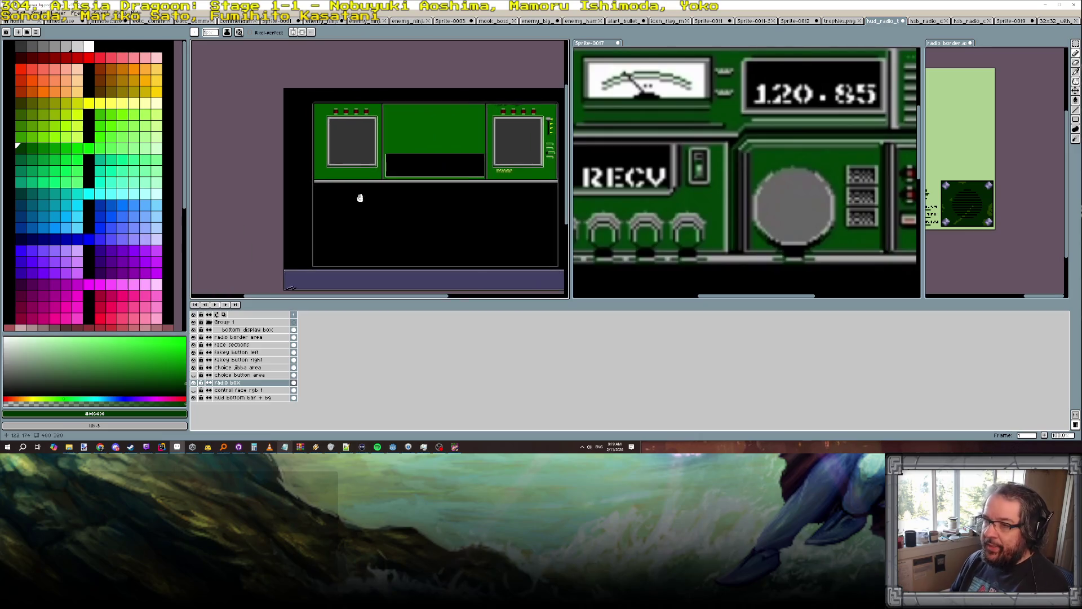
# Pan the Sprite-0017 reference to its RECV section and rows of red buttons.
pyautogui.scroll(2, 323, 146)
pyautogui.scroll(-2, 322, 147)
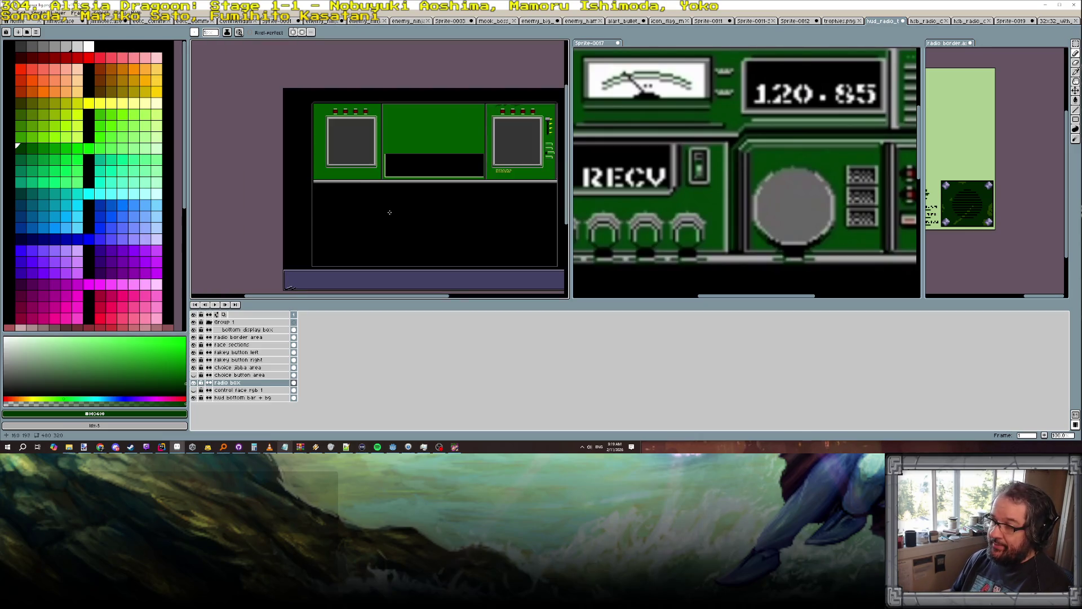
pyautogui.scroll(2, 332, 194)
pyautogui.scroll(-2, 278, 166)
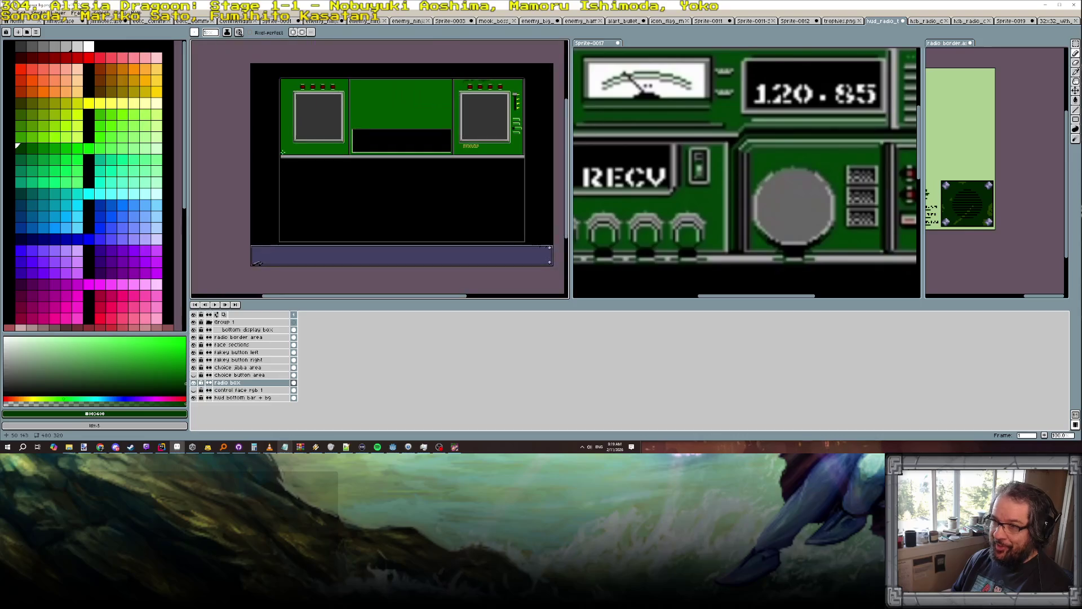
pyautogui.scroll(1, 282, 137)
pyautogui.scroll(-1, 295, 147)
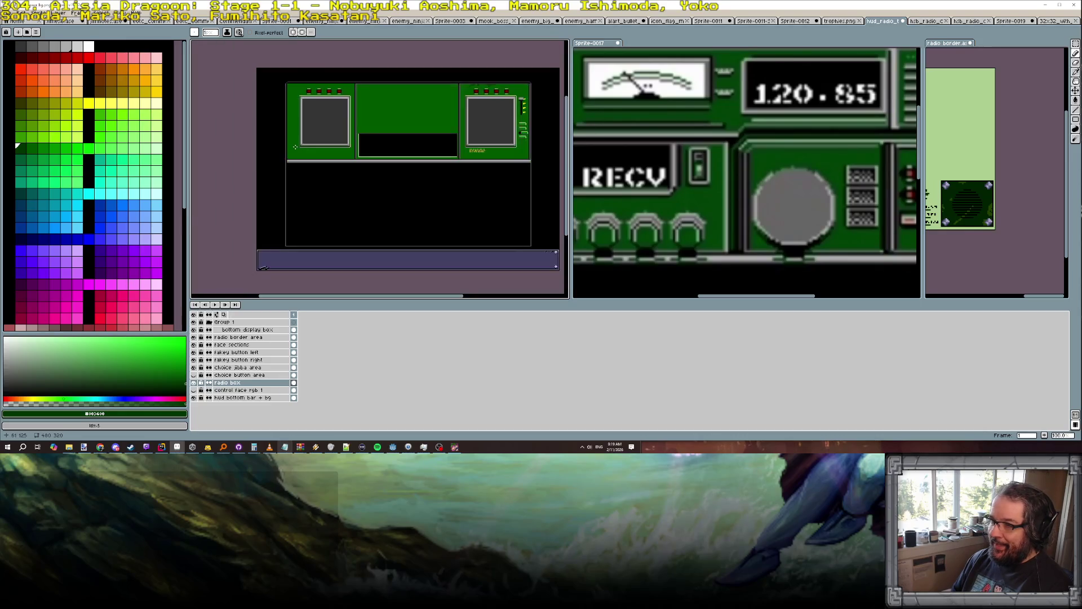
pyautogui.moveTo(620, 216); pyautogui.dragTo(796, 216)
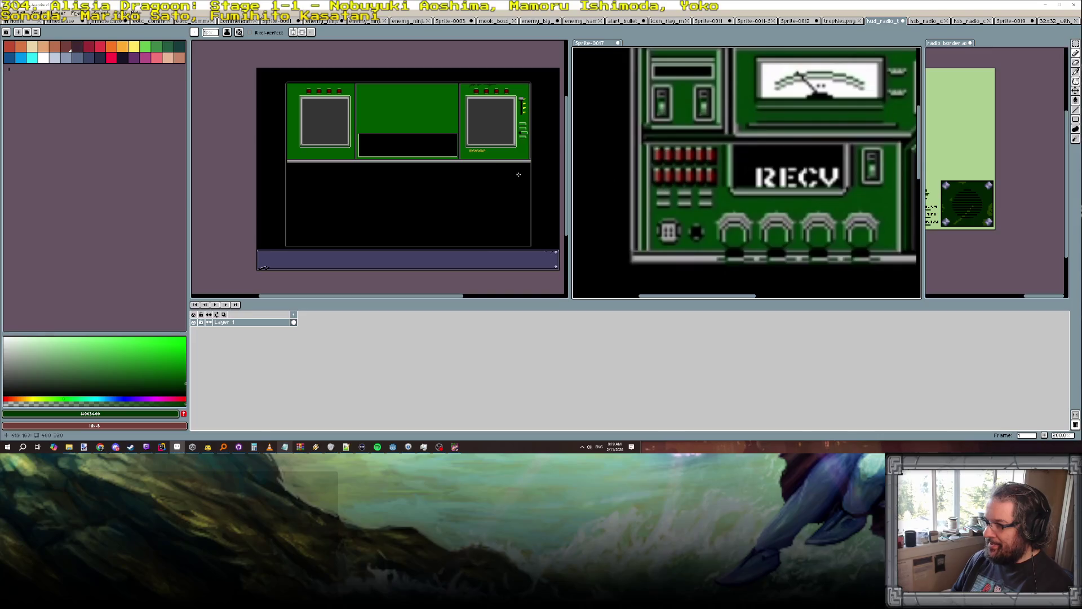
# Undo the last pencil stroke on the HUD panel.
pyautogui.scroll(1, 299, 130)
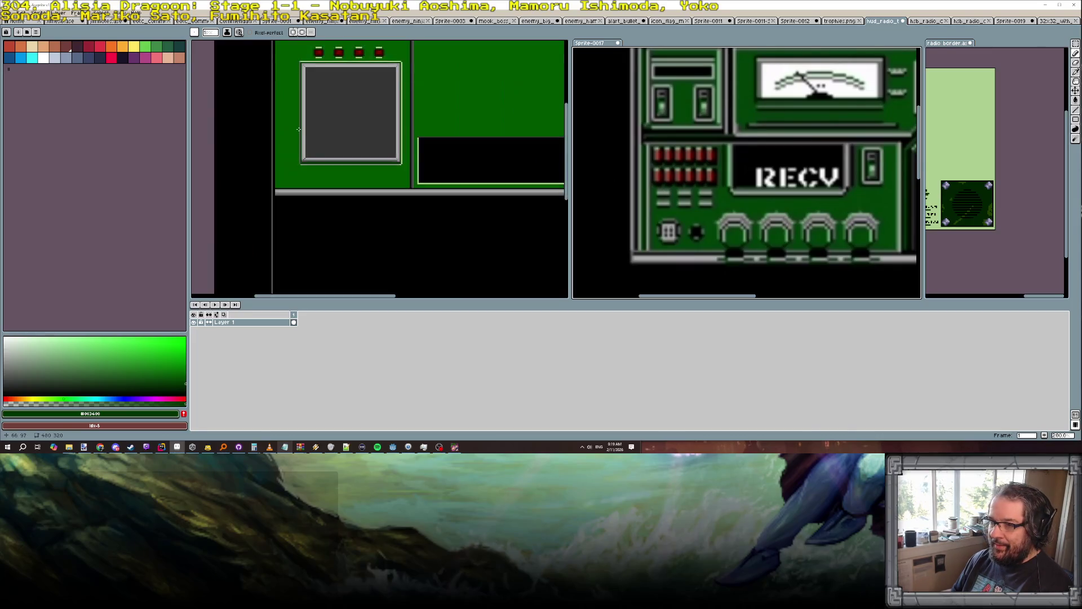
pyautogui.scroll(1, 277, 144)
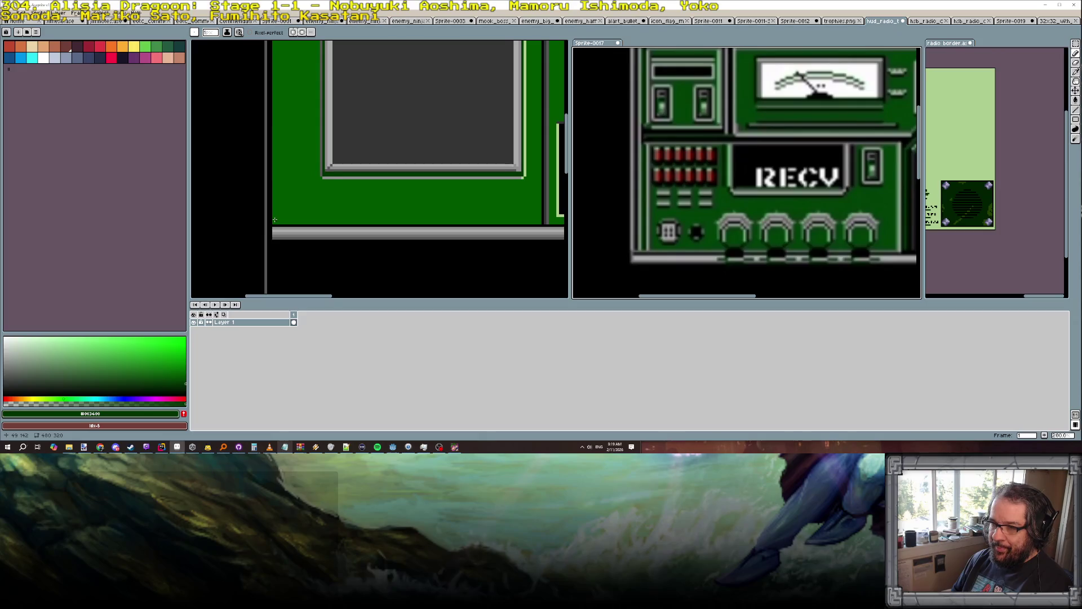
pyautogui.hotkey('ctrl', 'z')
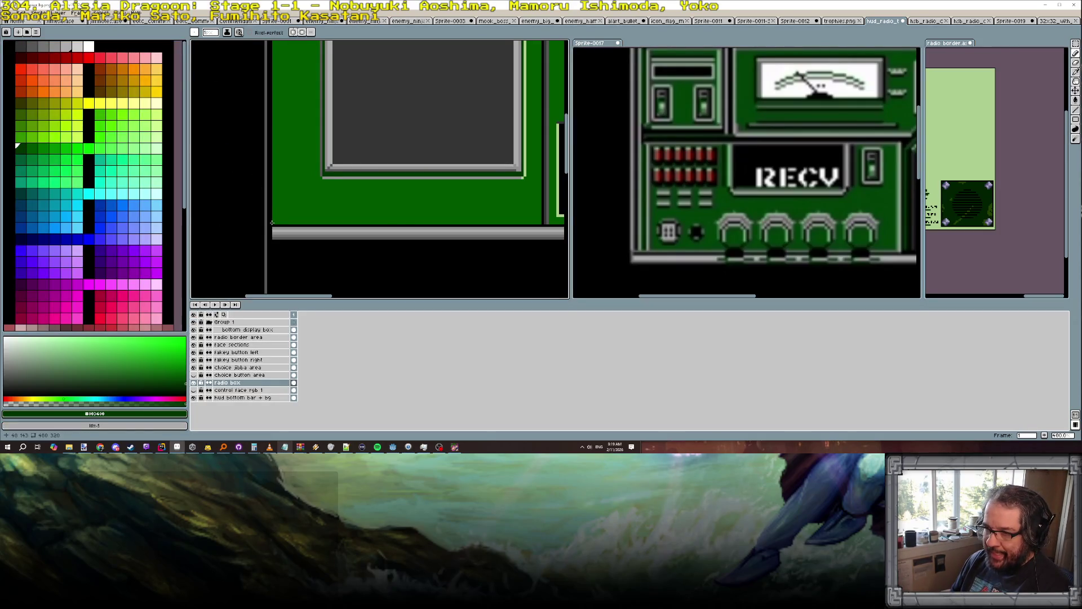
pyautogui.scroll(-1, 295, 169)
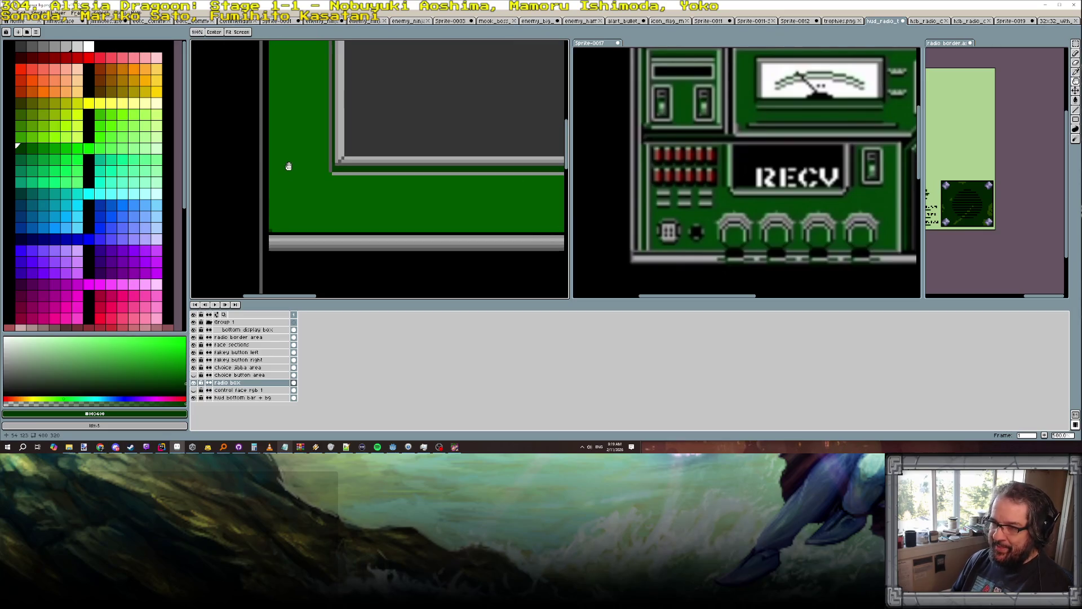
pyautogui.scroll(-1, 292, 152)
# Draw a dark green vertical line down the HUD panel's left edge, then pick black.
pyautogui.moveTo(292, 148); pyautogui.dragTo(311, 257)
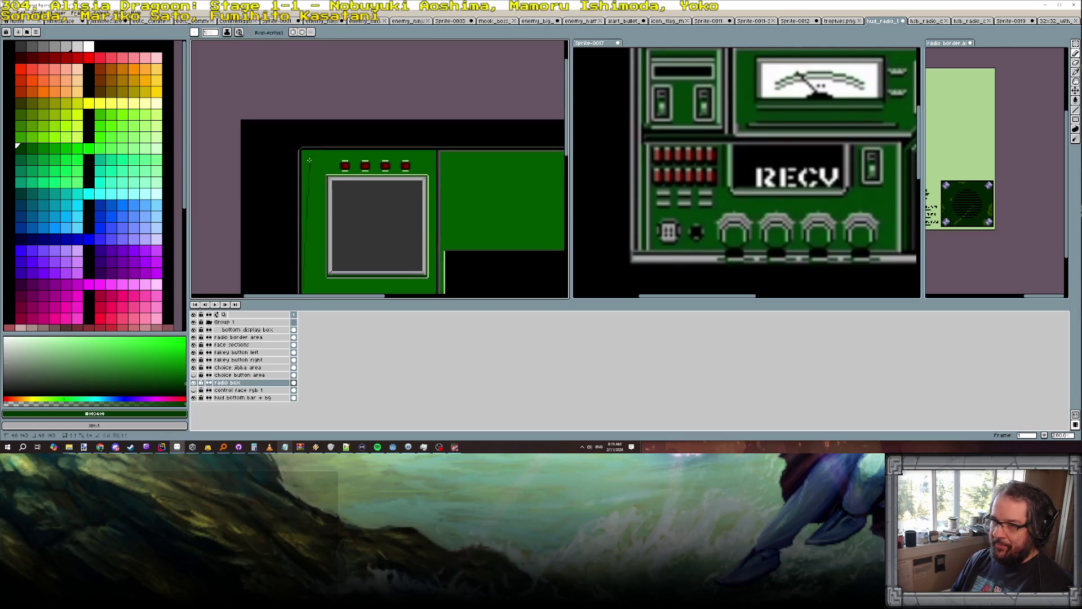
pyautogui.scroll(1, 307, 150)
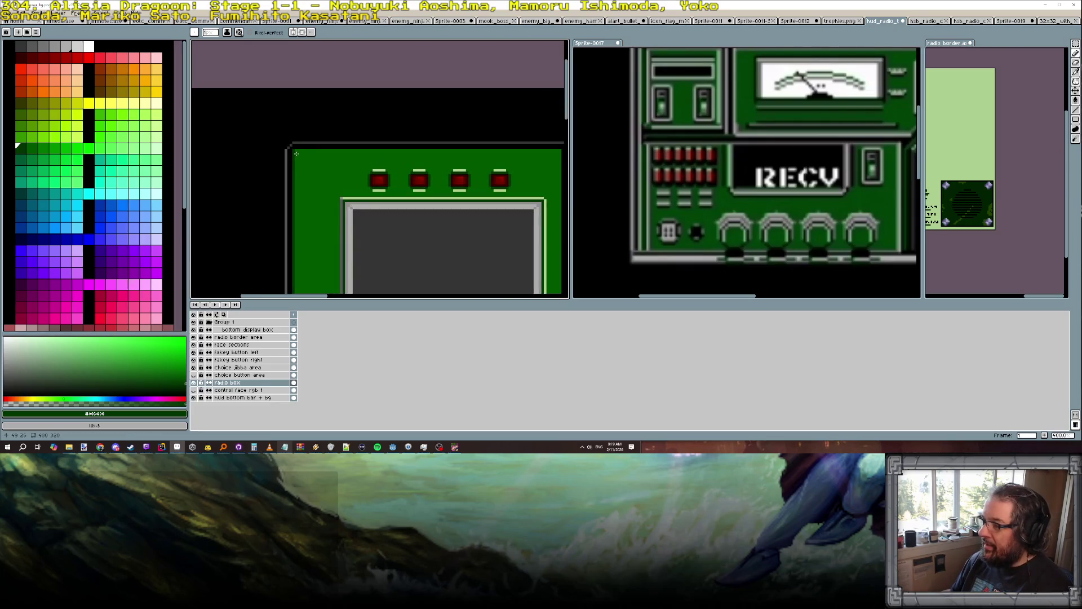
pyautogui.scroll(-1, 300, 181)
pyautogui.moveTo(296, 296); pyautogui.dragTo(310, 238)
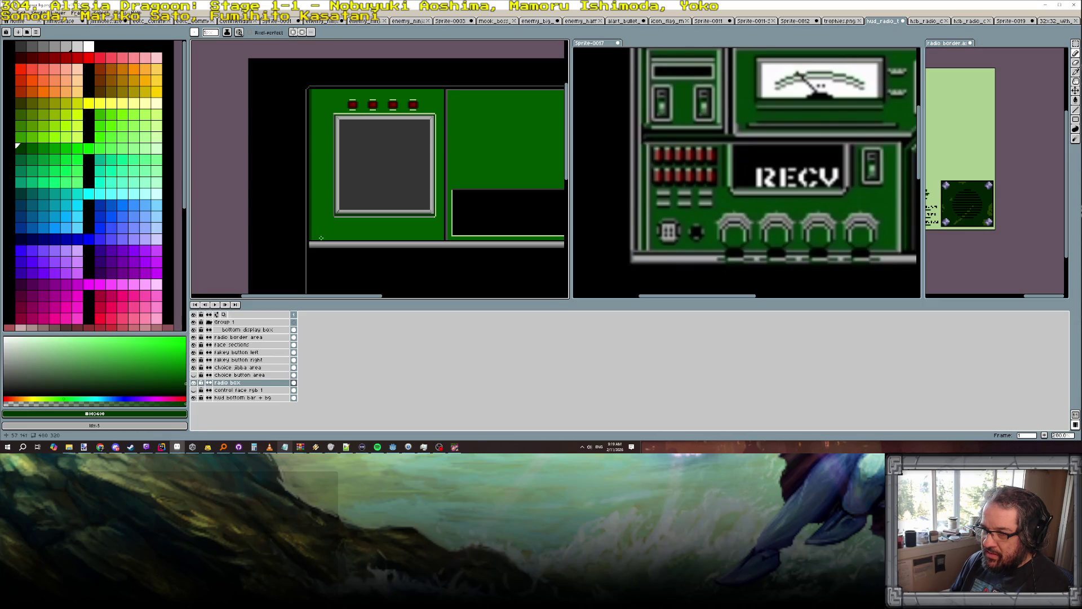
pyautogui.scroll(-1, 324, 161)
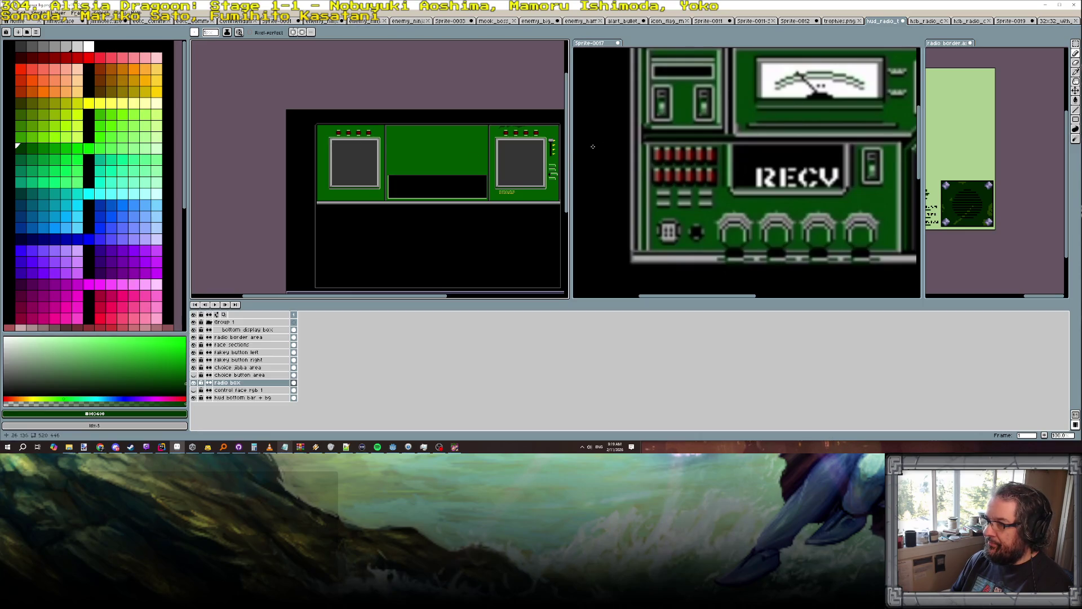
pyautogui.scroll(4, 341, 133)
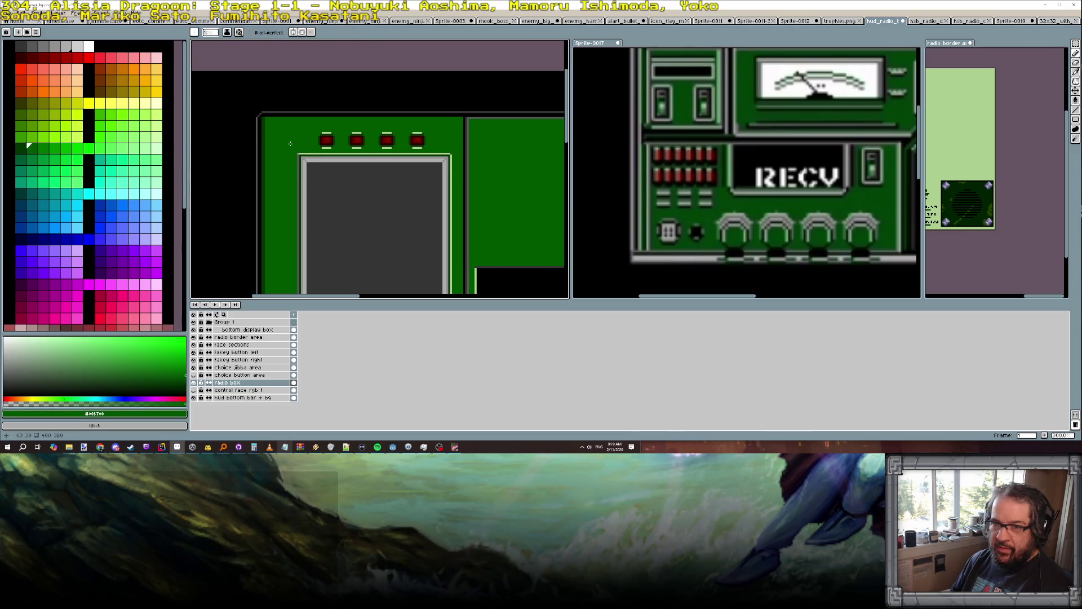
pyautogui.click(54, 148)
pyautogui.scroll(-3, 267, 125)
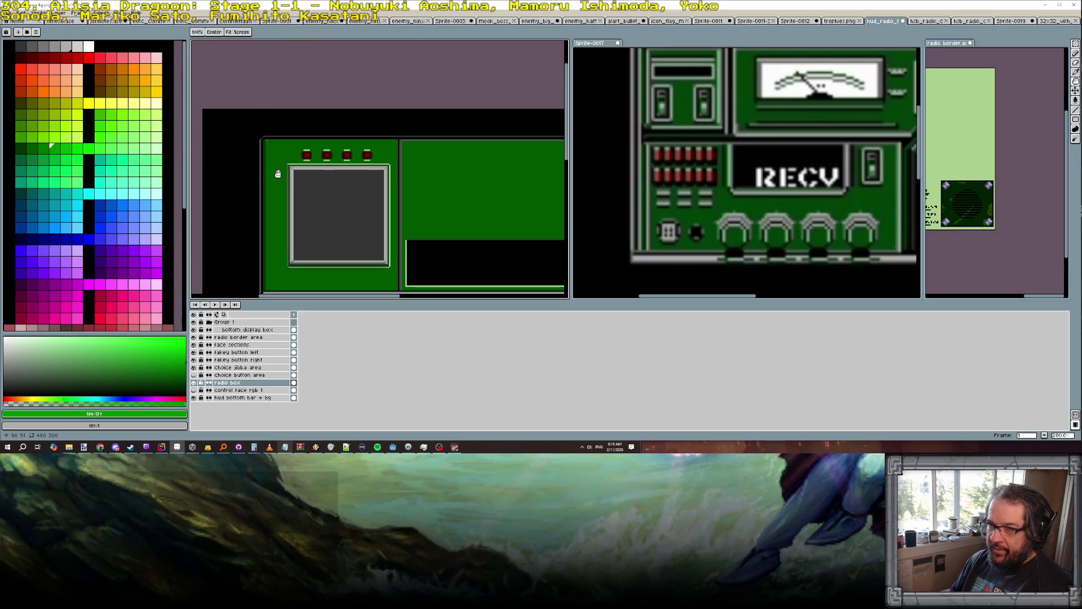
pyautogui.moveTo(265, 151); pyautogui.dragTo(265, 288)
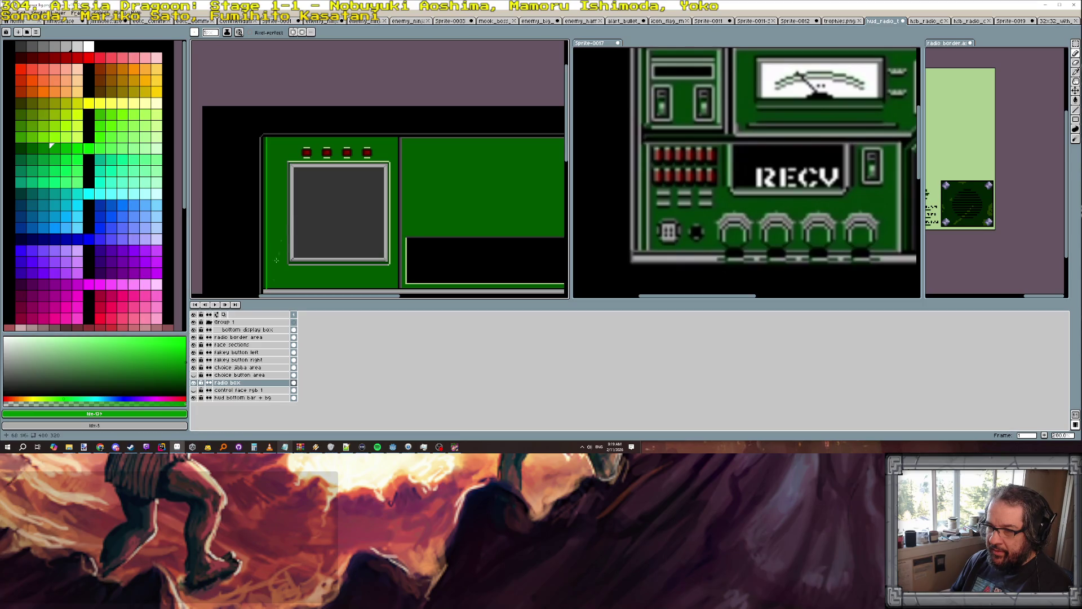
pyautogui.scroll(4, 276, 260)
pyautogui.keyDown('alt'); pyautogui.click(264, 287); pyautogui.keyUp('alt')
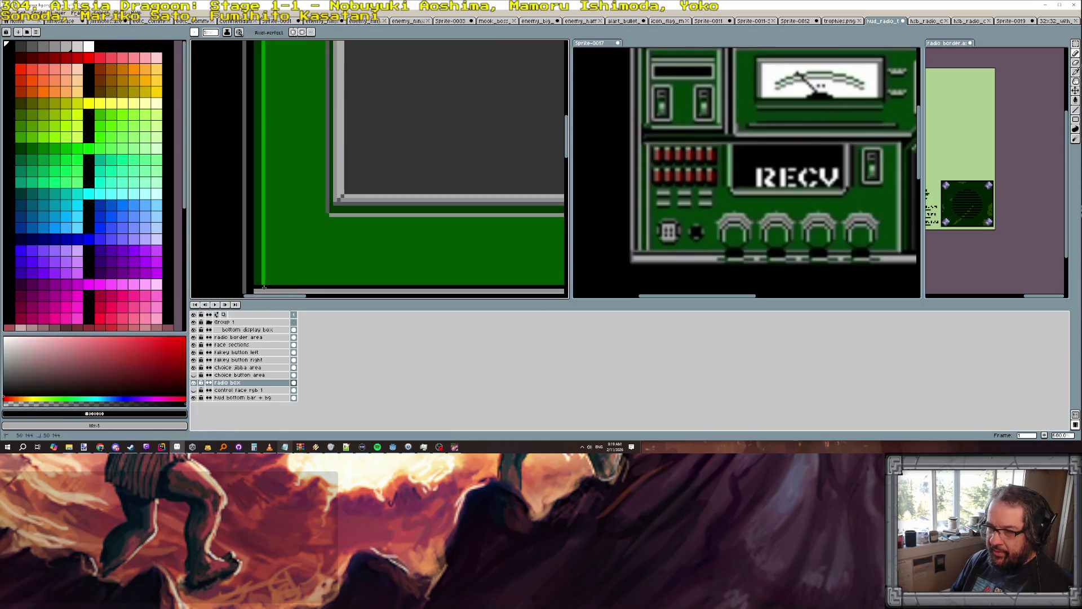
pyautogui.scroll(-5, 357, 242)
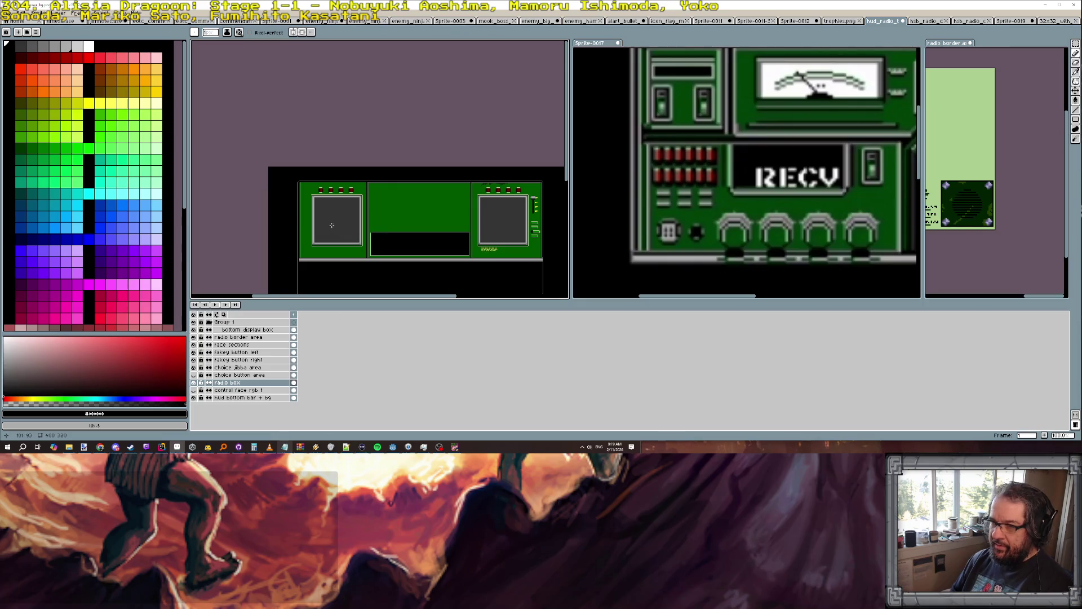
# Sample the panel's green #009000 from the HUD canvas as the drawing colour.
pyautogui.scroll(2, 331, 225)
pyautogui.scroll(-1, 268, 202)
pyautogui.moveTo(290, 205); pyautogui.dragTo(258, 169)
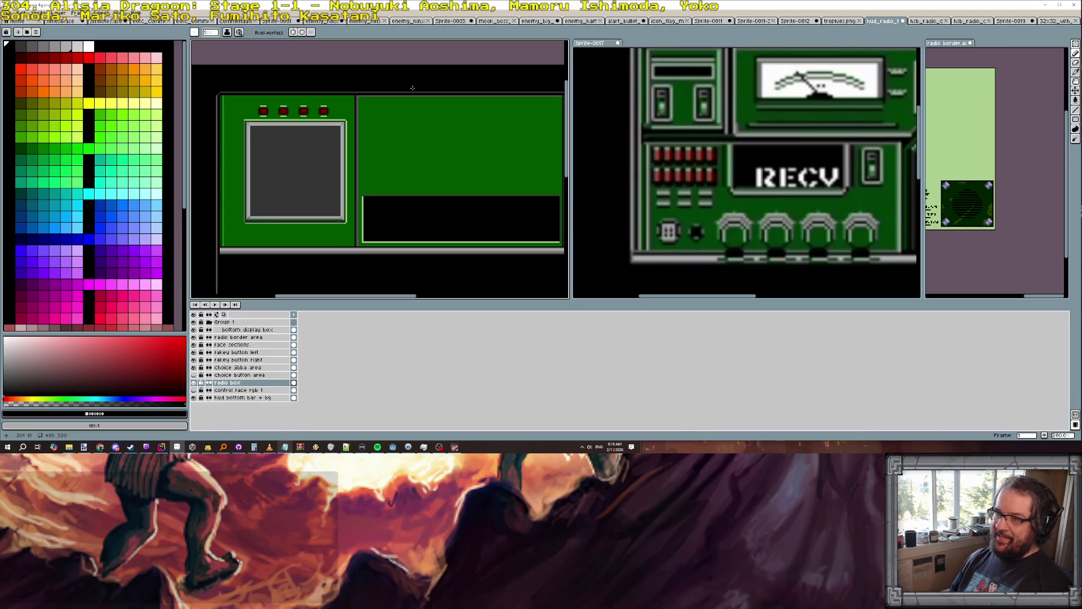
pyautogui.scroll(2, 222, 120)
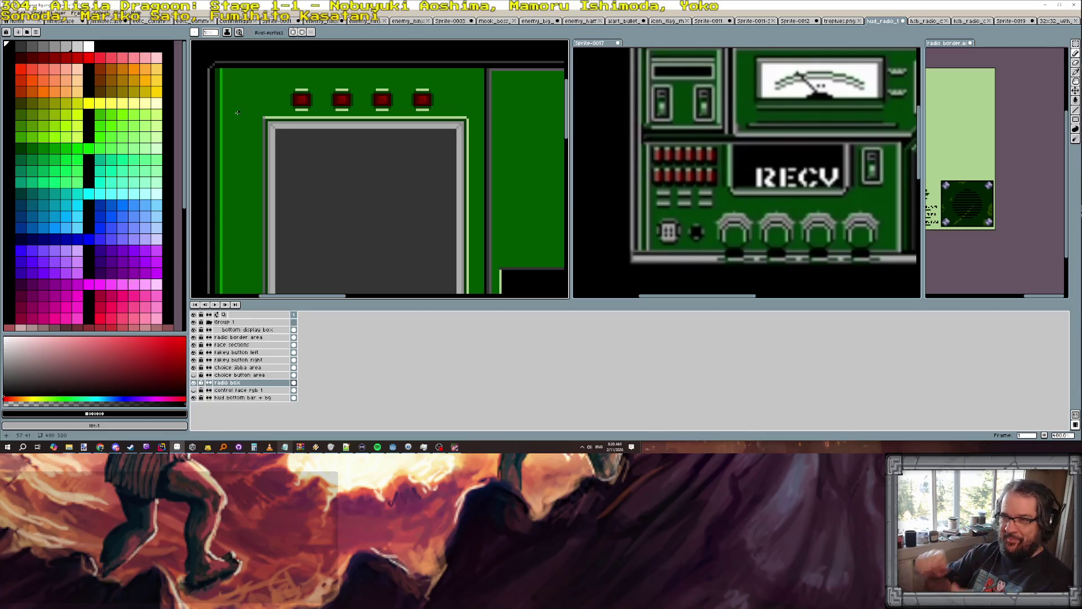
pyautogui.scroll(-2, 261, 157)
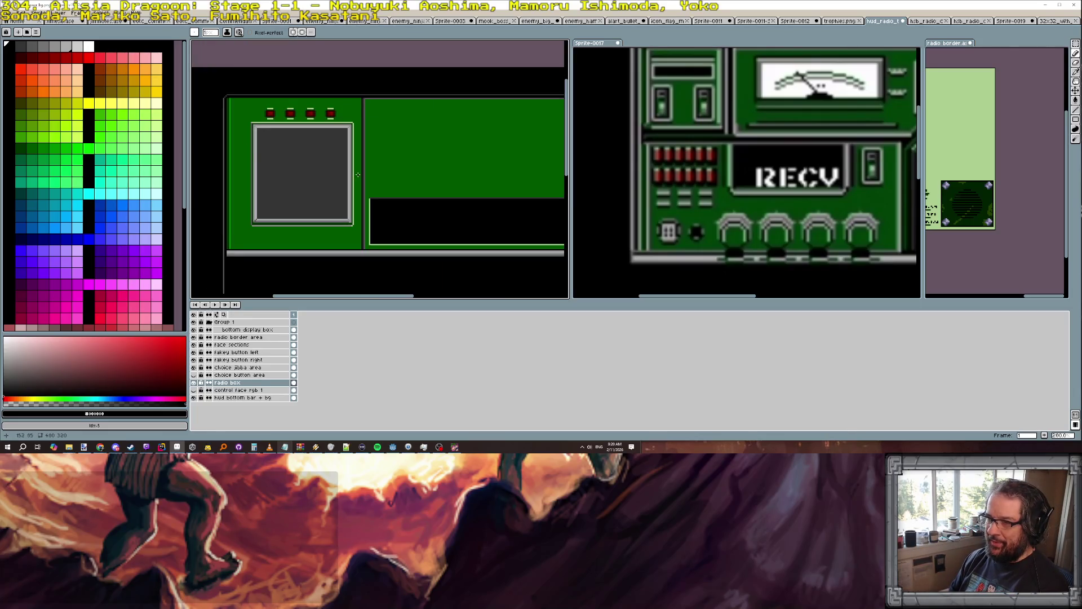
pyautogui.scroll(-1, 369, 146)
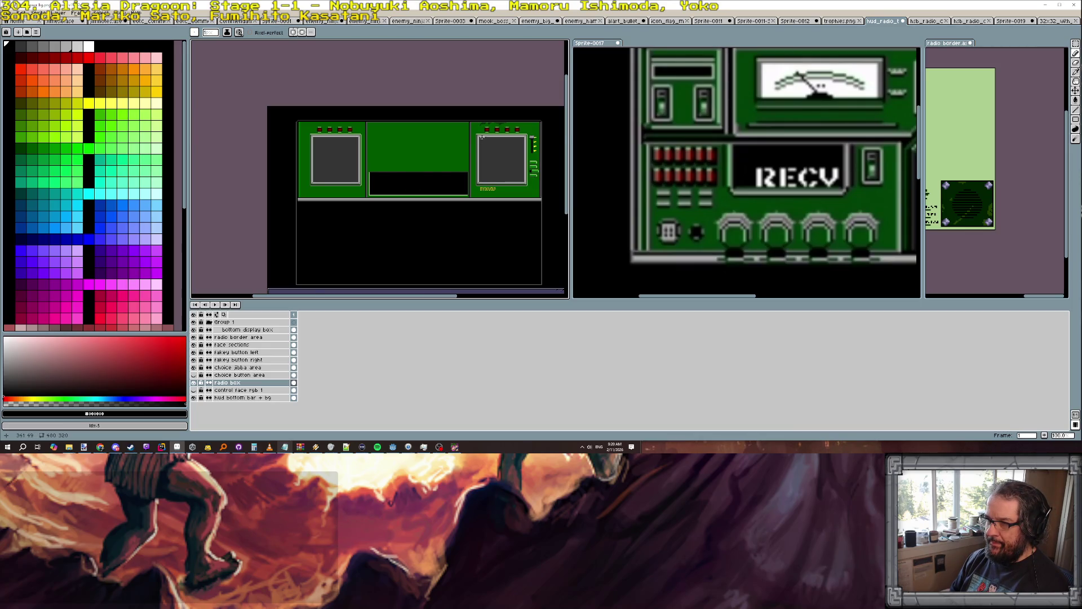
pyautogui.scroll(4, 481, 137)
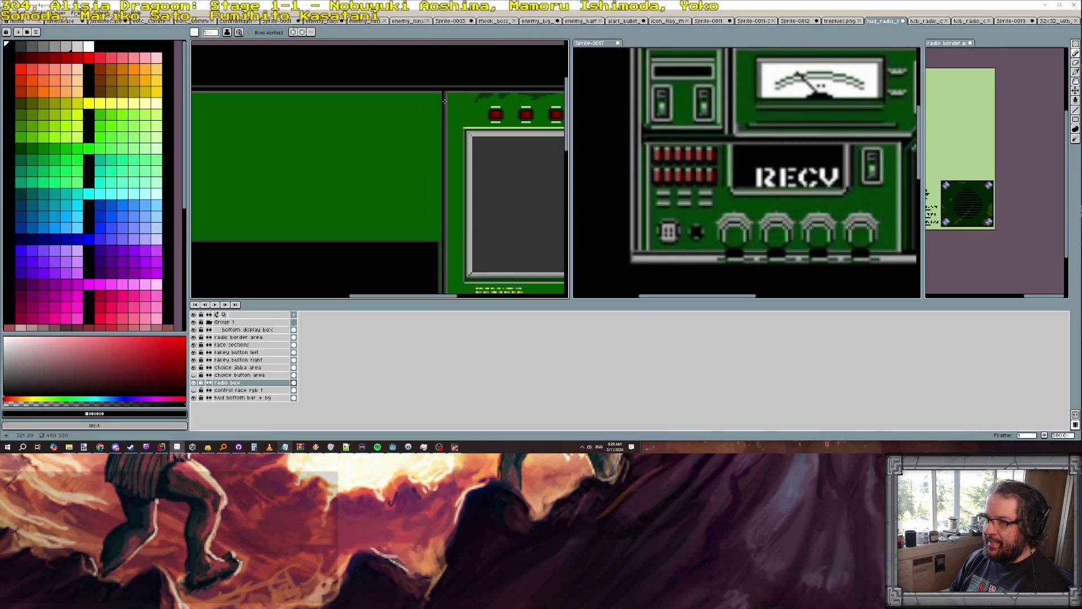
pyautogui.scroll(-4, 445, 101)
pyautogui.scroll(1, 277, 126)
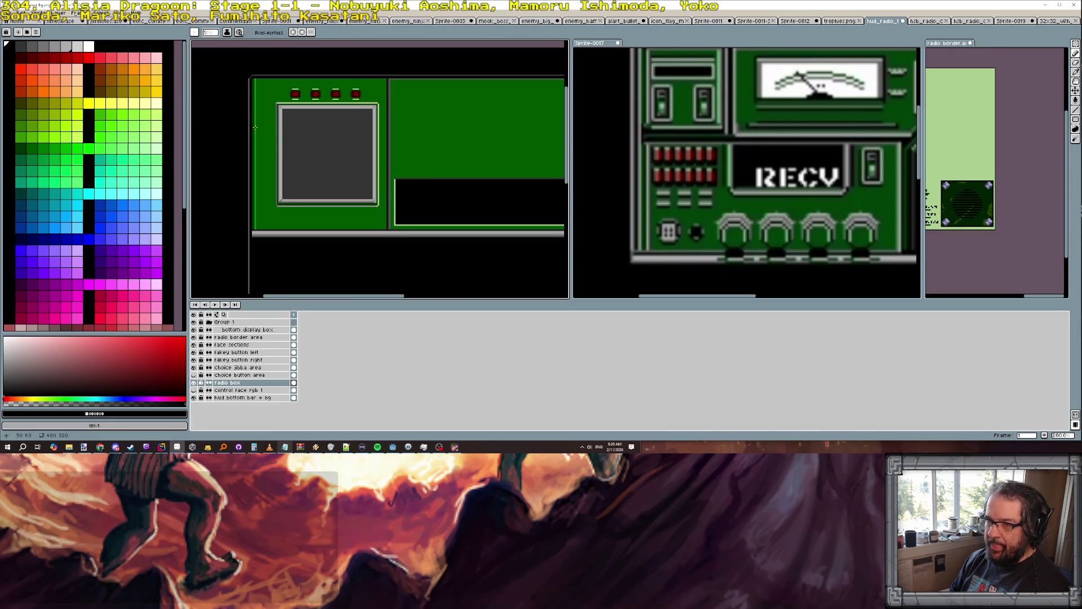
pyautogui.keyDown('alt'); pyautogui.click(437, 158); pyautogui.keyUp('alt')
pyautogui.scroll(-1, 437, 158)
pyautogui.scroll(1, 477, 141)
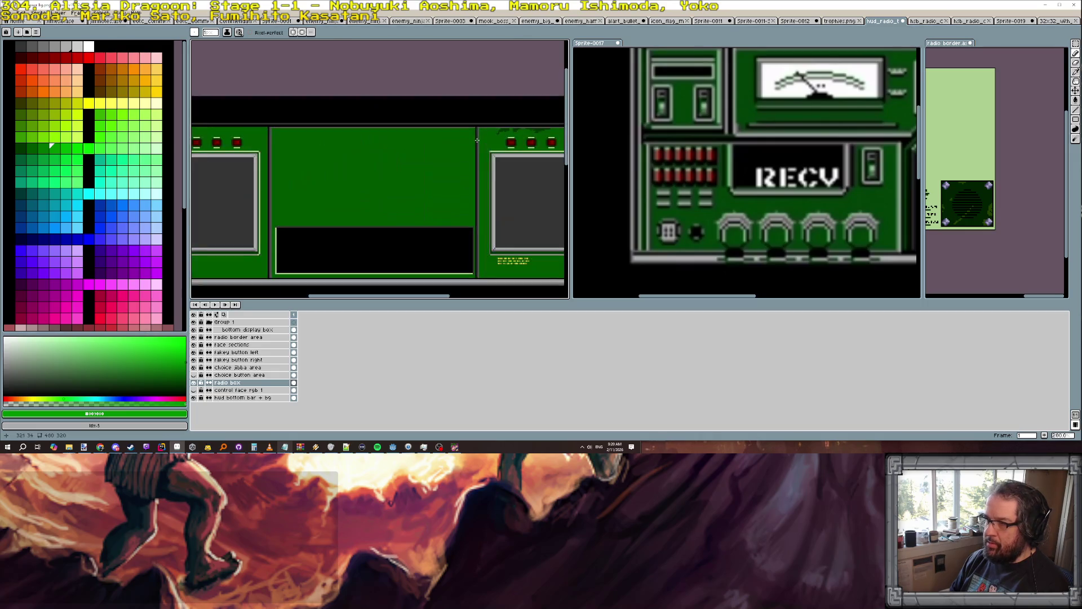
pyautogui.scroll(1, 479, 130)
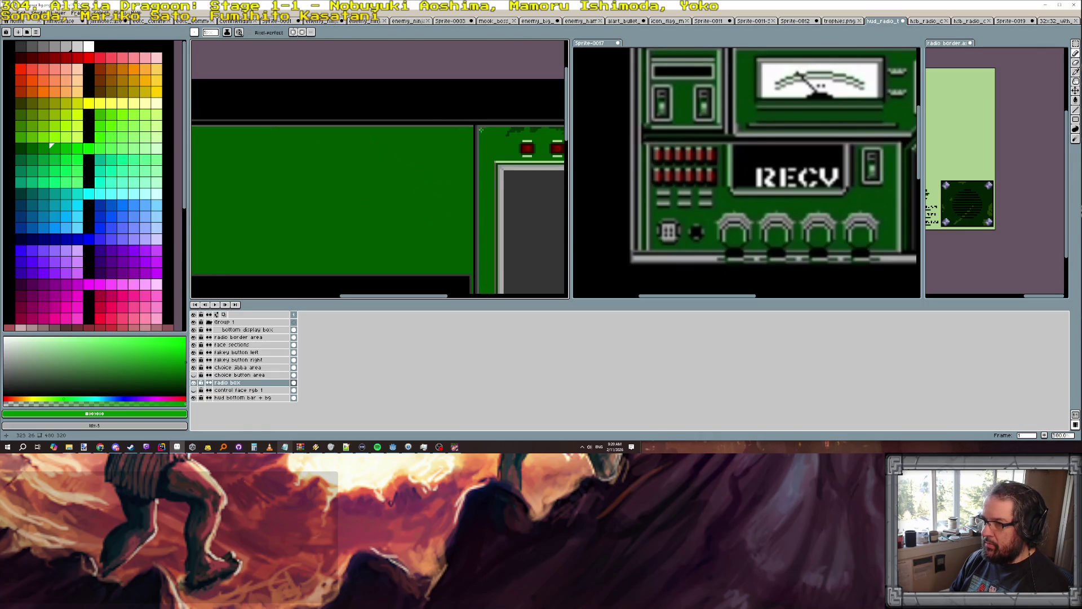
pyautogui.scroll(-1, 483, 157)
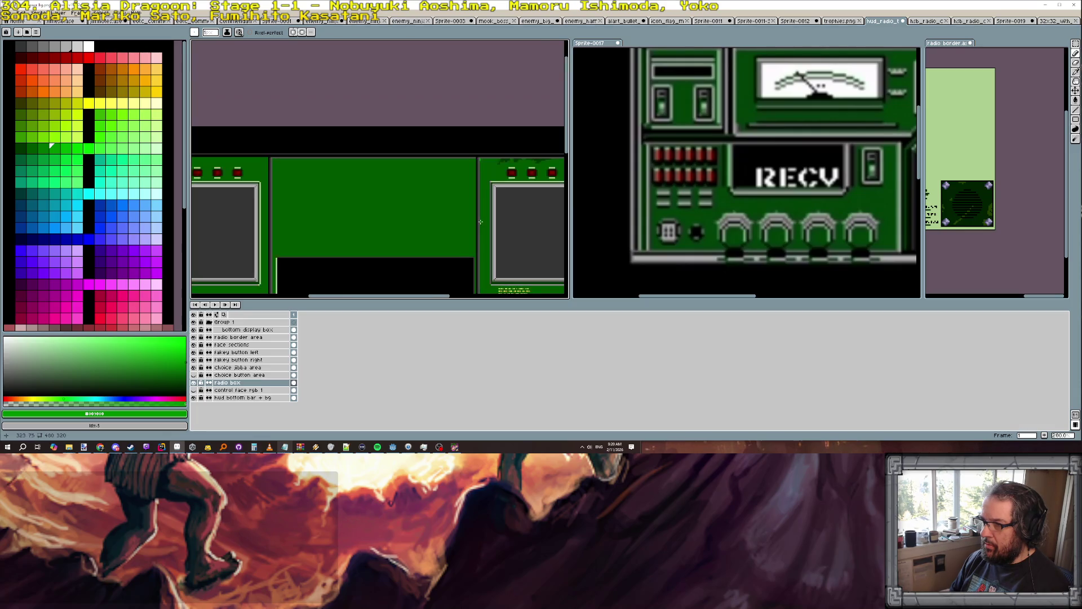
pyautogui.scroll(1, 467, 203)
pyautogui.scroll(1, 460, 237)
pyautogui.moveTo(458, 42); pyautogui.dragTo(460, 247)
pyautogui.hotkey('ctrl', 'z')
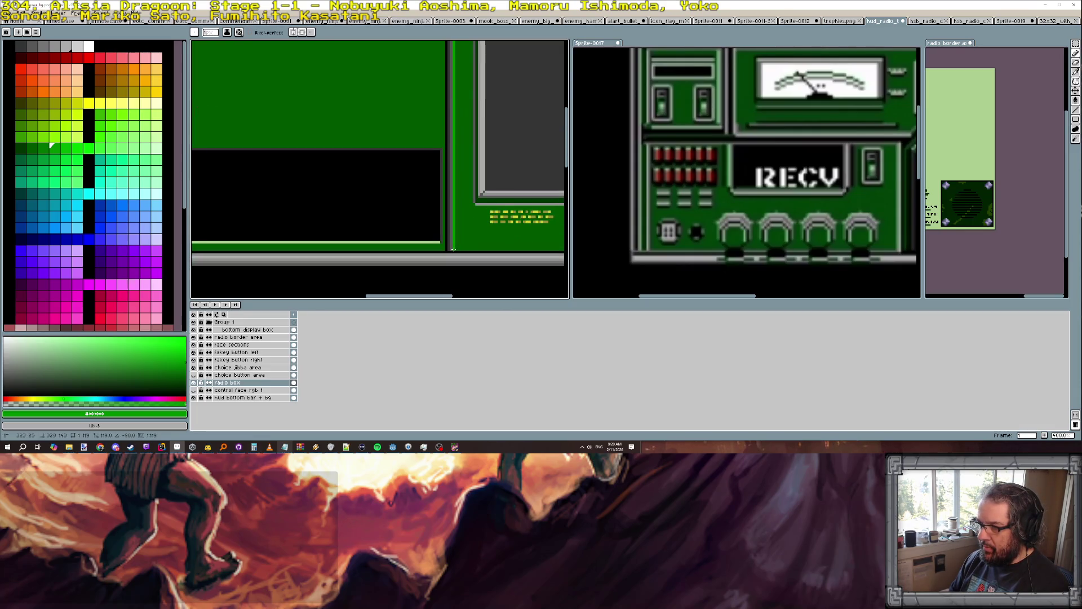
pyautogui.scroll(-3, 460, 226)
pyautogui.scroll(1, 460, 209)
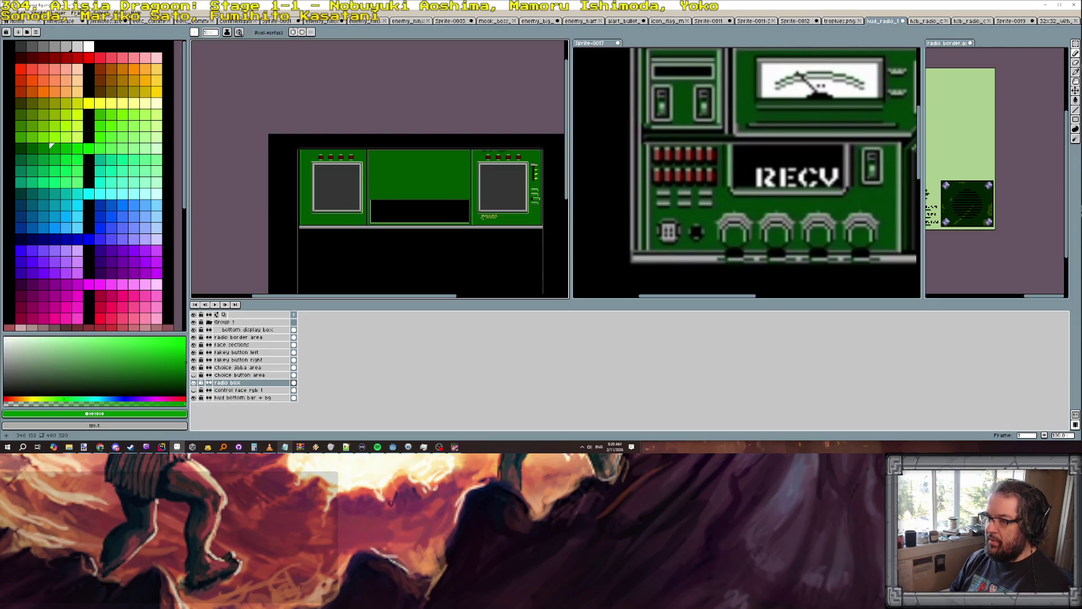
pyautogui.scroll(1, 475, 200)
pyautogui.scroll(-1, 504, 225)
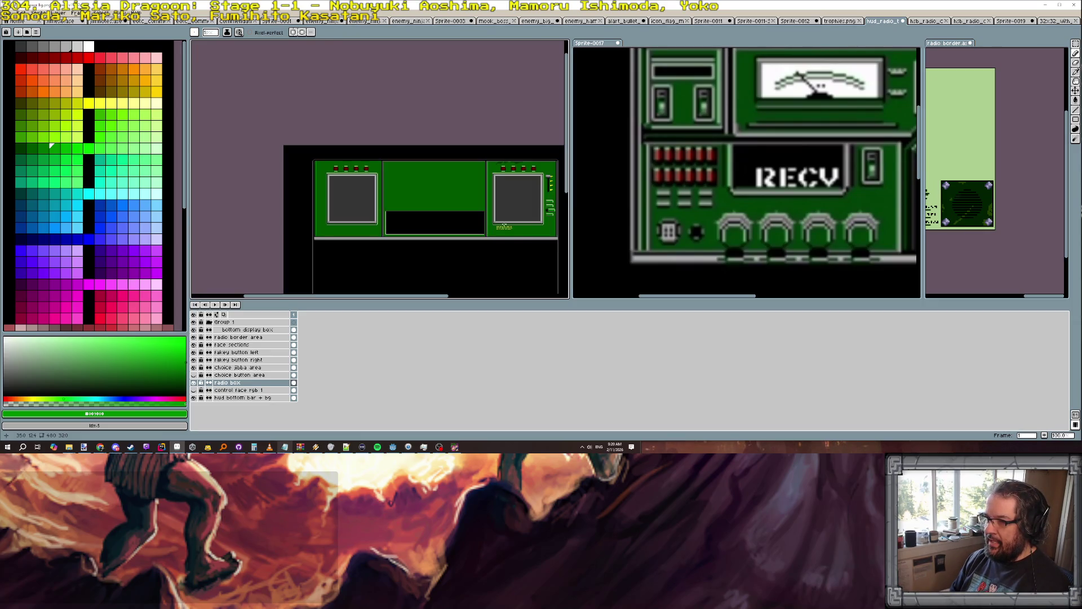
pyautogui.scroll(1, 520, 243)
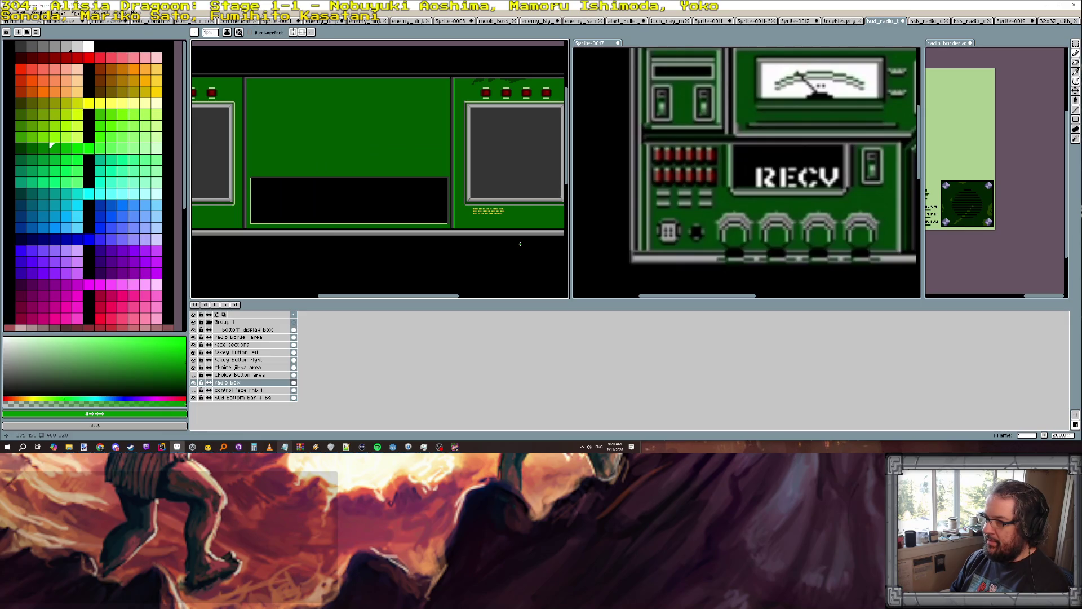
pyautogui.scroll(1, 458, 82)
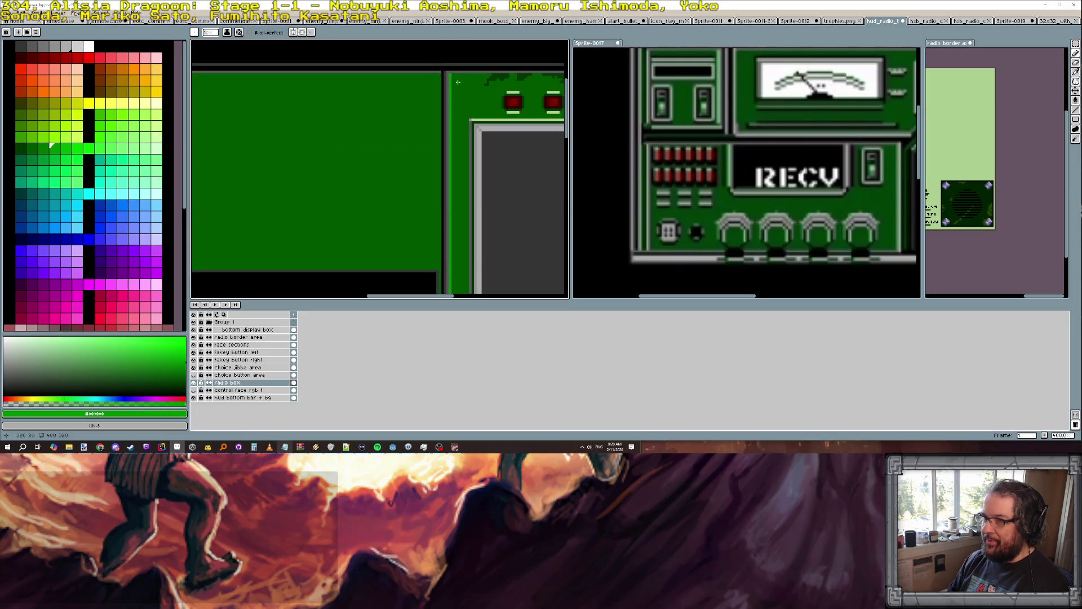
pyautogui.hscroll(3, 546, 125)
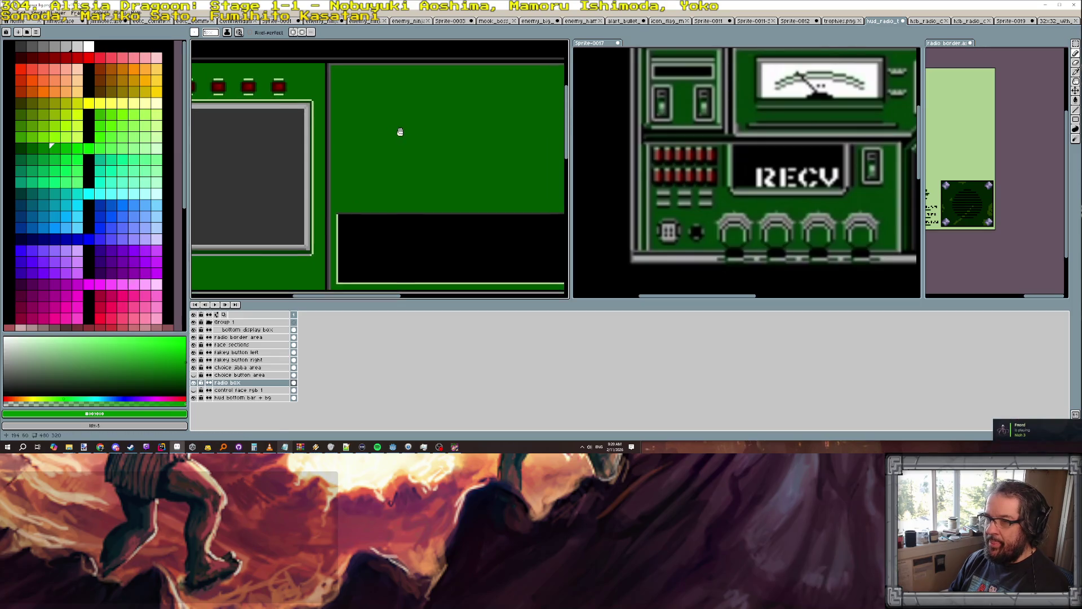
pyautogui.scroll(-1, 440, 138)
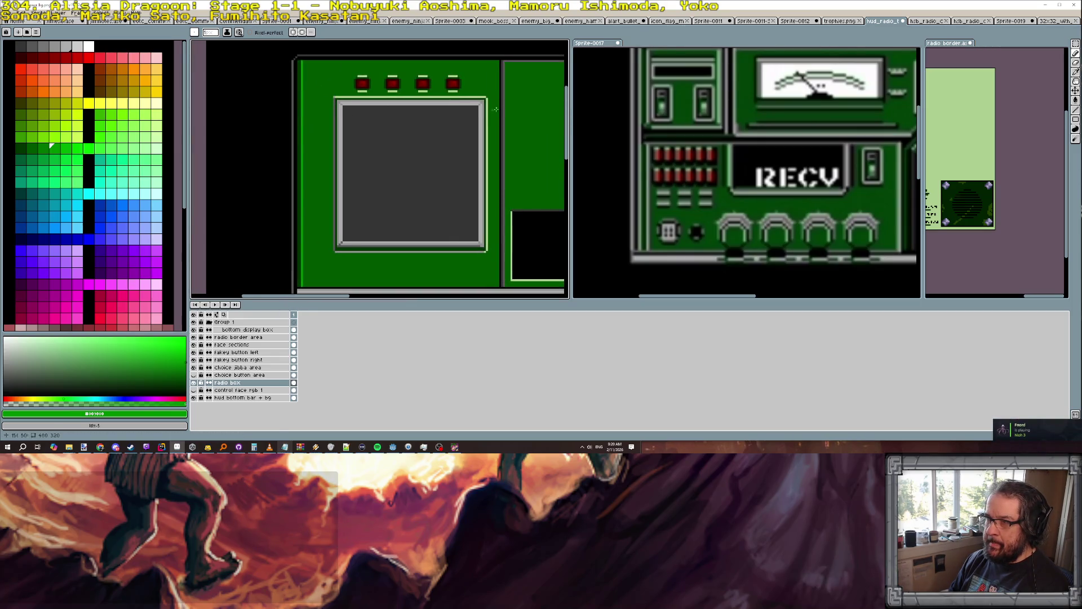
pyautogui.keyDown('alt'); pyautogui.click(499, 63); pyautogui.keyUp('alt')
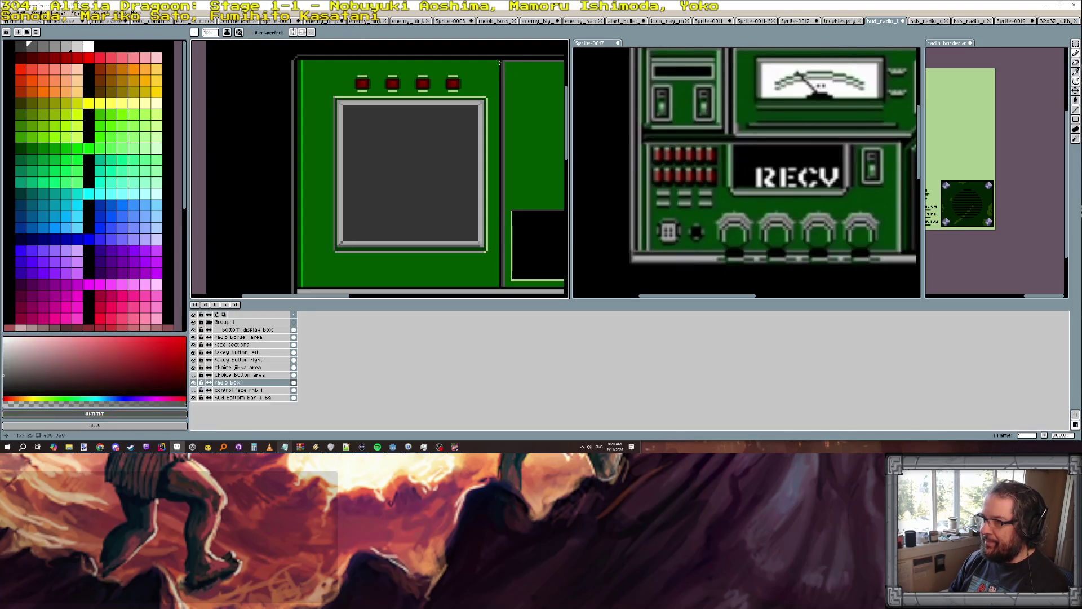
# Draw grey lines along the radio panel's top and left edges, resampling darker and mid grey.
pyautogui.moveTo(498, 60); pyautogui.dragTo(297, 59)
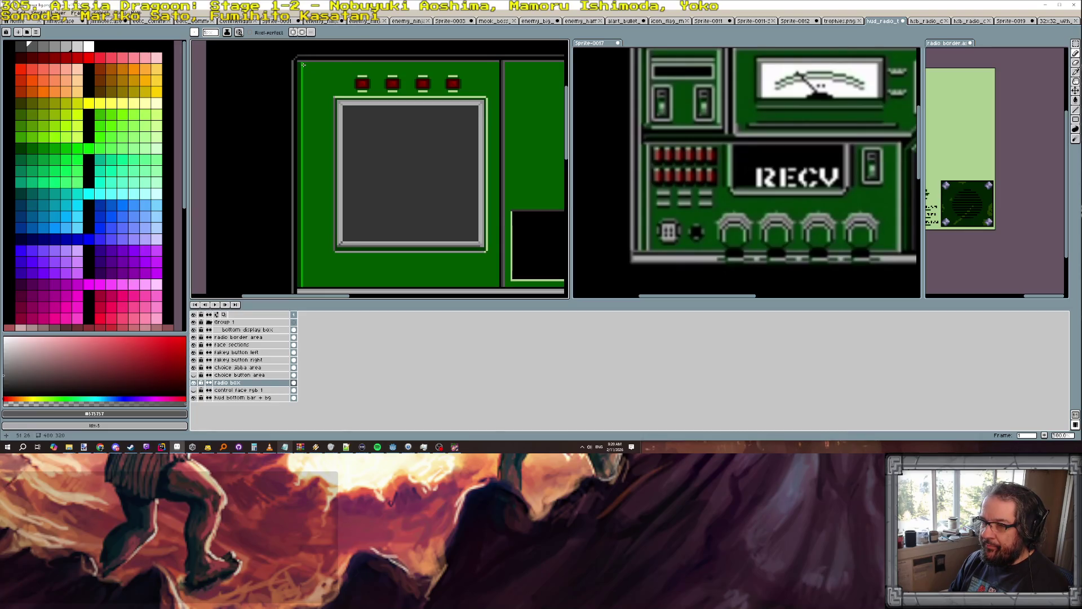
pyautogui.moveTo(299, 62); pyautogui.dragTo(300, 286)
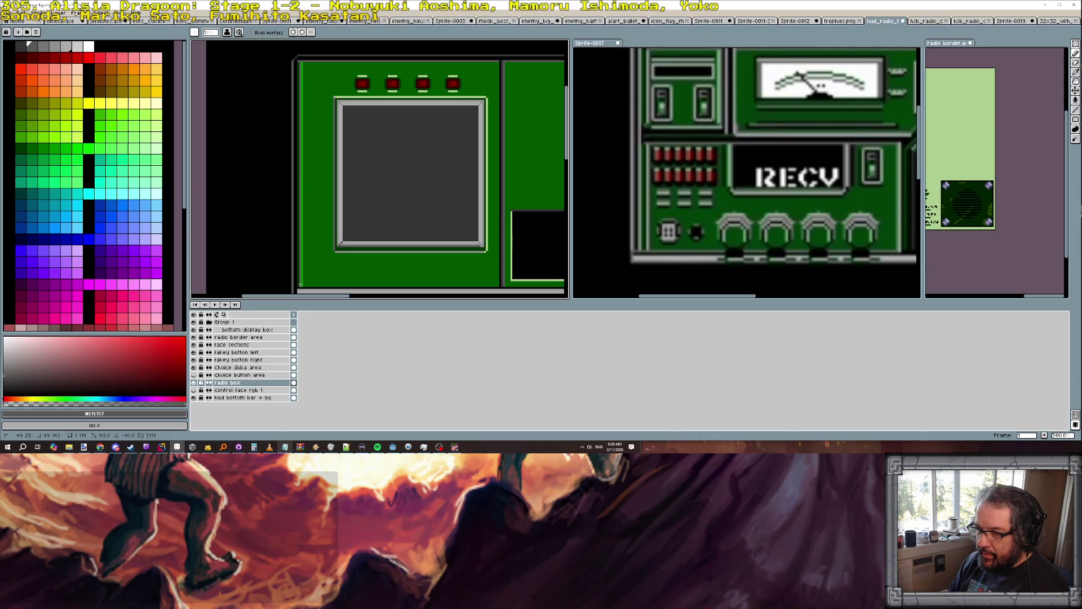
pyautogui.keyDown('alt'); pyautogui.click(505, 211); pyautogui.keyUp('alt')
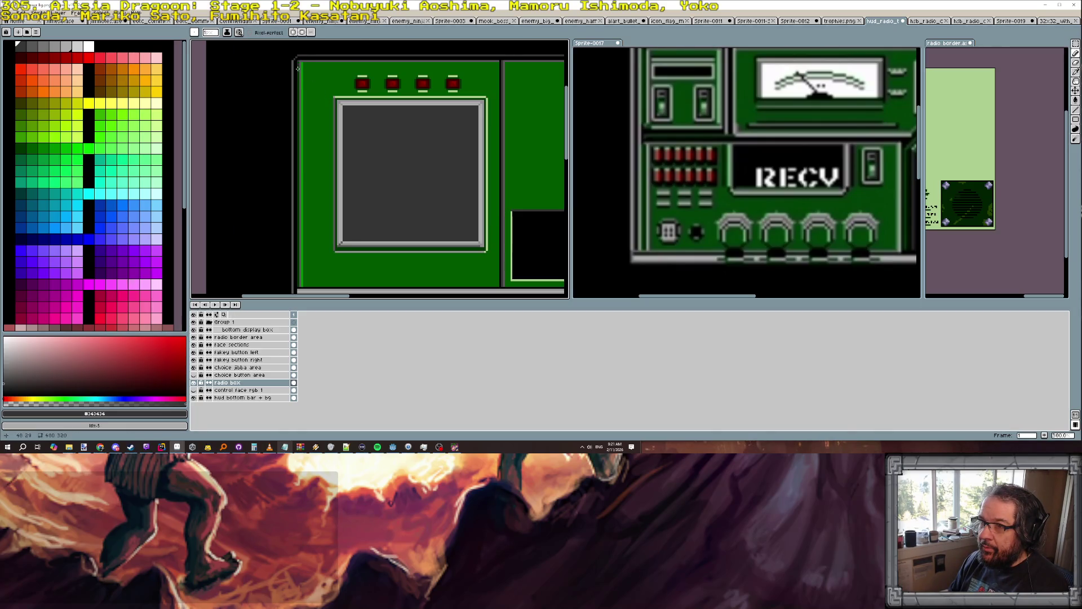
pyautogui.moveTo(294, 61); pyautogui.dragTo(299, 287)
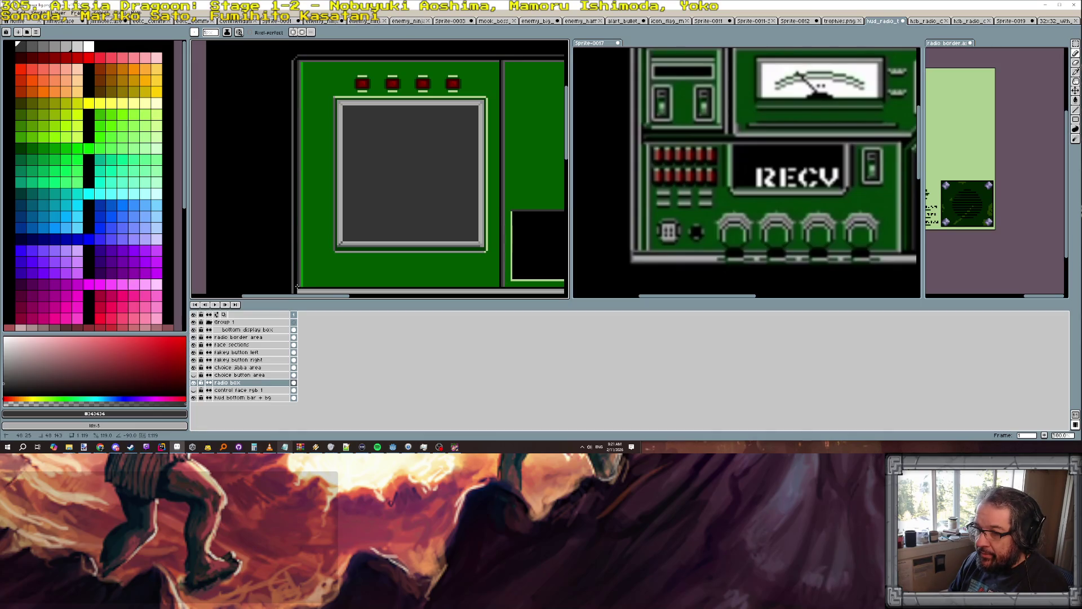
pyautogui.scroll(-1, 305, 288)
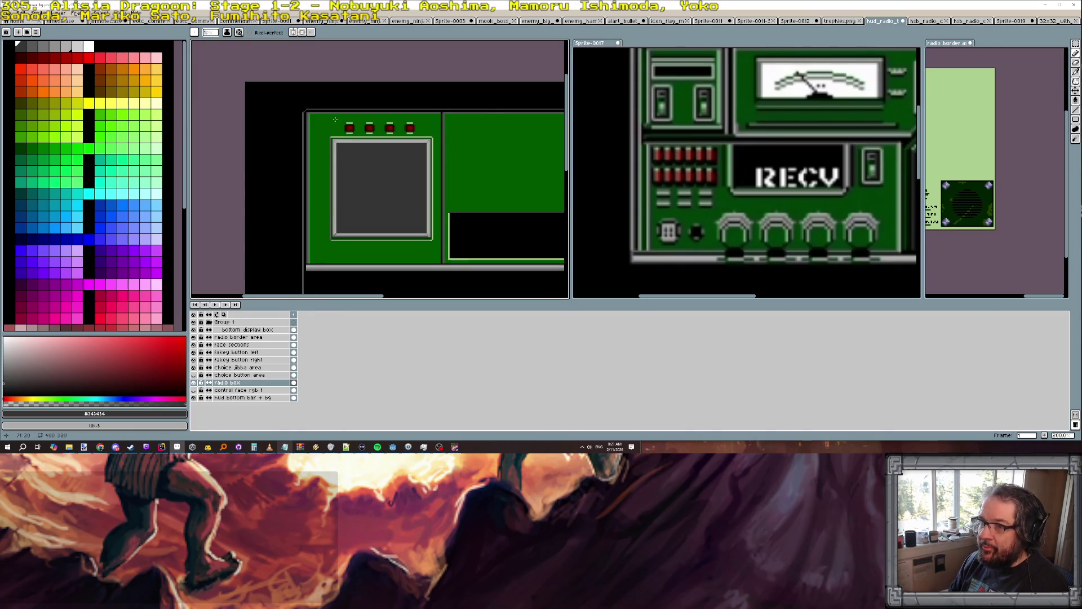
pyautogui.scroll(2, 297, 111)
pyautogui.keyDown('alt'); pyautogui.click(294, 109); pyautogui.keyUp('alt')
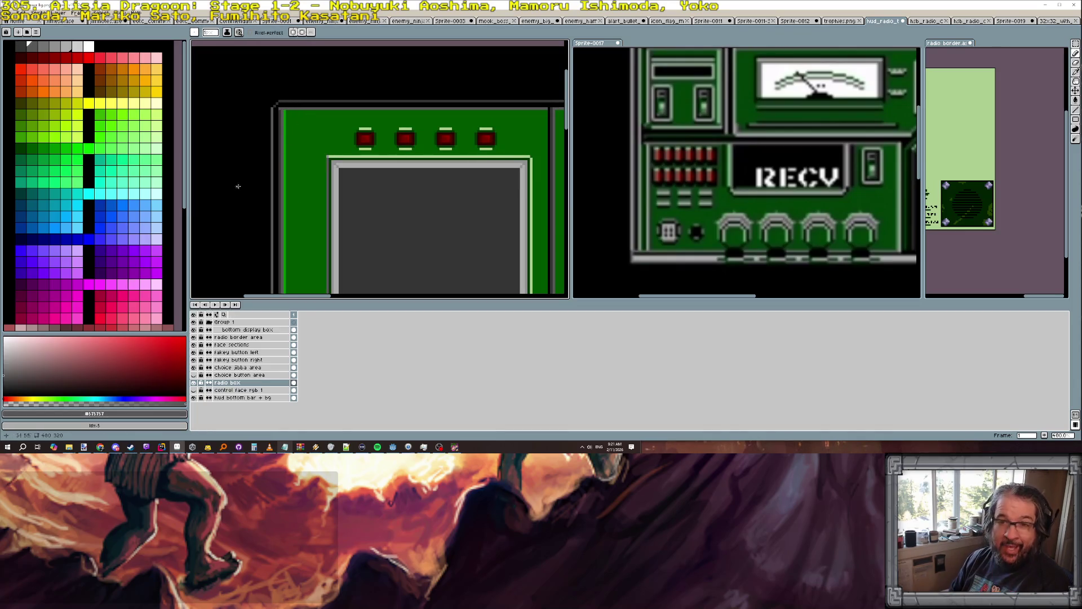
pyautogui.scroll(-4, 237, 186)
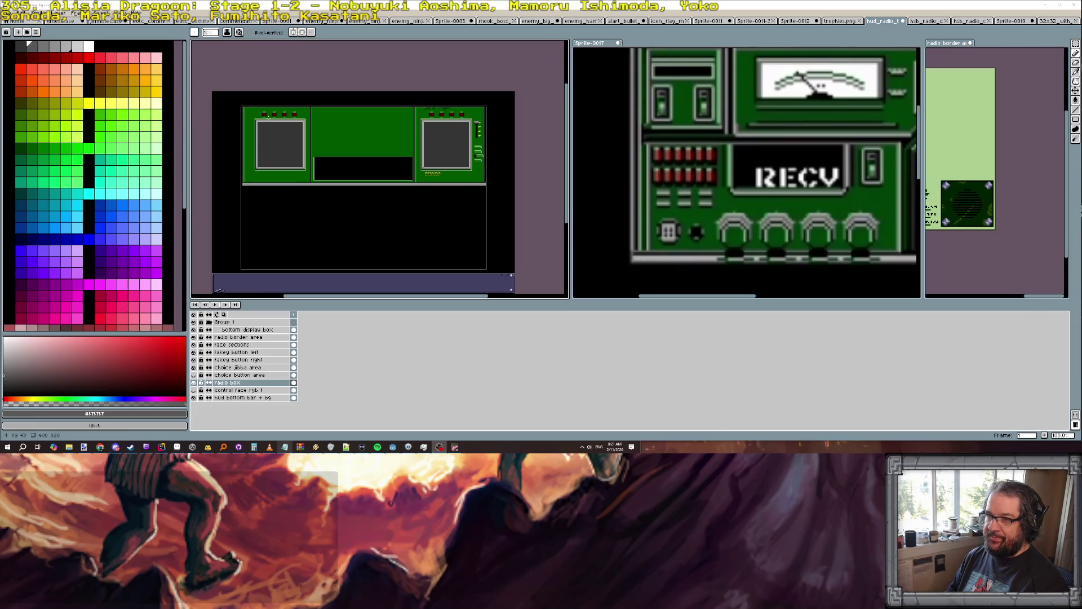
pyautogui.scroll(4, 260, 114)
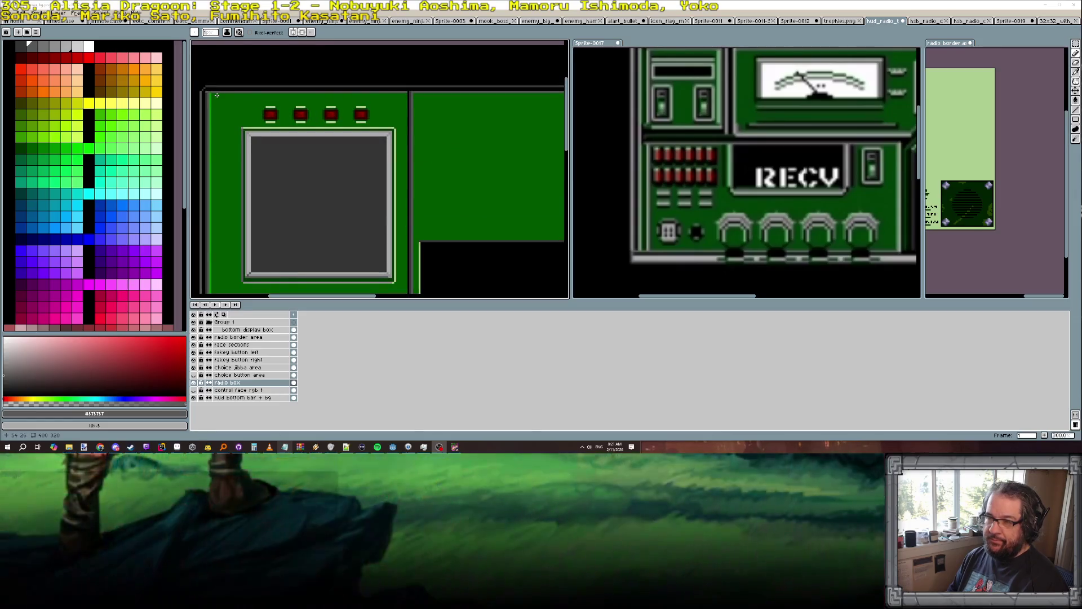
pyautogui.scroll(-2, 216, 95)
pyautogui.scroll(2, 217, 95)
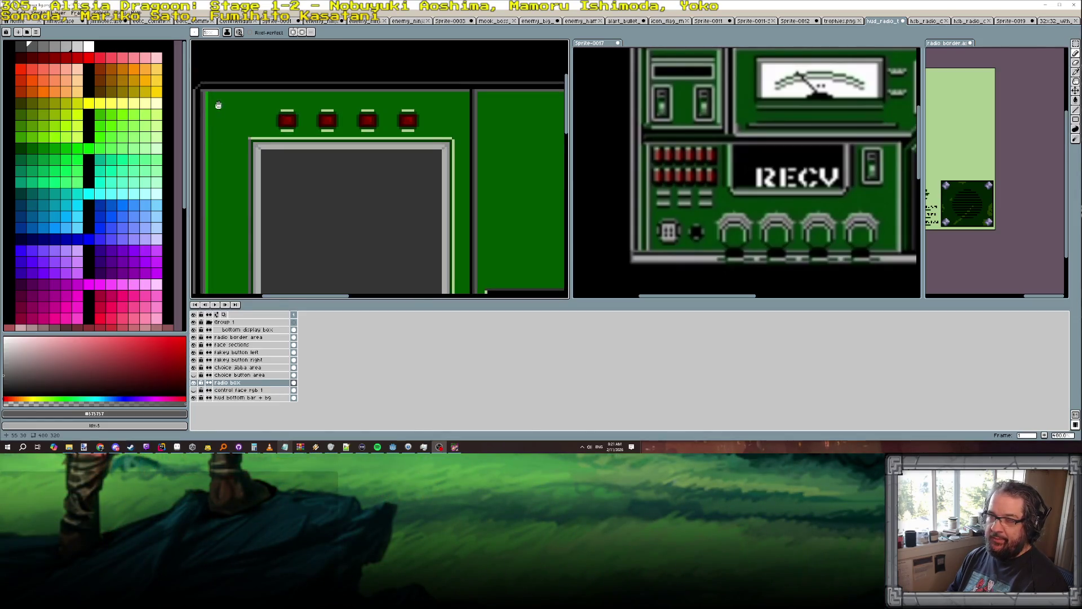
pyautogui.moveTo(216, 95); pyautogui.dragTo(269, 111)
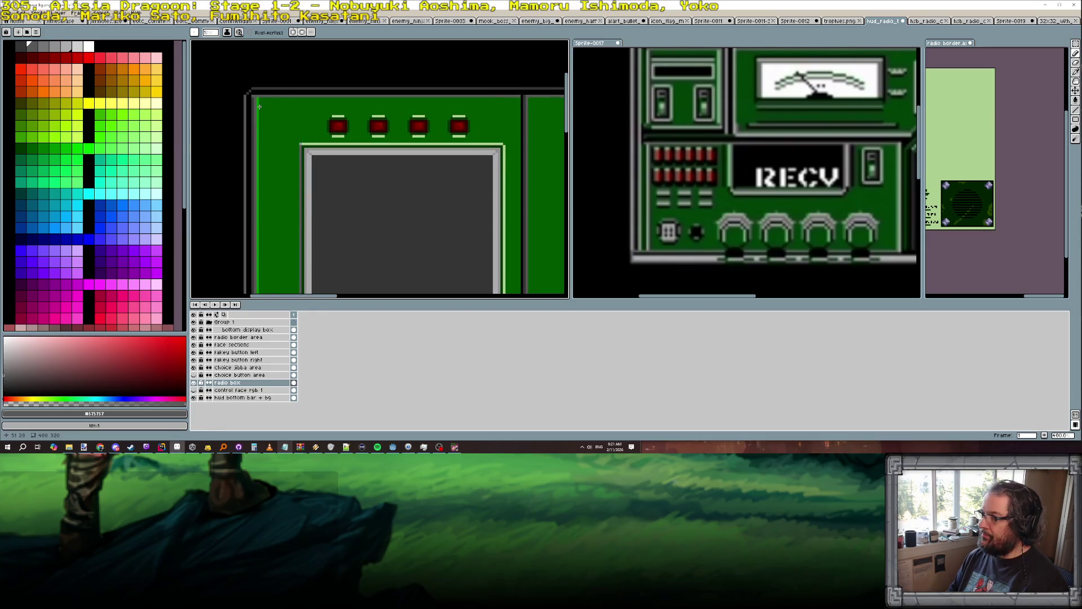
pyautogui.scroll(-2, 698, 130)
pyautogui.scroll(2, 698, 130)
pyautogui.click(698, 130)
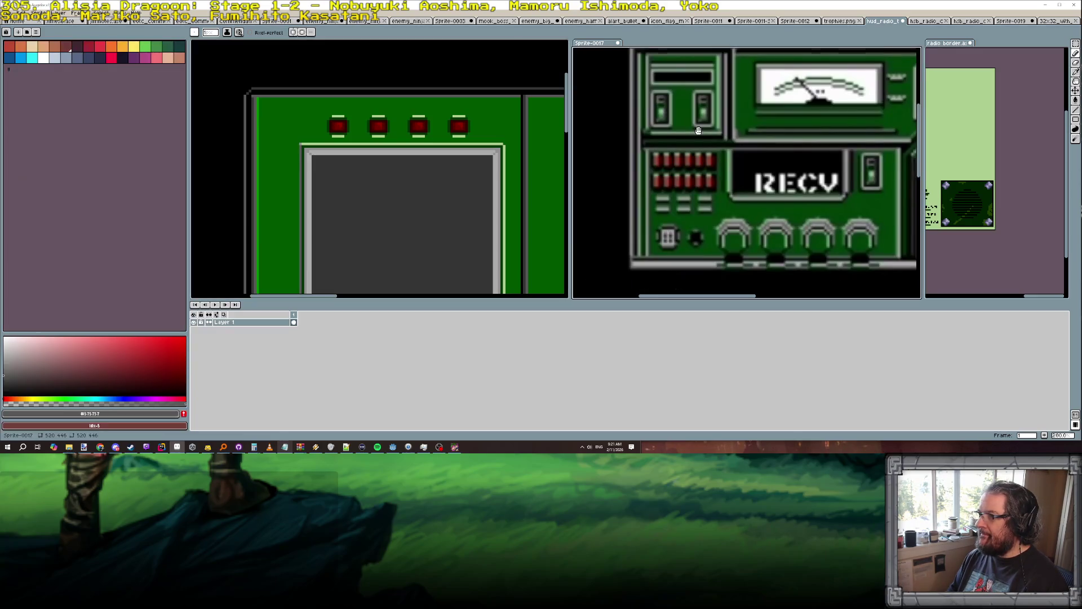
pyautogui.moveTo(698, 130); pyautogui.dragTo(708, 169)
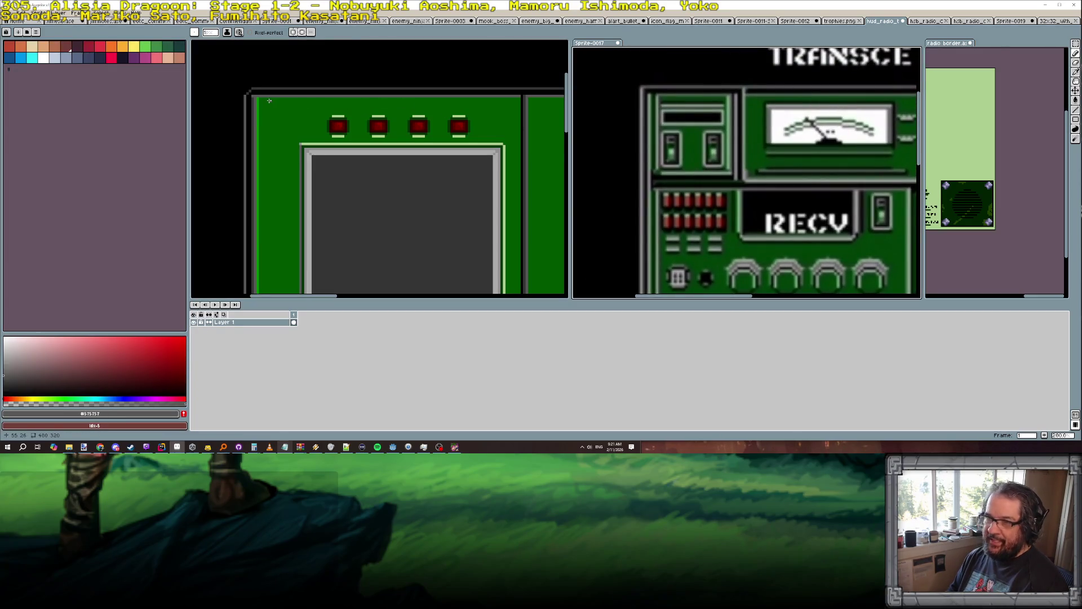
pyautogui.scroll(3, 269, 100)
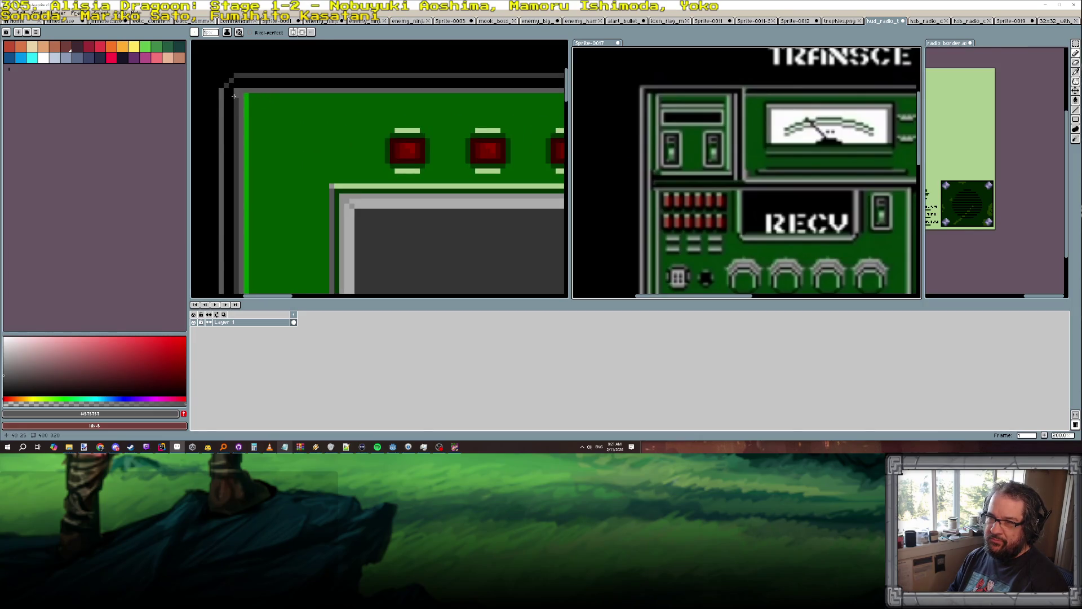
pyautogui.click(233, 96)
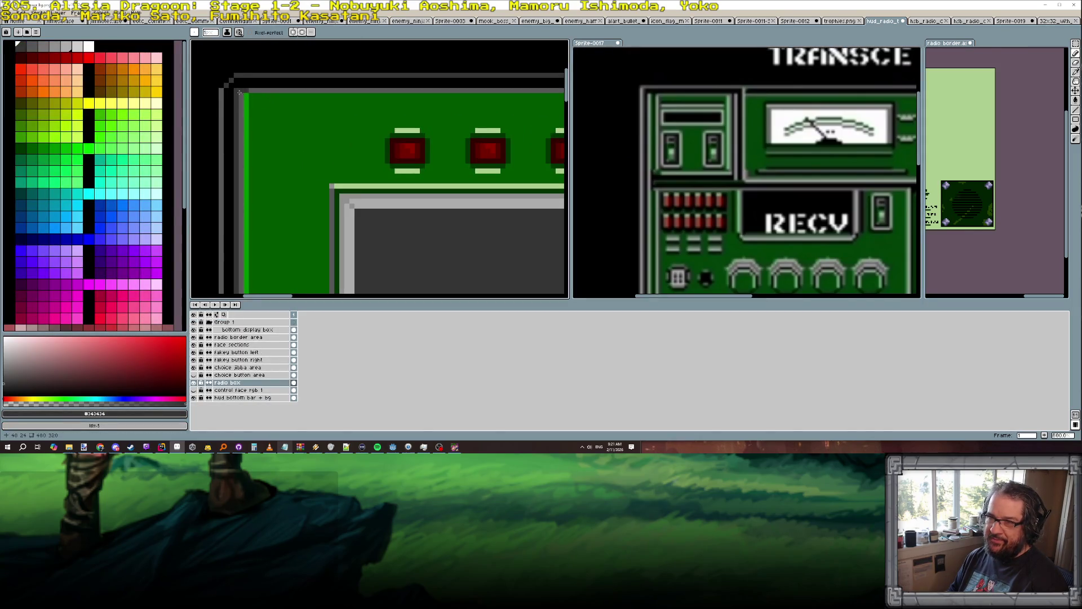
# Undo the last pencil stroke on the radio panel's top edge and recentre the whole HUD sprite.
pyautogui.scroll(-3, 239, 92)
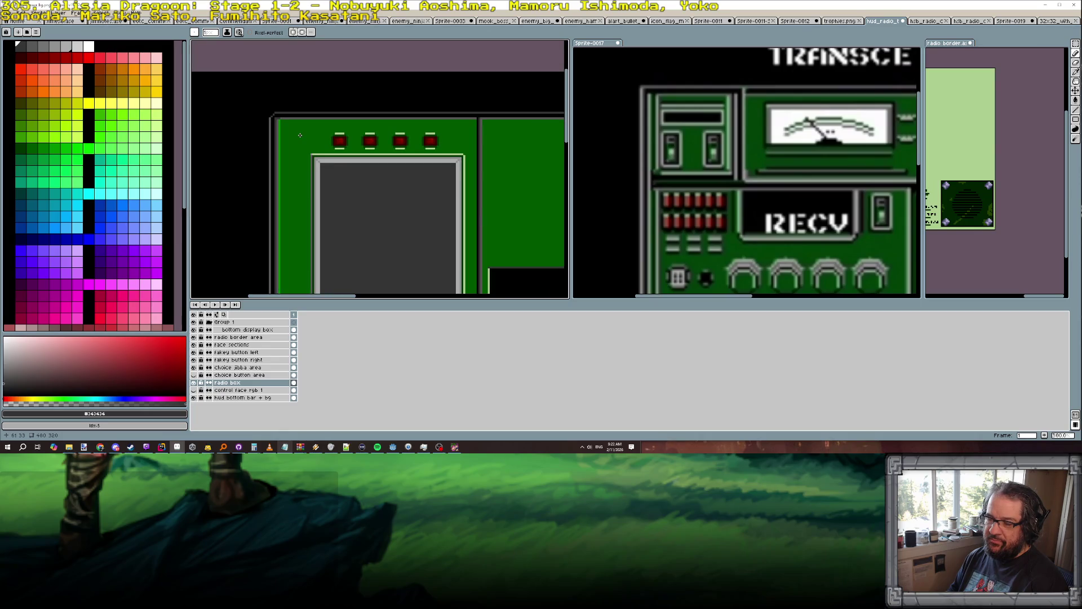
pyautogui.scroll(-2, 300, 135)
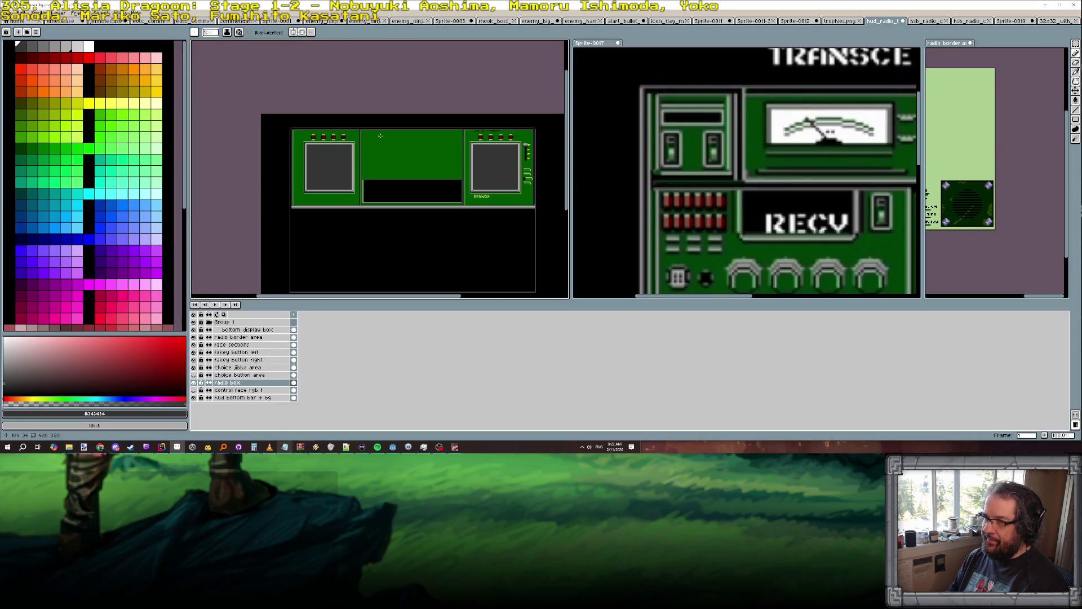
pyautogui.scroll(4, 388, 132)
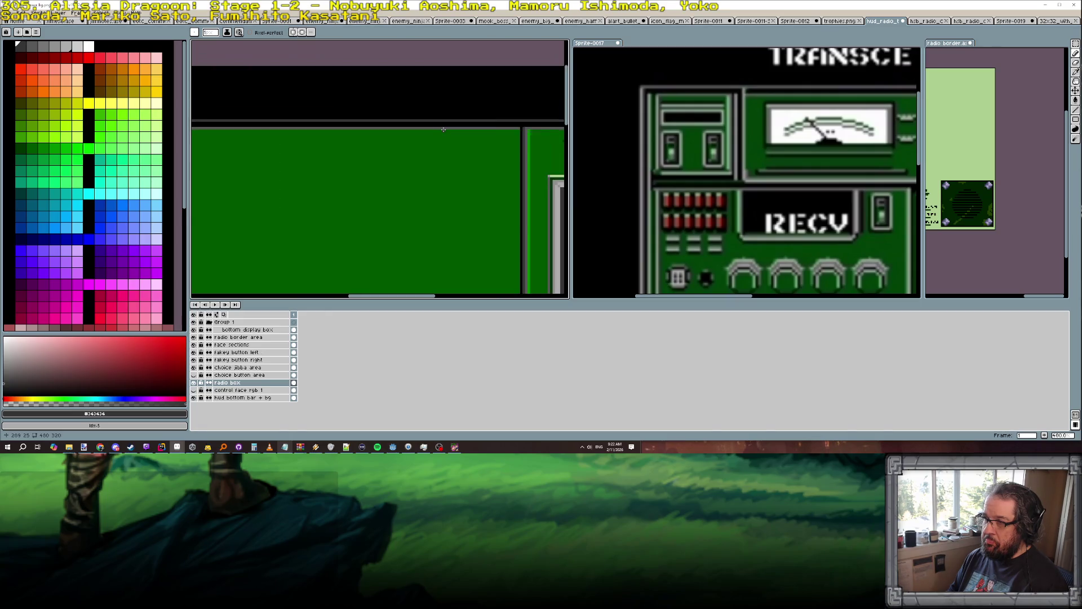
pyautogui.moveTo(383, 151); pyautogui.dragTo(501, 150)
pyautogui.hotkey('ctrl', 'z')
pyautogui.scroll(-4, 282, 141)
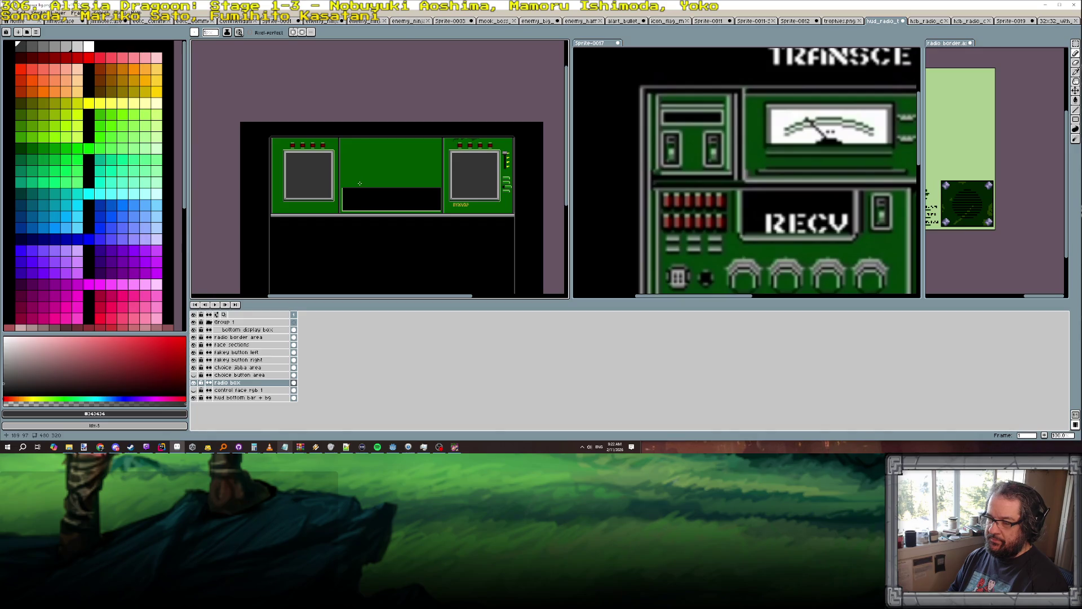
pyautogui.moveTo(367, 183); pyautogui.dragTo(354, 146)
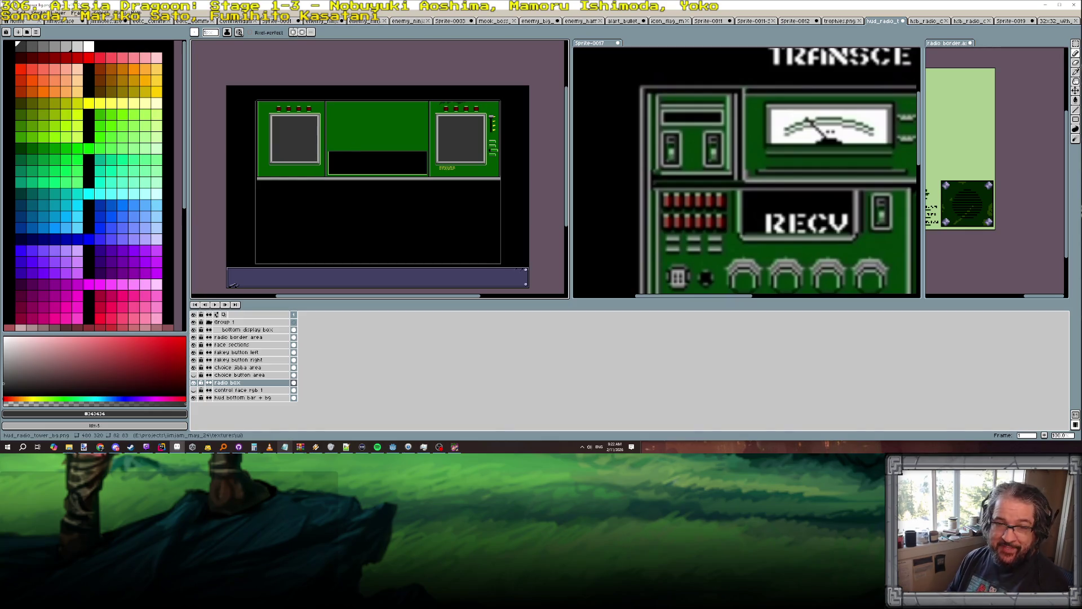
pyautogui.scroll(2, 356, 194)
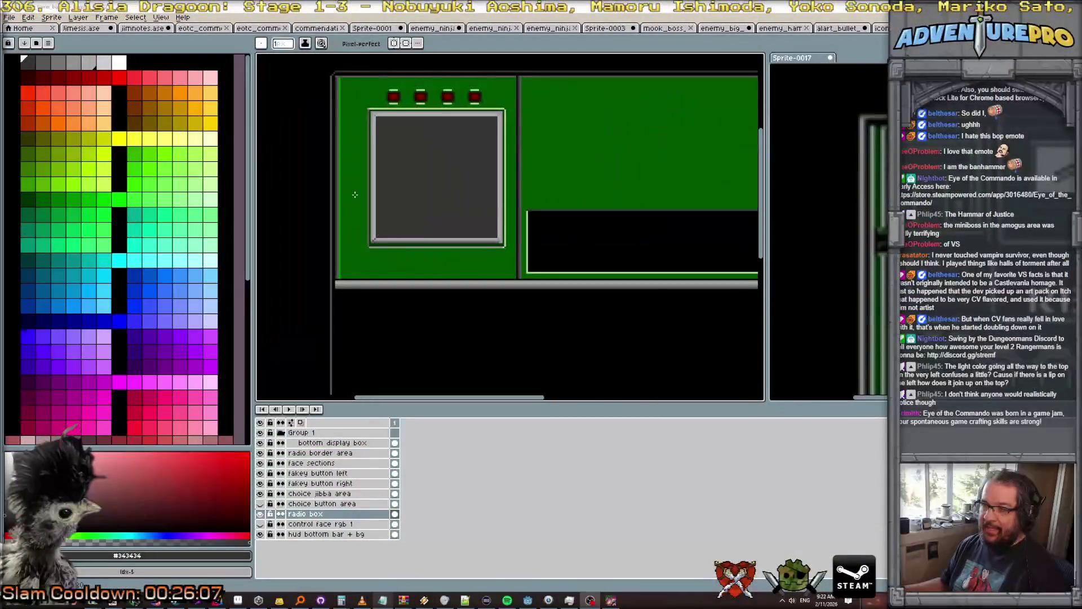
# Pan and zoom across the panel's right-hand section and the right radio box.
pyautogui.moveTo(552, 245)
pyautogui.mouseDown()
pyautogui.moveTo(428, 234)
pyautogui.moveTo(467, 242)
pyautogui.mouseUp()
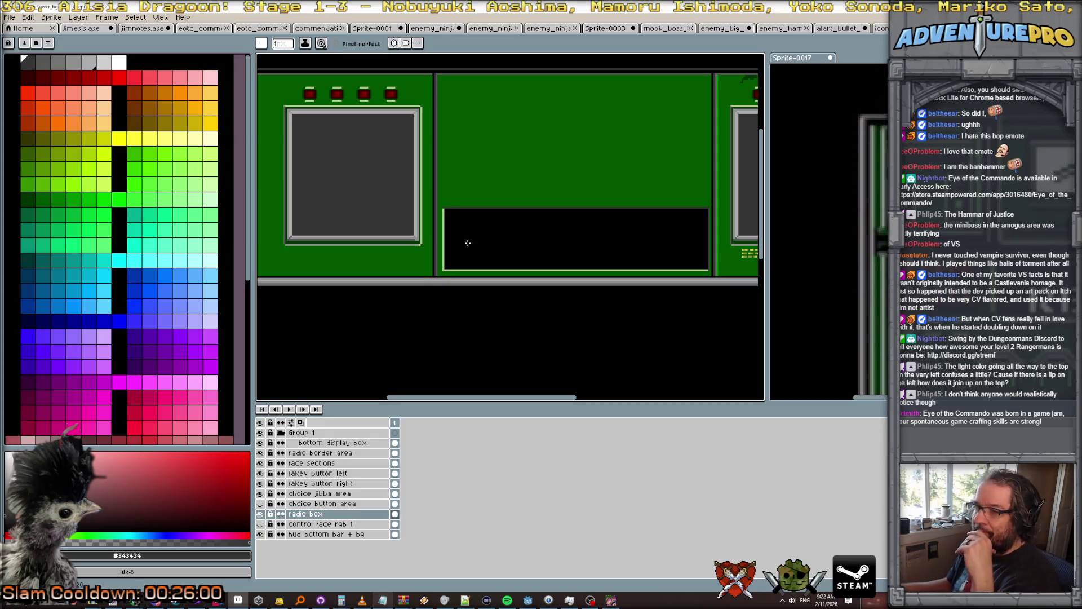
pyautogui.scroll(-2, 468, 242)
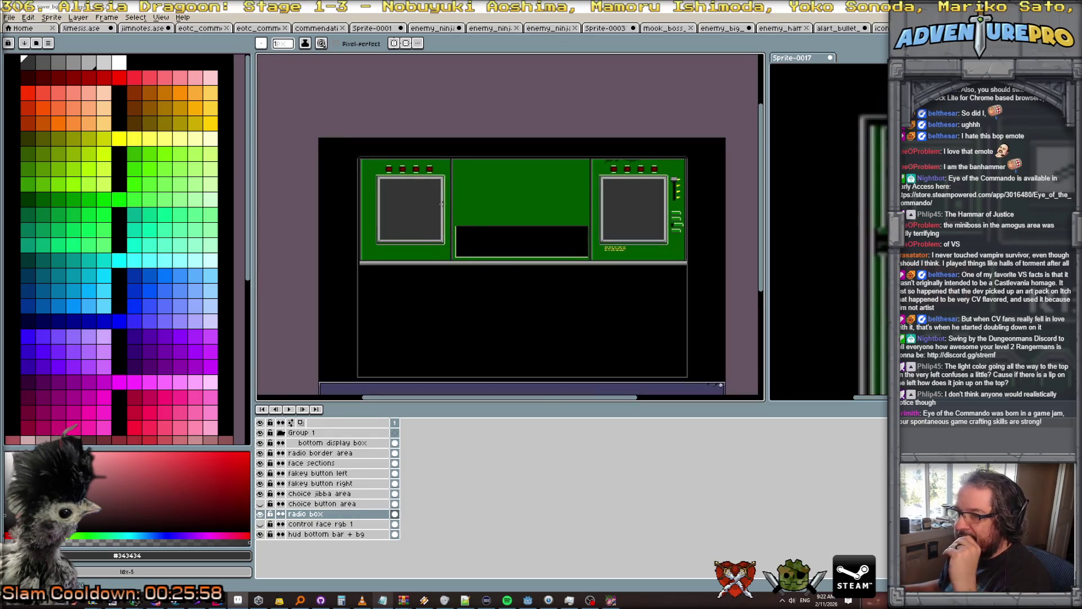
pyautogui.scroll(2, 414, 198)
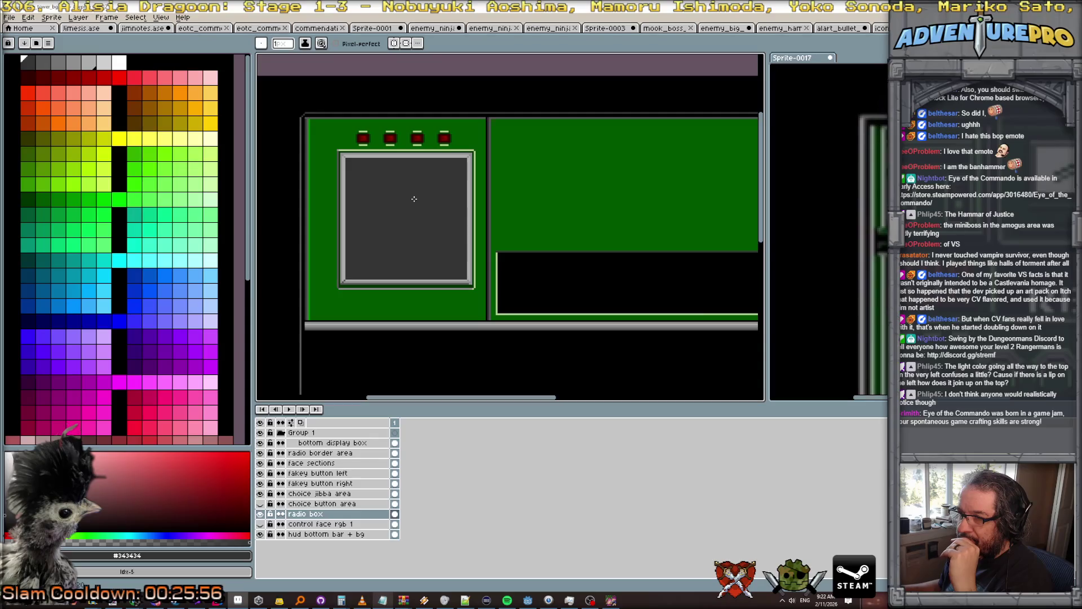
pyautogui.moveTo(617, 283); pyautogui.dragTo(434, 293)
pyautogui.scroll(-2, 678, 214)
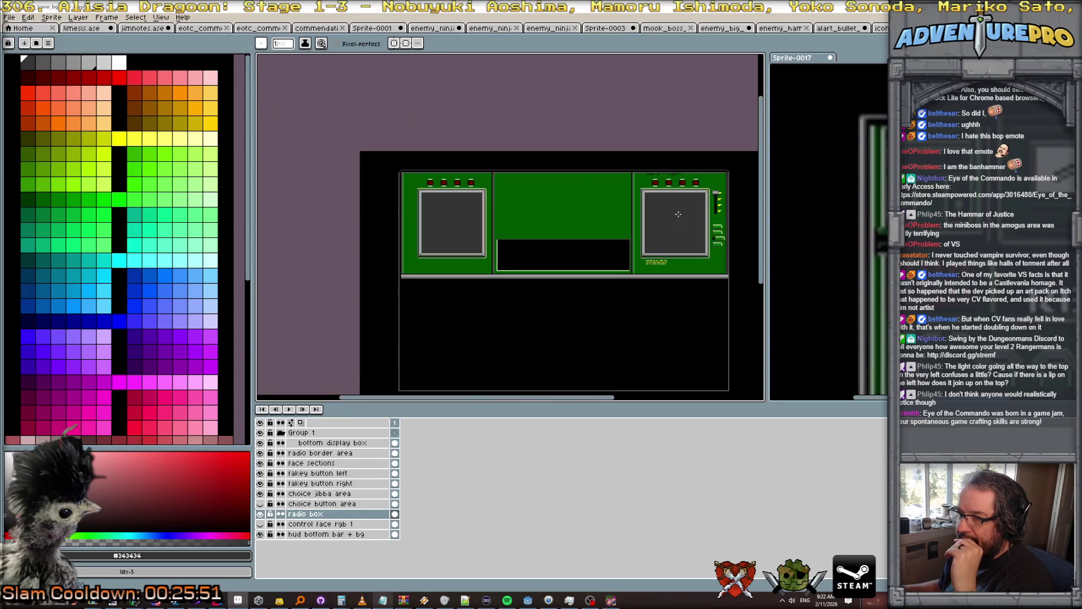
pyautogui.scroll(2, 678, 217)
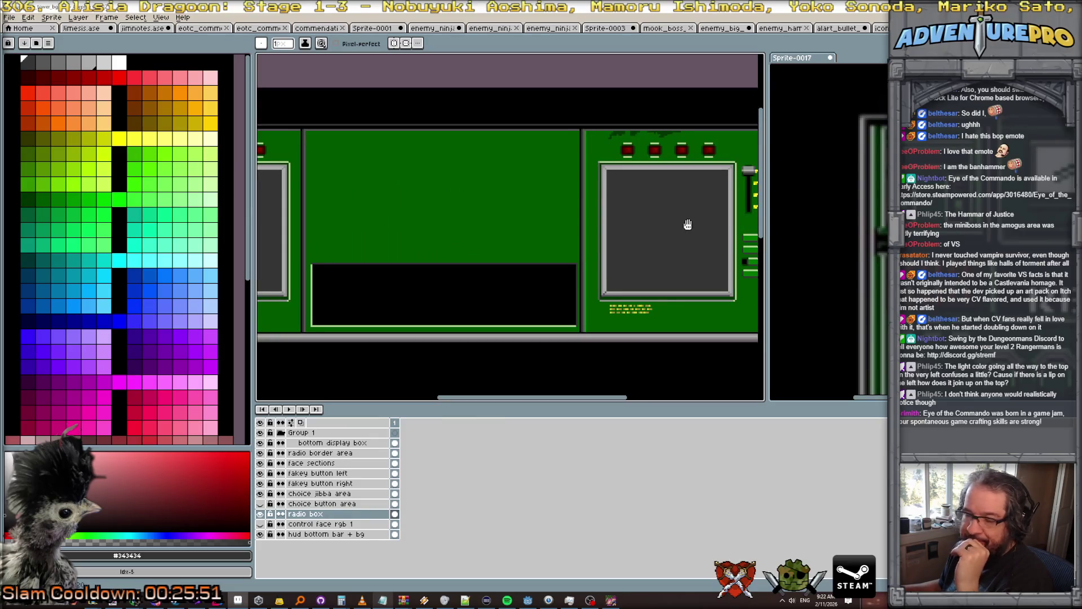
# Show the Sprite-0017 reference radio sprite's speaker, button, screw and base layers, with the pencil active.
pyautogui.moveTo(691, 223); pyautogui.dragTo(514, 226)
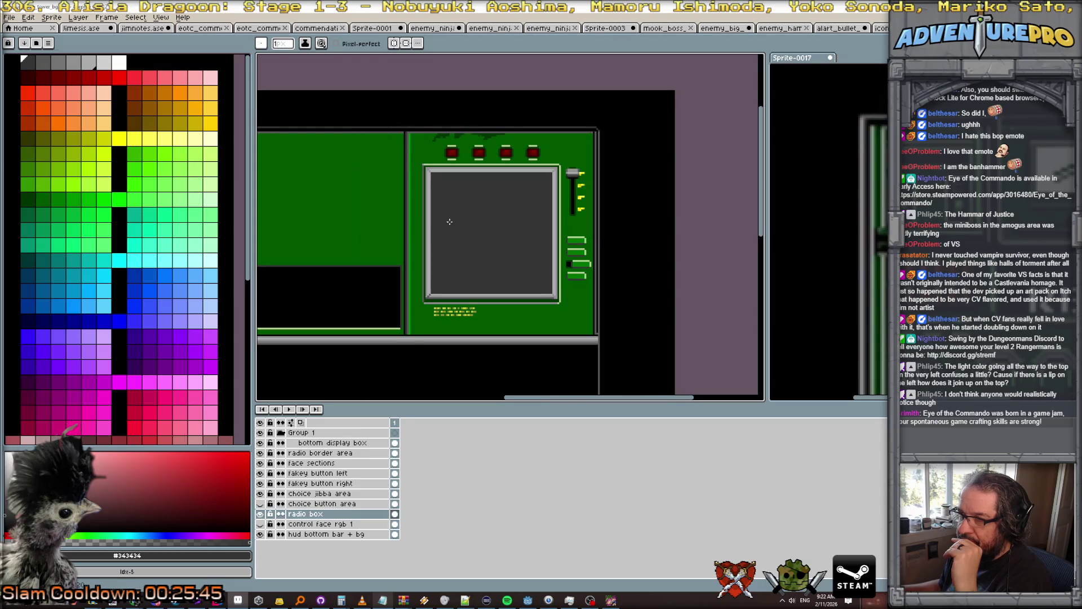
pyautogui.scroll(-1, 449, 221)
pyautogui.scroll(-2, 566, 235)
pyautogui.scroll(2, 408, 176)
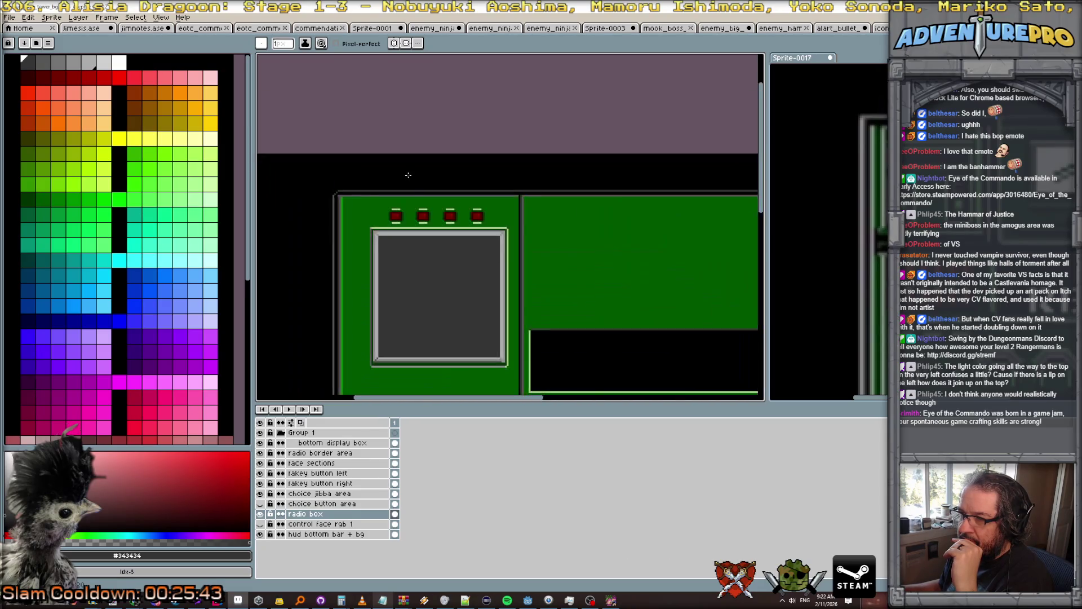
pyautogui.scroll(1, 375, 222)
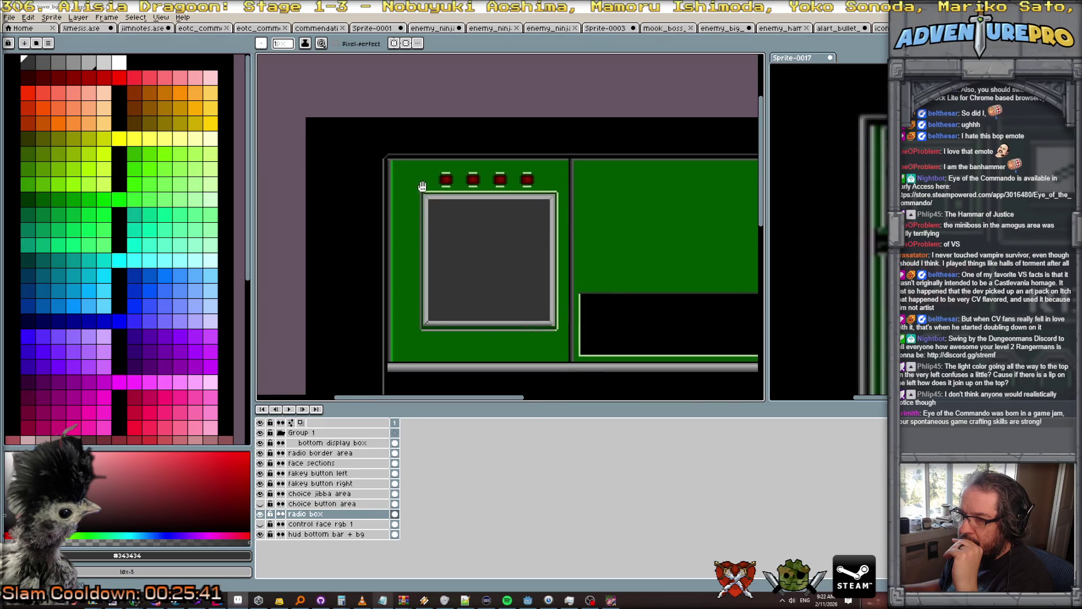
pyautogui.scroll(1, 422, 182)
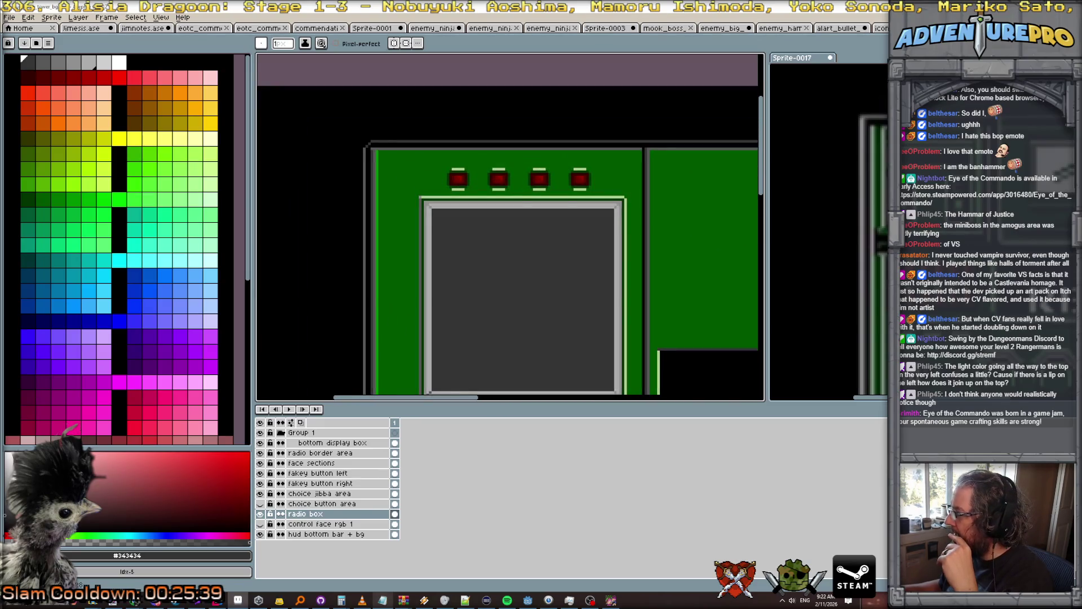
pyautogui.click(303, 463)
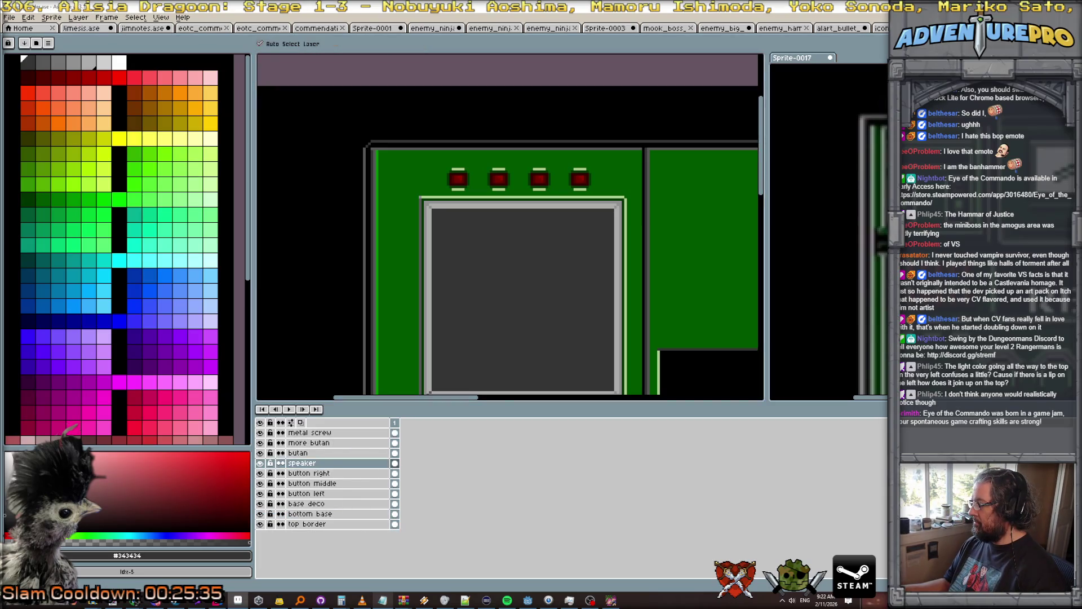
pyautogui.press('b')
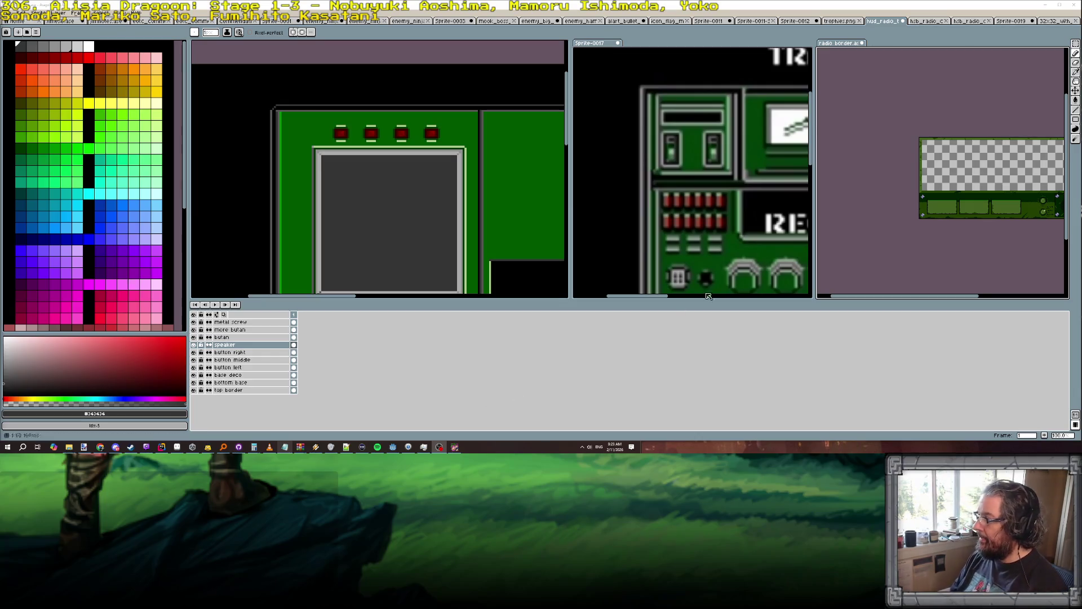
# Zoom in on the radio border sprite's grey plus-shaped corner rivets, then pick a grey palette colour.
pyautogui.scroll(1, 1027, 231)
pyautogui.scroll(1, 971, 230)
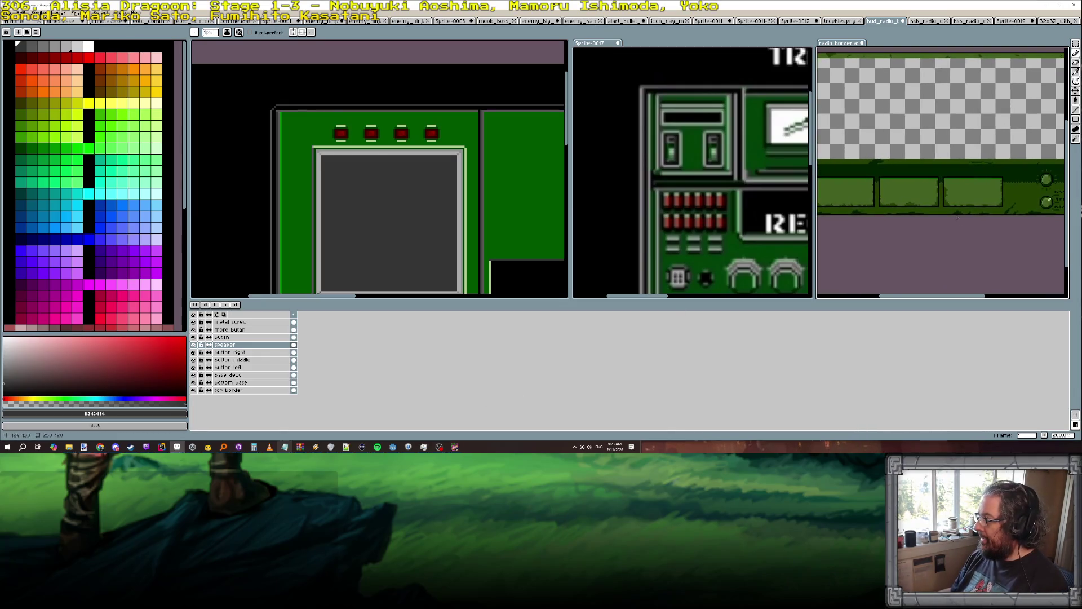
pyautogui.moveTo(970, 230)
pyautogui.mouseDown()
pyautogui.moveTo(892, 239)
pyautogui.moveTo(1062, 249)
pyautogui.mouseUp()
pyautogui.scroll(-1, 972, 252)
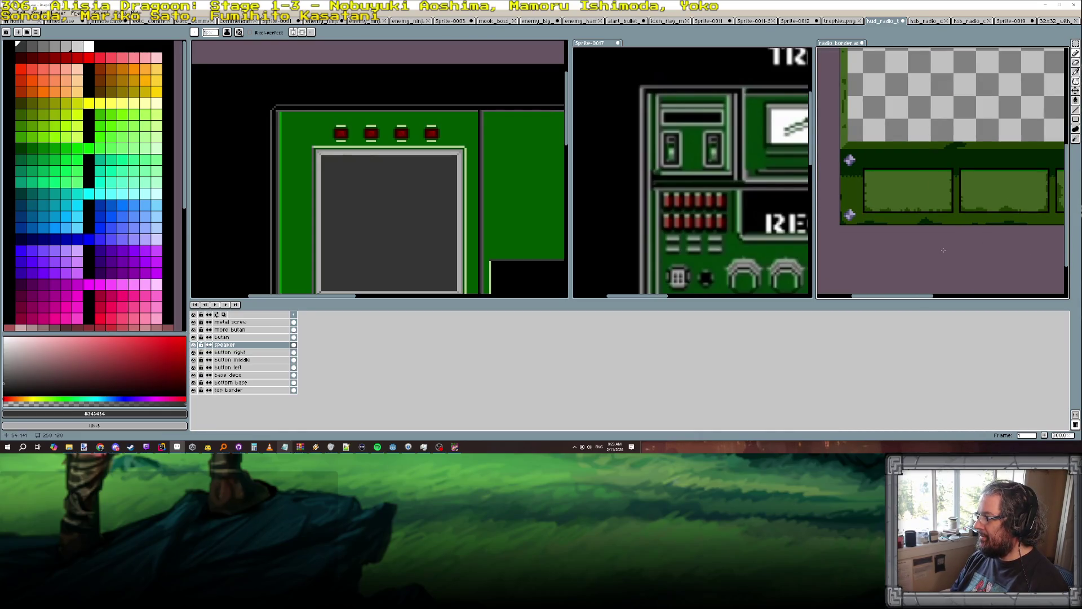
pyautogui.scroll(-1, 525, 202)
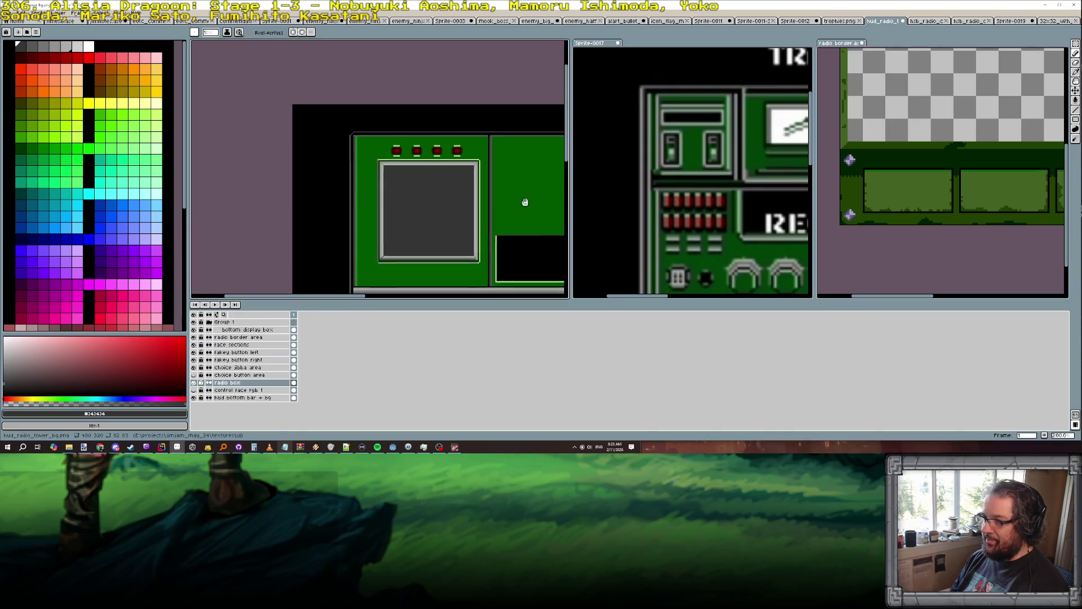
pyautogui.scroll(-1, 367, 138)
pyautogui.scroll(-1, 430, 169)
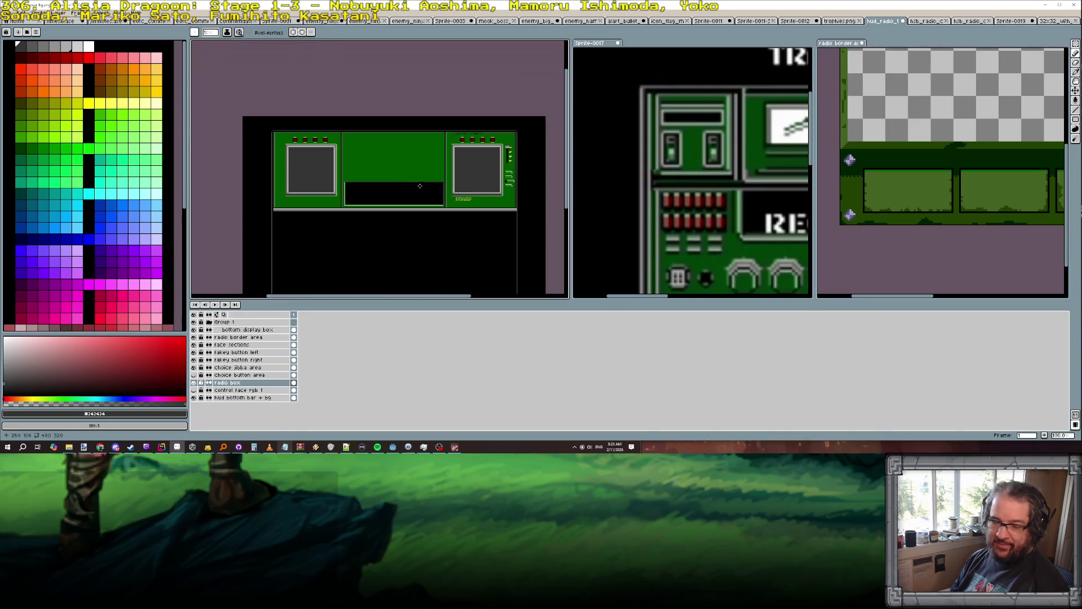
pyautogui.scroll(1, 429, 191)
pyautogui.scroll(1, 455, 210)
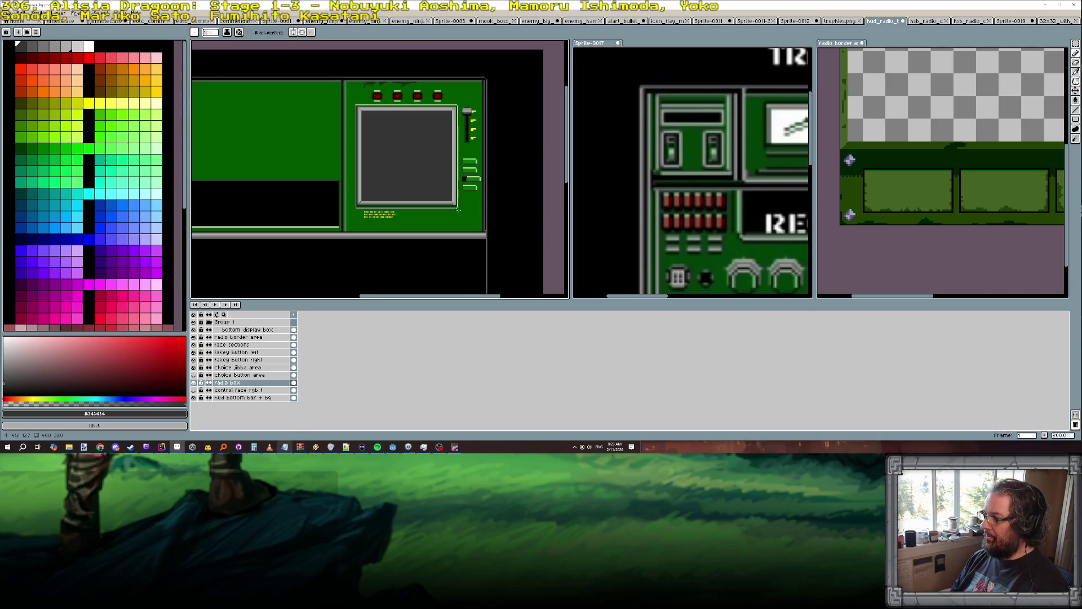
pyautogui.scroll(1, 445, 216)
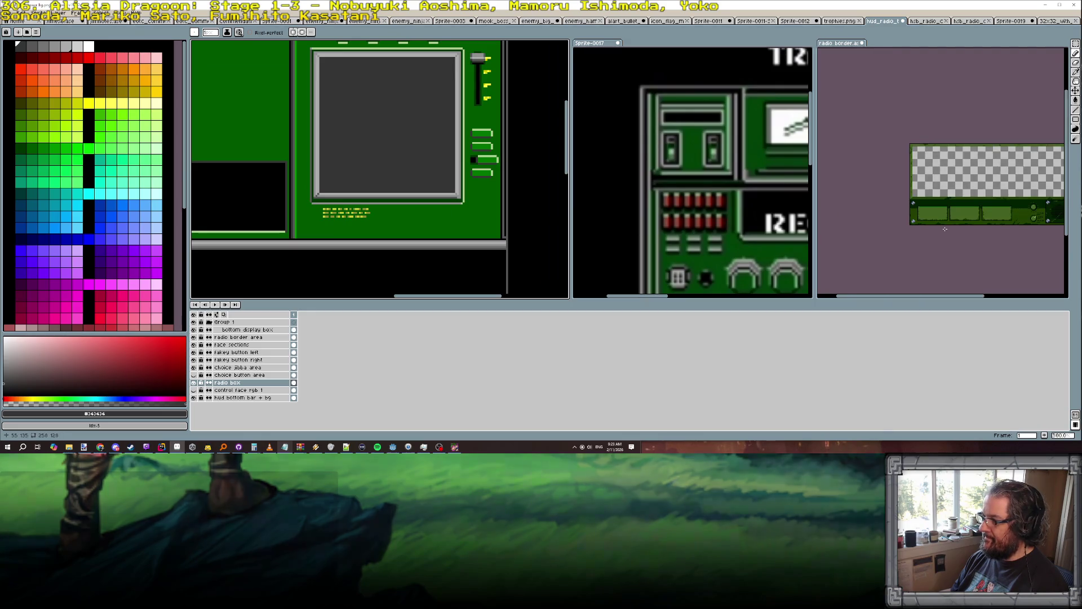
pyautogui.scroll(-1, 466, 206)
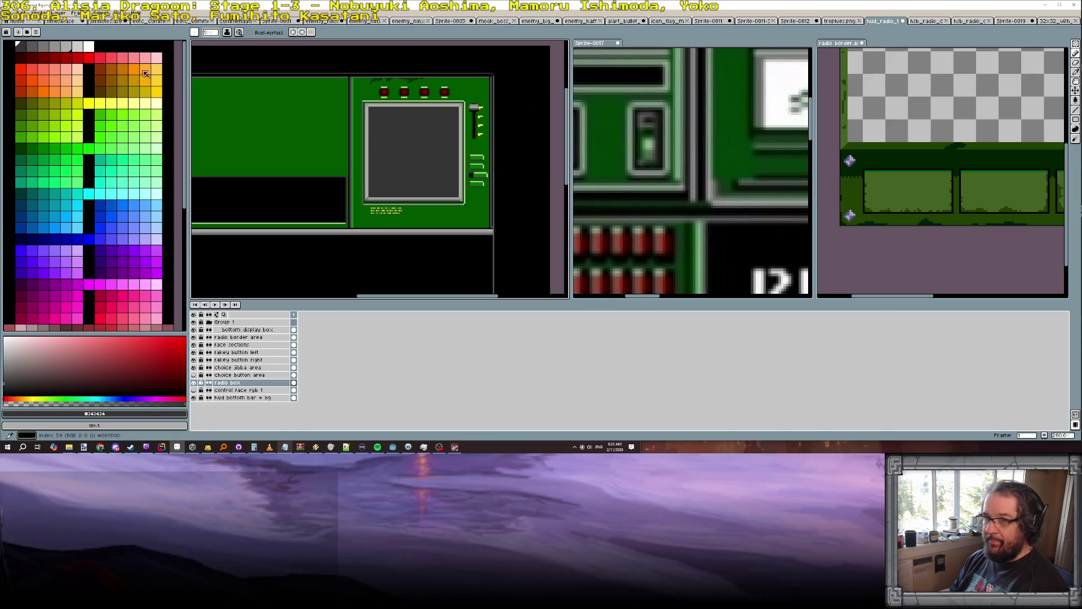
pyautogui.click(28, 45)
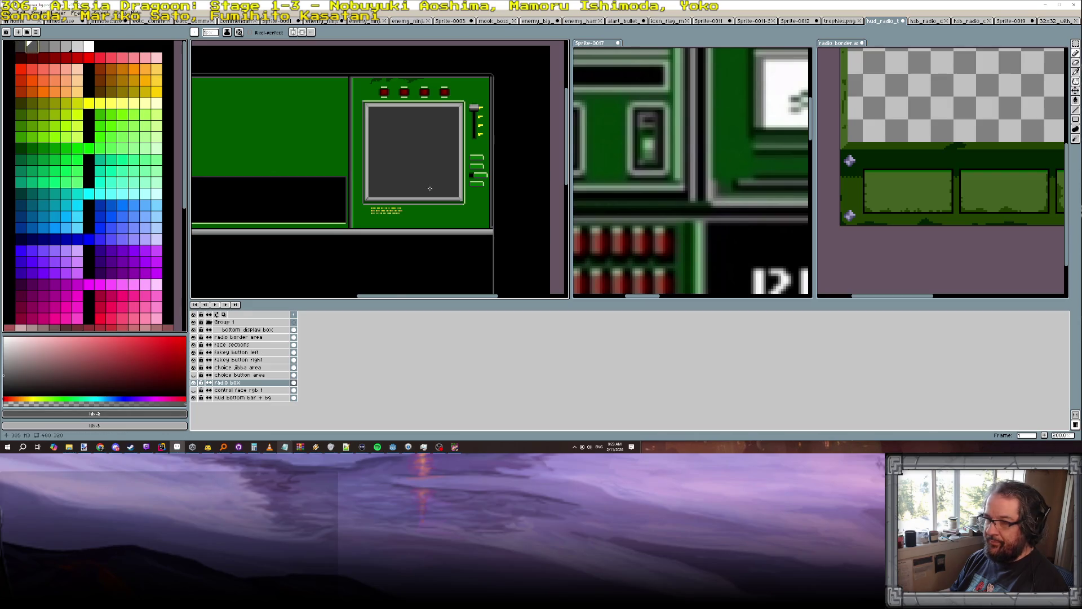
# Step to the next lighter grey swatch for the rivets.
pyautogui.scroll(4, 430, 188)
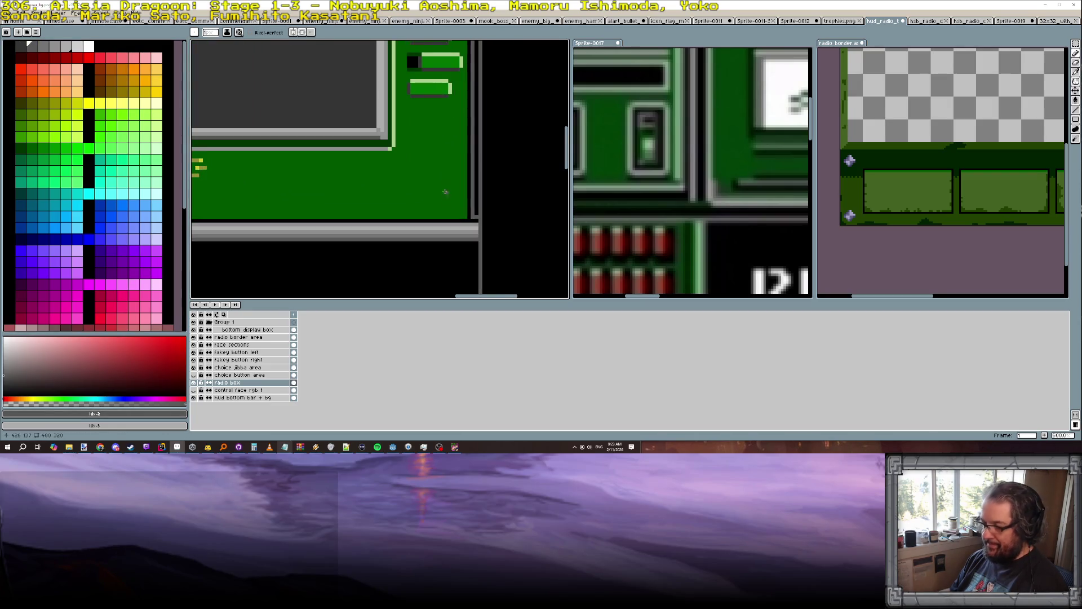
pyautogui.scroll(2, 851, 214)
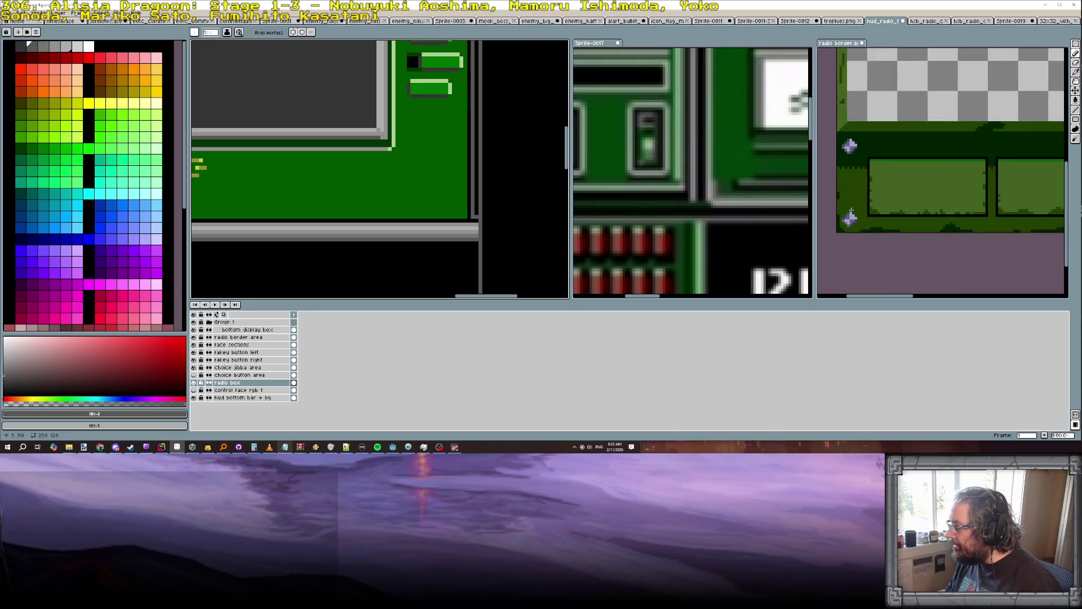
pyautogui.press(']')
pyautogui.press(']')
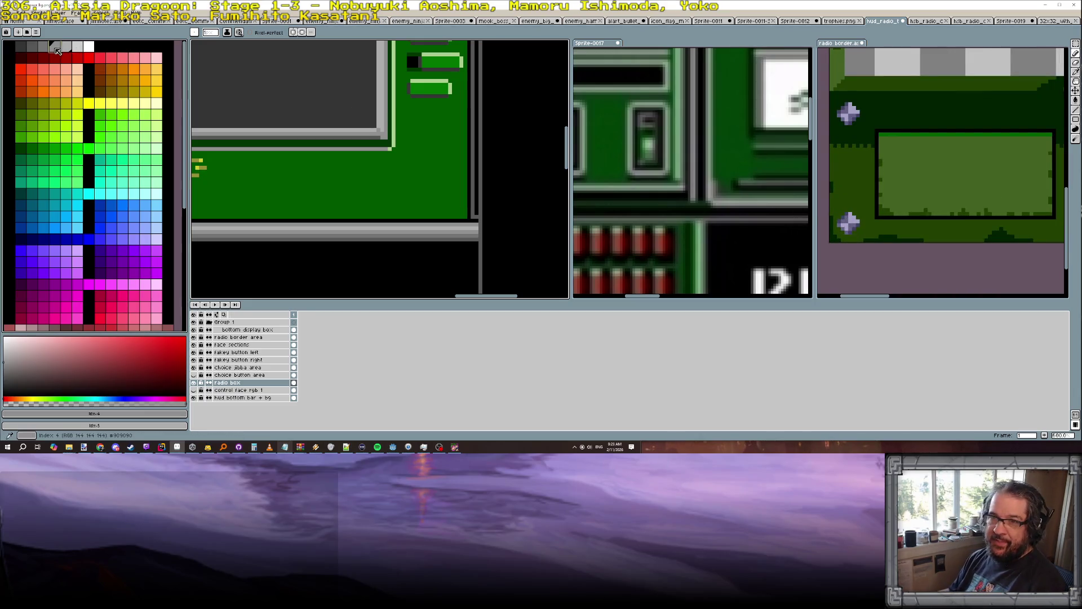
pyautogui.scroll(1, 449, 197)
pyautogui.scroll(-3, 110, 221)
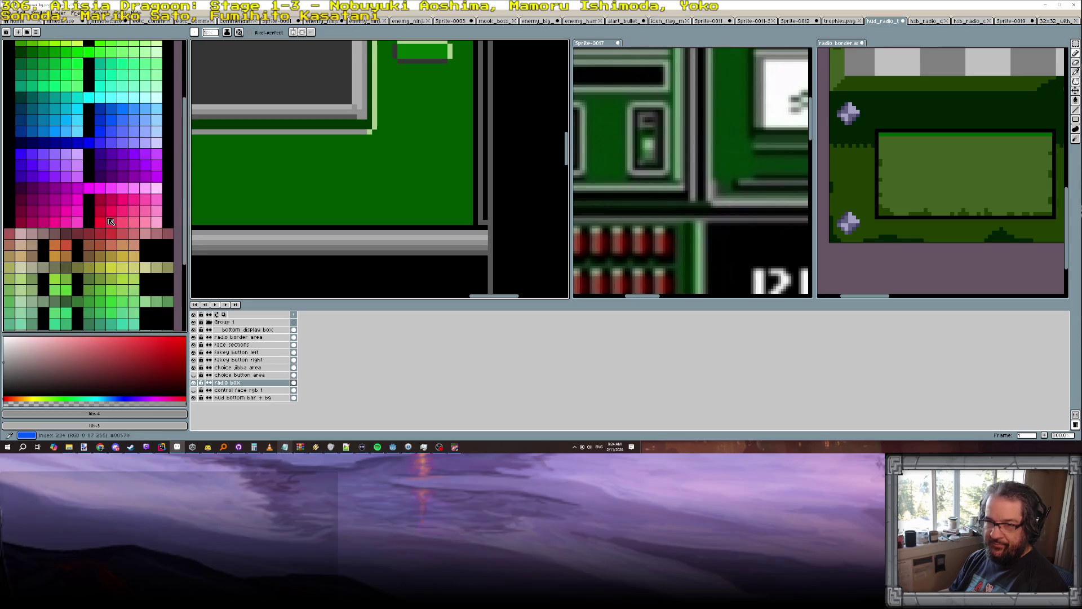
pyautogui.scroll(2, 111, 221)
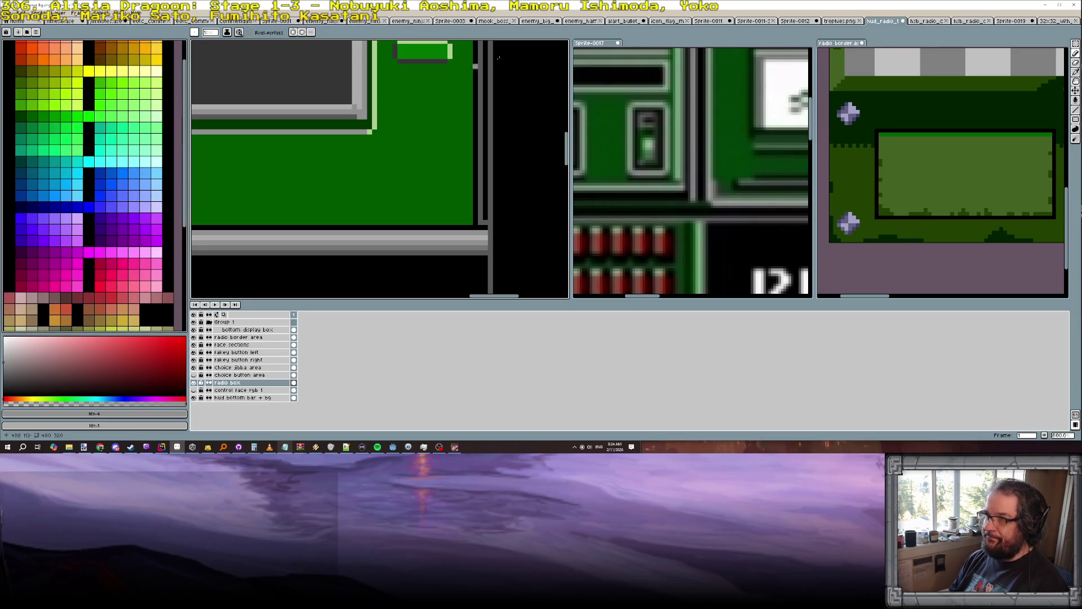
# Browse the hsb_radio_choice and trophies sprite sheets, returning to the HUD radio drawing.
pyautogui.click(965, 21)
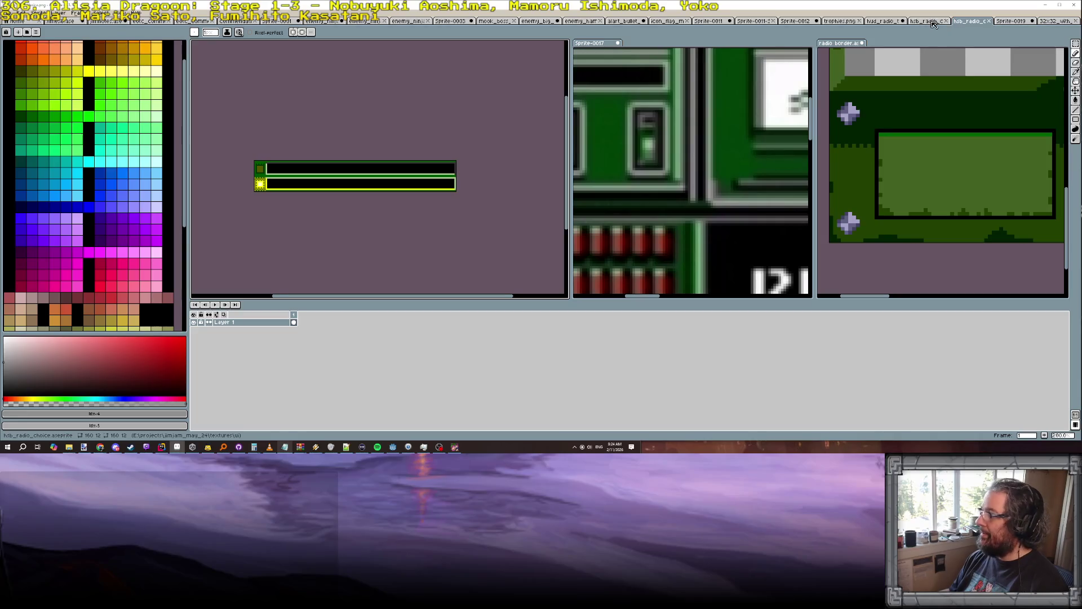
pyautogui.click(933, 22)
pyautogui.click(841, 23)
pyautogui.click(796, 22)
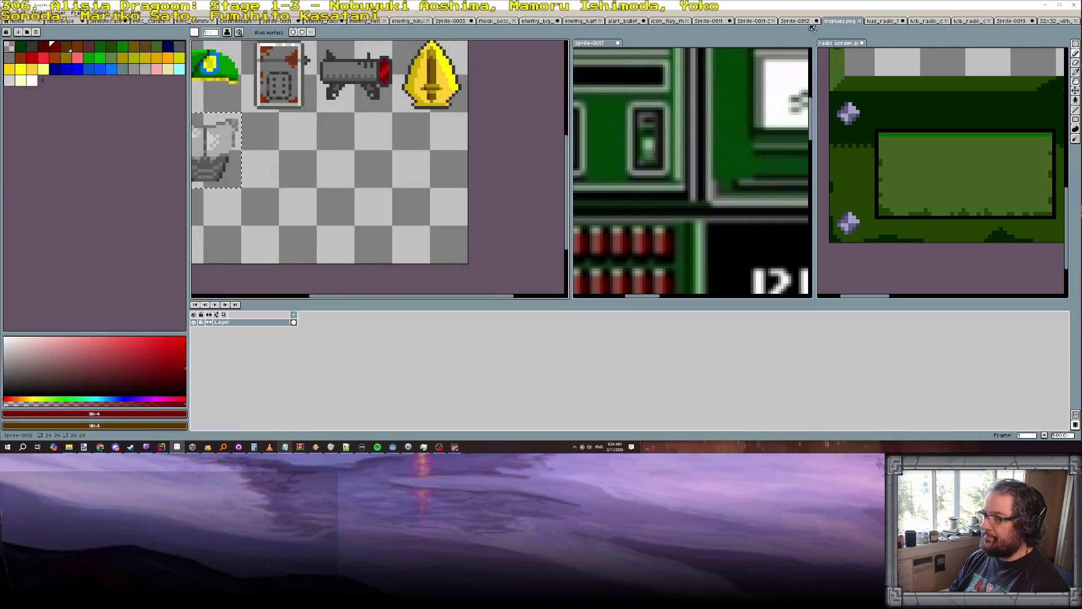
pyautogui.click(751, 23)
pyautogui.click(668, 21)
pyautogui.click(927, 21)
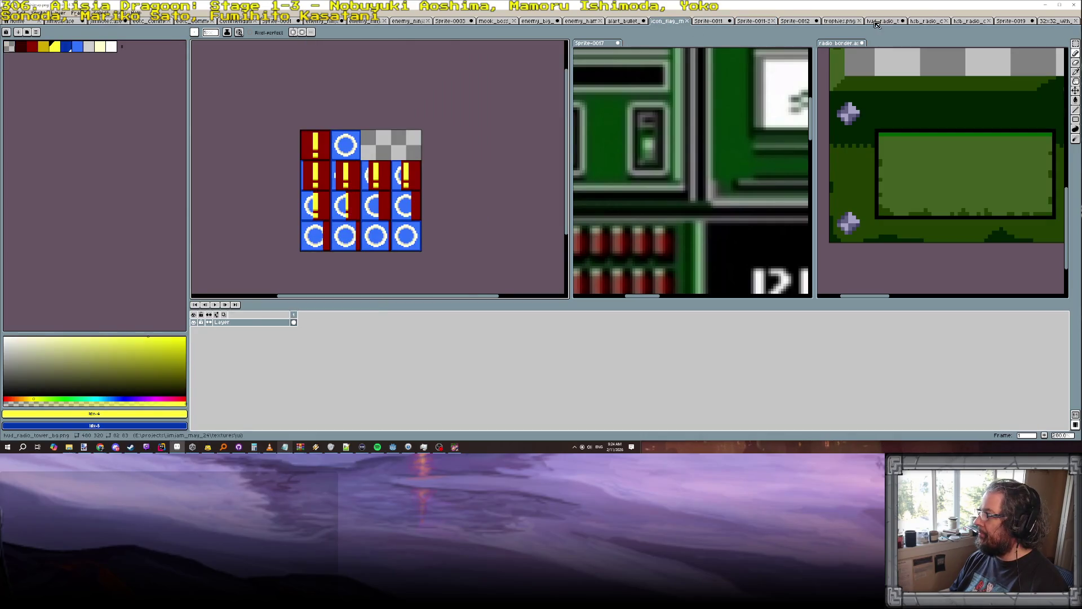
pyautogui.click(882, 21)
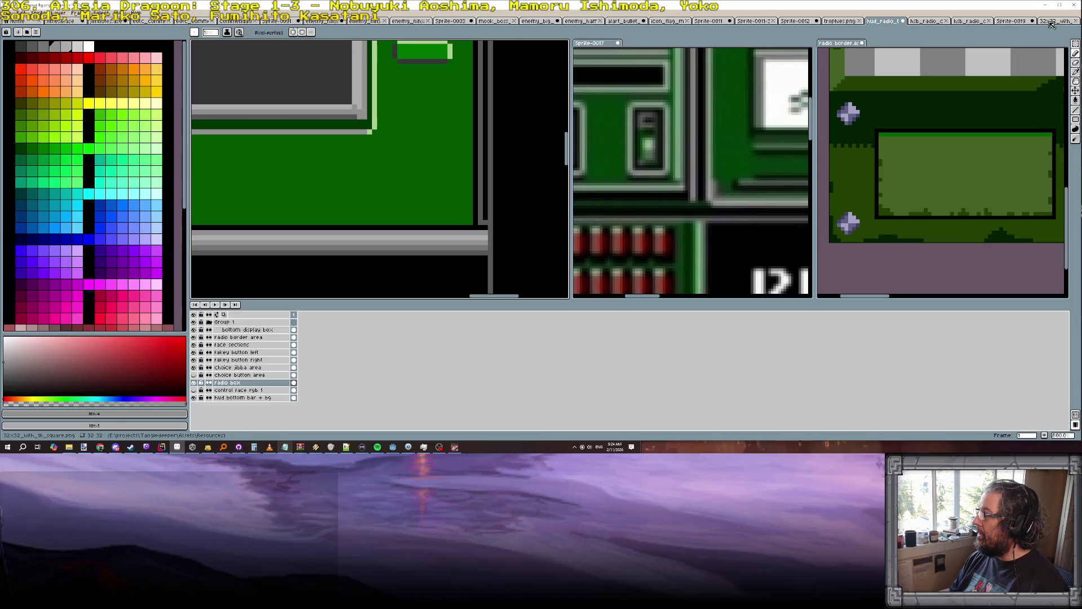
# Cycle through the tileset, flag icon and hammer boss sprites, ending on the thin hsb_radio_choice bar.
pyautogui.click(1053, 23)
pyautogui.click(1024, 23)
pyautogui.click(882, 21)
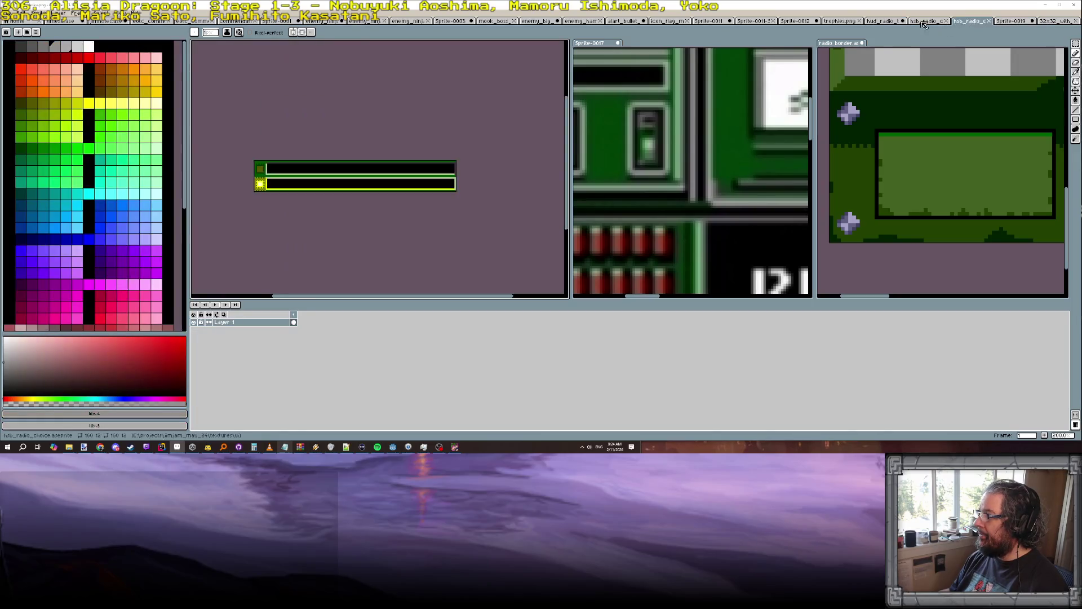
pyautogui.click(795, 21)
pyautogui.click(771, 21)
pyautogui.click(771, 21)
pyautogui.click(710, 21)
pyautogui.click(668, 21)
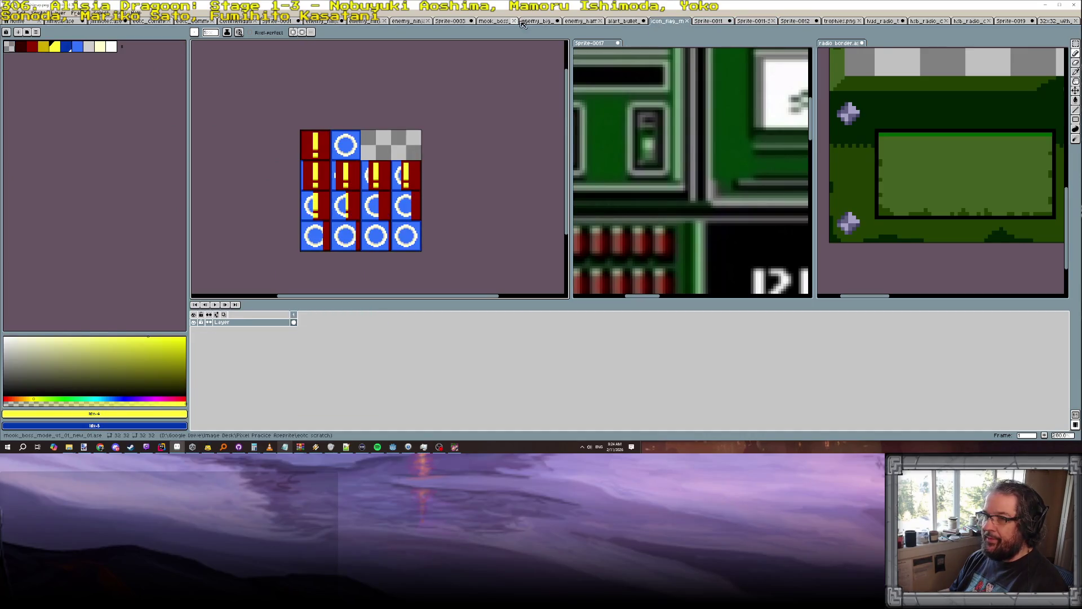
pyautogui.click(526, 21)
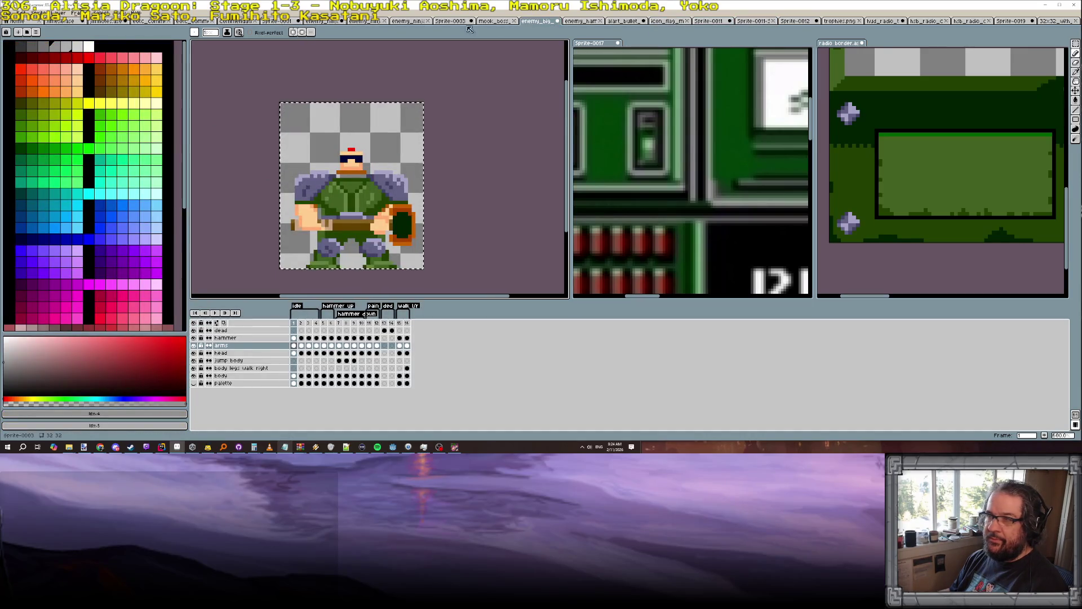
pyautogui.click(1059, 22)
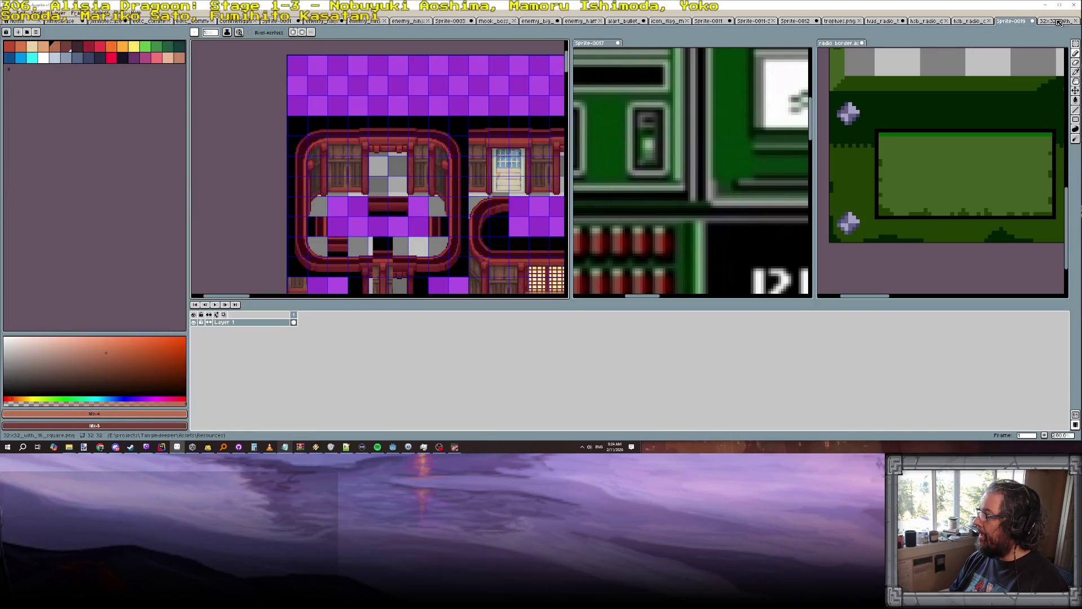
pyautogui.click(1059, 22)
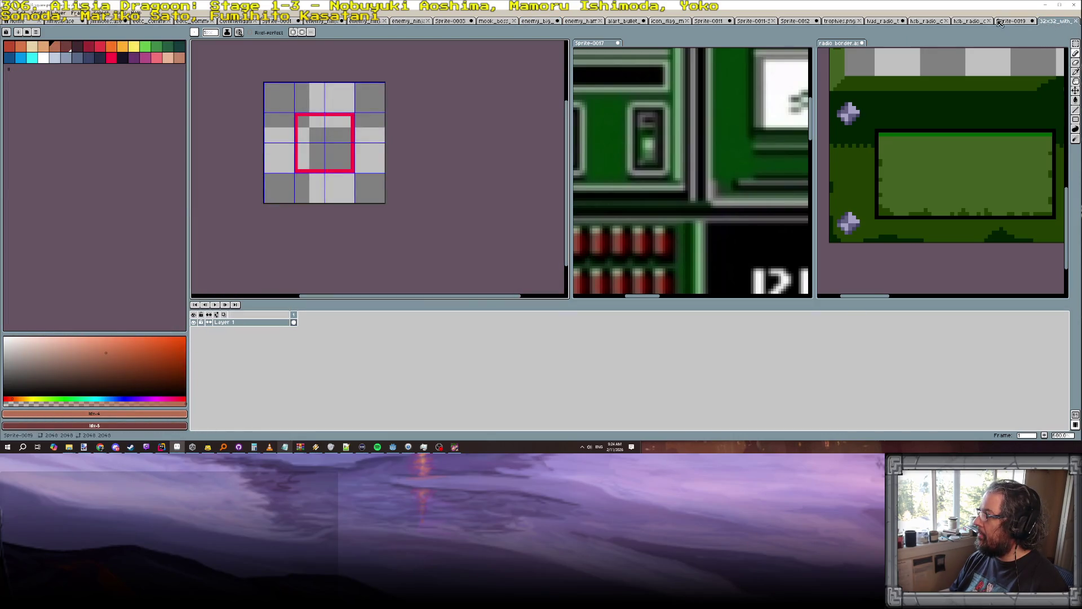
pyautogui.click(976, 22)
pyautogui.click(927, 22)
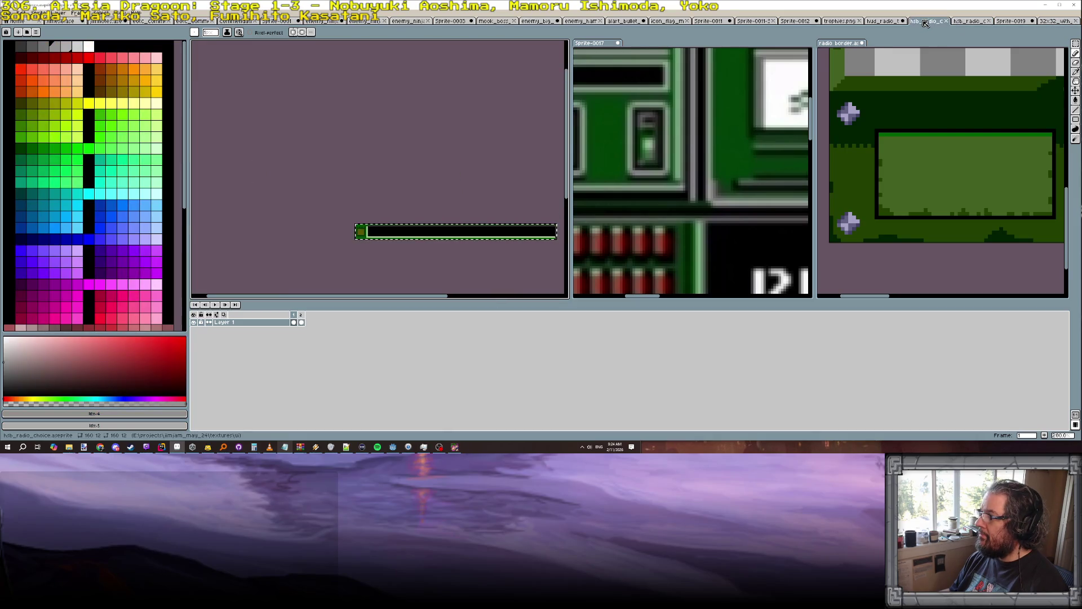
pyautogui.click(886, 23)
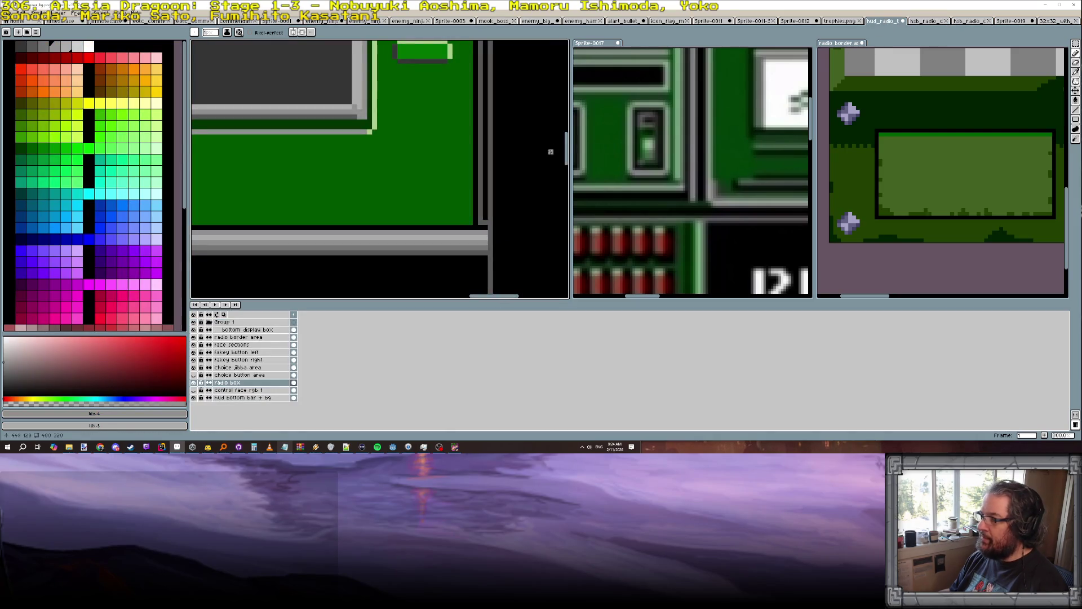
# Pick light, dark and mid greys from the palette and panel for the rivet.
pyautogui.scroll(1, 873, 229)
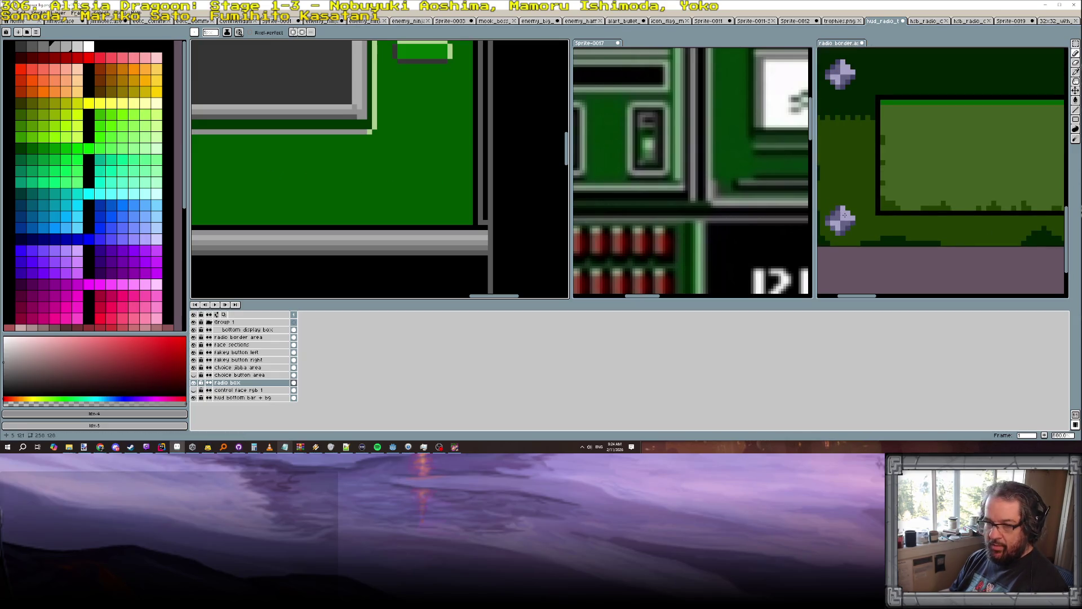
pyautogui.scroll(-5, 123, 226)
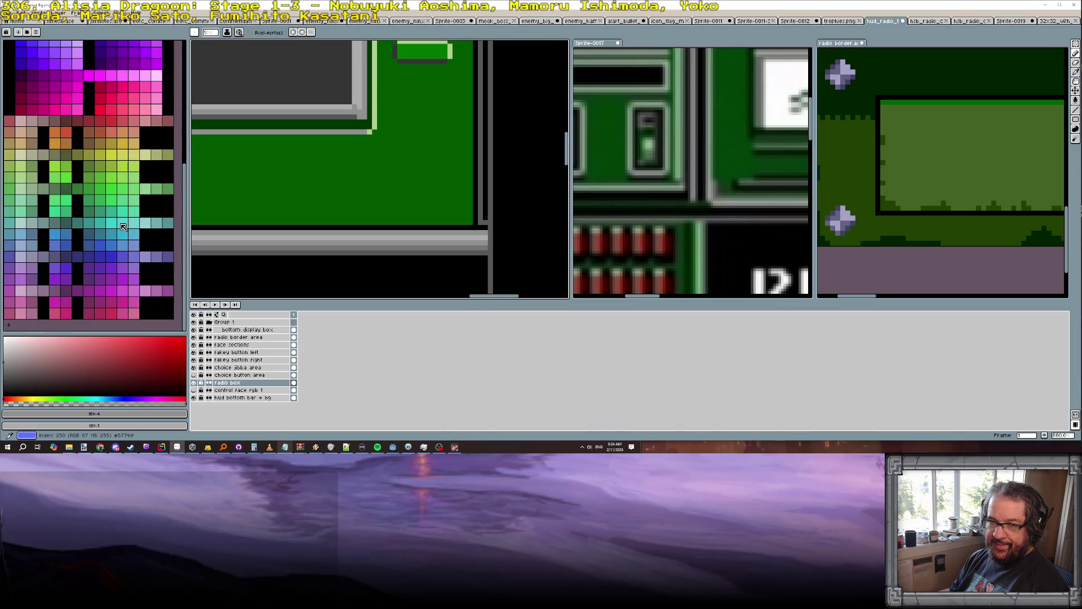
pyautogui.click(20, 257)
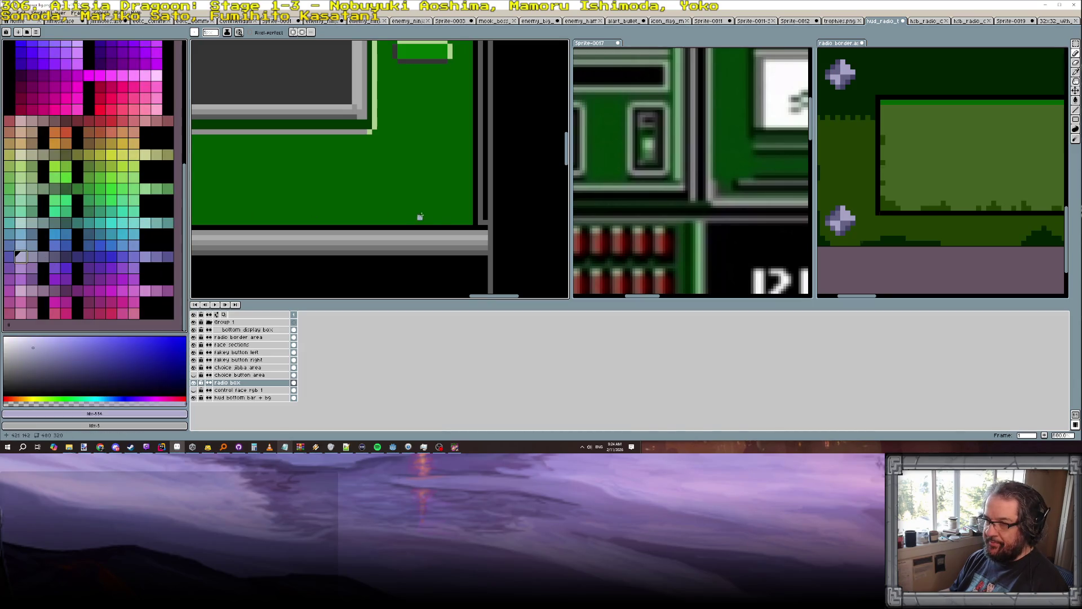
pyautogui.scroll(2, 455, 207)
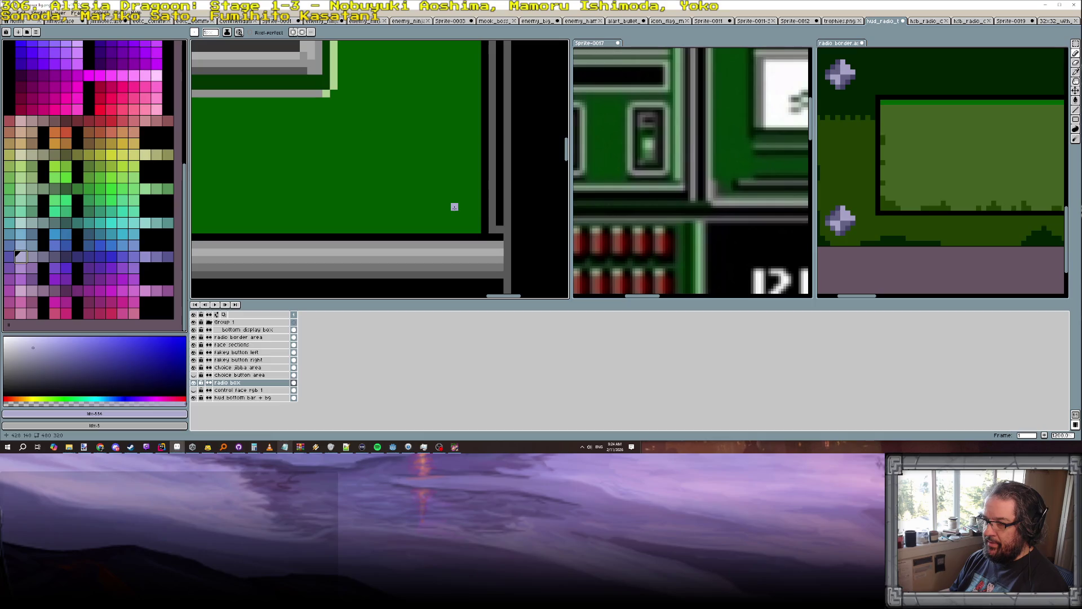
pyautogui.keyDown('alt'); pyautogui.click(469, 246); pyautogui.keyUp('alt')
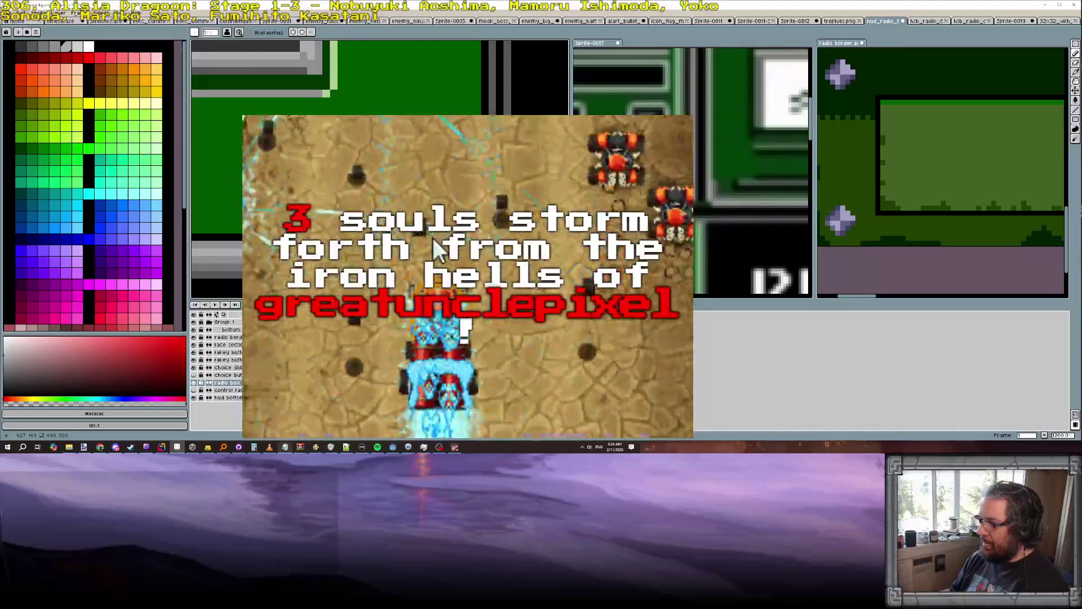
pyautogui.keyDown('alt'); pyautogui.click(433, 237); pyautogui.keyUp('alt')
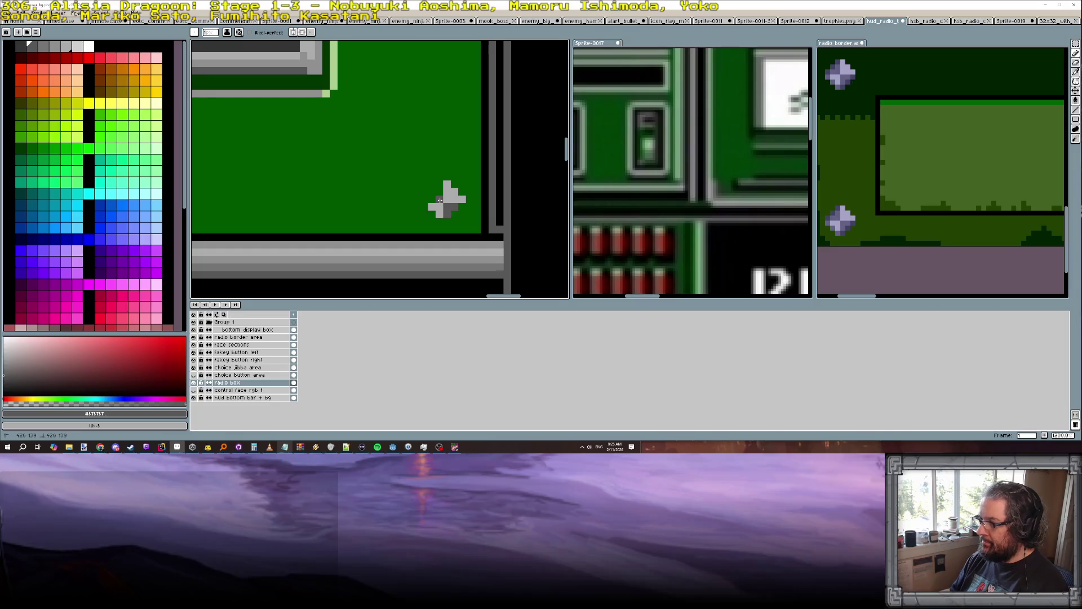
pyautogui.click(25, 49)
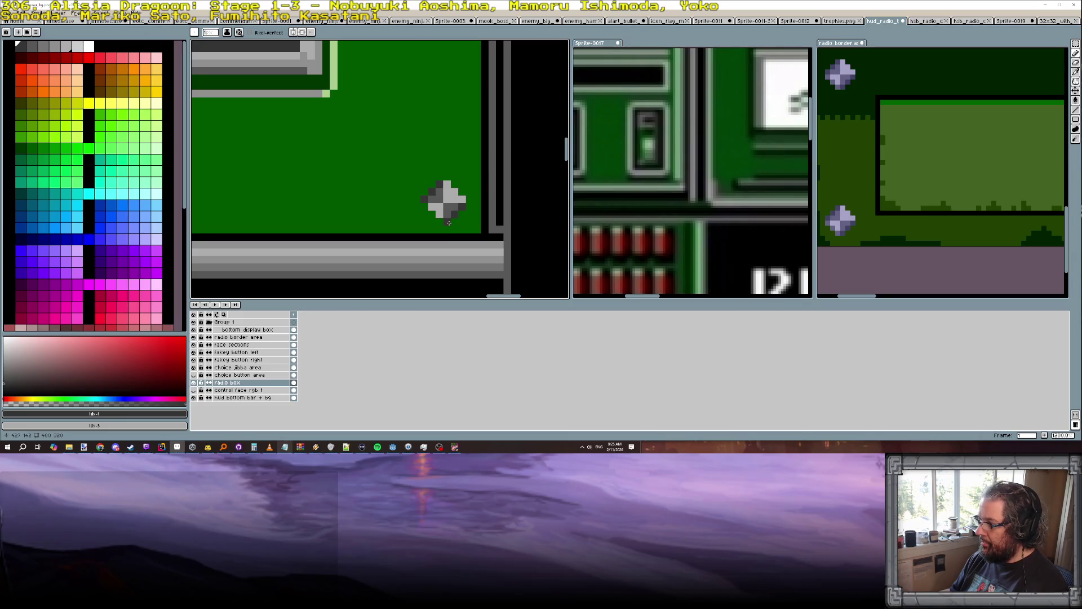
pyautogui.keyDown('alt'); pyautogui.click(441, 208); pyautogui.keyUp('alt')
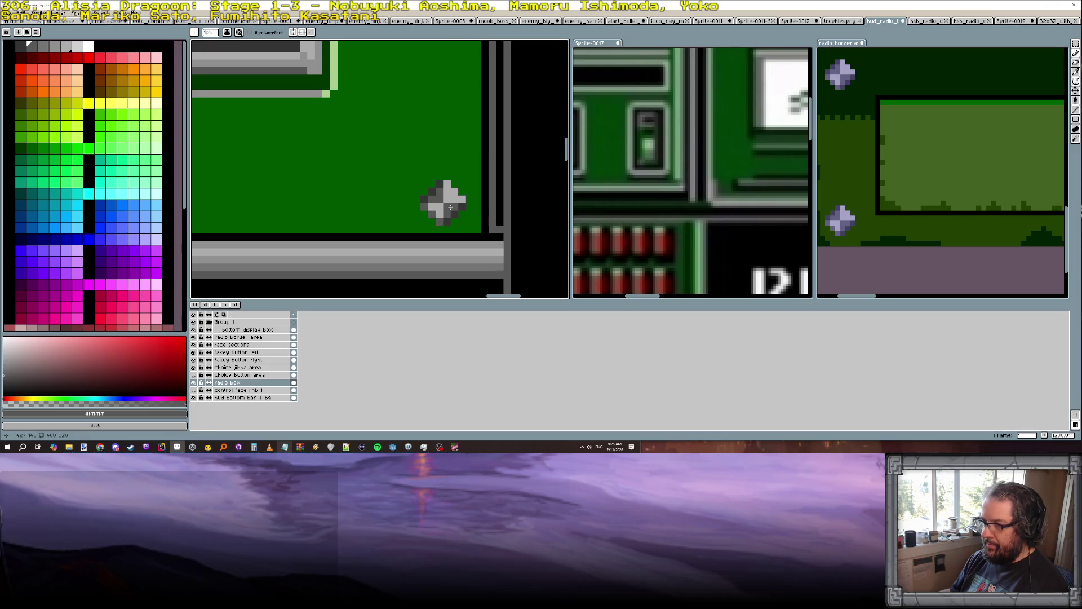
pyautogui.scroll(-3, 450, 208)
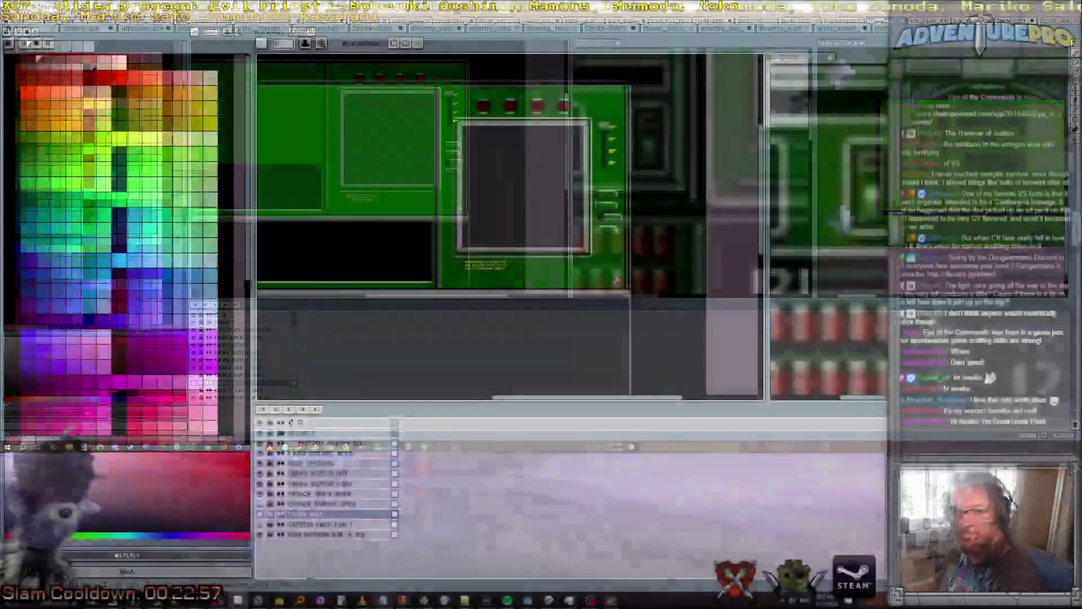
pyautogui.scroll(4, 624, 275)
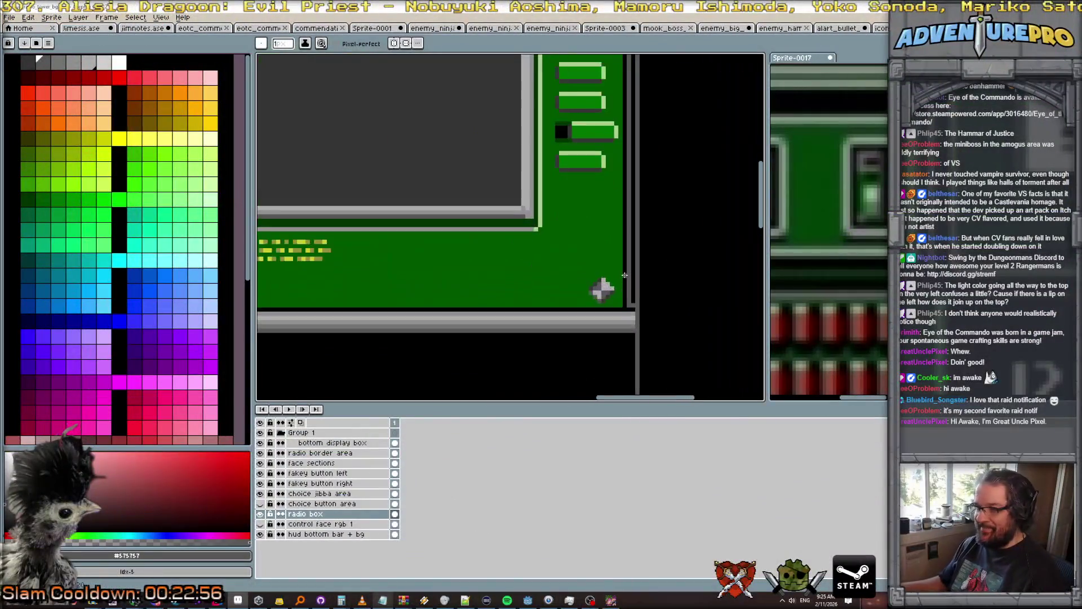
pyautogui.scroll(1, 625, 275)
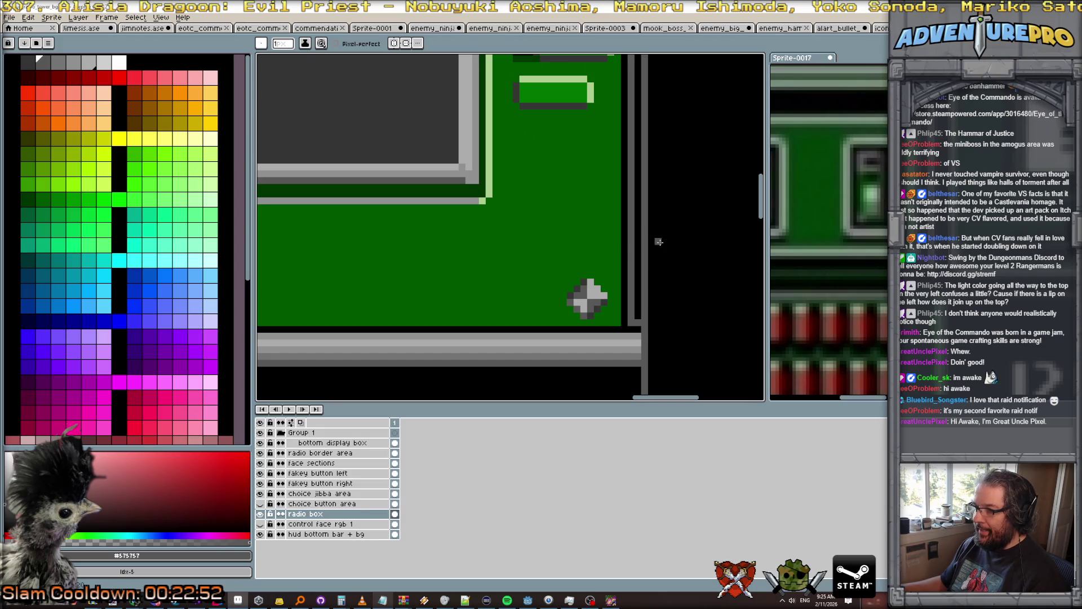
# Check the 6x6 rivet's extent, then paint the dark line beneath it with the panel green.
pyautogui.press('m')
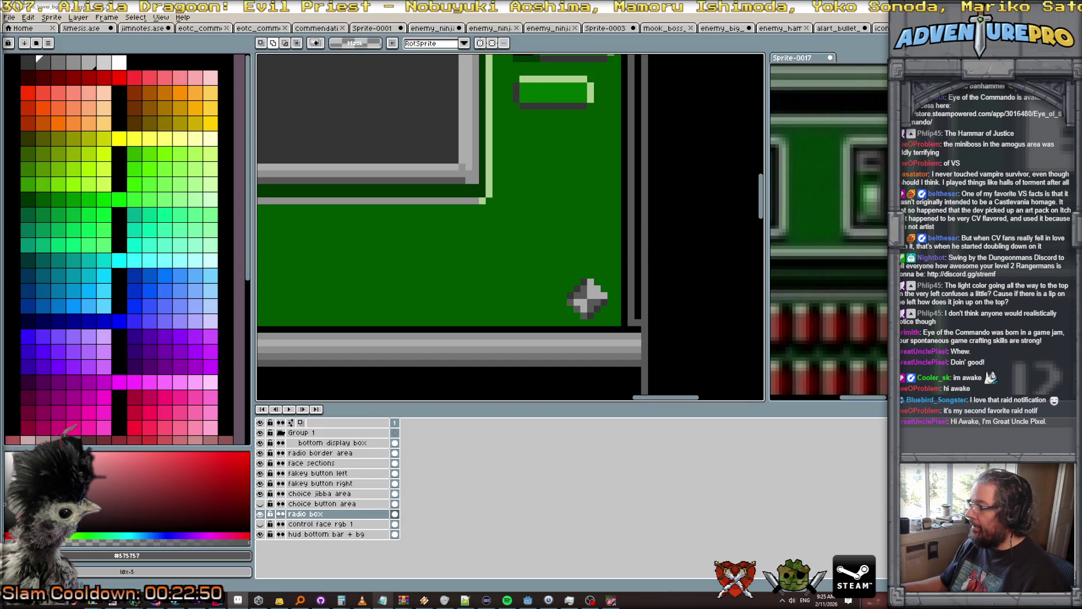
pyautogui.moveTo(566, 271); pyautogui.dragTo(603, 309)
pyautogui.hotkey('ctrl', 'd')
pyautogui.scroll(1, 603, 308)
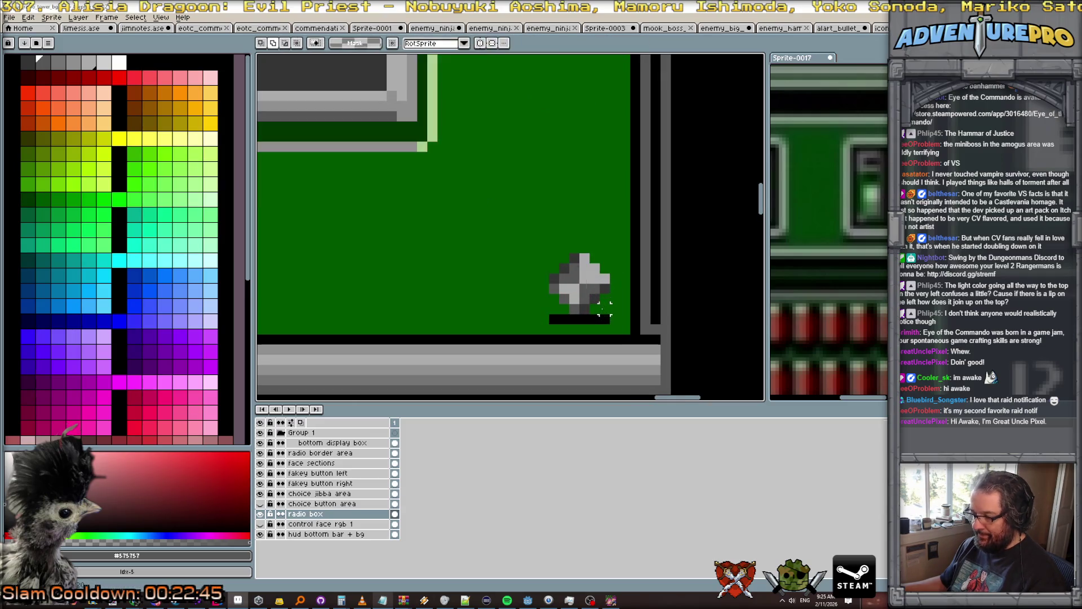
pyautogui.press('b')
pyautogui.keyDown('alt'); pyautogui.click(596, 307); pyautogui.keyUp('alt')
pyautogui.click(596, 320)
pyautogui.moveTo(596, 320); pyautogui.dragTo(561, 320)
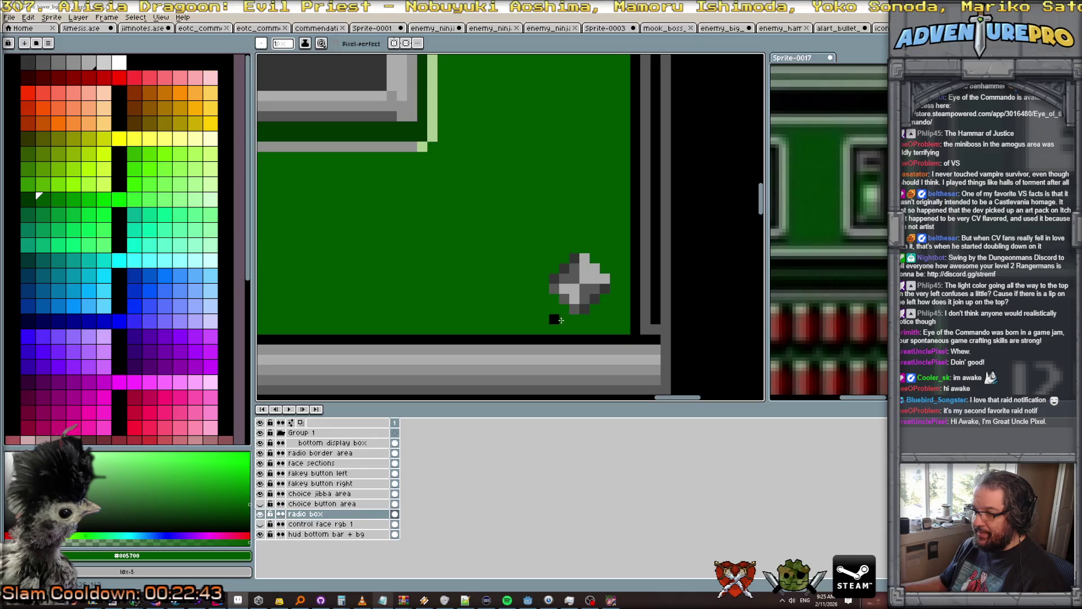
pyautogui.scroll(-2, 553, 321)
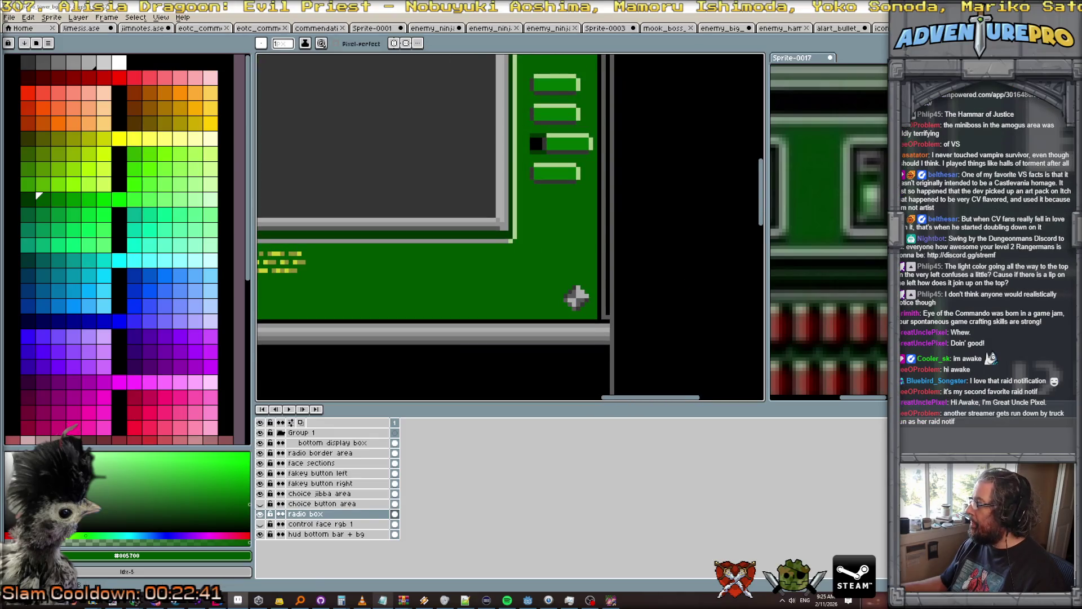
# Marquee-select the finished grey diamond rivet.
pyautogui.press('m')
pyautogui.scroll(2, 578, 298)
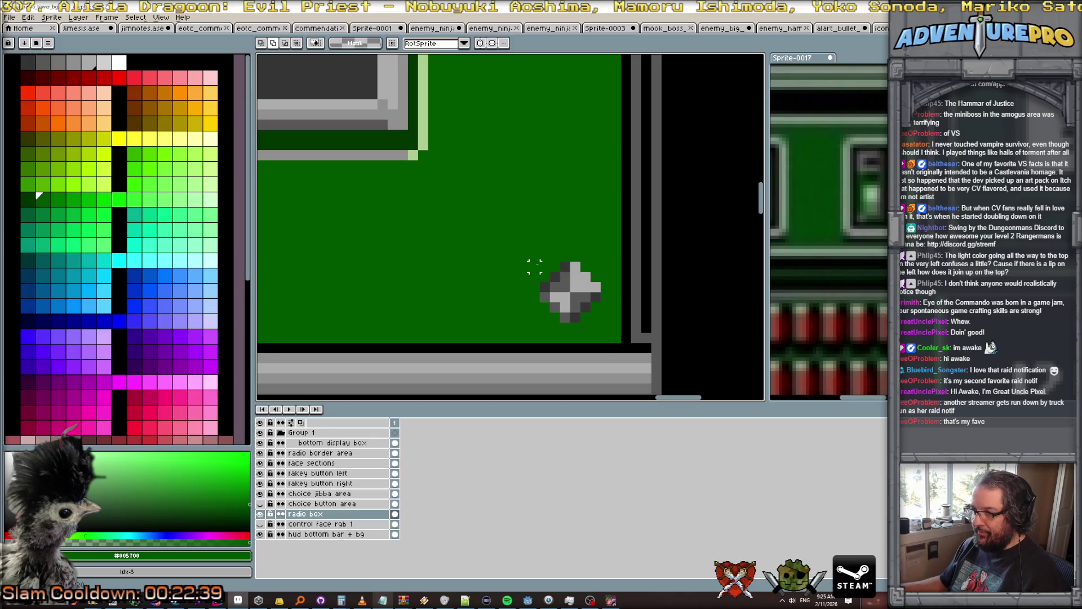
pyautogui.moveTo(539, 260)
pyautogui.mouseDown()
pyautogui.moveTo(589, 333)
pyautogui.moveTo(603, 325)
pyautogui.mouseUp()
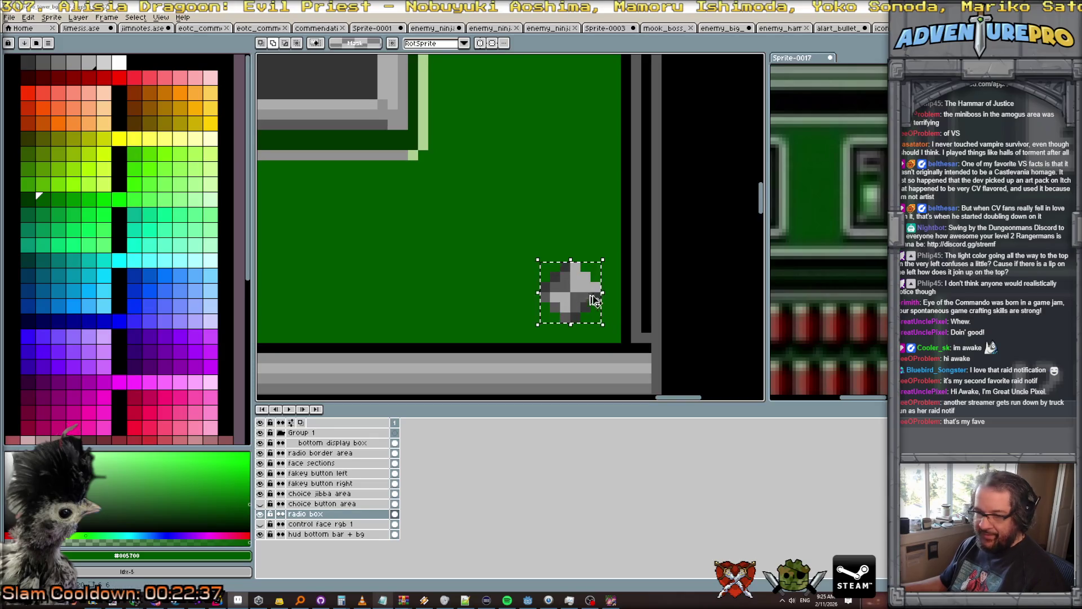
pyautogui.scroll(3, 599, 183)
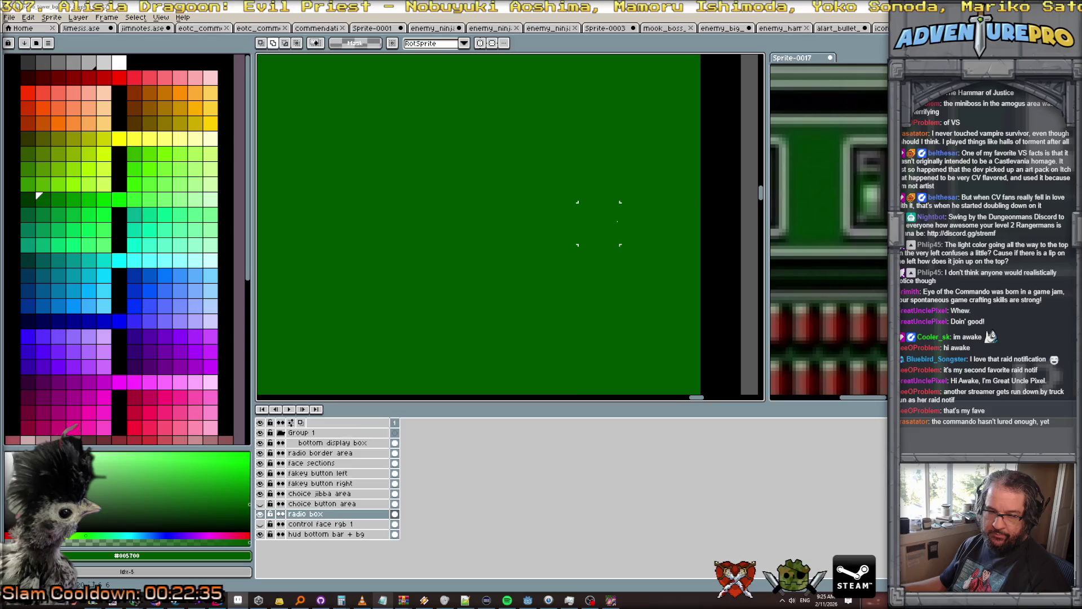
pyautogui.scroll(-2, 599, 223)
# Paste a rivet copy onto the panel's top-right green corner and commit it.
pyautogui.moveTo(764, 205); pyautogui.dragTo(764, 105)
pyautogui.hotkey('ctrl', 'v')
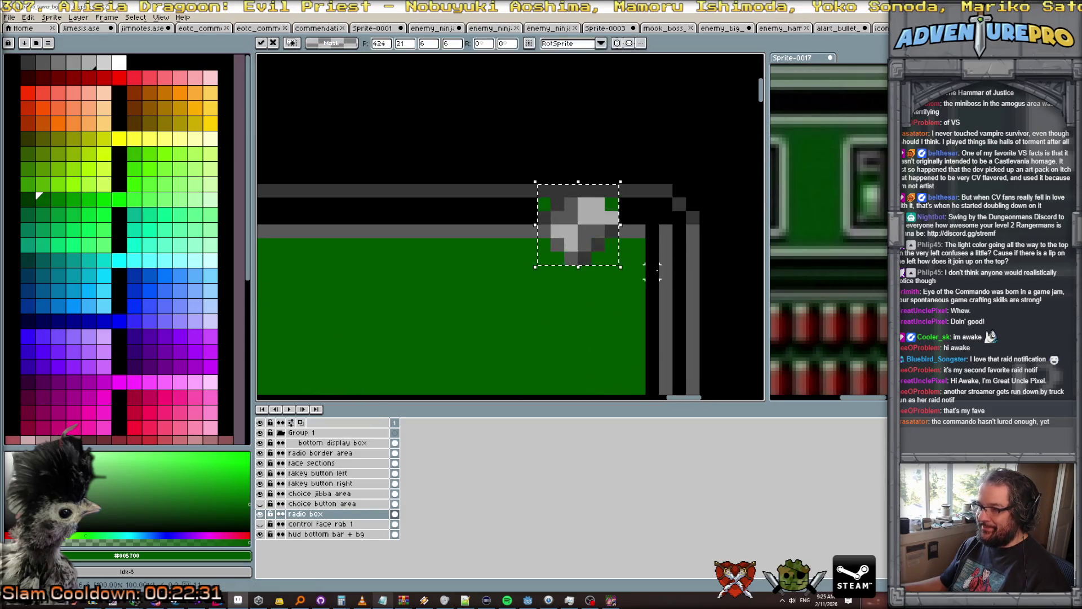
pyautogui.moveTo(608, 239); pyautogui.dragTo(608, 315)
pyautogui.scroll(-5, 564, 270)
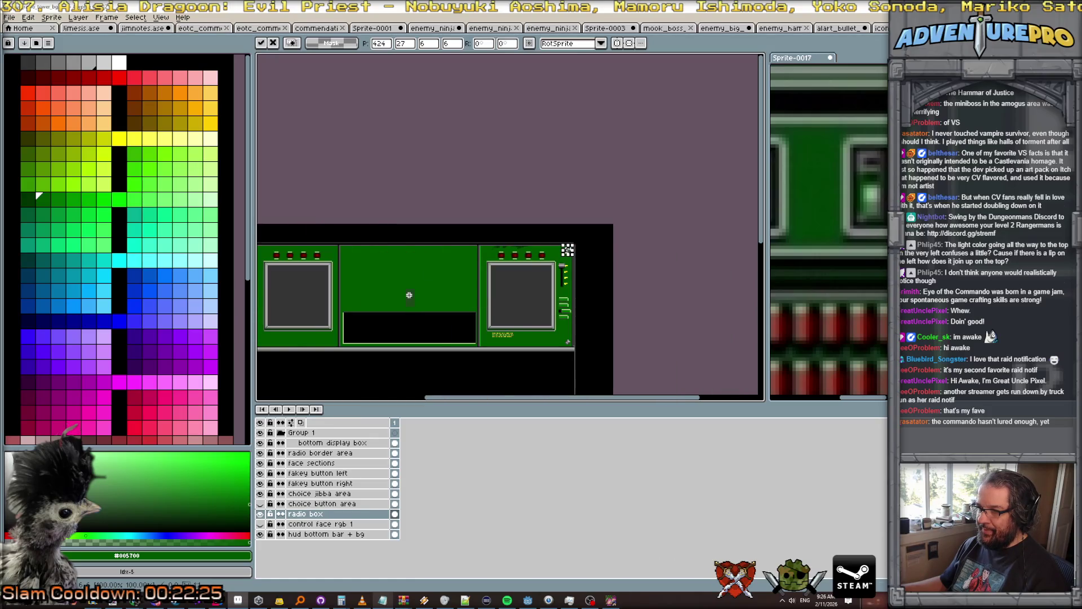
pyautogui.scroll(4, 609, 197)
pyautogui.press('Return')
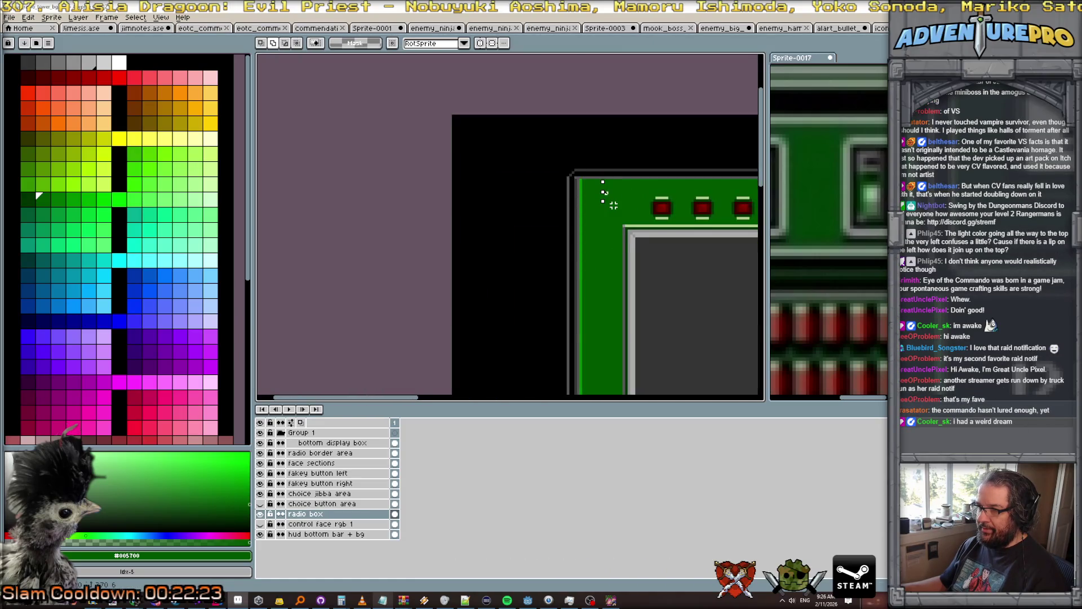
# Paste another rivet copy into the panel's top-left corner.
pyautogui.hotkey('ctrl', 'v')
pyautogui.moveTo(510, 230)
pyautogui.mouseDown()
pyautogui.moveTo(611, 200)
pyautogui.moveTo(590, 194)
pyautogui.mouseUp()
pyautogui.scroll(1, 610, 201)
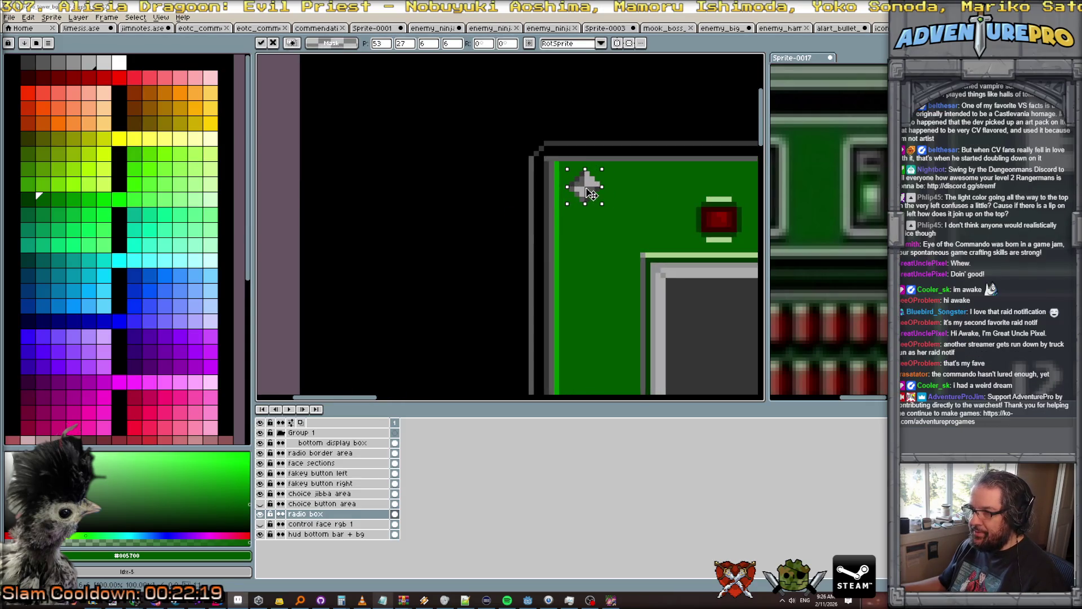
pyautogui.scroll(2, 586, 168)
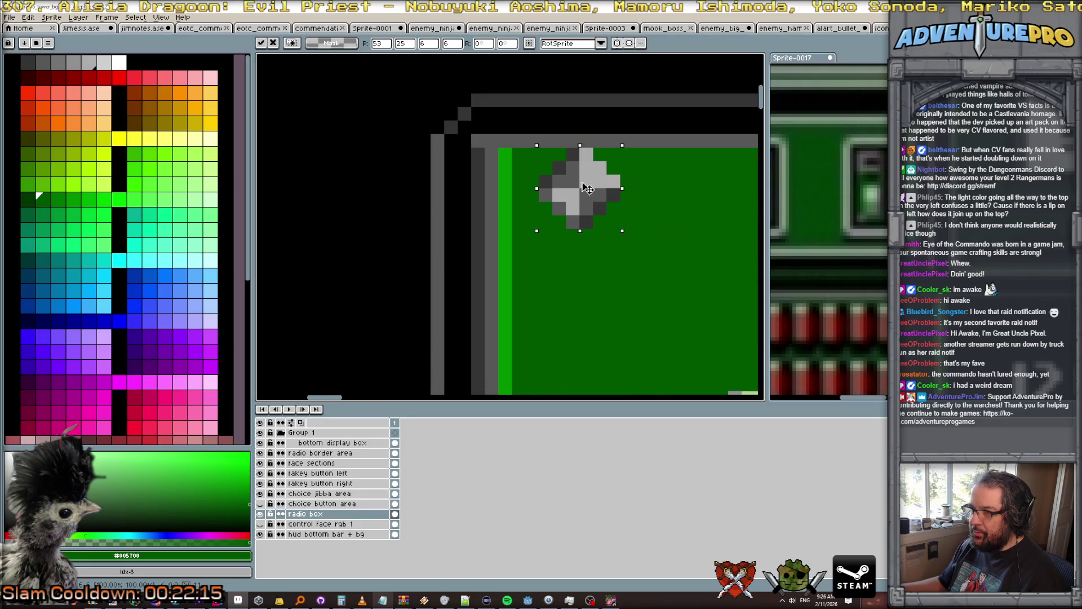
pyautogui.scroll(-2, 588, 228)
pyautogui.scroll(-1, 587, 228)
pyautogui.scroll(3, 593, 181)
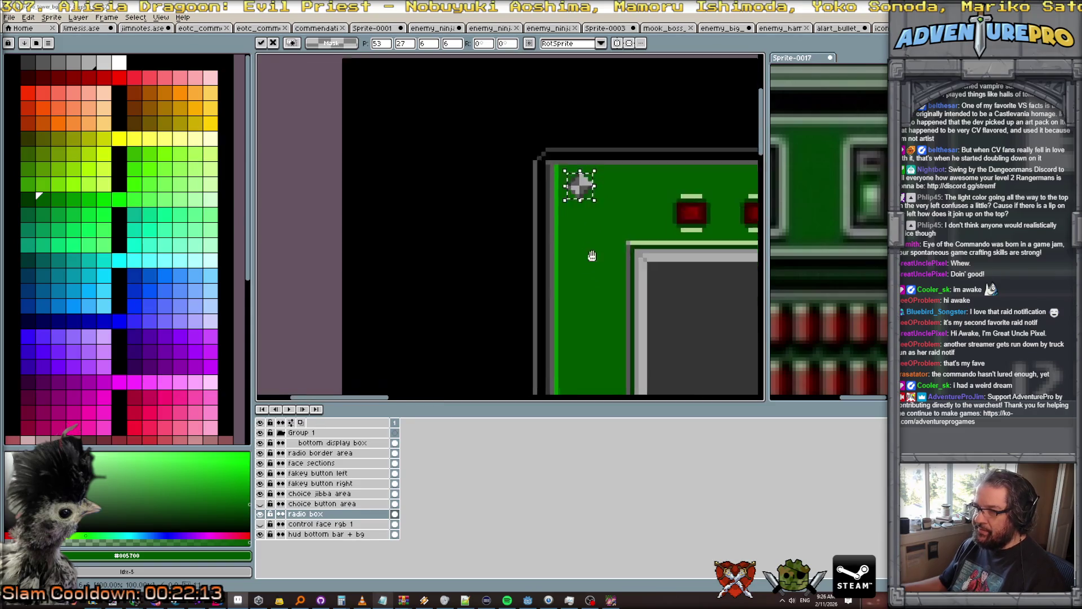
pyautogui.scroll(-2, 603, 265)
# Move a rivet copy to the bottom-left corner and commit the placement.
pyautogui.moveTo(606, 282)
pyautogui.mouseDown()
pyautogui.moveTo(510, 255)
pyautogui.moveTo(572, 256)
pyautogui.moveTo(562, 267)
pyautogui.moveTo(576, 277)
pyautogui.moveTo(577, 265)
pyautogui.mouseUp()
pyautogui.scroll(2, 574, 268)
pyautogui.scroll(-2, 600, 257)
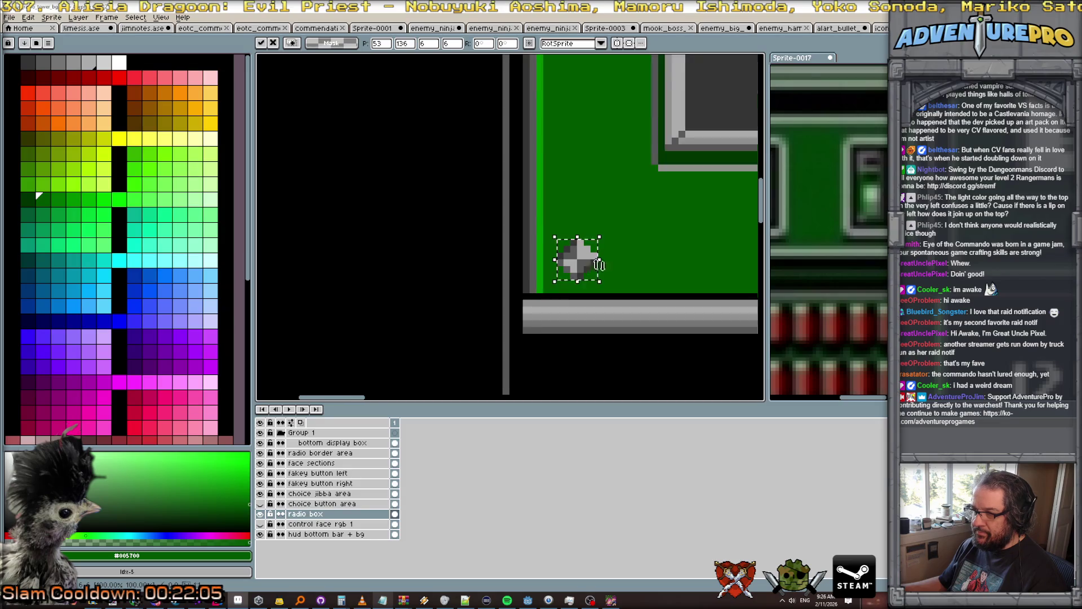
pyautogui.hotkey('ctrl', 'd')
pyautogui.scroll(-3, 646, 269)
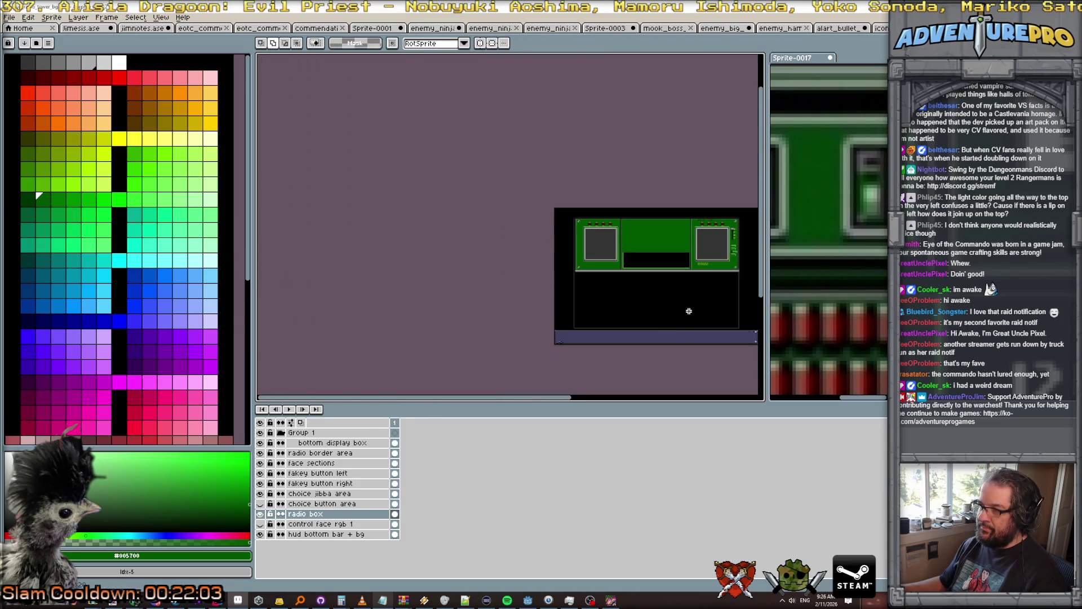
# Paste a rivet copy and drag it left into the central green section.
pyautogui.scroll(3, 689, 311)
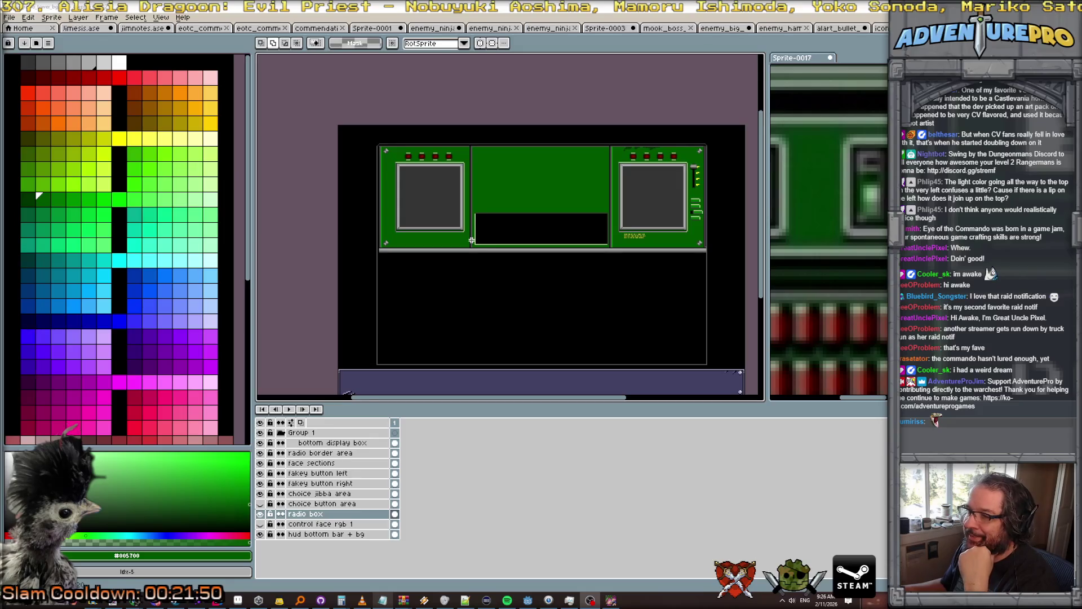
pyautogui.scroll(2, 471, 241)
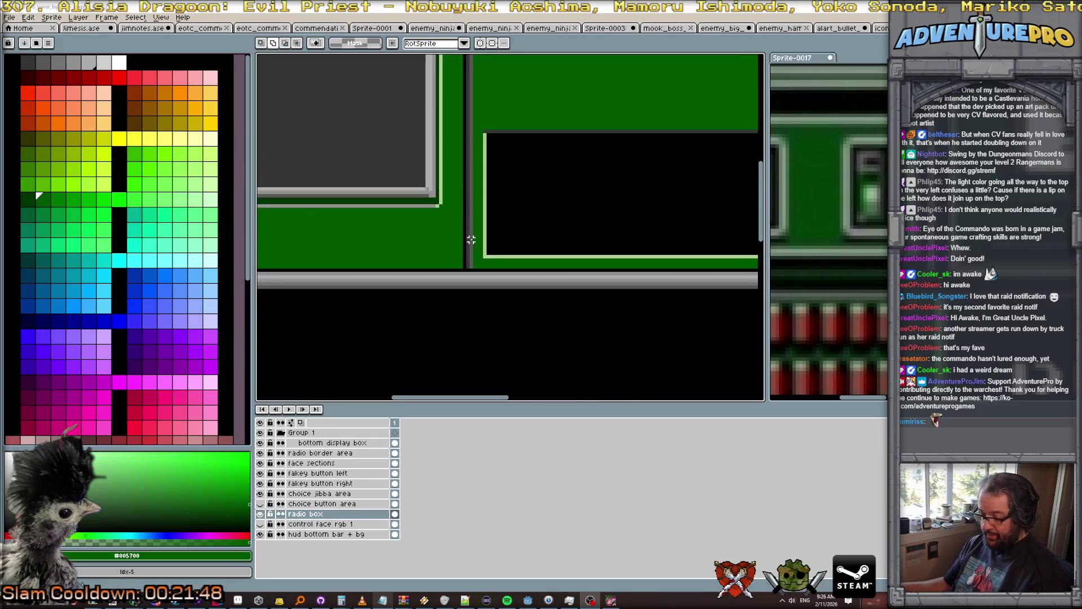
pyautogui.scroll(-3, 438, 254)
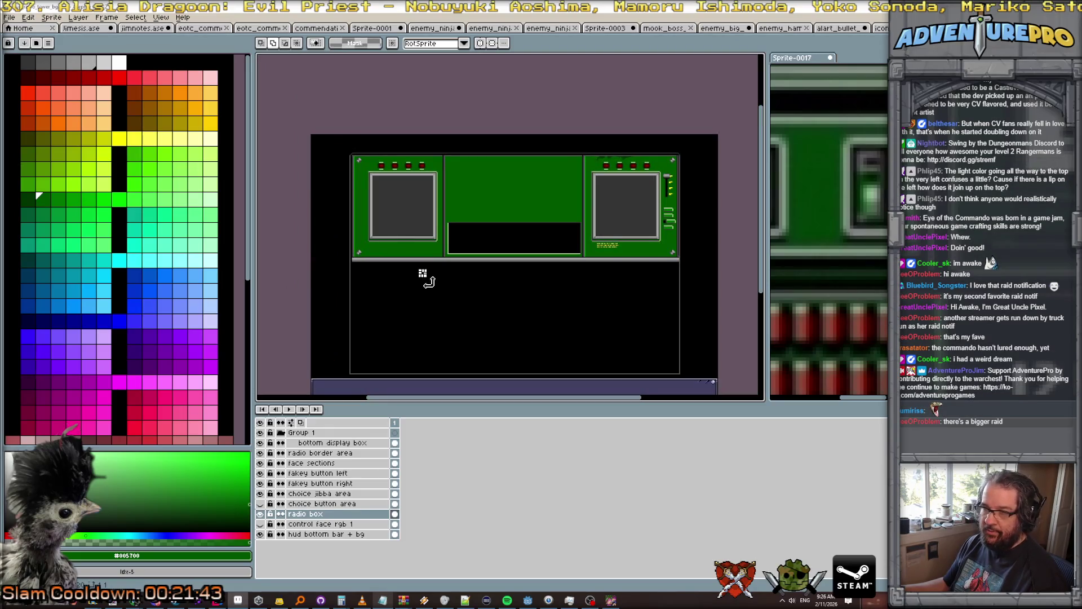
pyautogui.hotkey('ctrl', 'v')
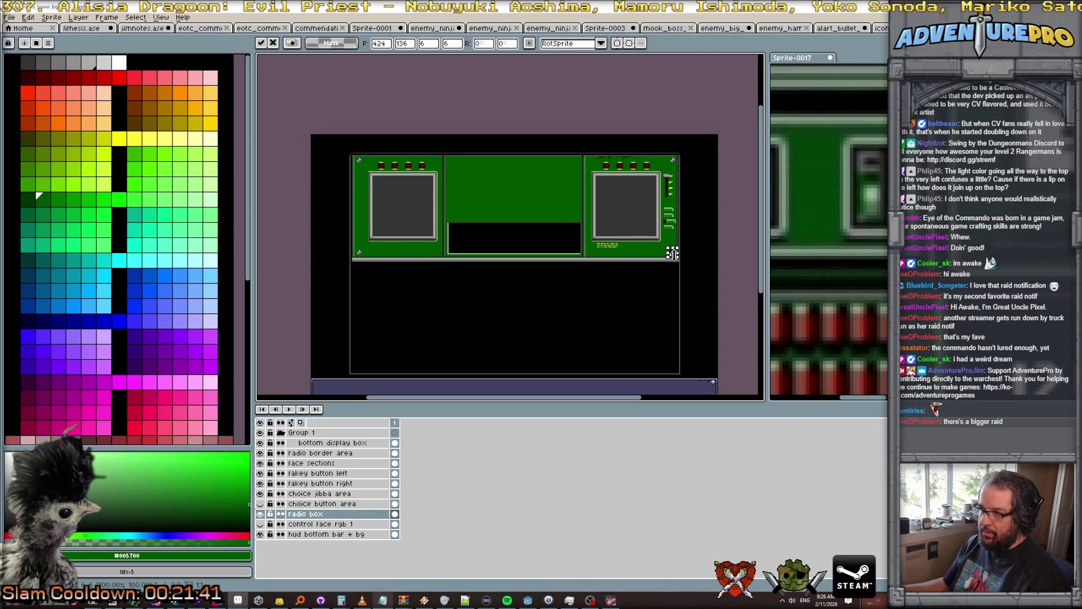
pyautogui.scroll(3, 673, 253)
pyautogui.moveTo(671, 248)
pyautogui.mouseDown()
pyautogui.moveTo(409, 248)
pyautogui.moveTo(420, 247)
pyautogui.mouseUp()
pyautogui.scroll(2, 426, 250)
pyautogui.scroll(-1, 420, 246)
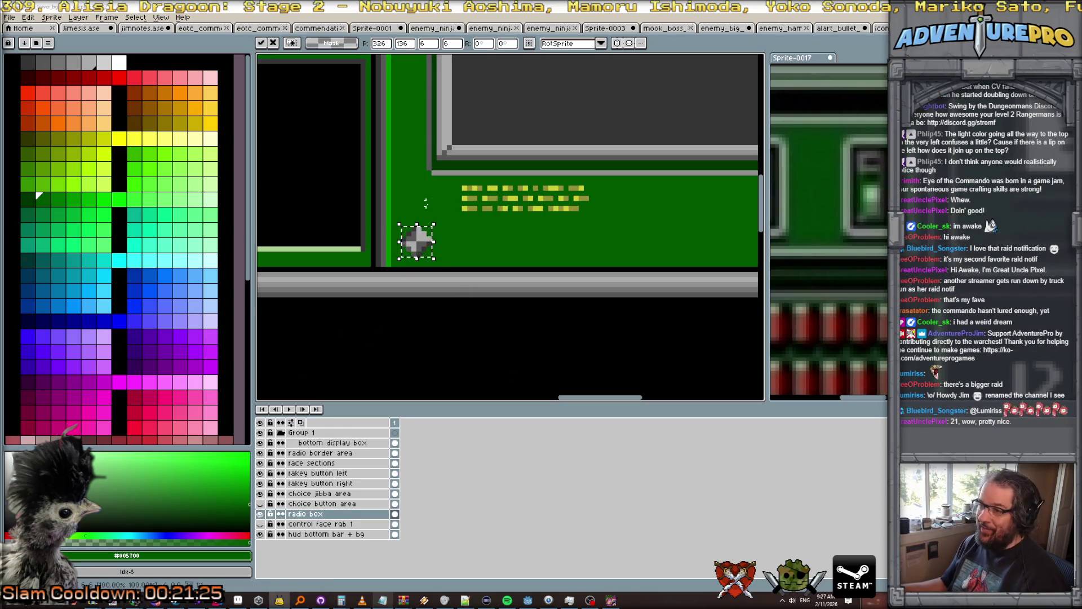
# Nudge the rivet into the lower-left corner beside the black display box.
pyautogui.hscroll(-5, 535, 248)
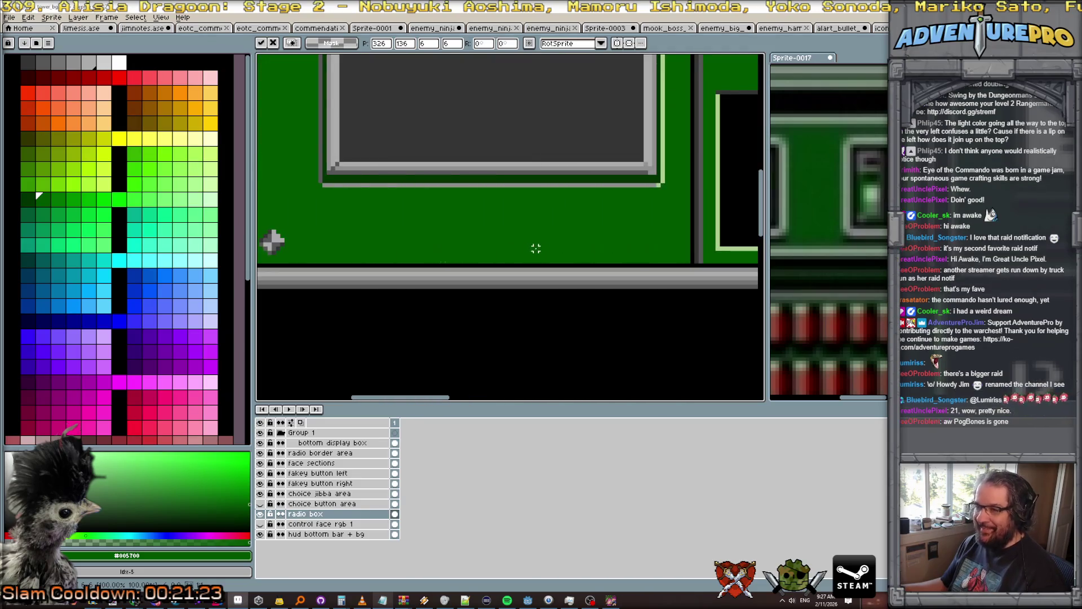
pyautogui.hscroll(5, 535, 248)
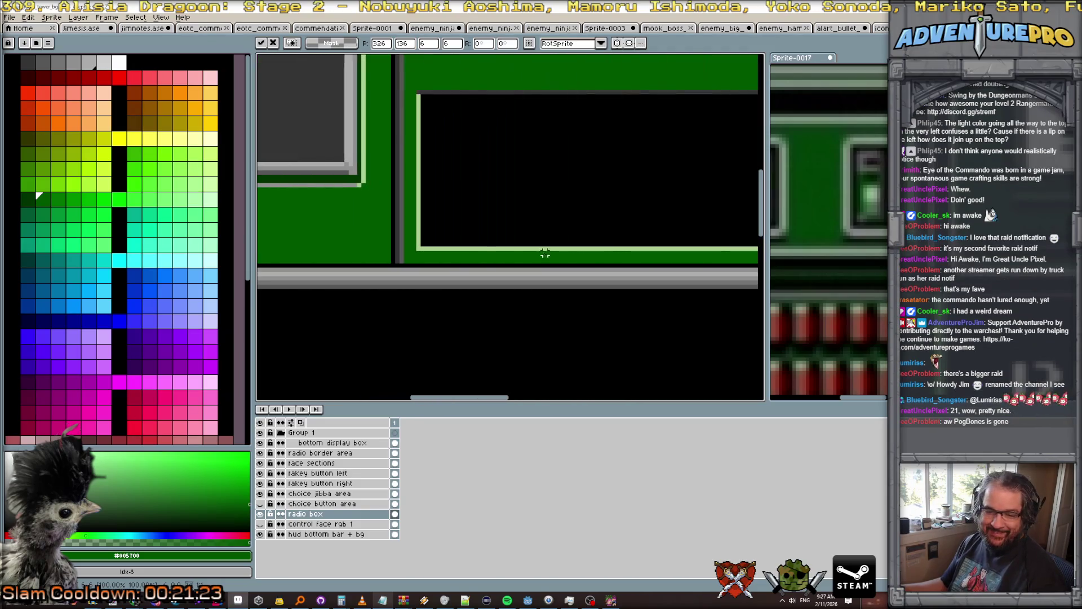
pyautogui.click(367, 240)
pyautogui.moveTo(365, 243)
pyautogui.mouseDown()
pyautogui.moveTo(517, 244)
pyautogui.moveTo(367, 242)
pyautogui.mouseUp()
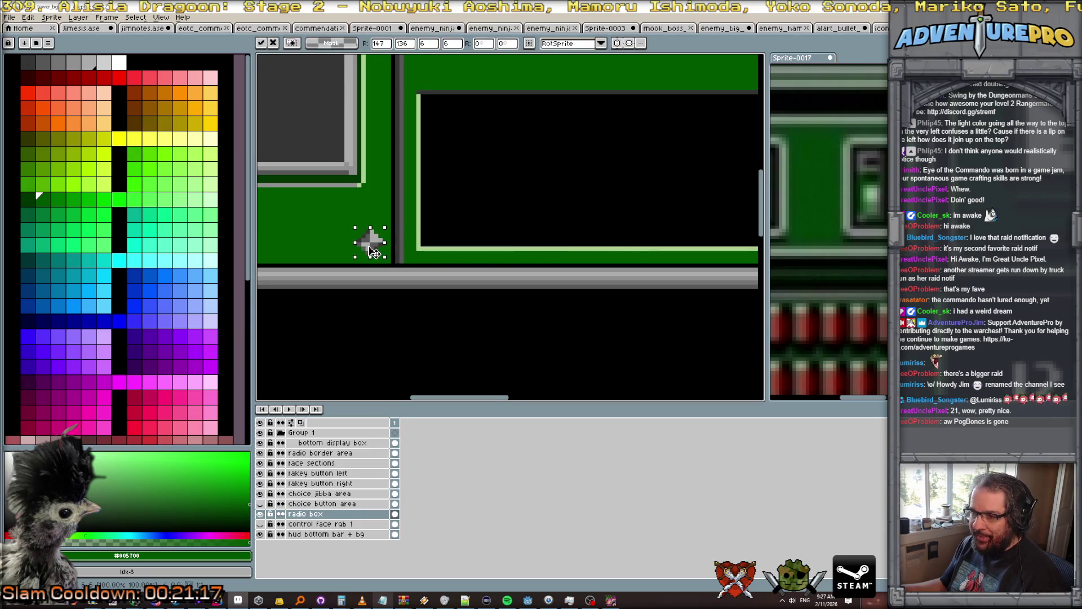
pyautogui.scroll(3, 367, 242)
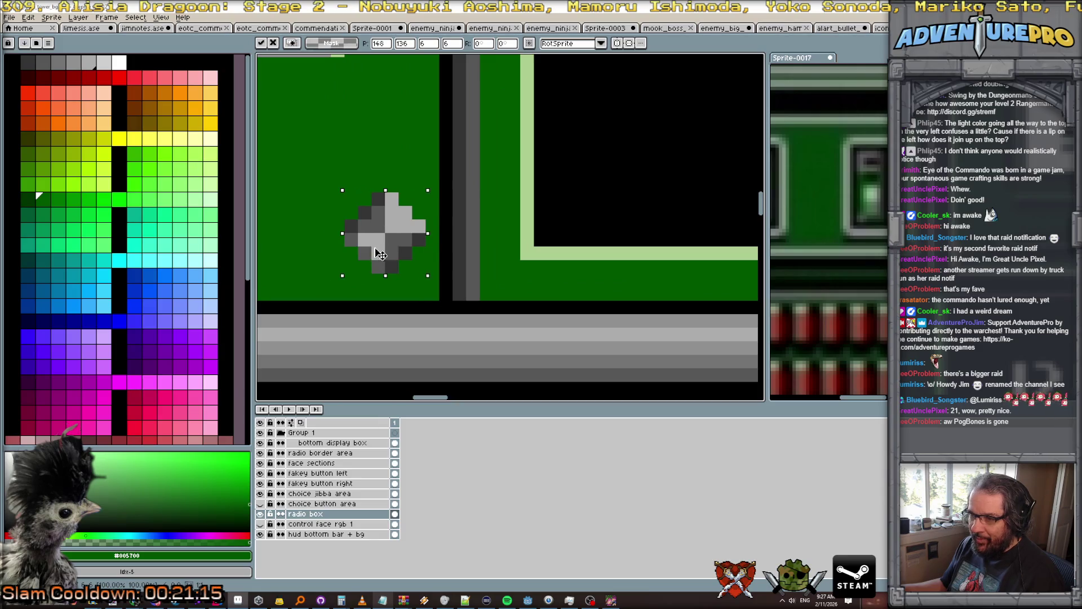
pyautogui.scroll(-2, 407, 271)
pyautogui.scroll(-3, 407, 268)
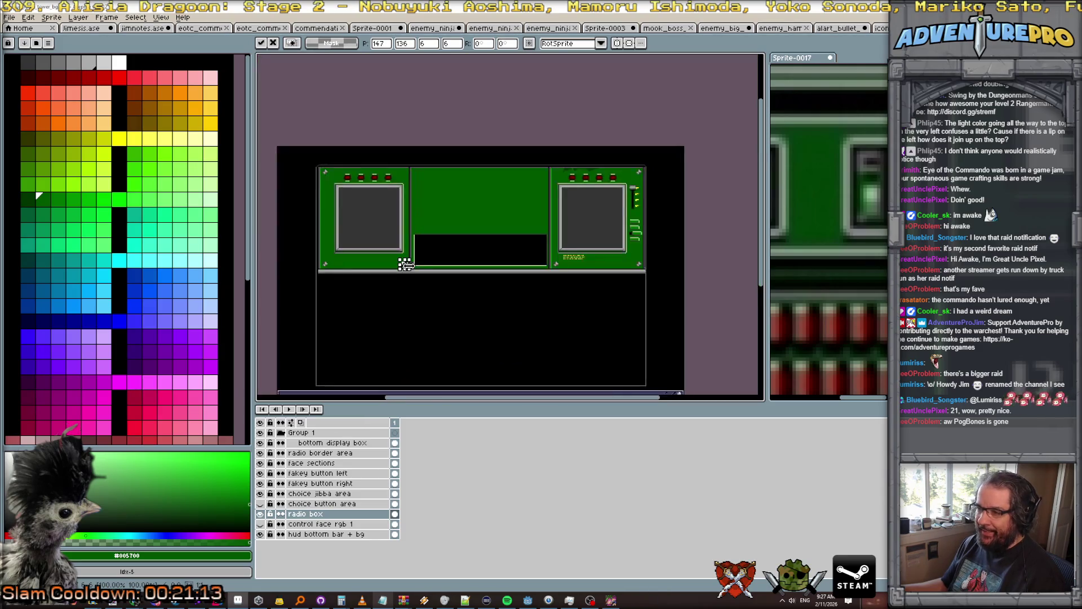
pyautogui.scroll(4, 407, 193)
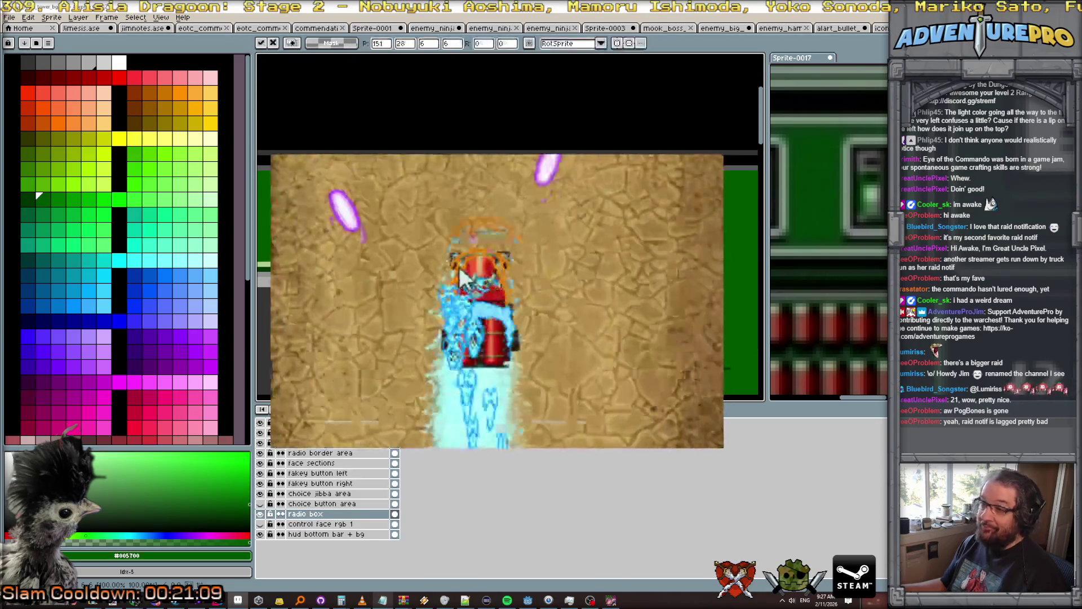
# Scroll to the right section's top-left corner, then zoom out over the whole panel.
pyautogui.scroll(2, 459, 266)
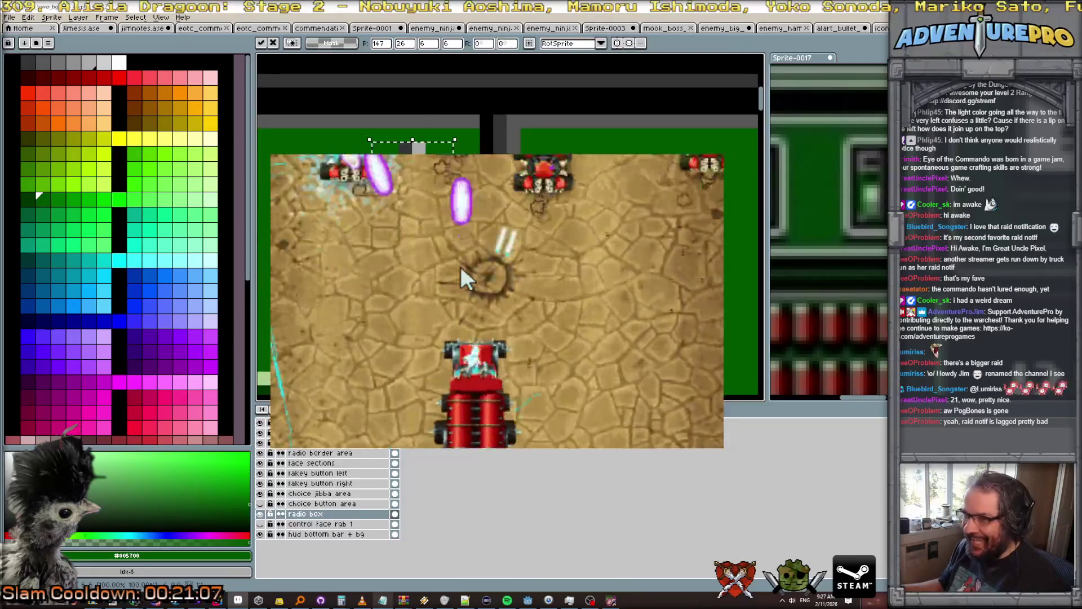
pyautogui.scroll(2, 462, 276)
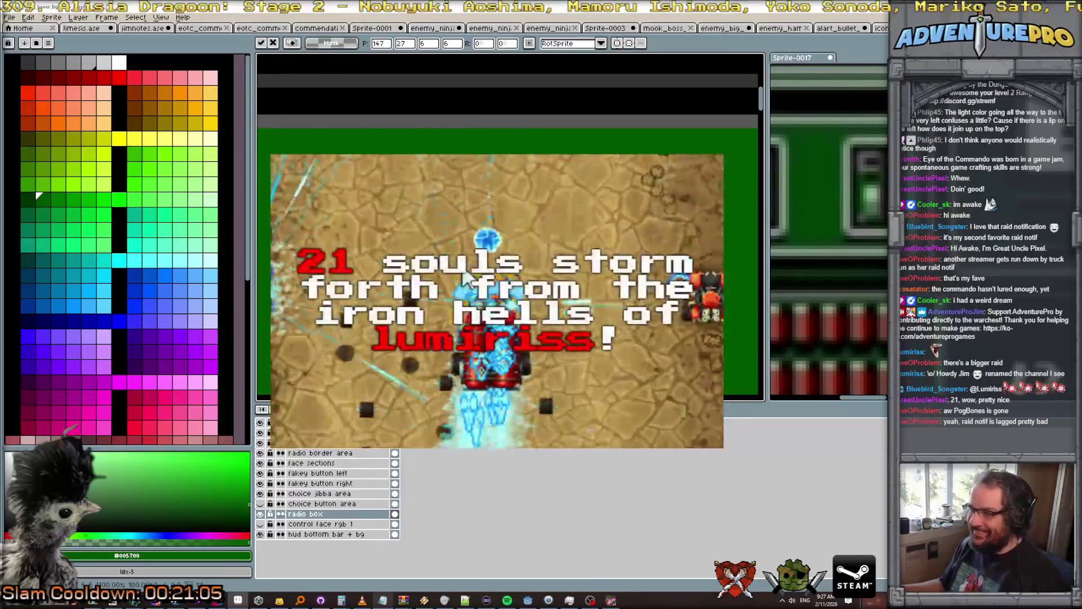
pyautogui.hscroll(3, 466, 277)
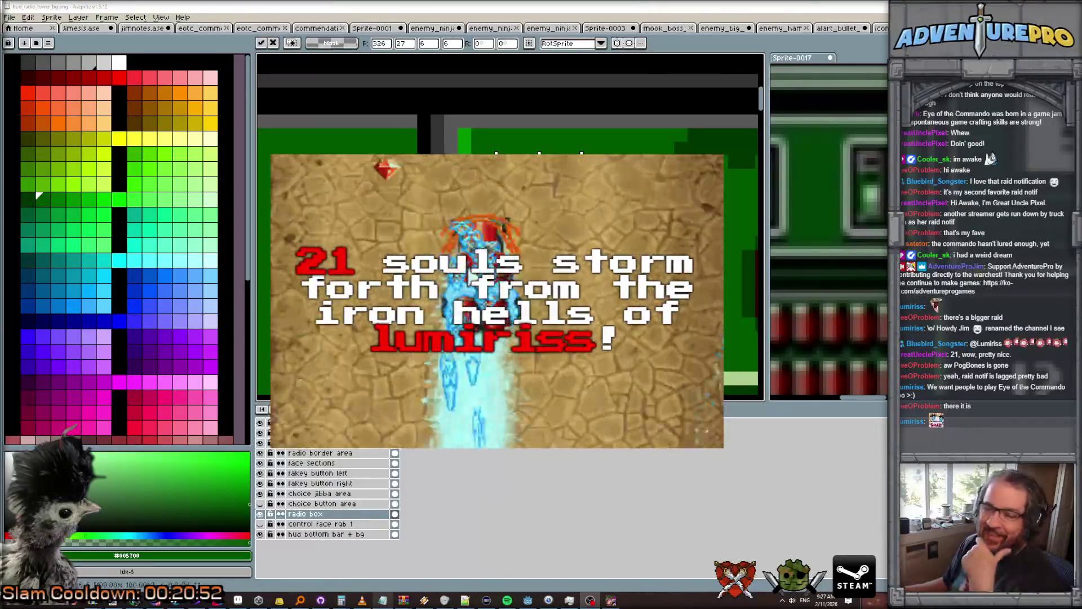
pyautogui.scroll(-2, 679, 202)
pyautogui.scroll(-2, 679, 202)
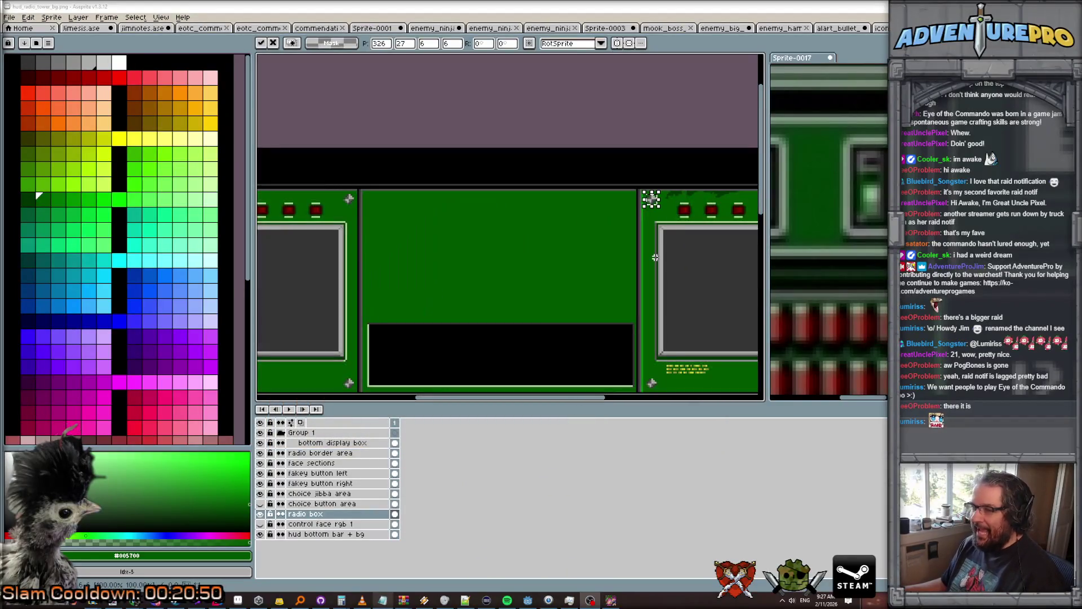
# Commit the rivet and save the panel as hud_radio_tower_bg.png, accepting the layer loss.
pyautogui.click(554, 116)
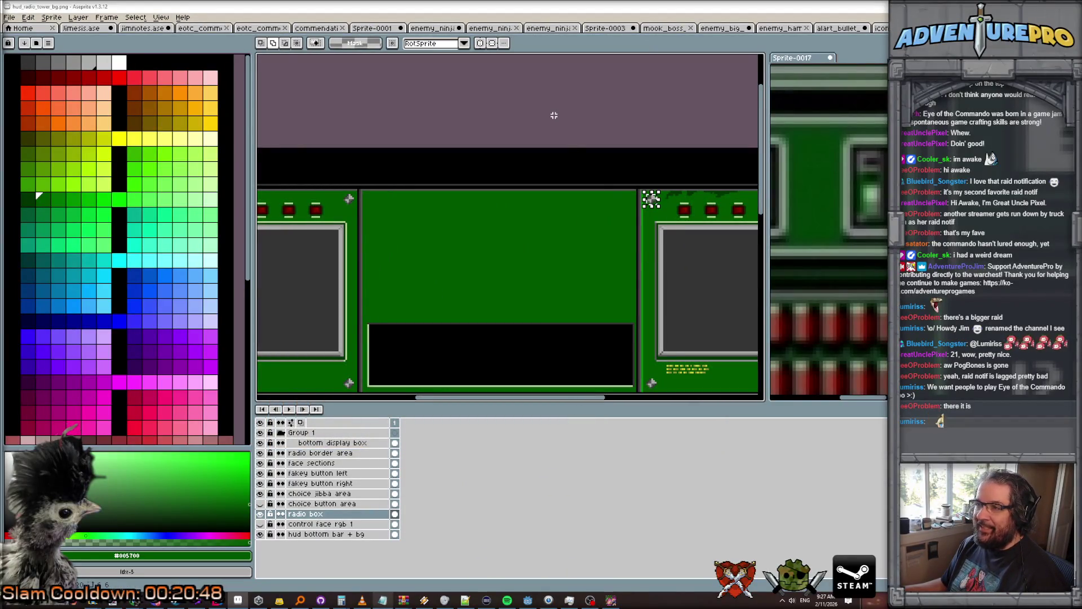
pyautogui.hotkey('ctrl', 's')
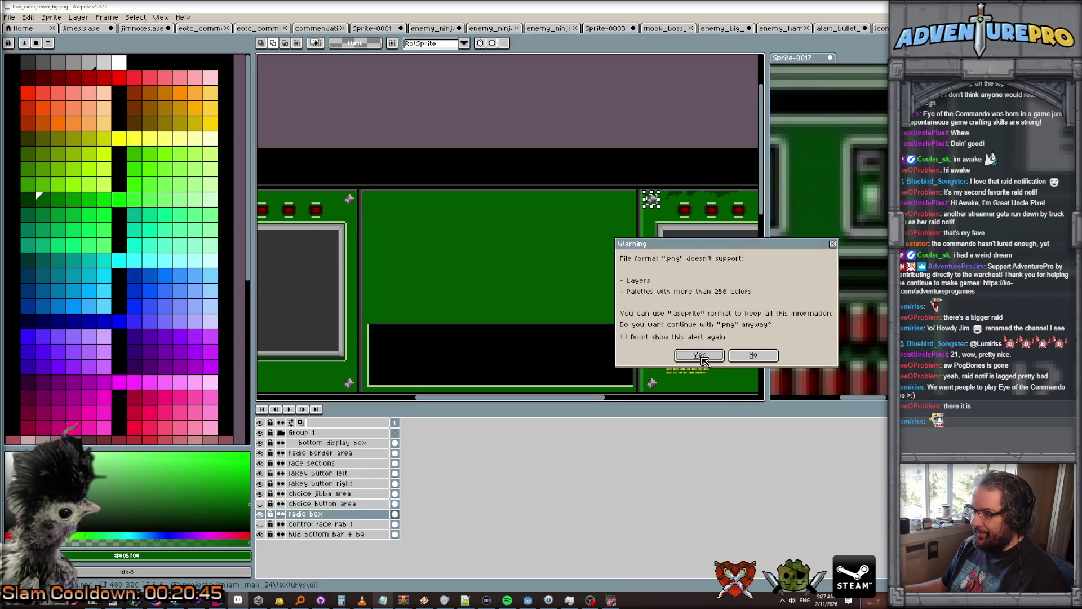
pyautogui.click(699, 356)
# Save it again as hud_radio_tower_bg.ase, overwriting the existing file, and close the game window.
pyautogui.click(9, 17)
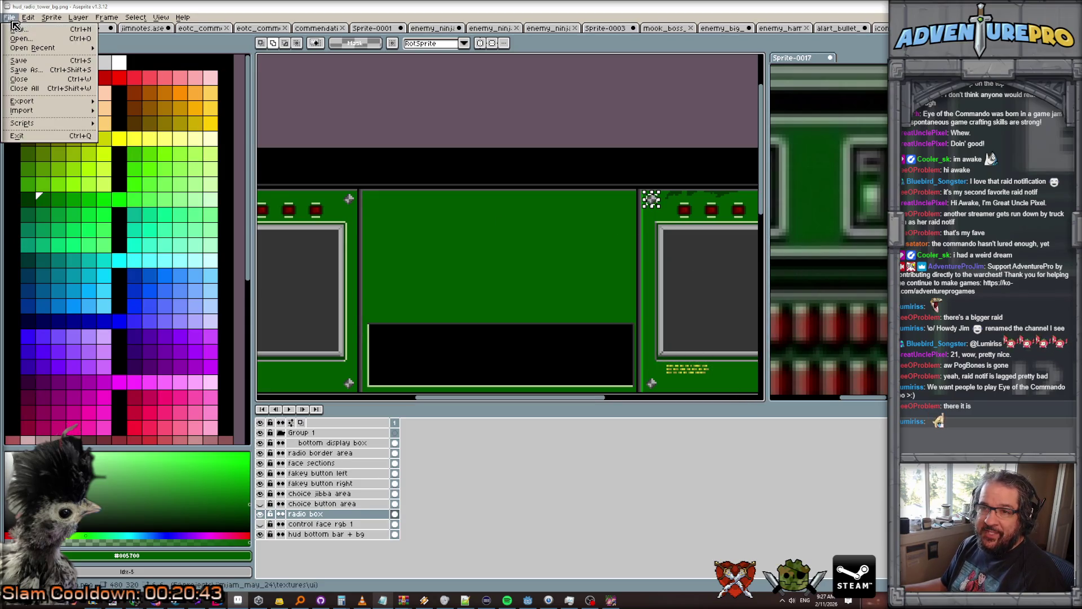
pyautogui.click(37, 70)
pyautogui.click(275, 545)
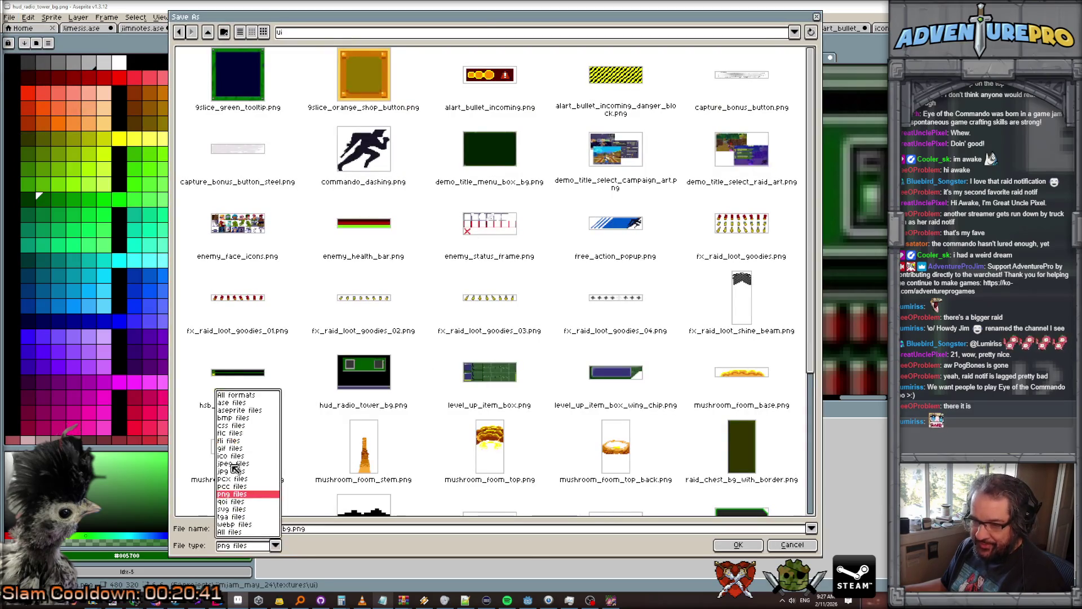
pyautogui.click(240, 403)
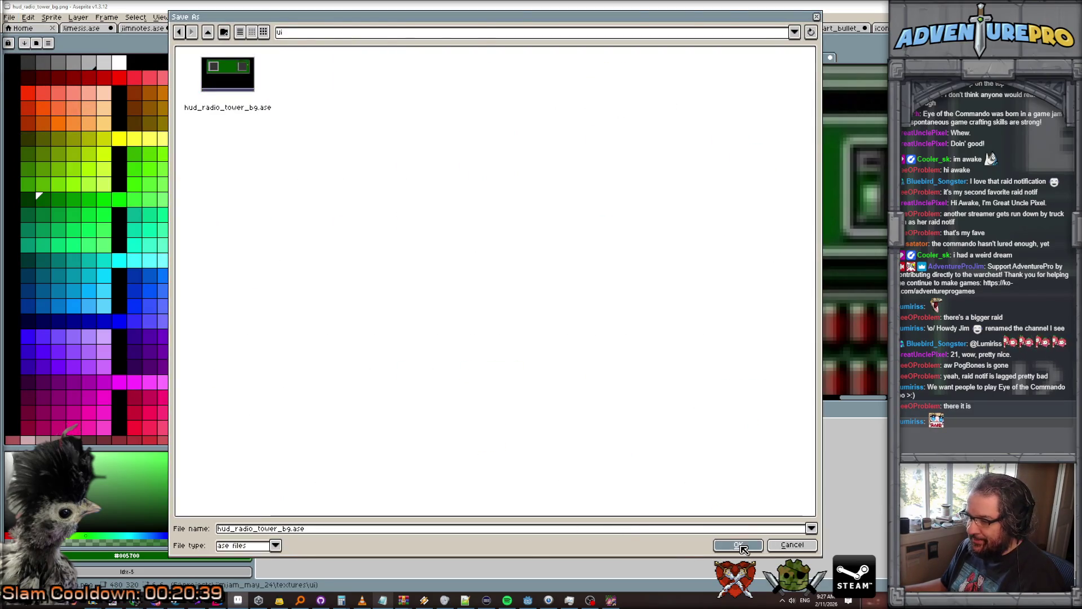
pyautogui.click(739, 545)
pyautogui.click(672, 322)
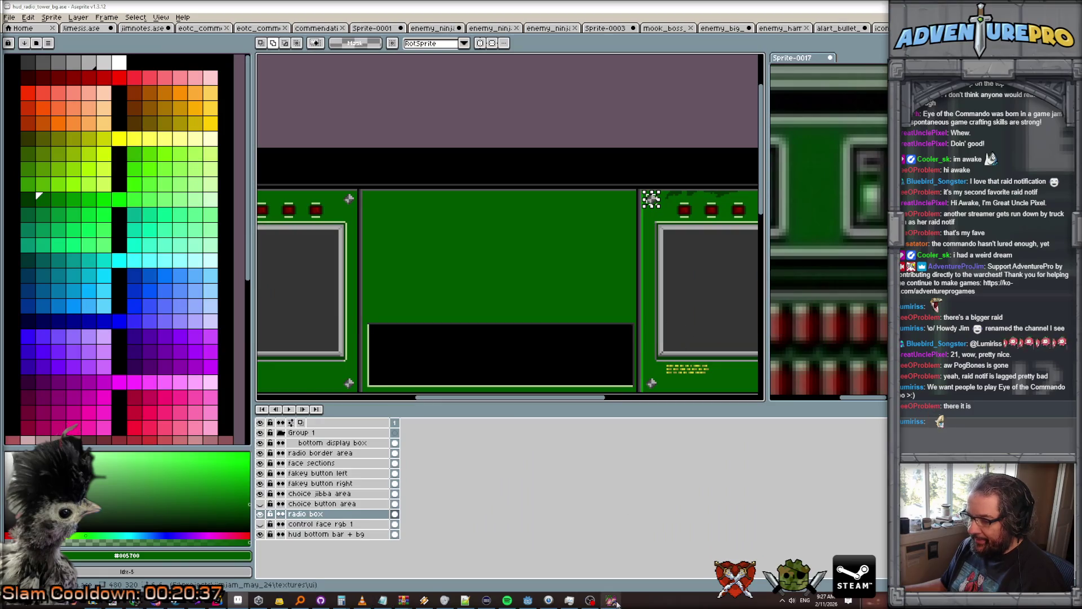
pyautogui.hotkey('alt', 'F4')
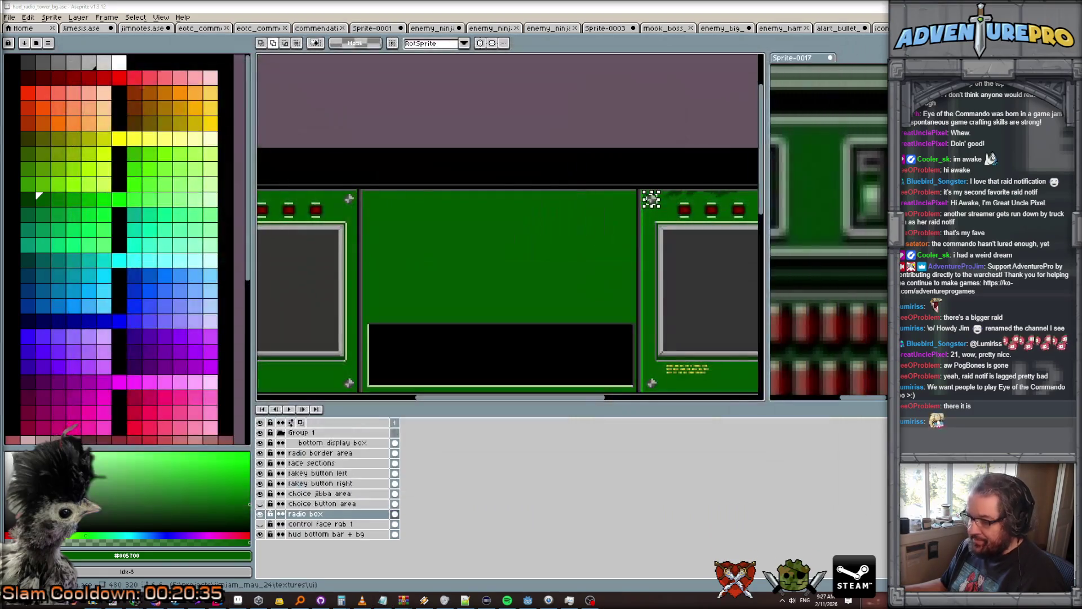
# Return to Godot so the new panel art reimports, then save the hud_radio_tower scene.
pyautogui.click(527, 600)
pyautogui.rightClick(375, 40)
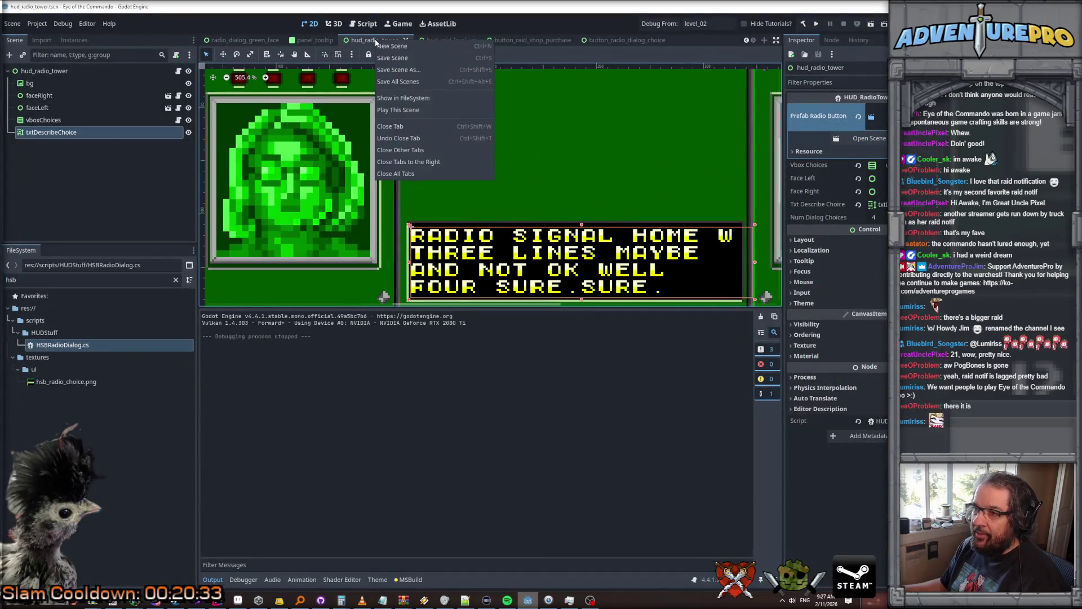
pyautogui.click(579, 168)
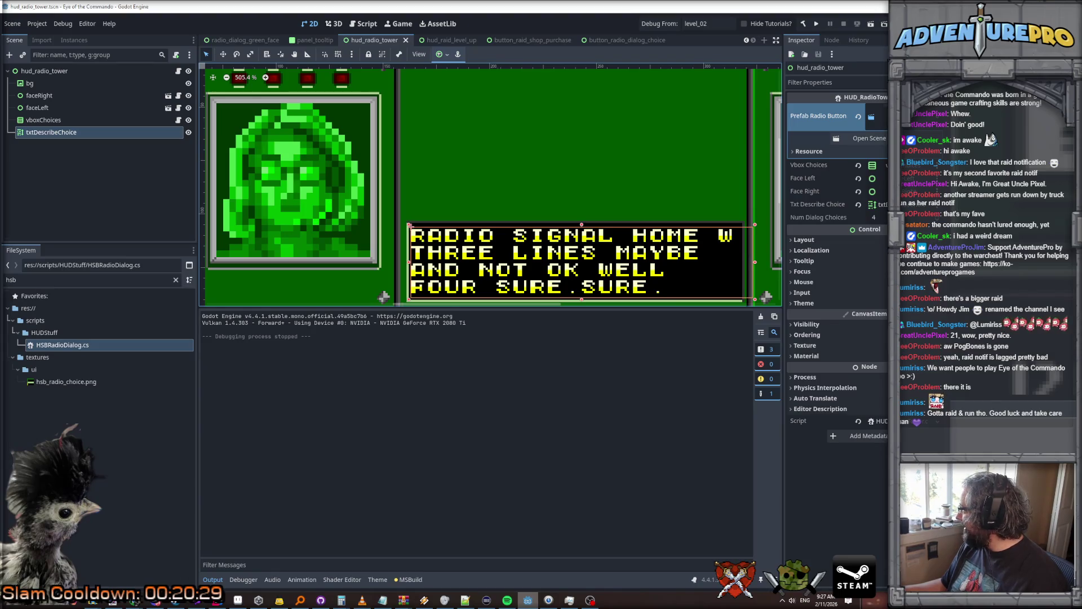
pyautogui.hotkey('ctrl', 's')
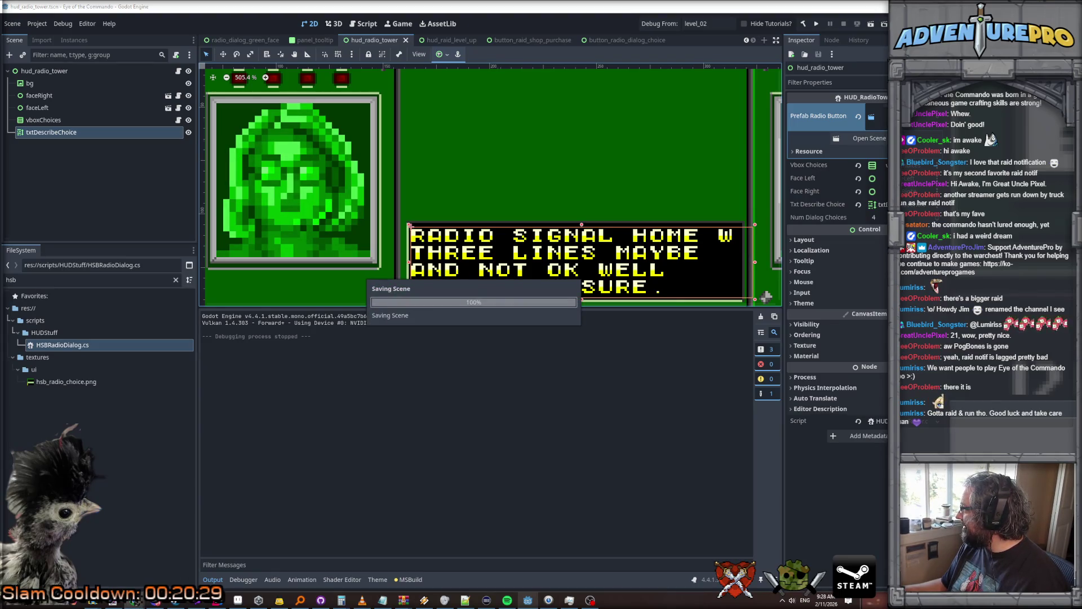
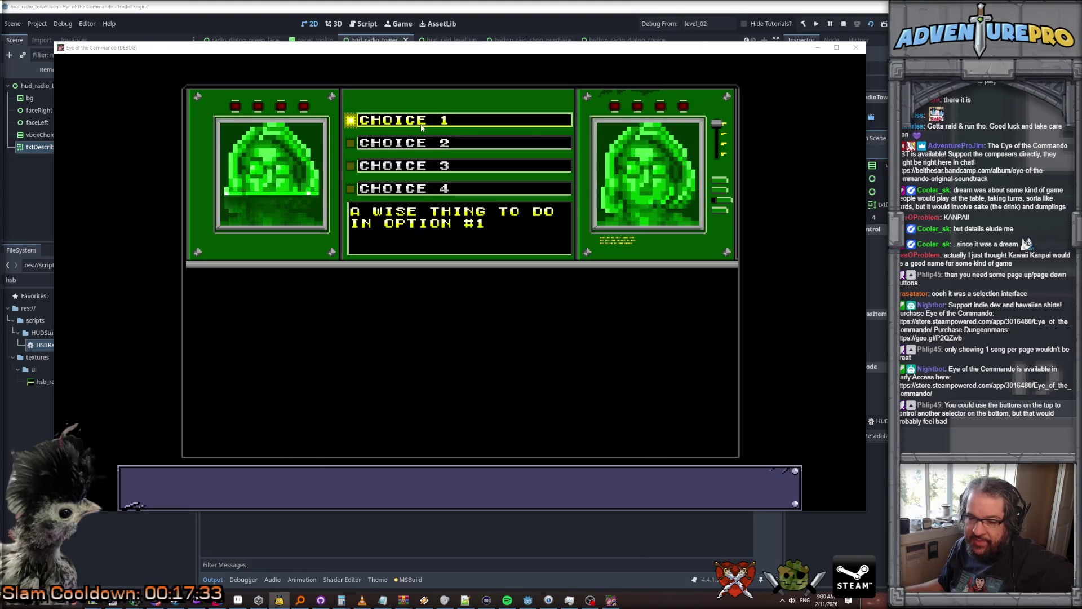
# Bring Aseprite forward and zoom in on the lower area of the HUD's right face panel.
pyautogui.click(451, 130)
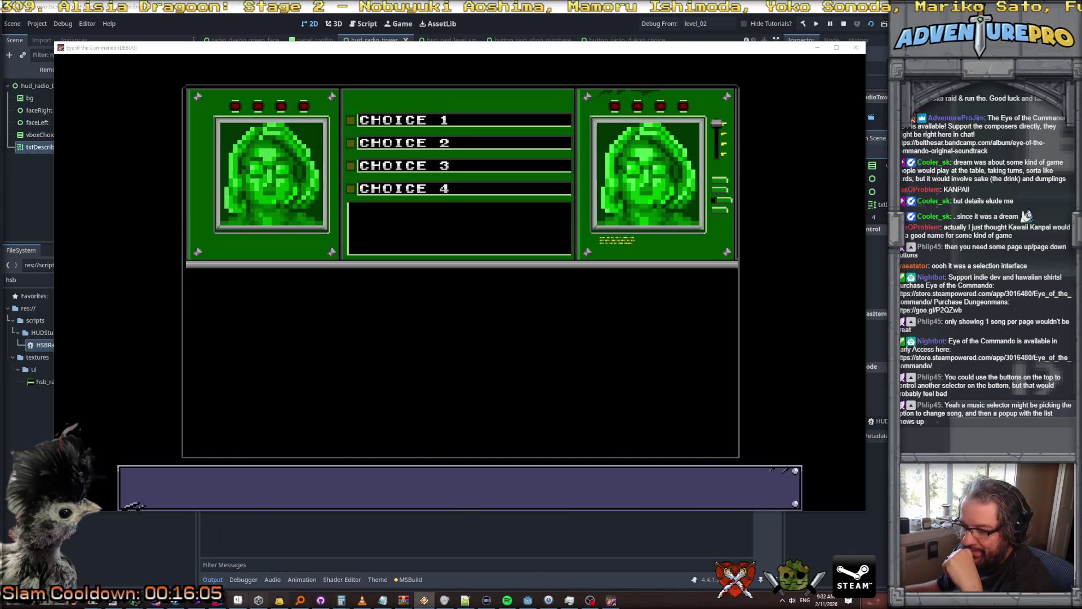
pyautogui.click(239, 601)
pyautogui.scroll(-1, 472, 333)
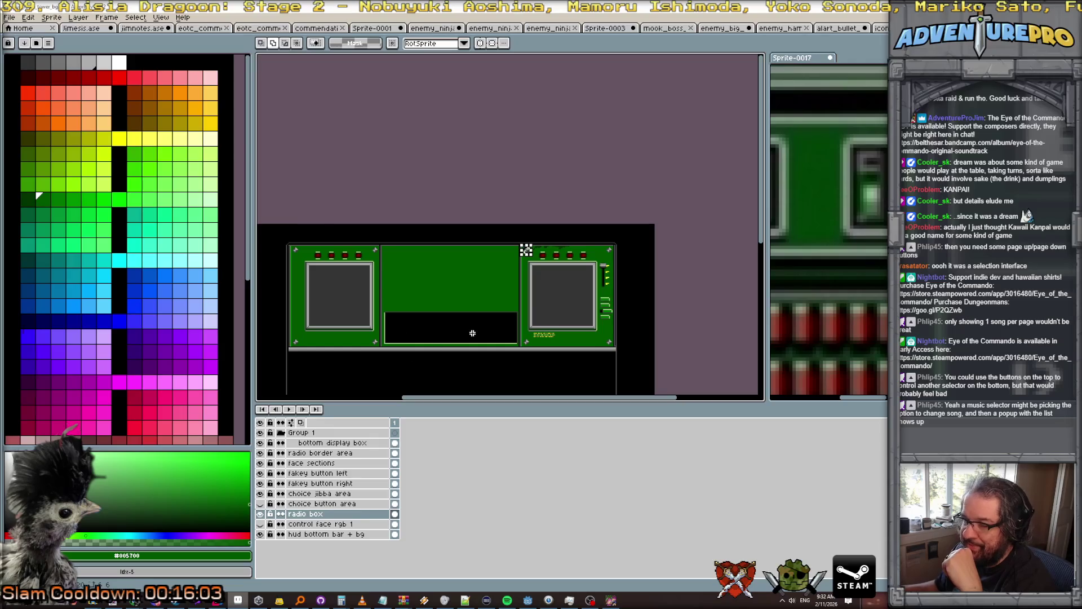
pyautogui.moveTo(471, 375); pyautogui.dragTo(532, 326)
pyautogui.scroll(3, 532, 326)
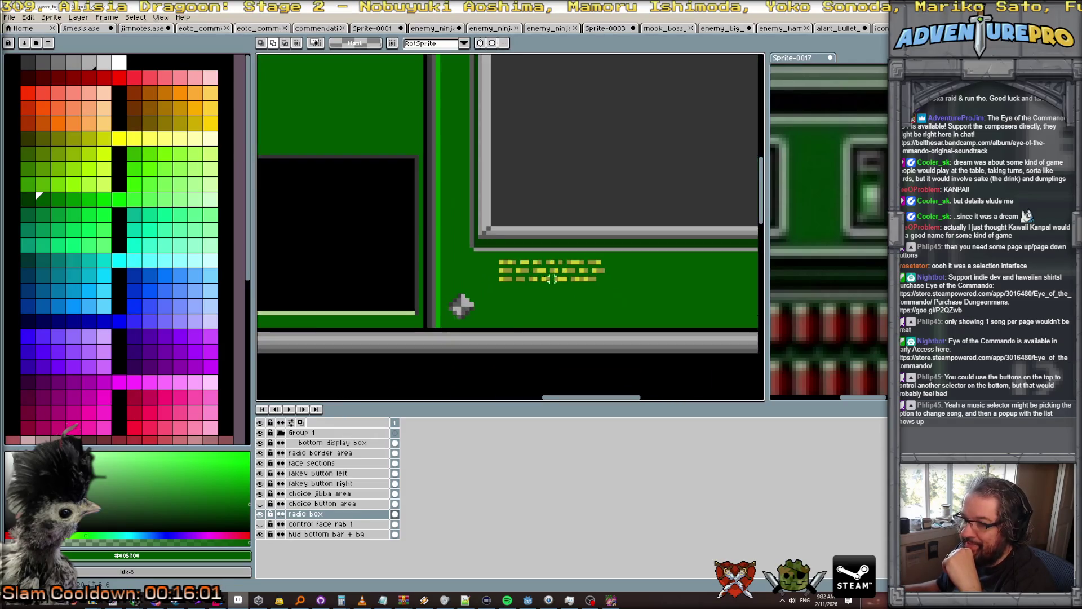
pyautogui.scroll(-3, 557, 278)
pyautogui.scroll(2, 537, 193)
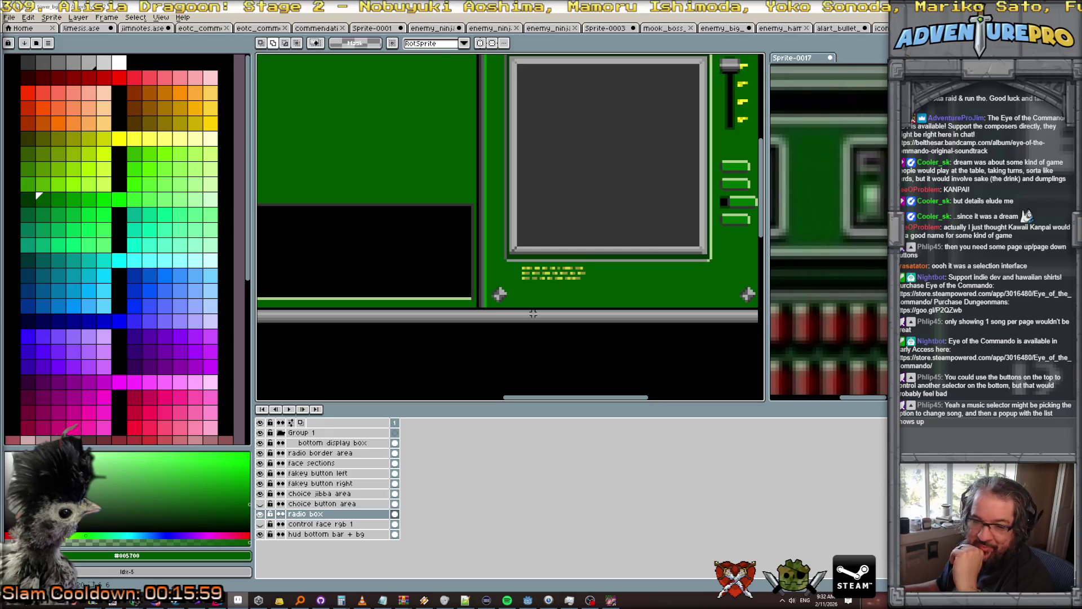
pyautogui.scroll(-1, 529, 316)
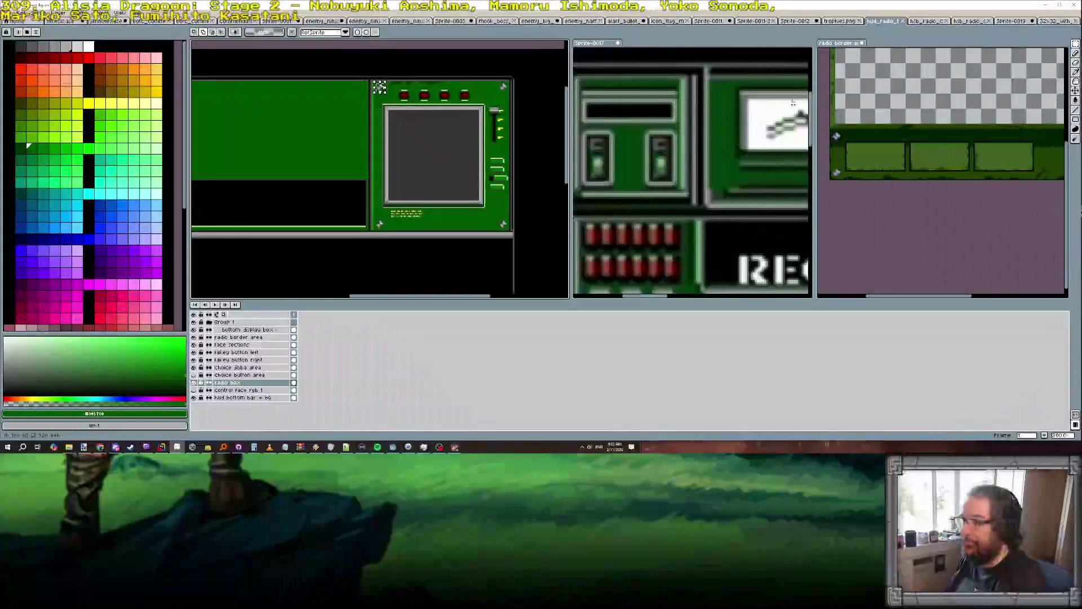
# Inspect the Sprite-0017 transceiver reference, then return focus to the hud_radio artwork.
pyautogui.click(725, 166)
pyautogui.scroll(-3, 676, 175)
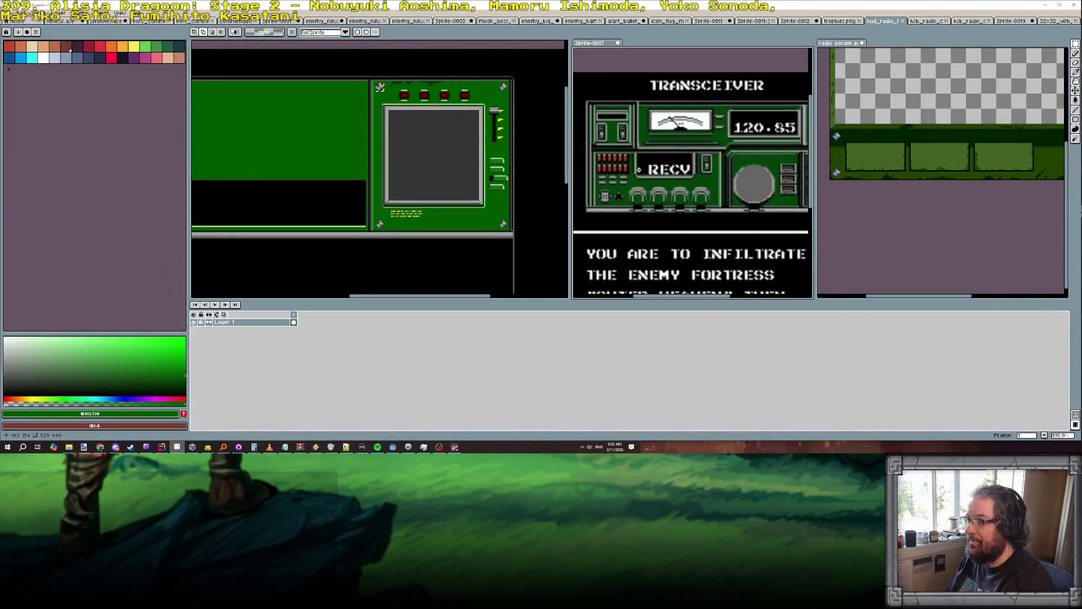
pyautogui.scroll(6, 732, 180)
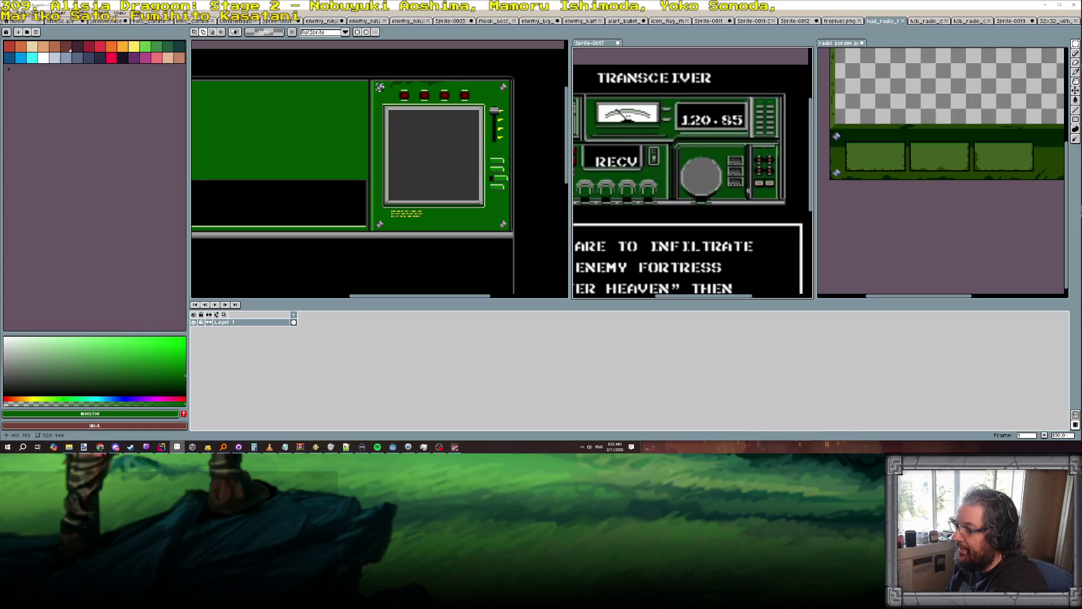
pyautogui.scroll(-5, 717, 192)
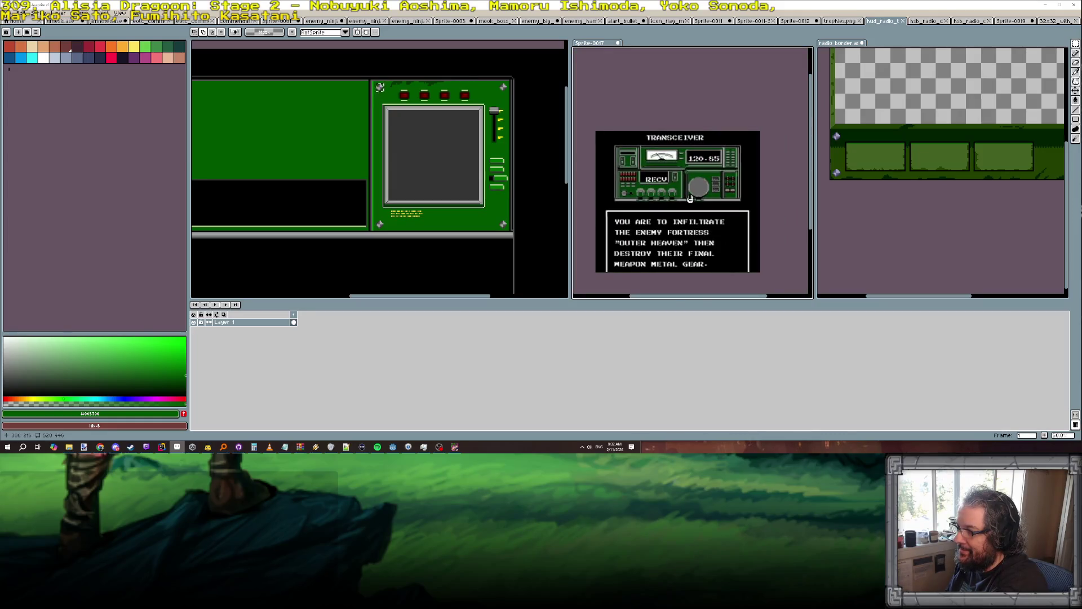
pyautogui.scroll(1, 644, 203)
pyautogui.moveTo(643, 203); pyautogui.dragTo(660, 204)
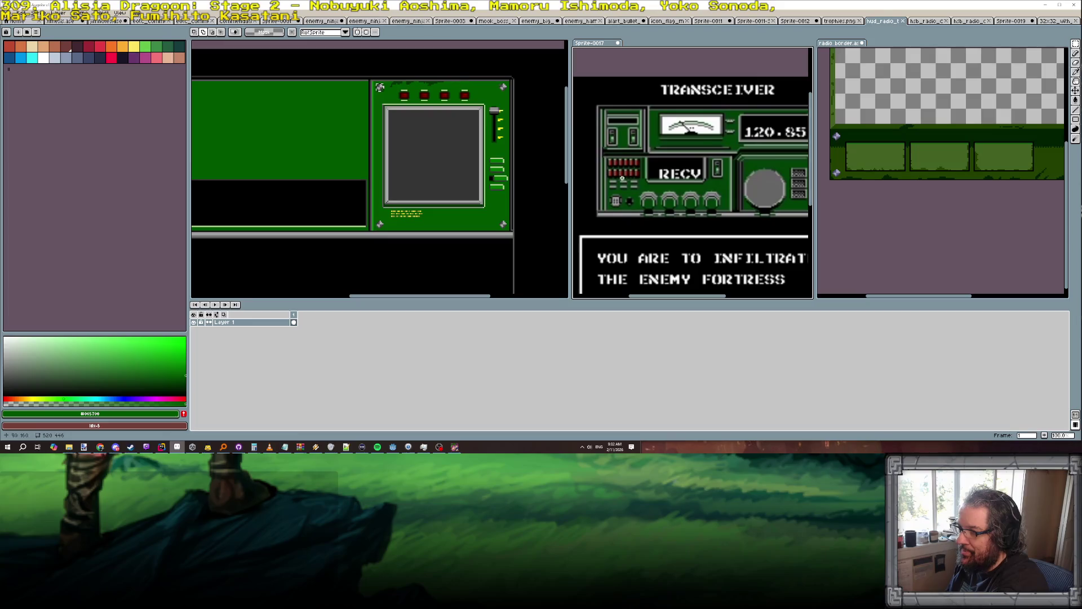
pyautogui.scroll(-2, 381, 88)
pyautogui.moveTo(234, 217)
pyautogui.mouseDown()
pyautogui.moveTo(295, 217)
pyautogui.moveTo(321, 201)
pyautogui.mouseUp()
pyautogui.scroll(1, 287, 214)
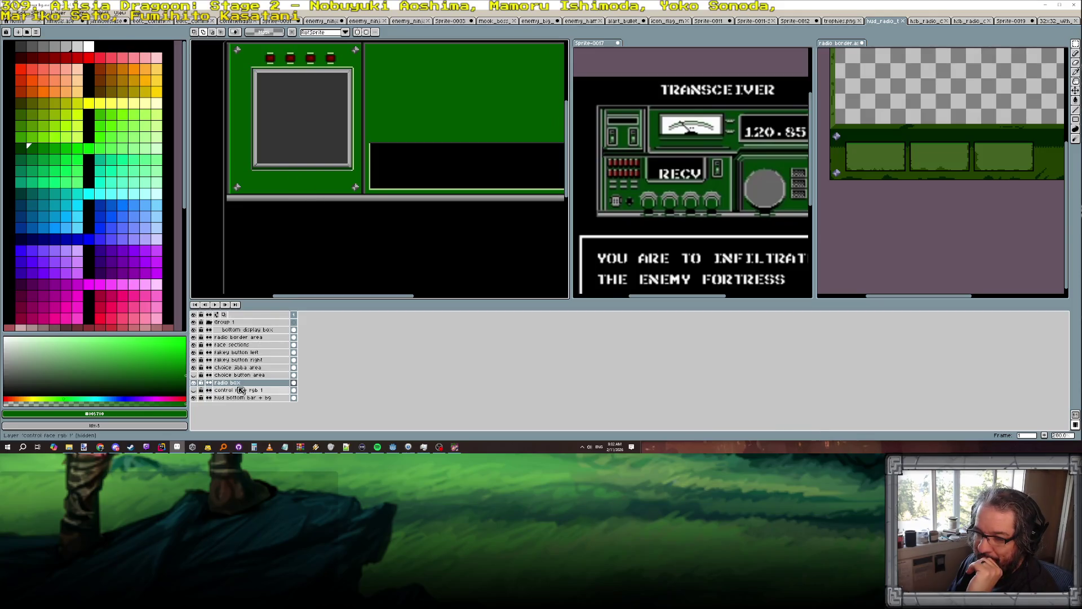
# On the 'fakey button left' layer, select the top-left red button.
pyautogui.scroll(1, 272, 57)
pyautogui.scroll(2, 273, 58)
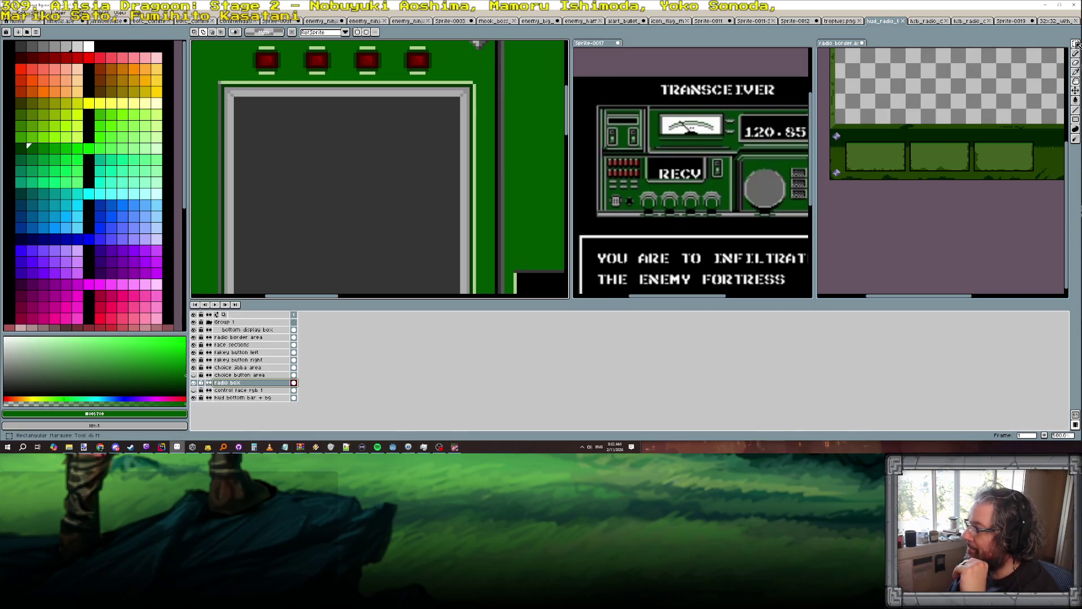
pyautogui.click(252, 352)
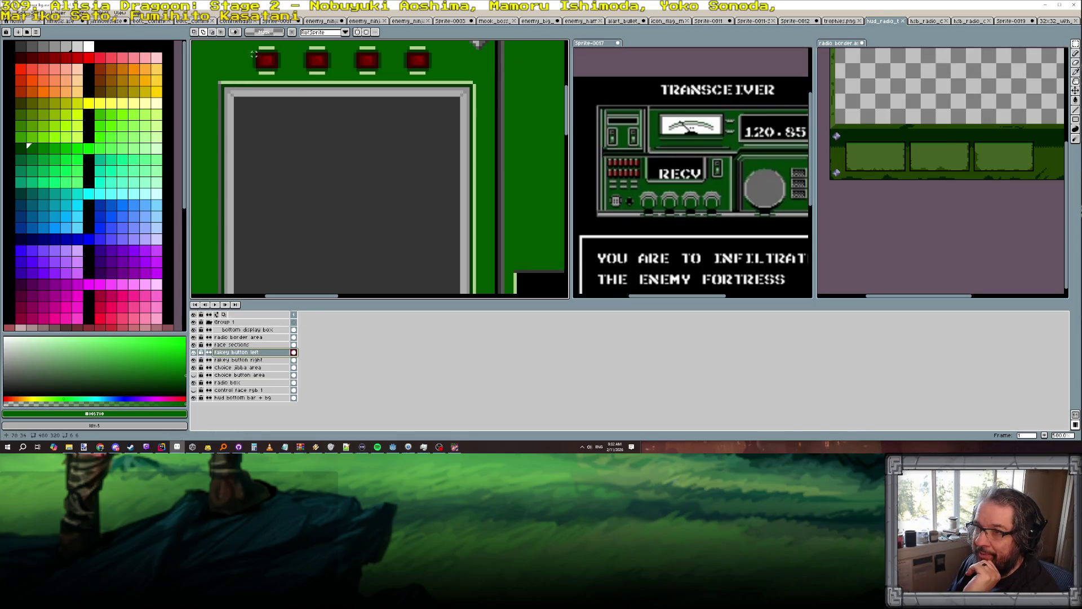
pyautogui.moveTo(255, 47); pyautogui.dragTo(282, 76)
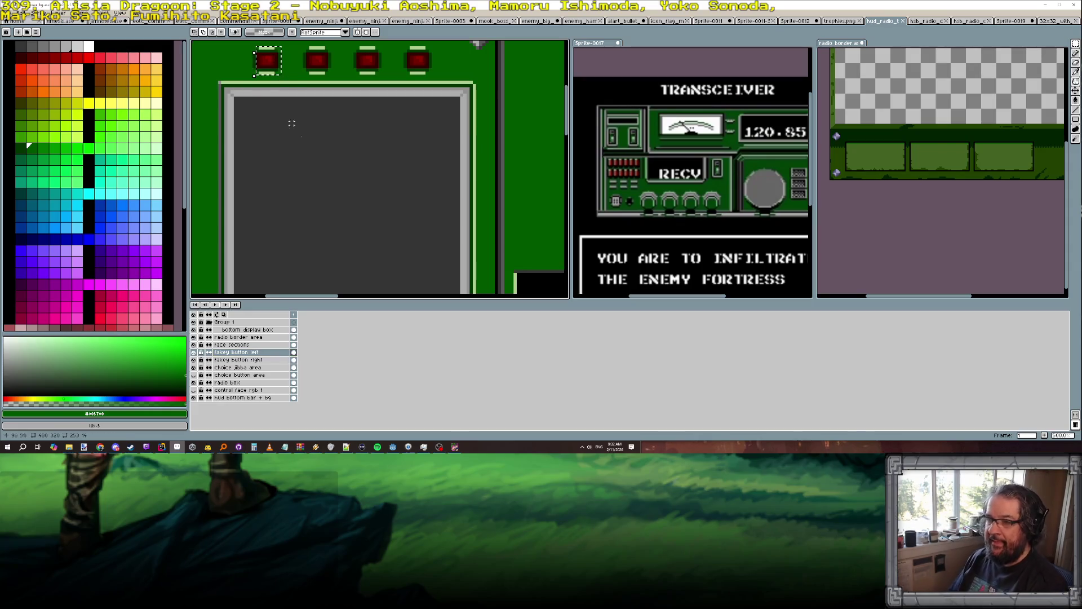
# On the 'radio box' layer, move the red button down to the panel's bottom-left.
pyautogui.click(248, 382)
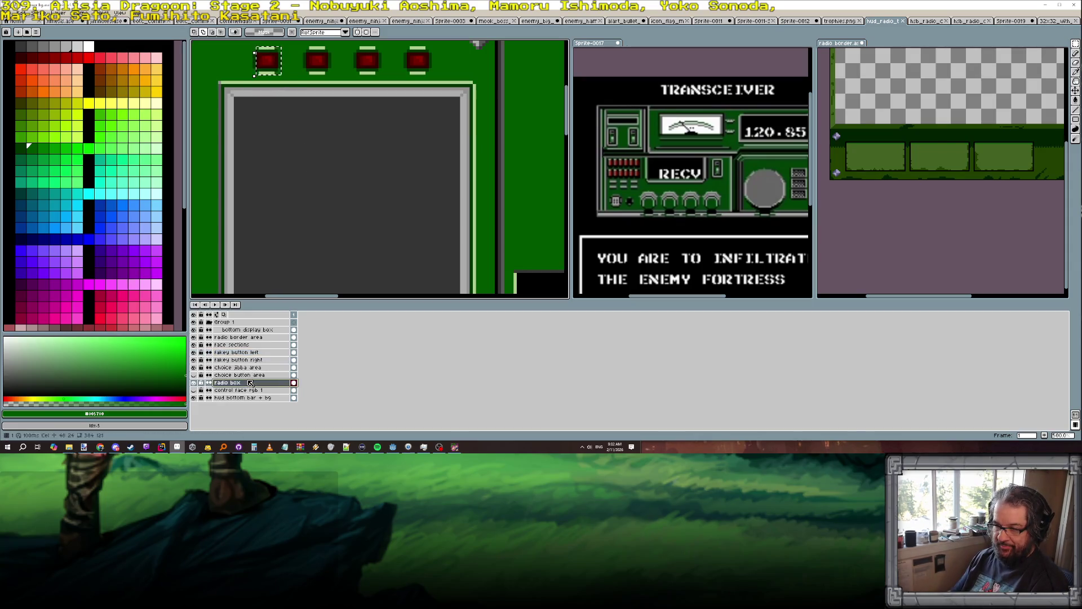
pyautogui.scroll(-1, 295, 253)
pyautogui.scroll(-1, 295, 253)
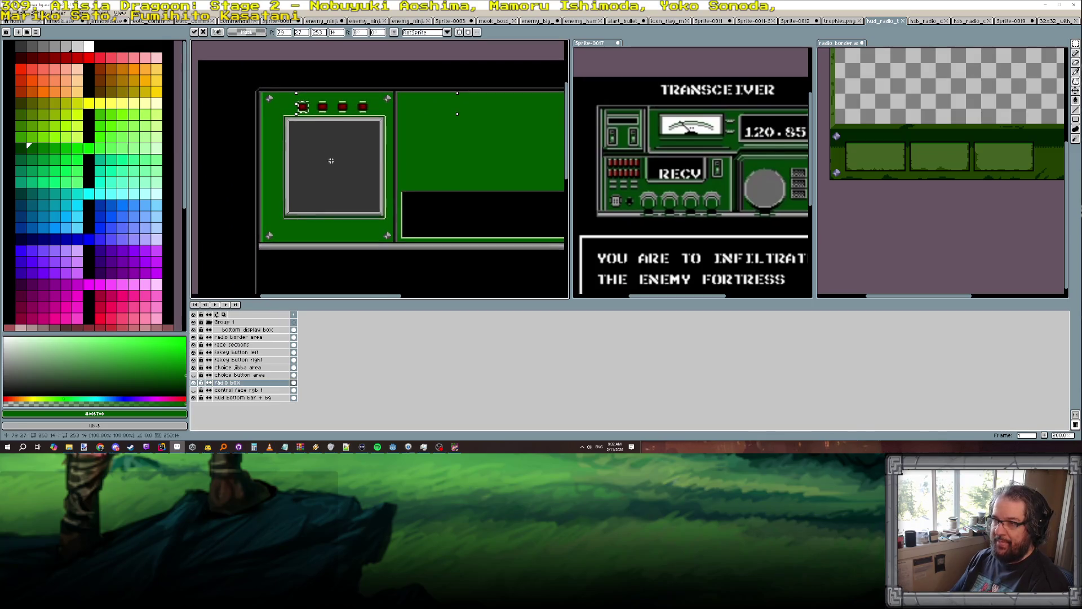
pyautogui.moveTo(304, 110); pyautogui.dragTo(302, 236)
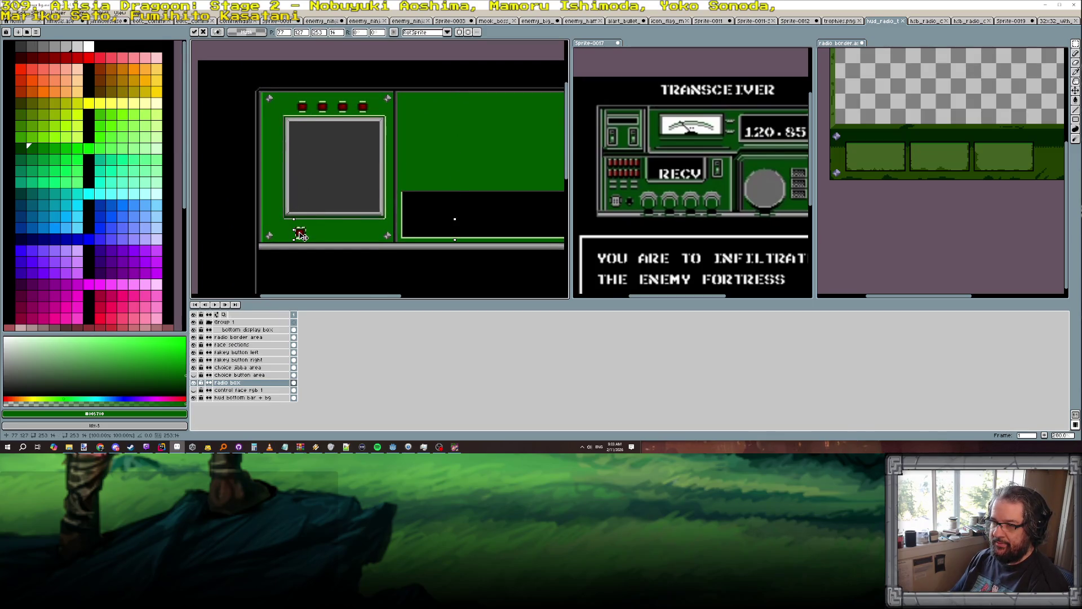
pyautogui.scroll(-2, 302, 235)
pyautogui.scroll(2, 366, 237)
pyautogui.scroll(-1, 399, 239)
pyautogui.scroll(1, 399, 239)
pyautogui.press('Return')
# Centre the view on the moved button and take its dark red with the pencil.
pyautogui.scroll(2, 374, 242)
pyautogui.scroll(1, 216, 191)
pyautogui.moveTo(215, 191); pyautogui.dragTo(313, 197)
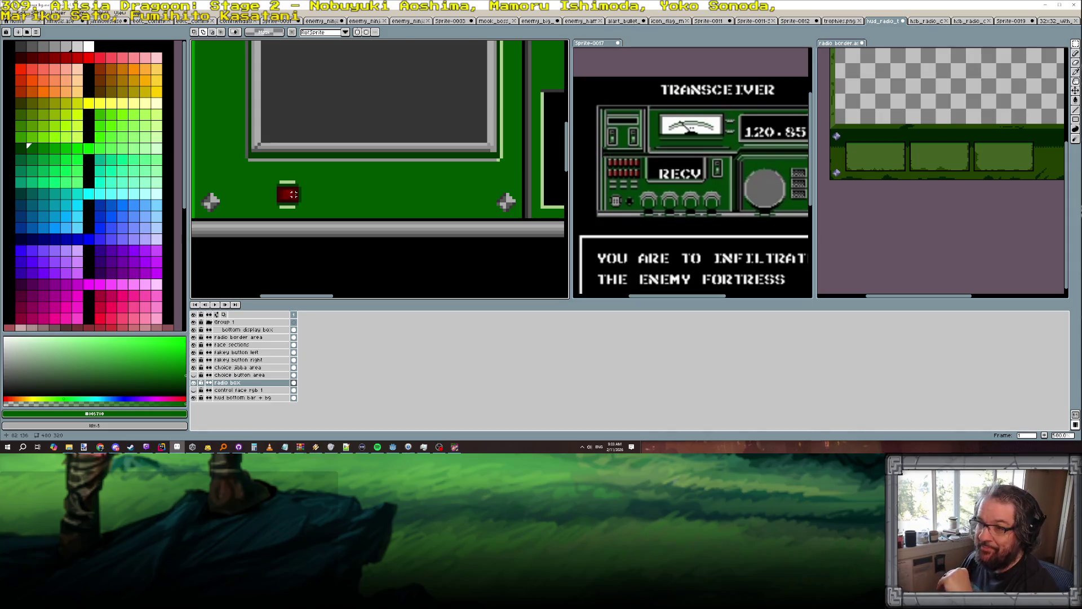
pyautogui.scroll(3, 293, 198)
pyautogui.scroll(-1, 297, 193)
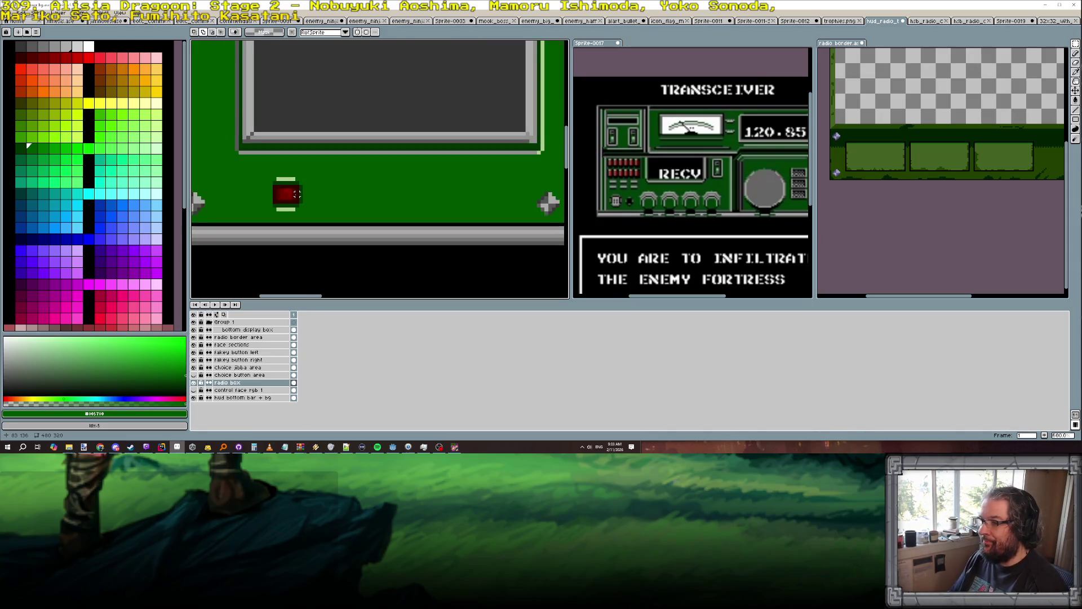
pyautogui.scroll(2, 298, 194)
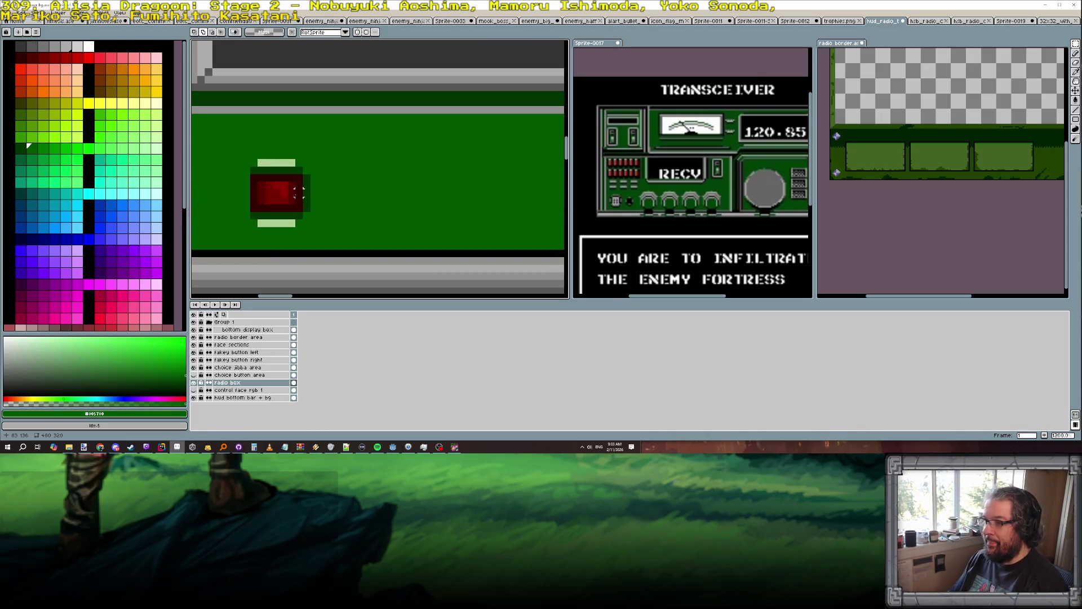
pyautogui.press('b')
pyautogui.keyDown('alt'); pyautogui.click(269, 200); pyautogui.keyUp('alt')
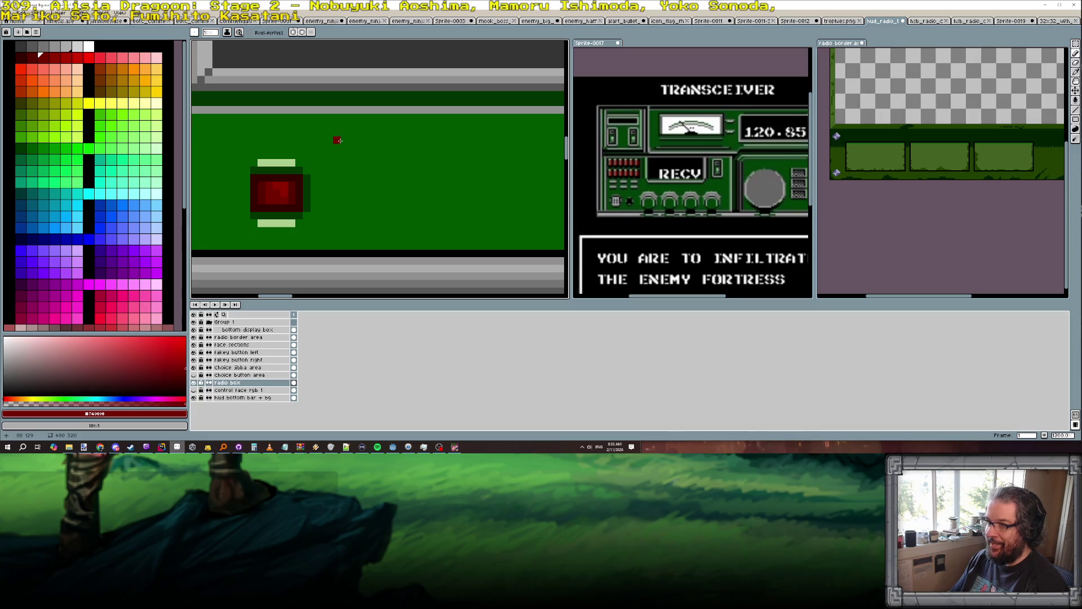
# Draw a vertical dark red bar beside the square button.
pyautogui.moveTo(340, 141); pyautogui.dragTo(344, 184)
pyautogui.scroll(1, 337, 158)
pyautogui.press(']')
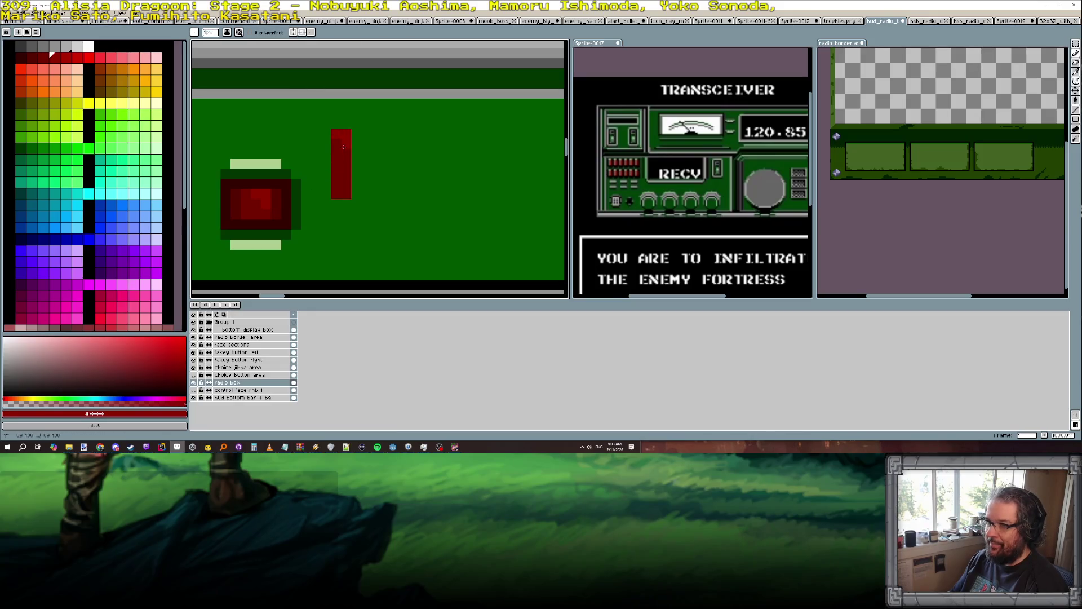
# Add a light green cap and dark green shading along both sides of the red bar.
pyautogui.keyDown('alt'); pyautogui.click(273, 164); pyautogui.keyUp('alt')
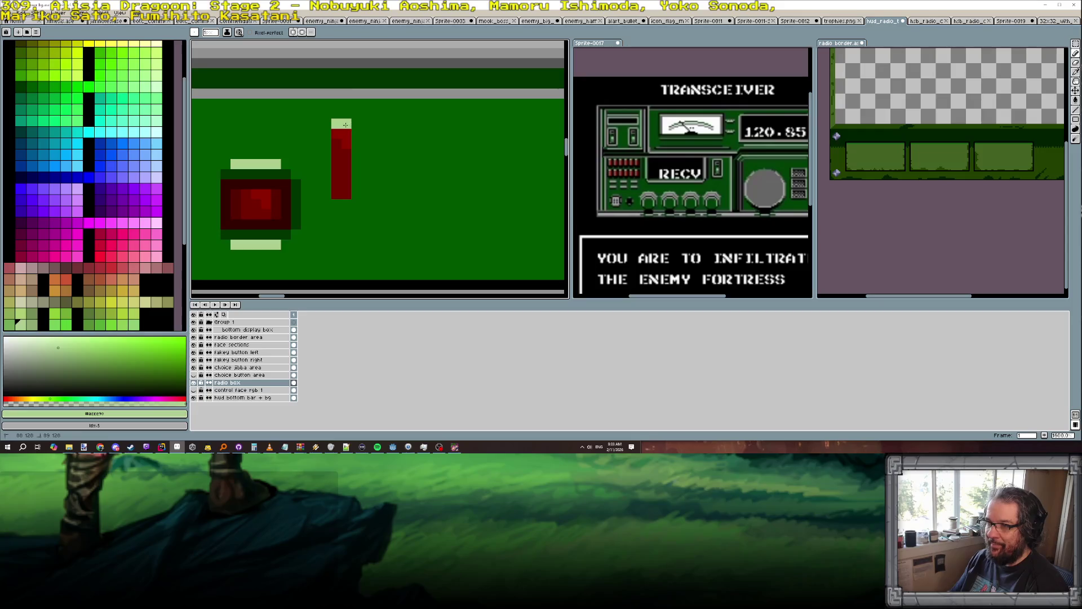
pyautogui.keyDown('alt'); pyautogui.click(310, 189); pyautogui.keyUp('alt')
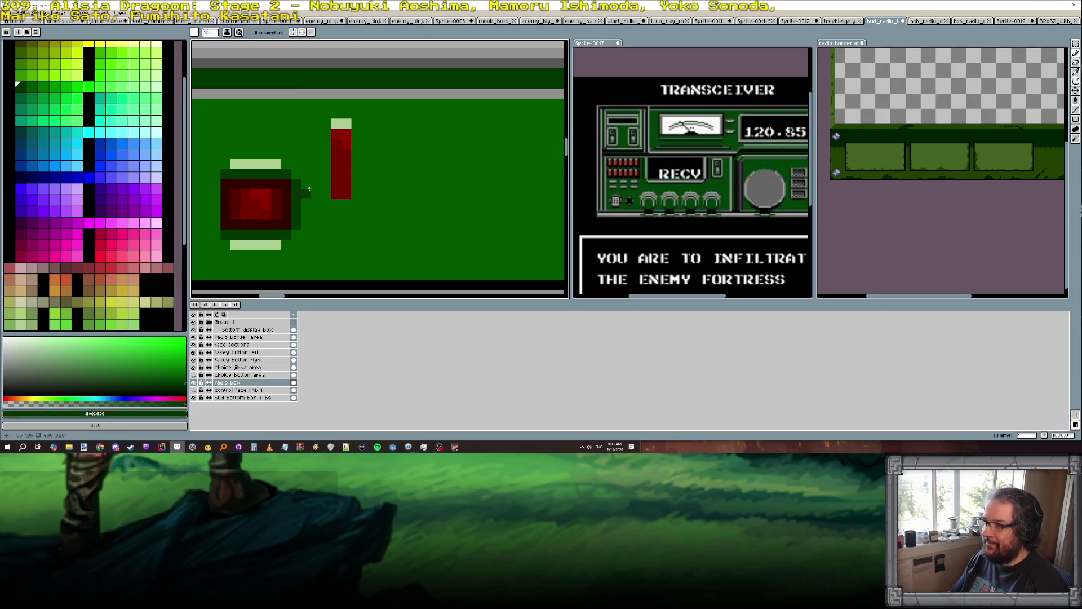
pyautogui.scroll(1, 358, 162)
pyautogui.moveTo(355, 101); pyautogui.dragTo(355, 226)
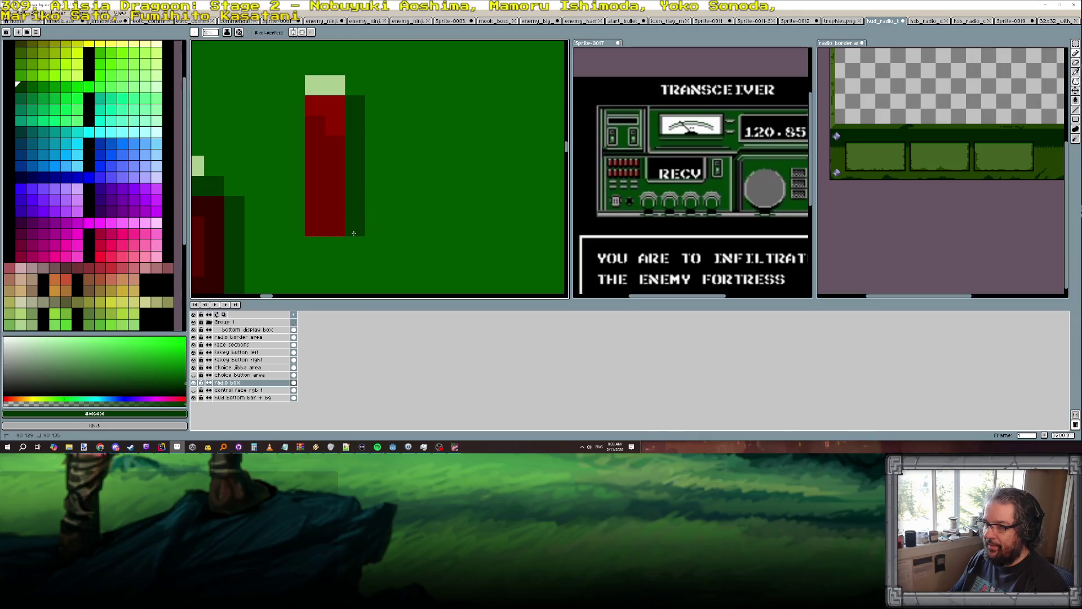
pyautogui.click(326, 246)
pyautogui.moveTo(294, 104)
pyautogui.mouseDown()
pyautogui.moveTo(294, 224)
pyautogui.moveTo(344, 208)
pyautogui.mouseUp()
# Paint over the old square red button with the panel's green.
pyautogui.scroll(-5, 293, 223)
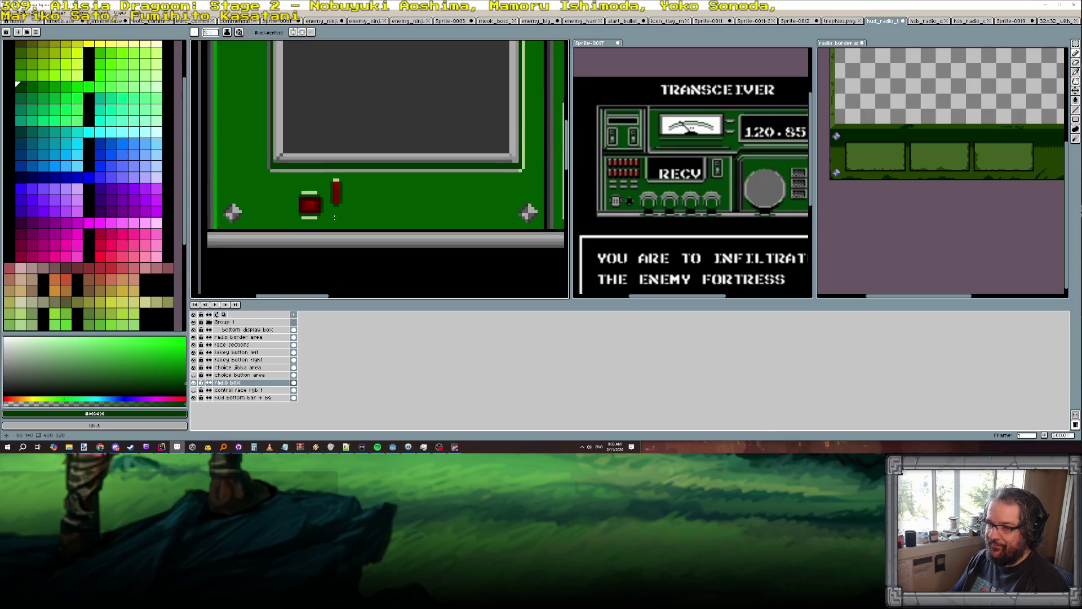
pyautogui.keyDown('alt'); pyautogui.click(316, 216); pyautogui.keyUp('alt')
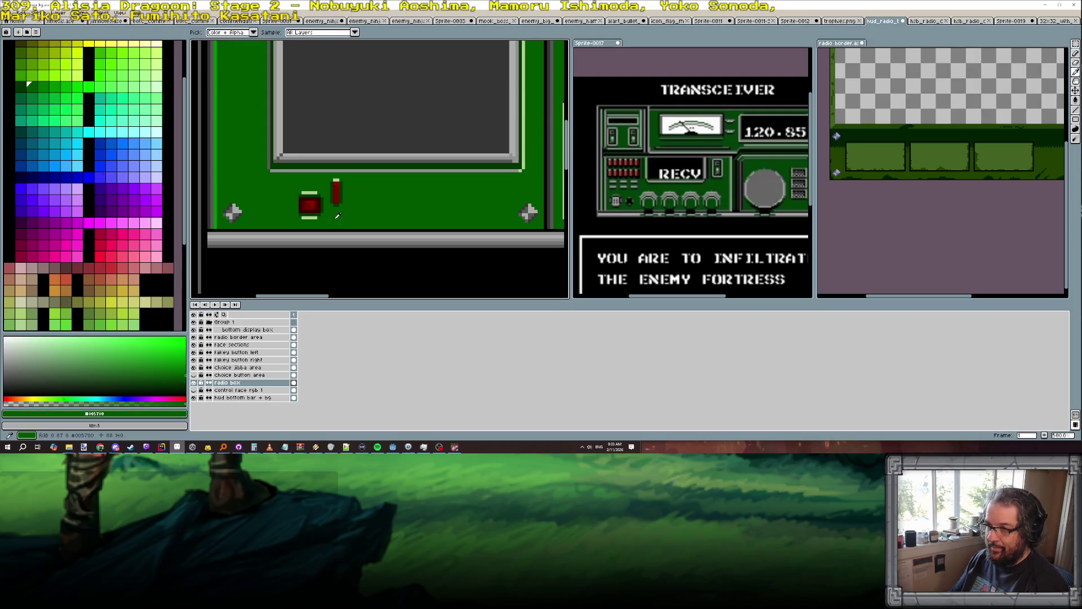
pyautogui.hotkey('shift', 'u')
pyautogui.moveTo(300, 219); pyautogui.dragTo(311, 201)
pyautogui.press('m')
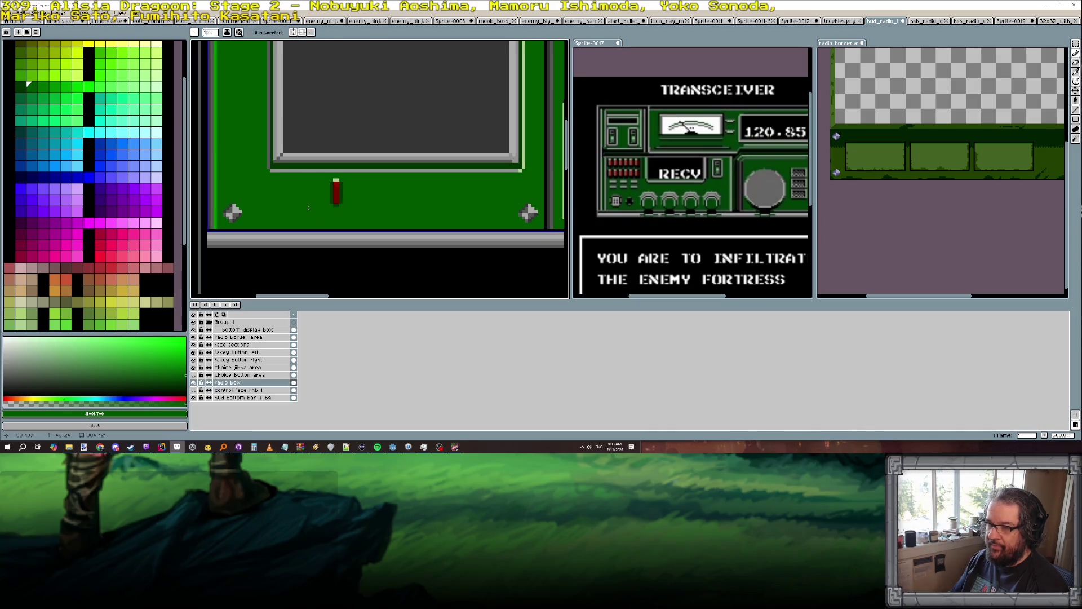
pyautogui.click(1047, 43)
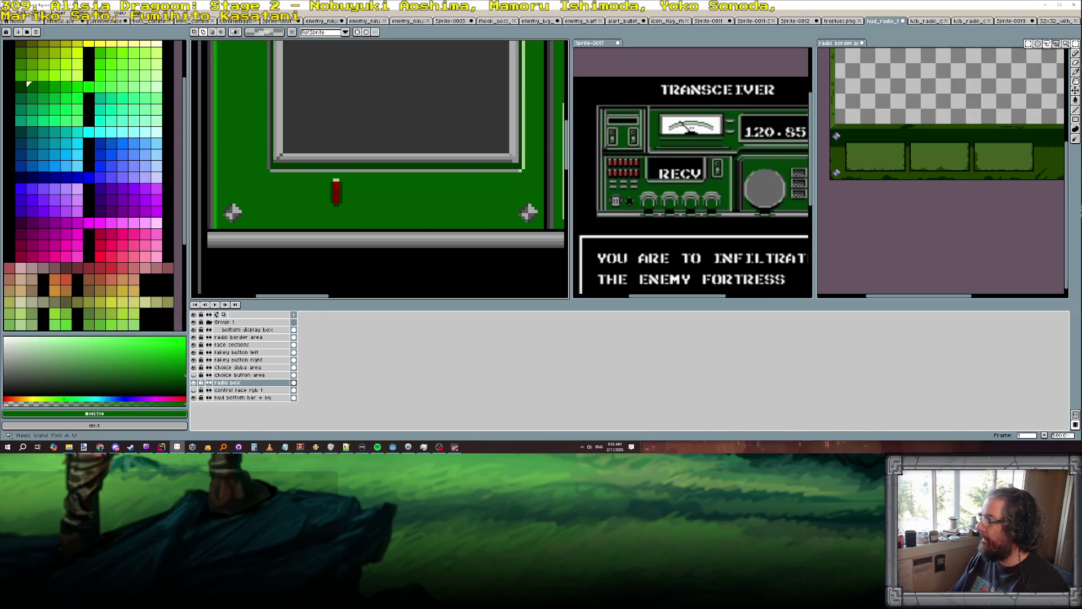
# Select the red bar and shift it further to the left.
pyautogui.scroll(2, 427, 202)
pyautogui.moveTo(257, 159)
pyautogui.mouseDown()
pyautogui.moveTo(264, 203)
pyautogui.moveTo(280, 158)
pyautogui.moveTo(259, 156)
pyautogui.mouseUp()
pyautogui.moveTo(274, 196); pyautogui.dragTo(229, 200)
pyautogui.scroll(-2, 230, 200)
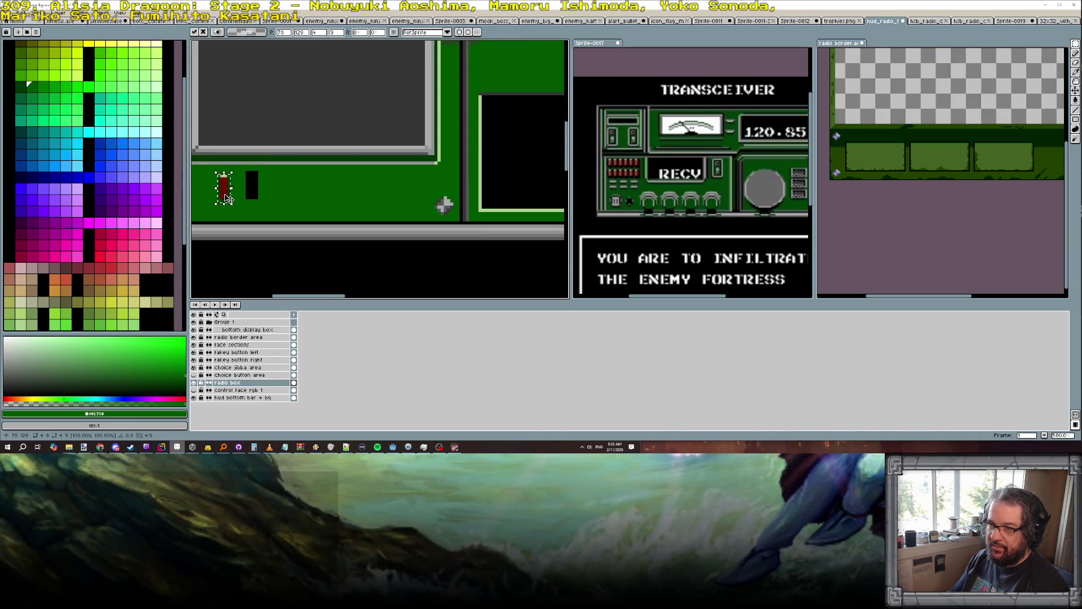
pyautogui.hscroll(-3, 321, 192)
pyautogui.scroll(2, 321, 193)
pyautogui.moveTo(293, 189)
pyautogui.mouseDown()
pyautogui.moveTo(259, 188)
pyautogui.moveTo(279, 197)
pyautogui.mouseUp()
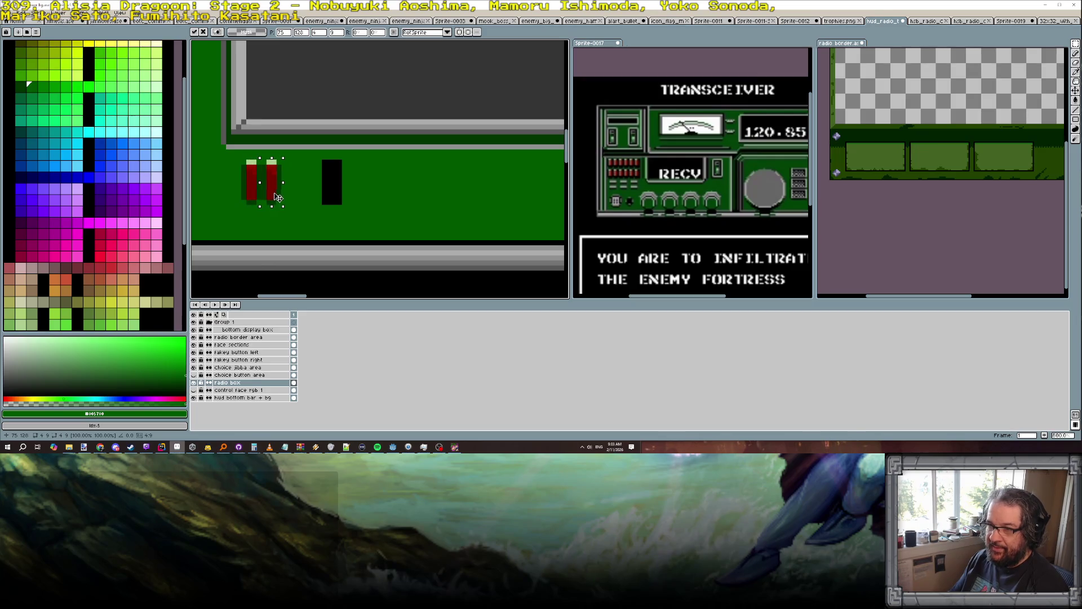
# Paste and place copies of the red bar until six bars sit in a row.
pyautogui.press('Return')
pyautogui.hotkey('ctrl', 'v')
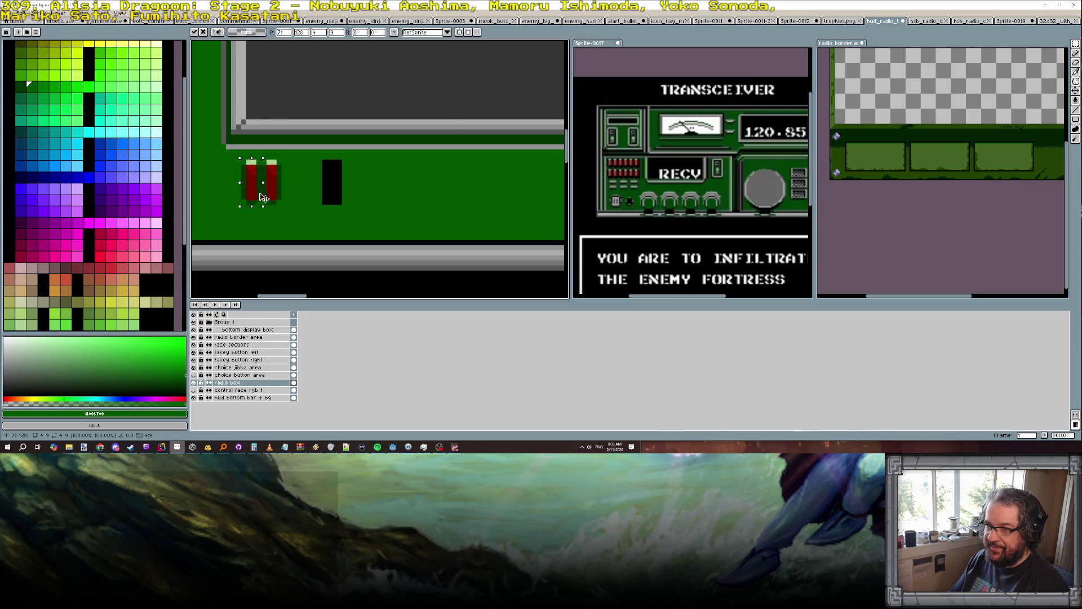
pyautogui.press('Return')
pyautogui.hotkey('ctrl', 'v')
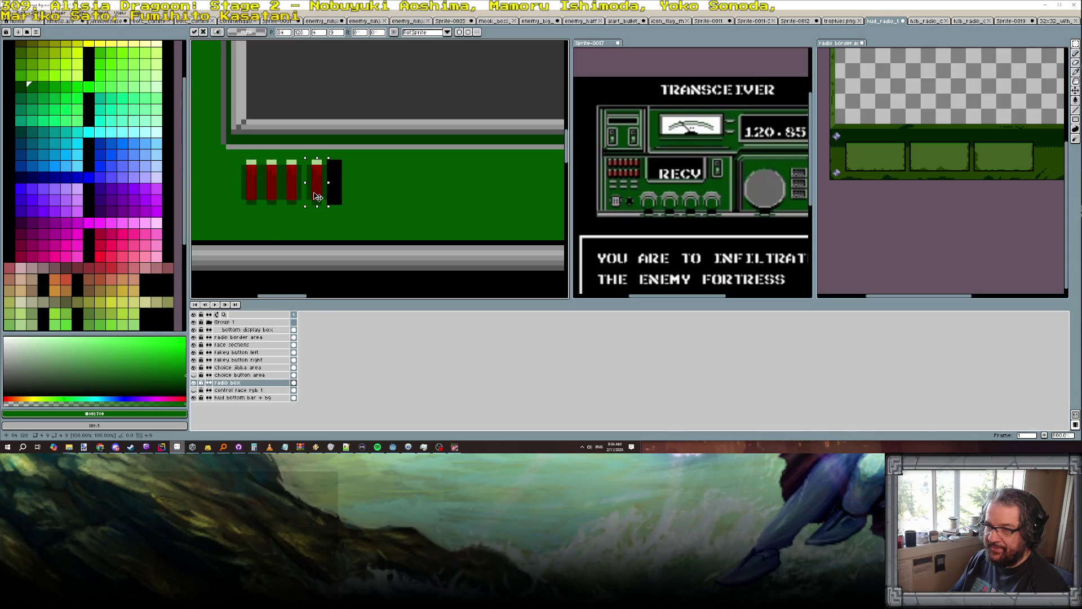
pyautogui.press('Return')
pyautogui.hotkey('ctrl', 'v')
pyautogui.moveTo(316, 199); pyautogui.dragTo(360, 196)
pyautogui.press('Return')
pyautogui.hotkey('ctrl', 'v')
pyautogui.press('Return')
pyautogui.scroll(-3, 386, 188)
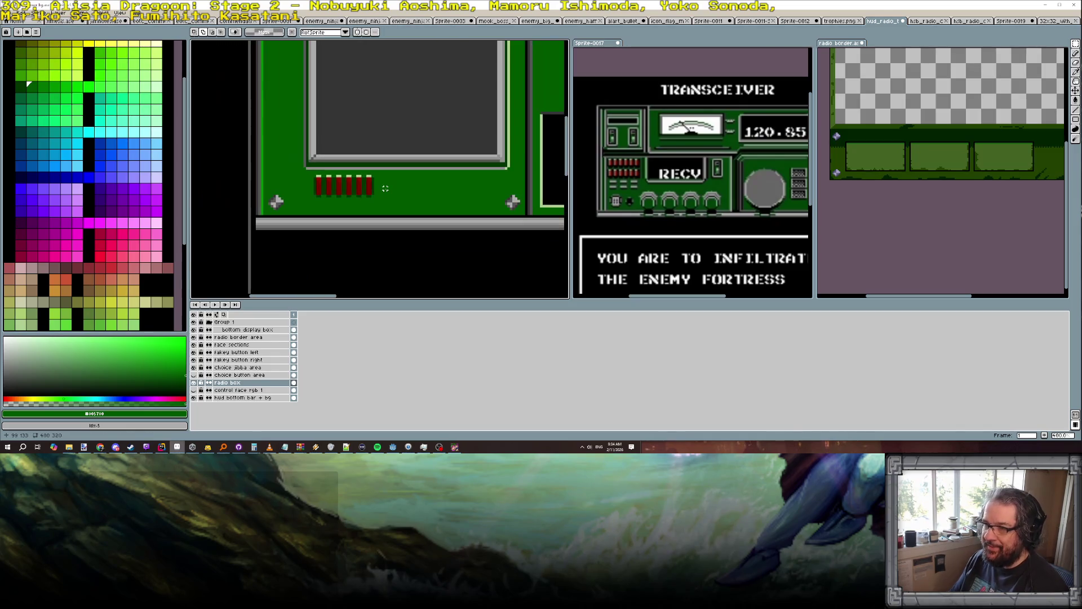
# Switch to the pencil with black and place a black pixel on the radio face.
pyautogui.scroll(3, 670, 123)
pyautogui.scroll(-1, 670, 123)
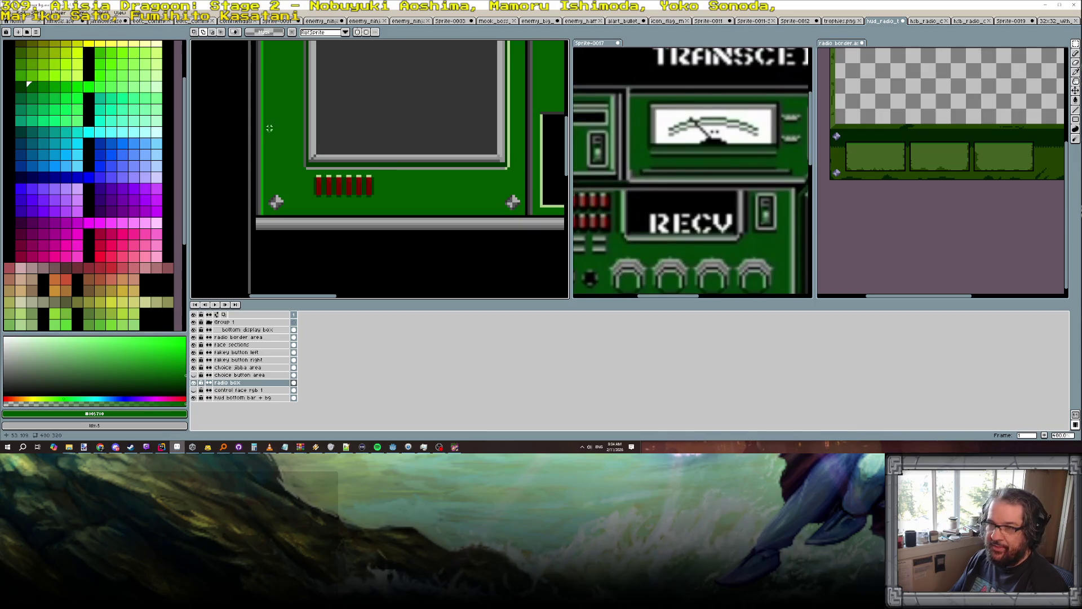
pyautogui.scroll(2, 269, 138)
pyautogui.press('b')
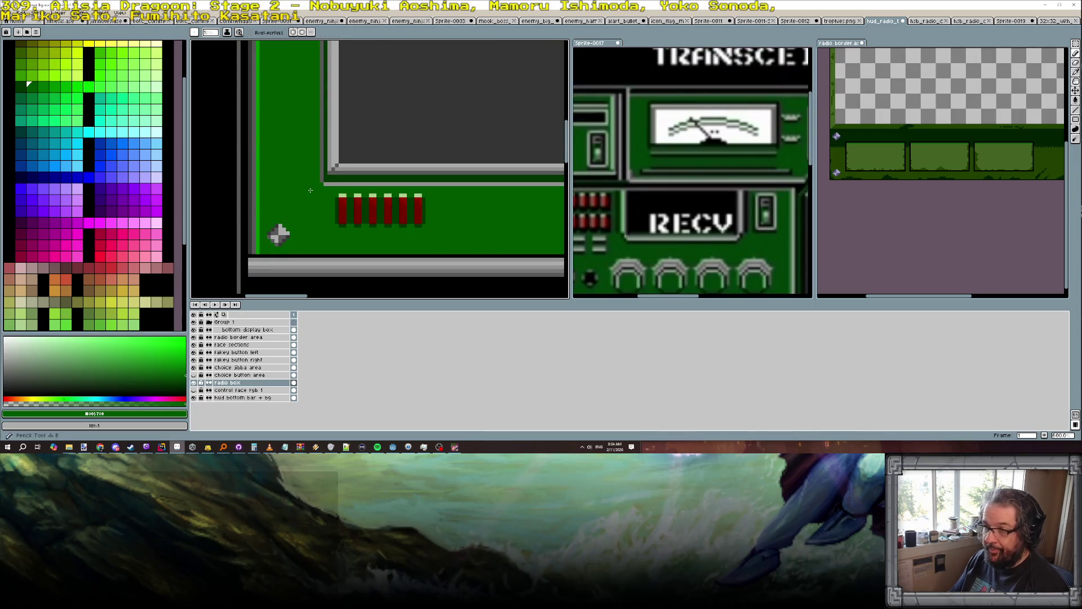
pyautogui.press('[')
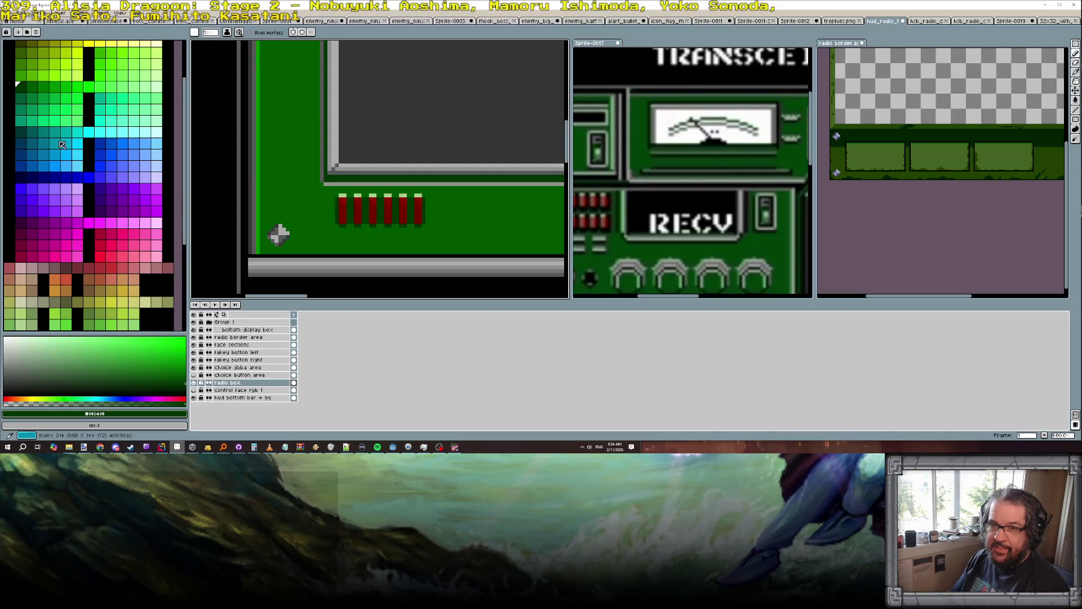
pyautogui.keyDown('alt'); pyautogui.click(246, 164); pyautogui.keyUp('alt')
pyautogui.scroll(3, 338, 214)
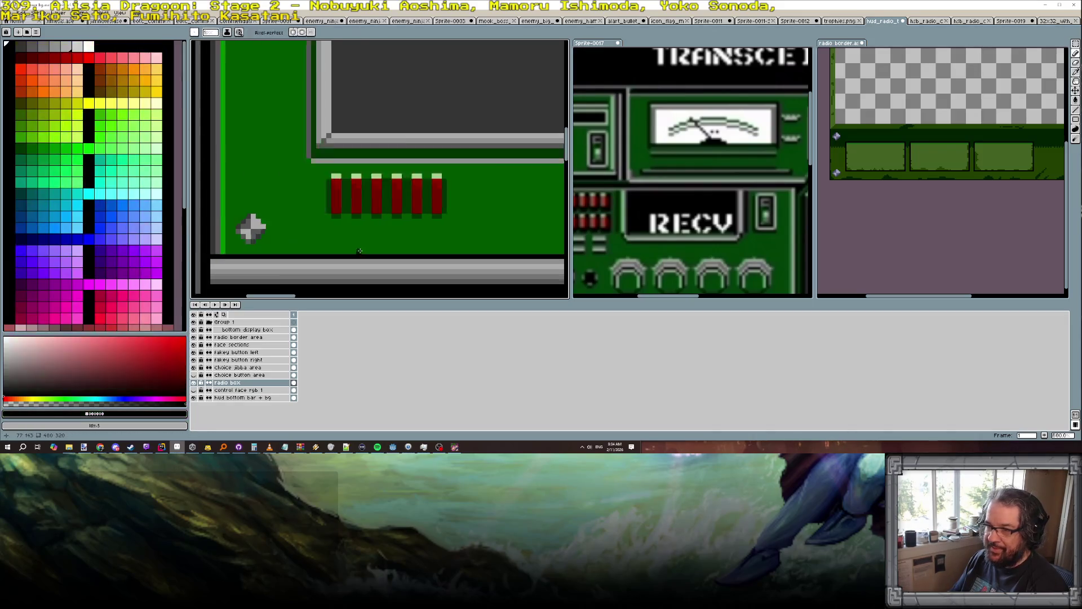
pyautogui.click(333, 202)
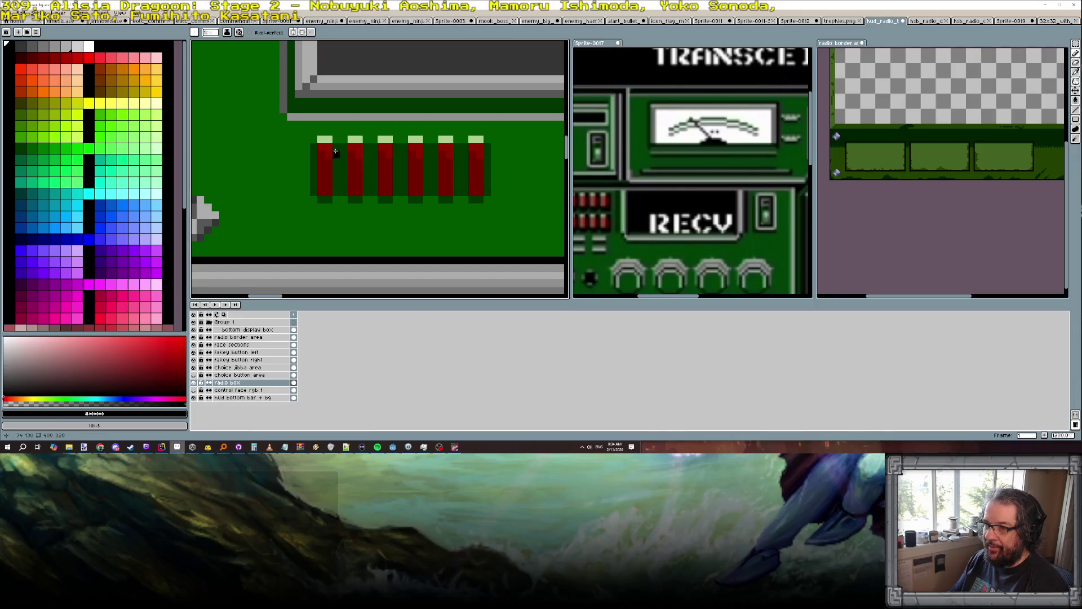
# Draw a vertical black shadow line right of each of the six red bars.
pyautogui.moveTo(336, 148); pyautogui.dragTo(337, 184)
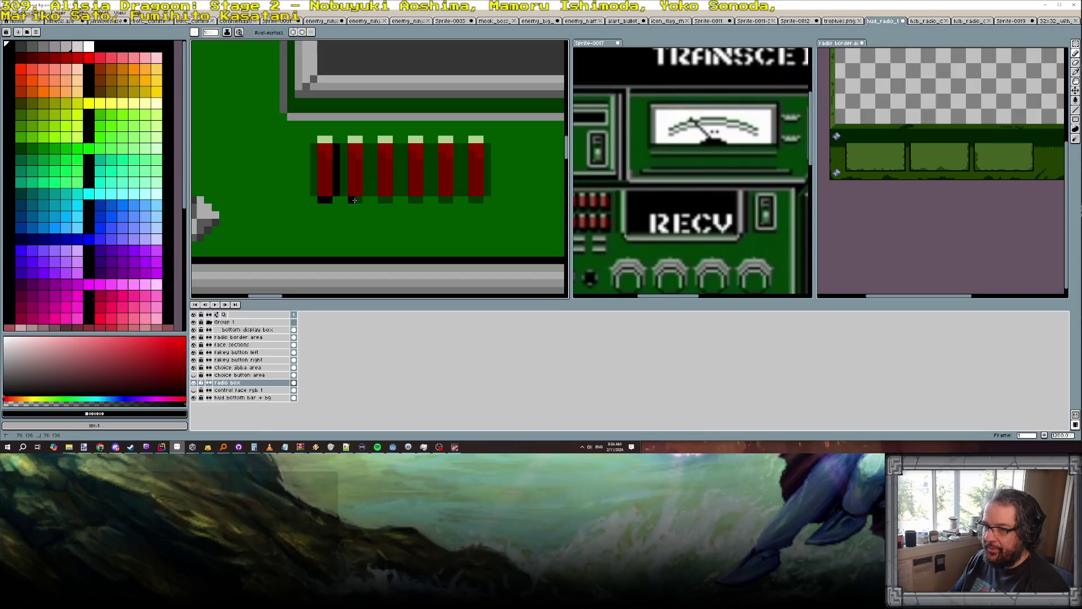
pyautogui.moveTo(366, 193); pyautogui.dragTo(365, 159)
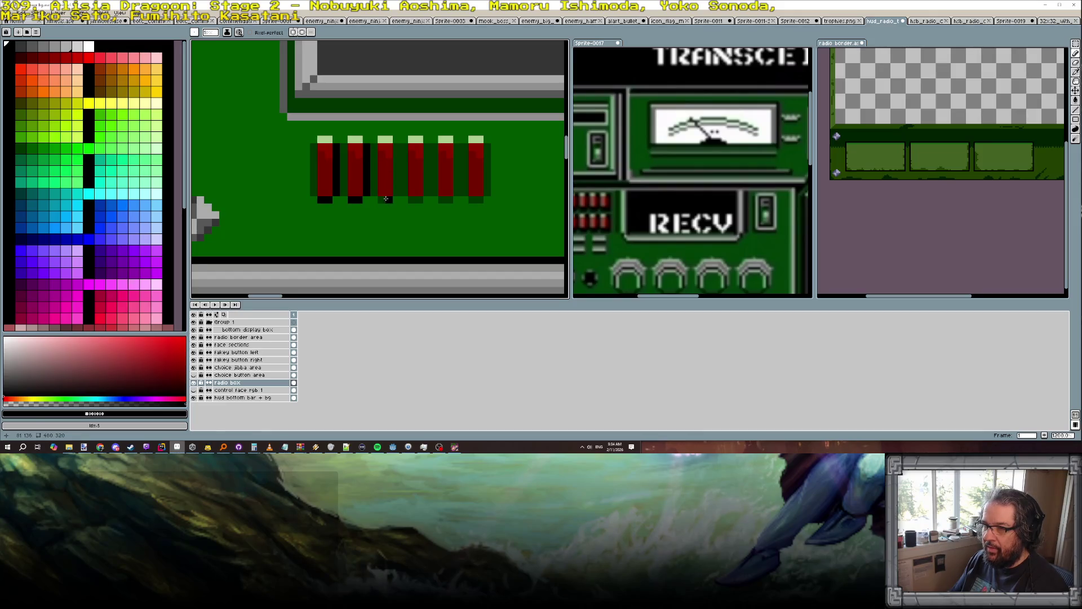
pyautogui.moveTo(397, 193); pyautogui.dragTo(395, 150)
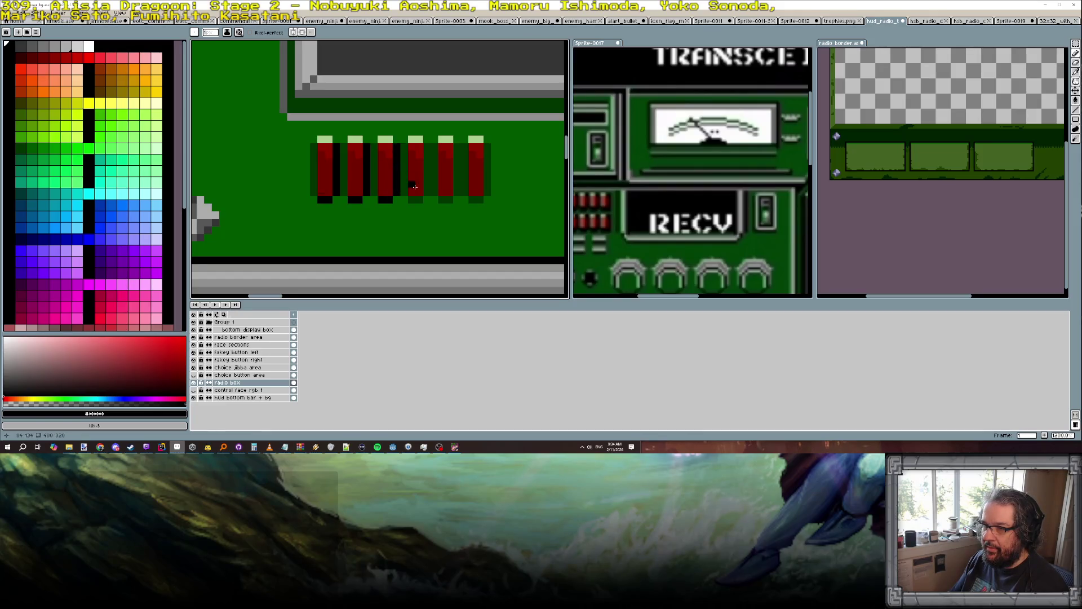
pyautogui.moveTo(426, 188); pyautogui.dragTo(425, 153)
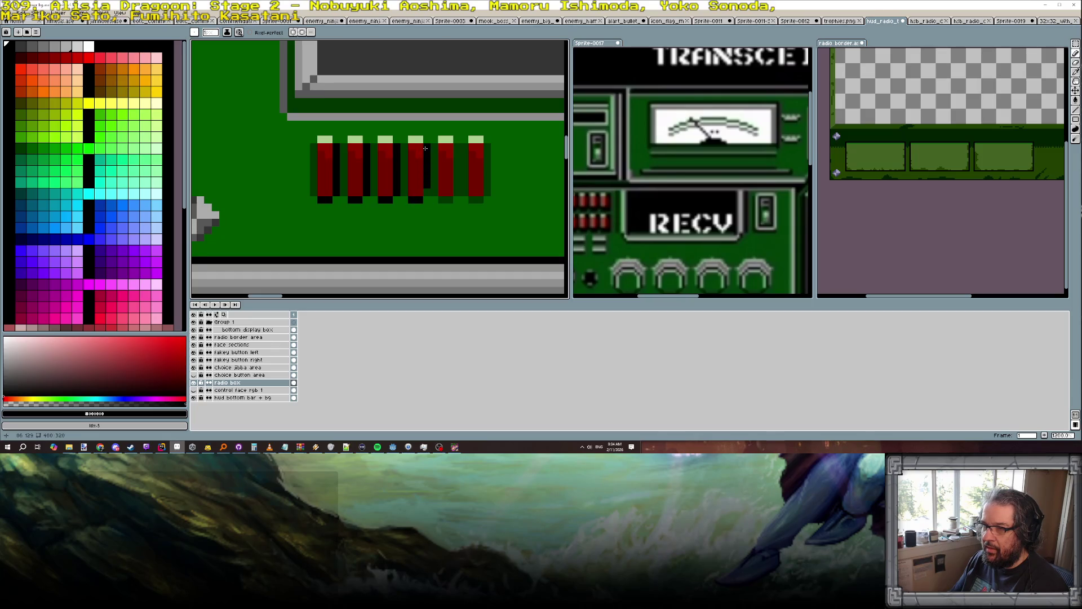
pyautogui.moveTo(457, 192); pyautogui.dragTo(456, 151)
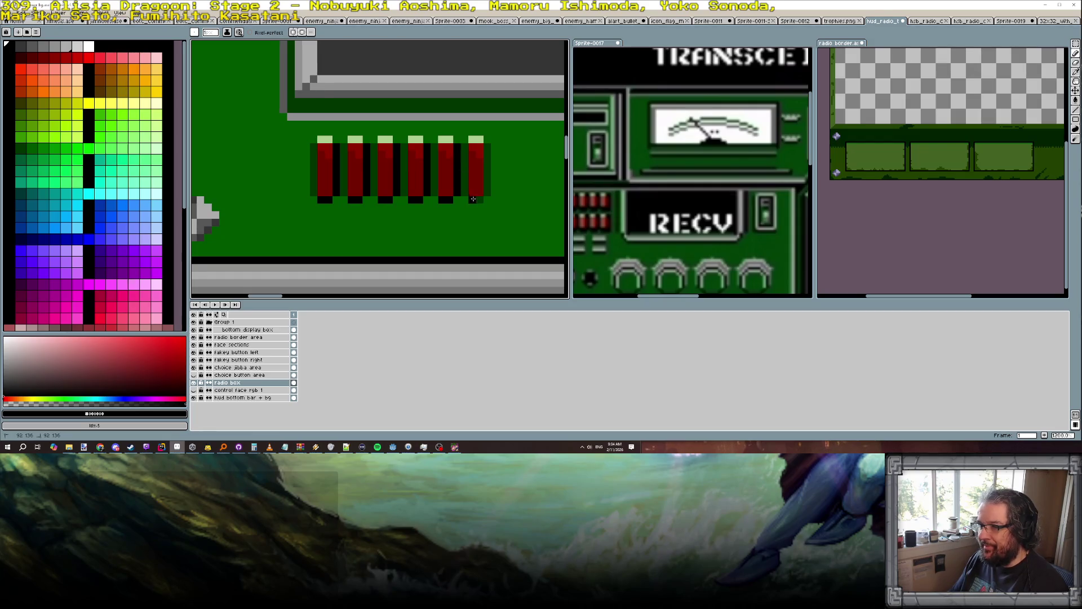
pyautogui.moveTo(490, 193); pyautogui.dragTo(487, 145)
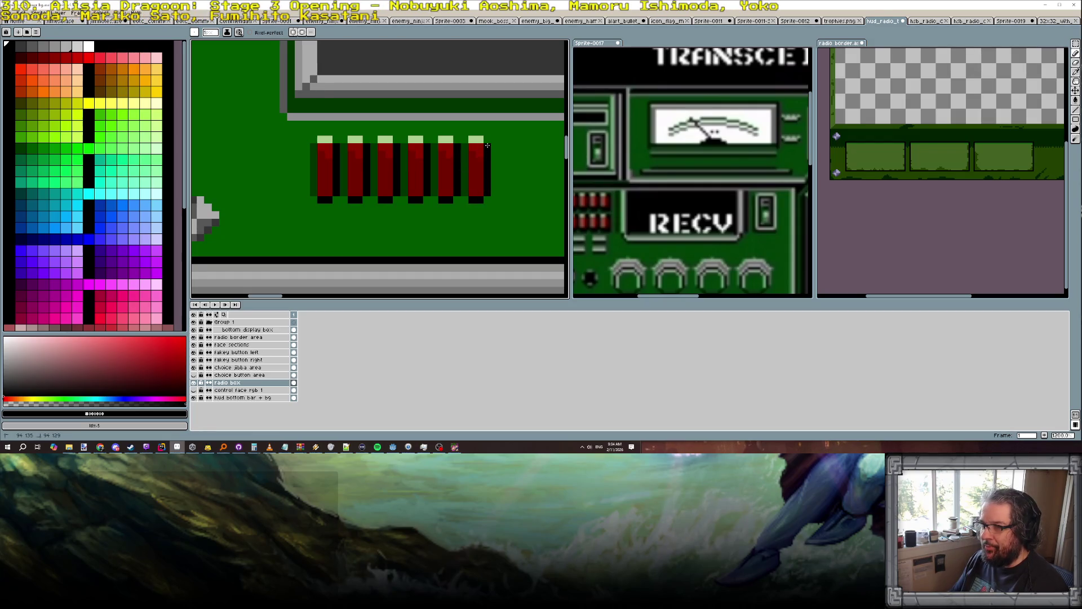
# Add a dark green pixel below the bars and view the whole radio HUD.
pyautogui.keyDown('alt'); pyautogui.click(461, 193); pyautogui.keyUp('alt')
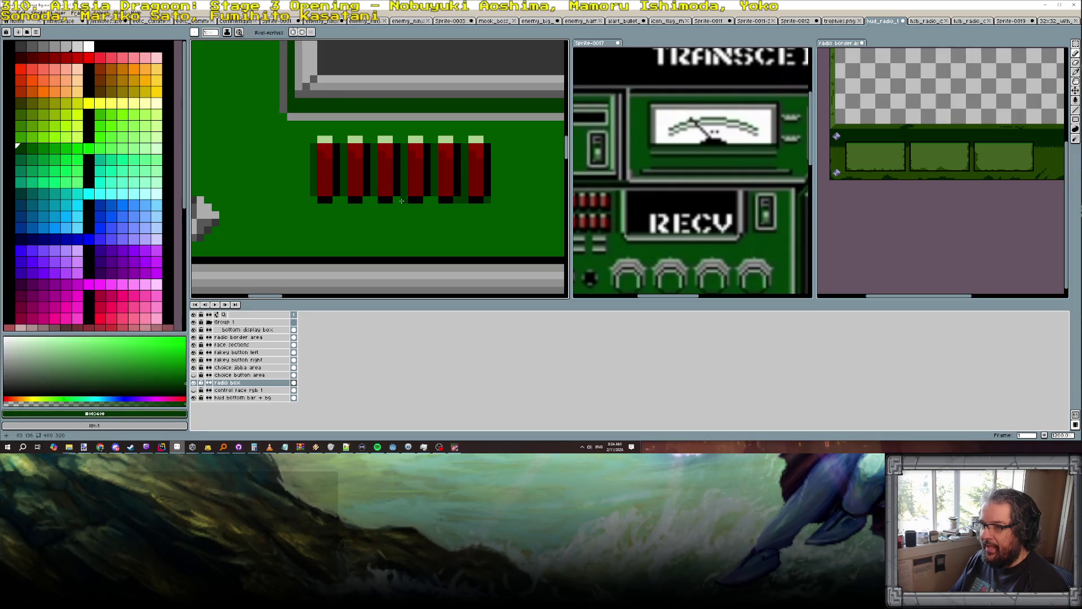
pyautogui.moveTo(424, 201); pyautogui.dragTo(434, 201)
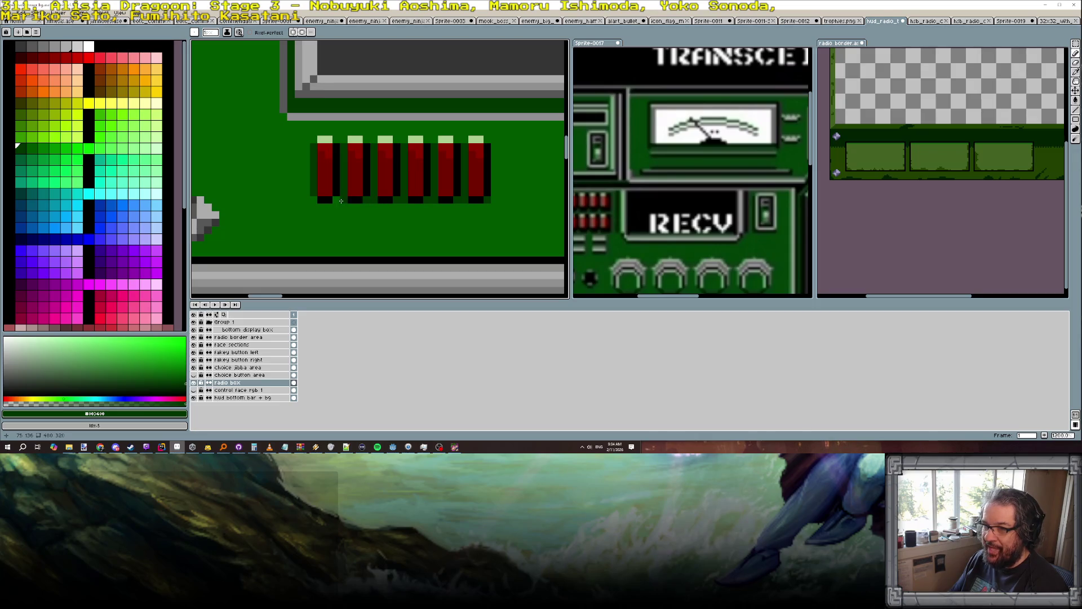
pyautogui.scroll(-5, 336, 200)
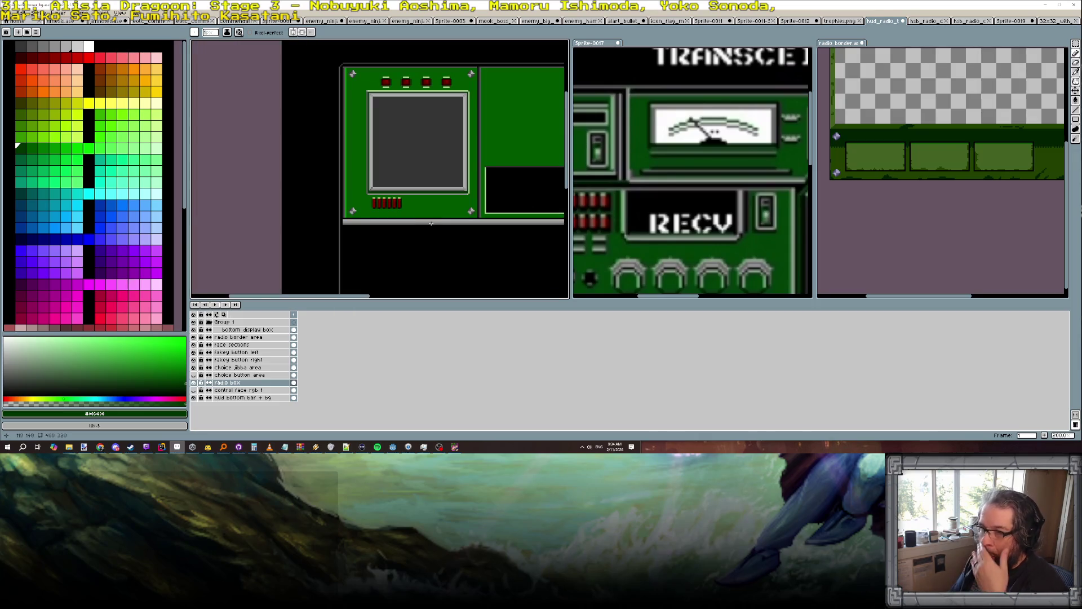
pyautogui.moveTo(442, 229); pyautogui.dragTo(366, 212)
# Zoom out to review the HUD, zoom back onto the red bars, and sample the border grey.
pyautogui.scroll(-2, 394, 216)
pyautogui.scroll(1, 394, 217)
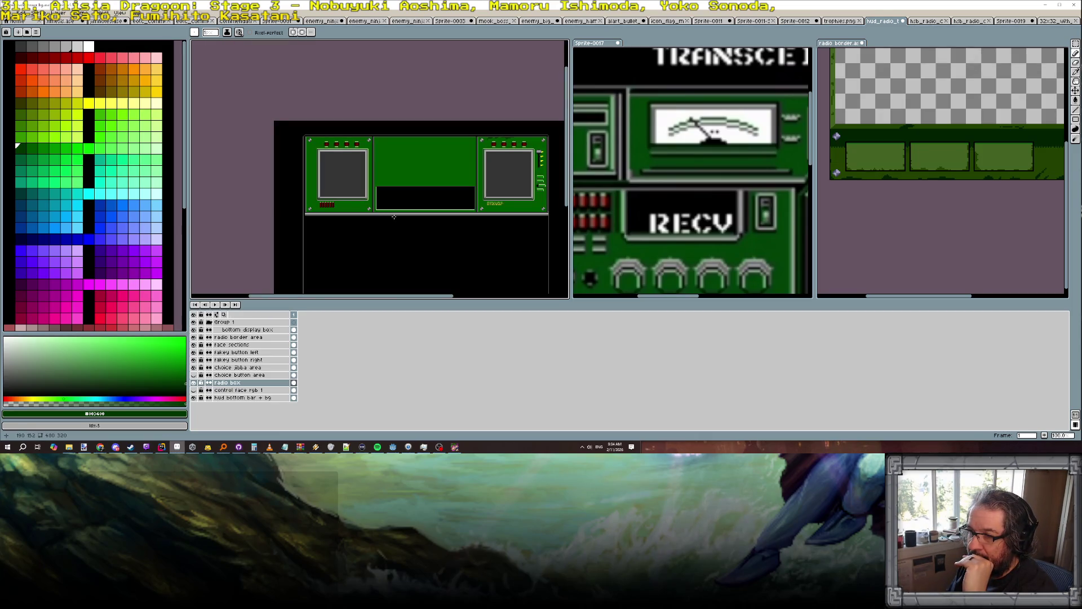
pyautogui.scroll(1, 410, 209)
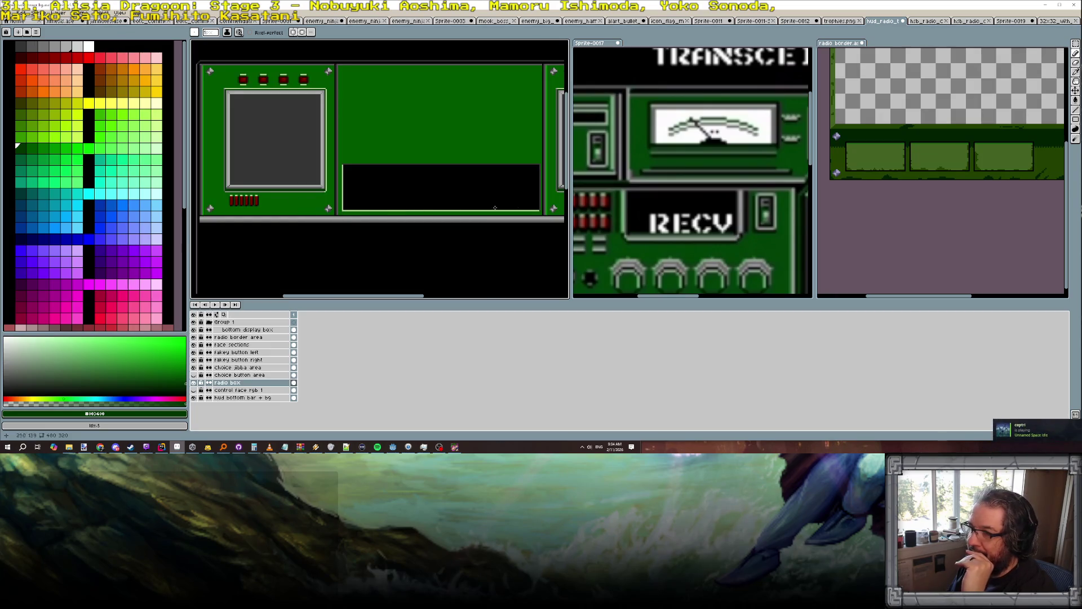
pyautogui.scroll(1, 670, 241)
pyautogui.scroll(-1, 670, 240)
pyautogui.scroll(-1, 669, 241)
pyautogui.scroll(1, 652, 244)
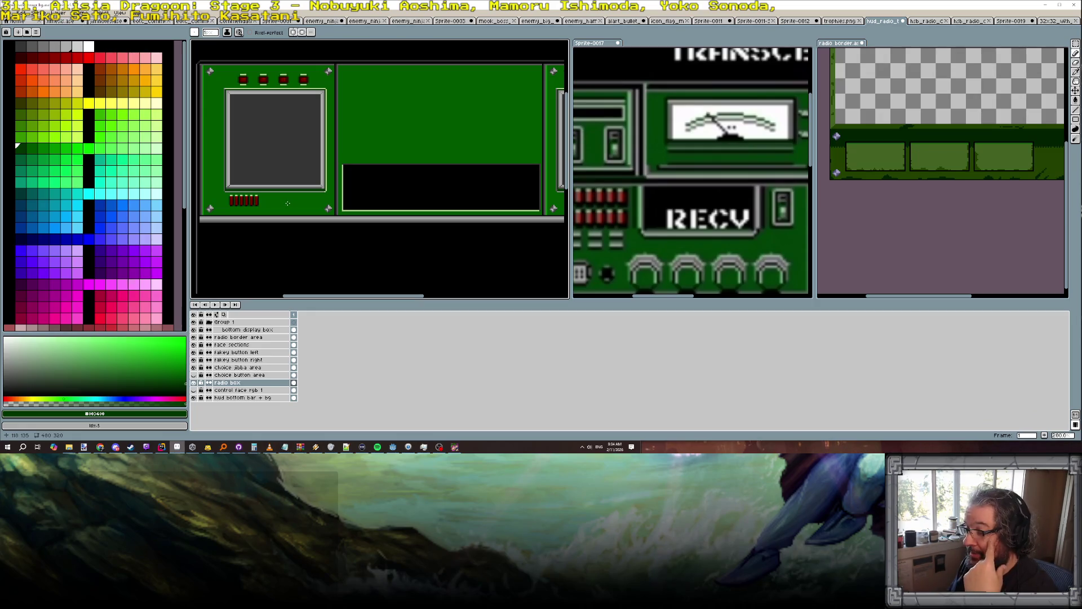
pyautogui.scroll(1, 280, 204)
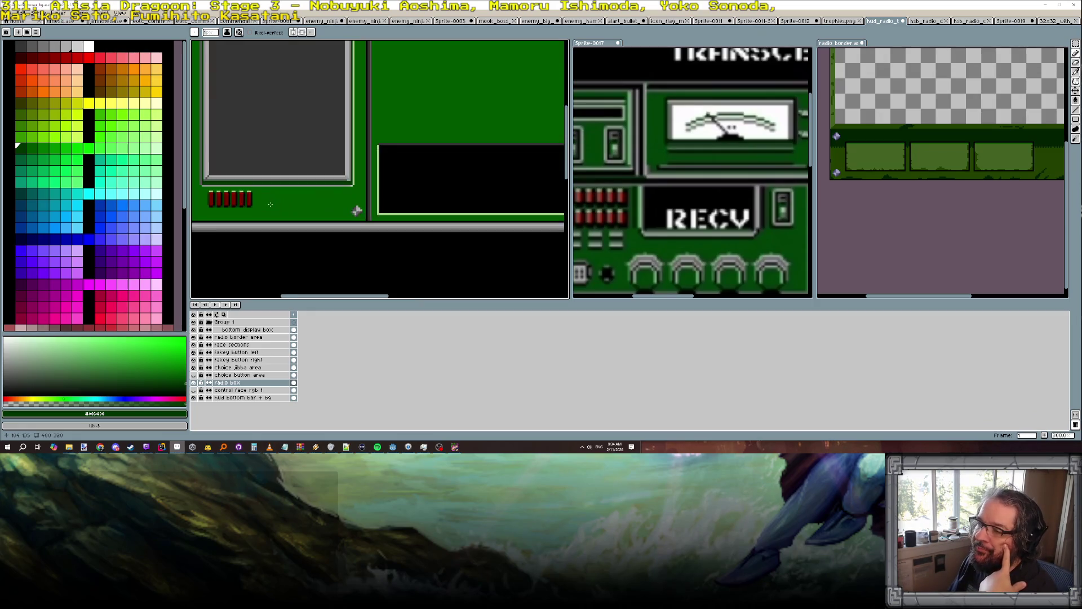
pyautogui.scroll(-2, 270, 205)
pyautogui.scroll(2, 260, 205)
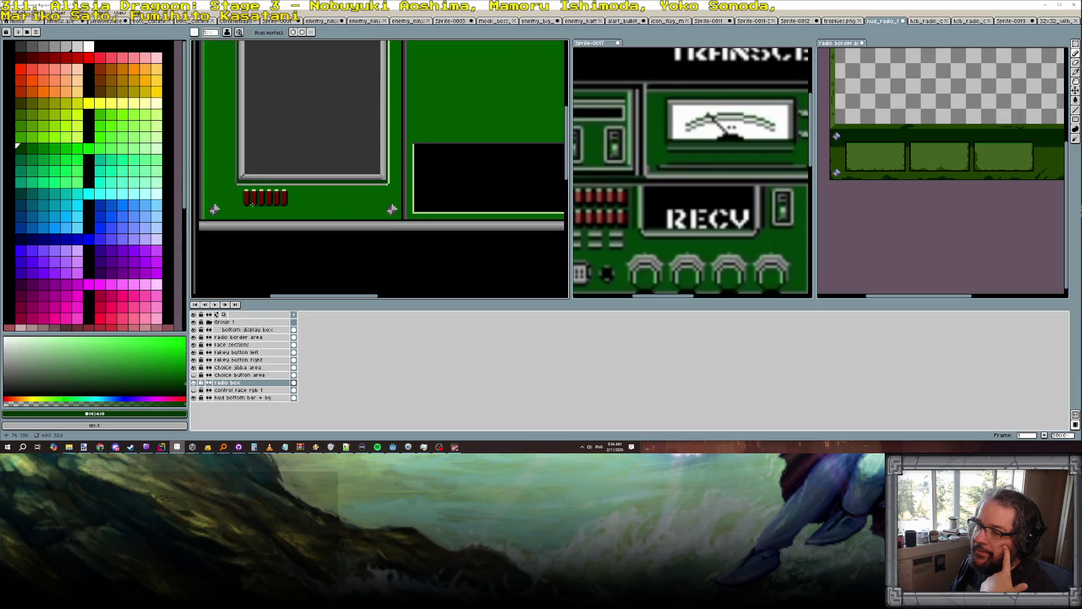
pyautogui.scroll(-2, 276, 205)
pyautogui.scroll(2, 345, 210)
pyautogui.scroll(3, 281, 201)
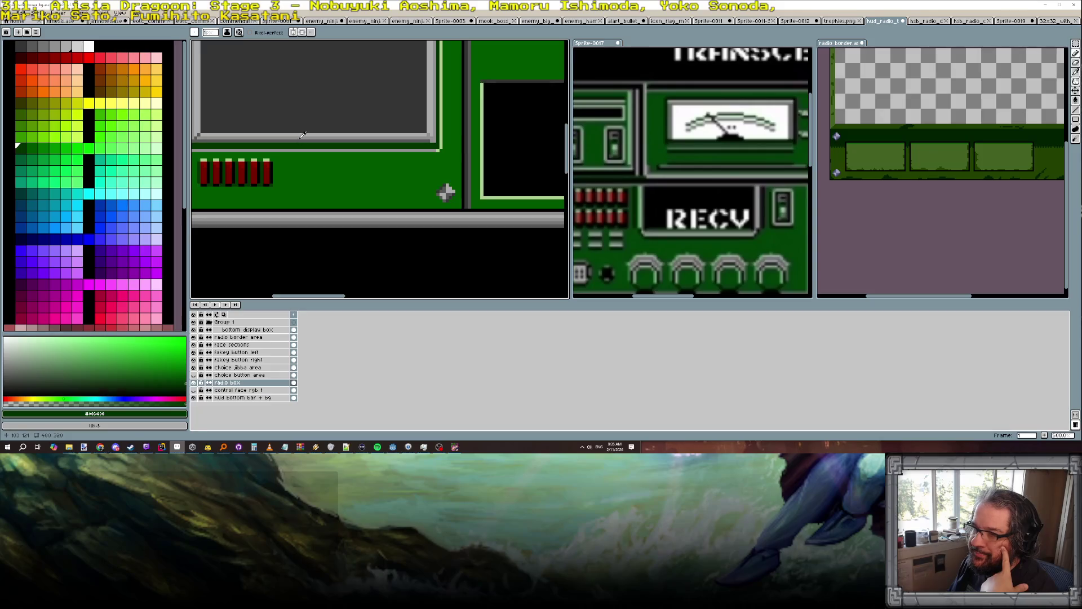
pyautogui.click(303, 135)
pyautogui.scroll(2, 290, 164)
# Draw a light grey horizontal line with raised end pixels right of the red bars.
pyautogui.moveTo(287, 167); pyautogui.dragTo(348, 167)
pyautogui.click(284, 173)
pyautogui.click(354, 173)
pyautogui.keyDown('alt'); pyautogui.click(315, 117); pyautogui.keyUp('alt')
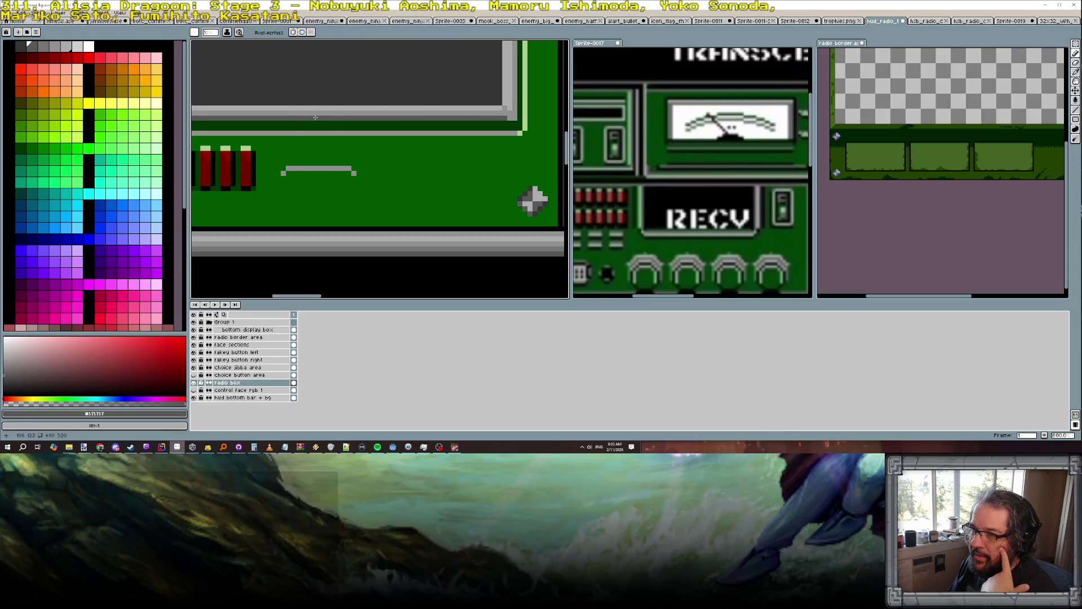
pyautogui.keyDown('alt'); pyautogui.click(288, 168); pyautogui.keyUp('alt')
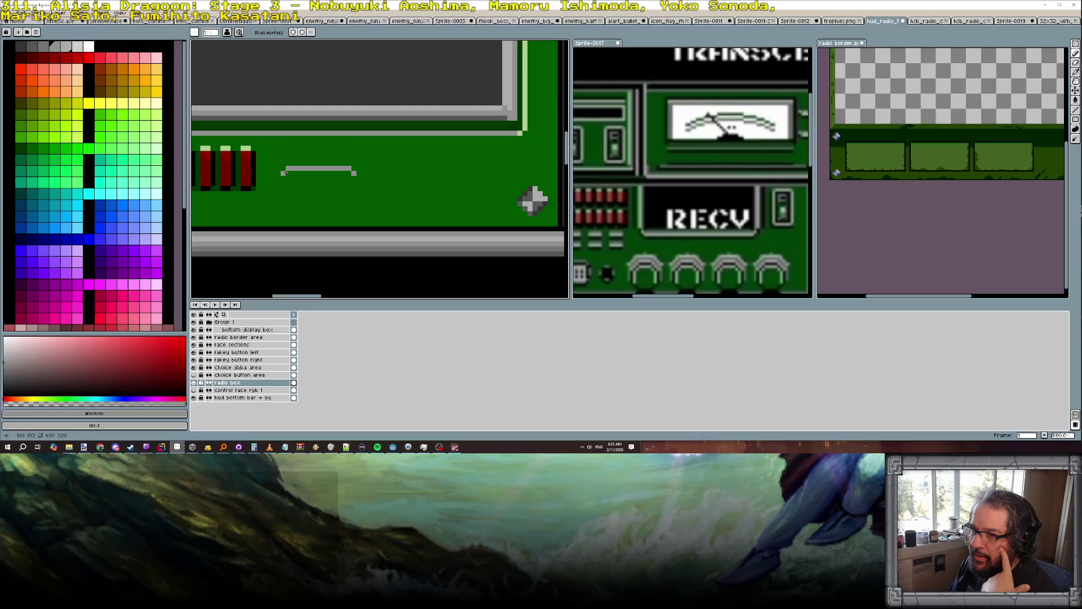
pyautogui.keyDown('alt'); pyautogui.click(285, 110); pyautogui.keyUp('alt')
pyautogui.moveTo(286, 168); pyautogui.dragTo(352, 170)
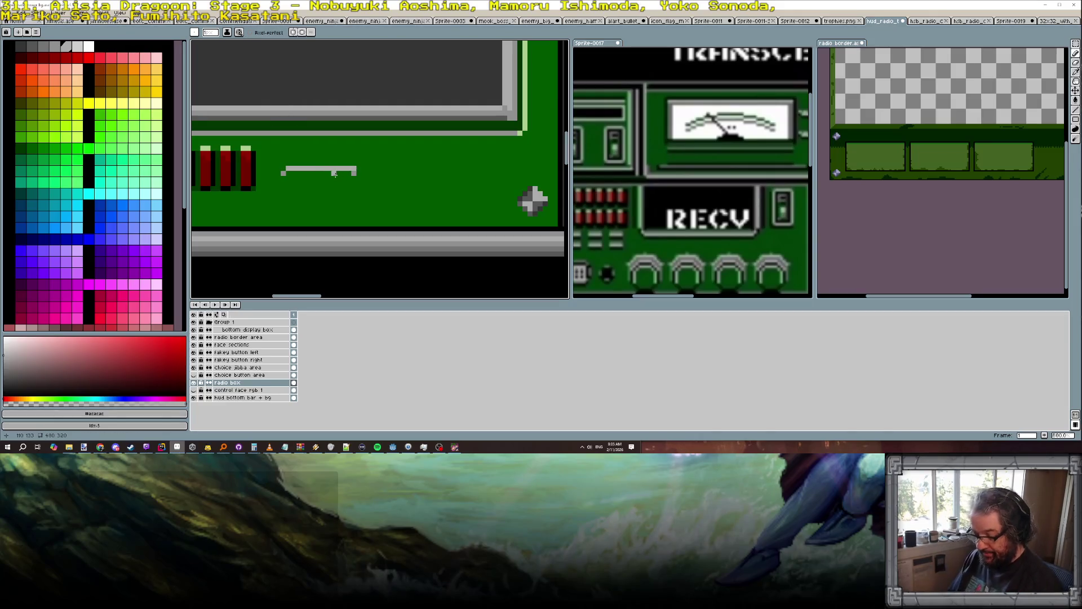
pyautogui.hotkey('ctrl', 'z')
pyautogui.moveTo(287, 168); pyautogui.dragTo(352, 168)
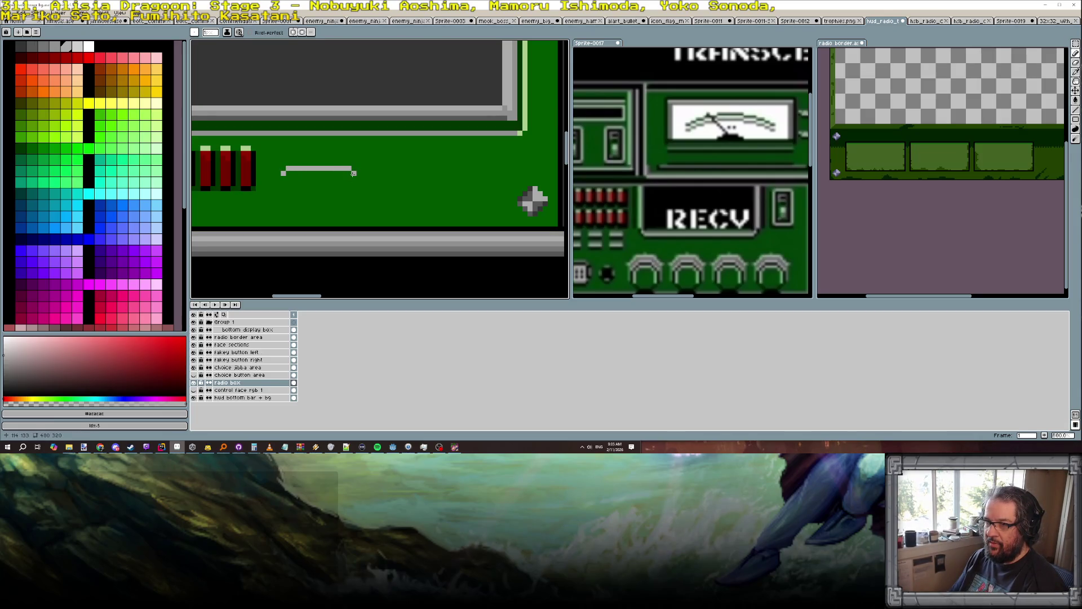
# Add a dark grey line and a dark green shadow beneath the light grey line.
pyautogui.keyDown('alt'); pyautogui.click(288, 119); pyautogui.keyUp('alt')
pyautogui.moveTo(287, 173); pyautogui.dragTo(345, 175)
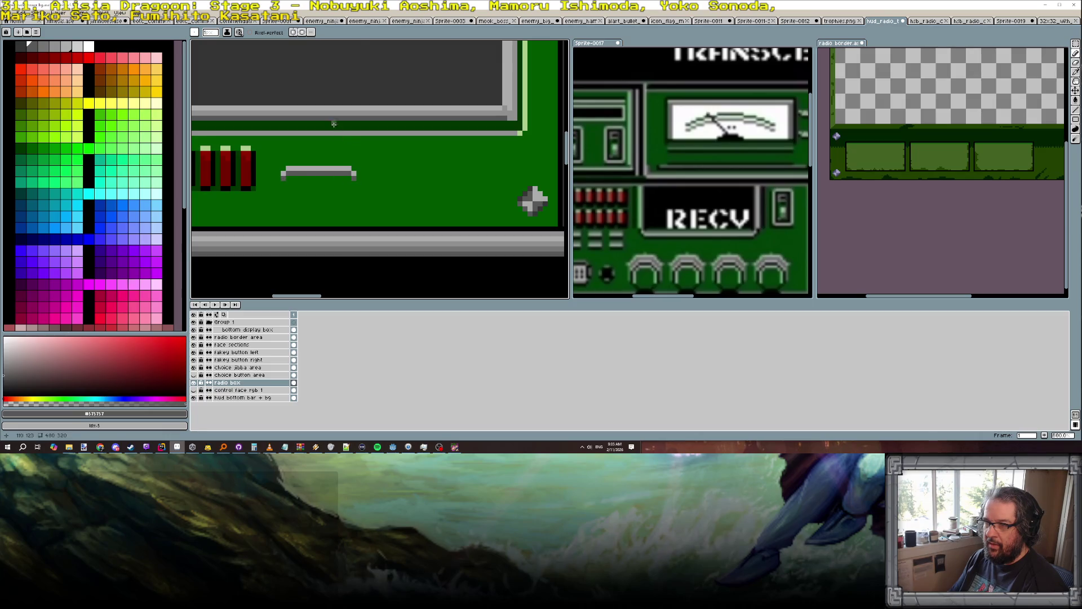
pyautogui.keyDown('alt'); pyautogui.click(288, 193); pyautogui.keyUp('alt')
pyautogui.moveTo(289, 182)
pyautogui.mouseDown()
pyautogui.moveTo(356, 186)
pyautogui.moveTo(304, 178)
pyautogui.mouseUp()
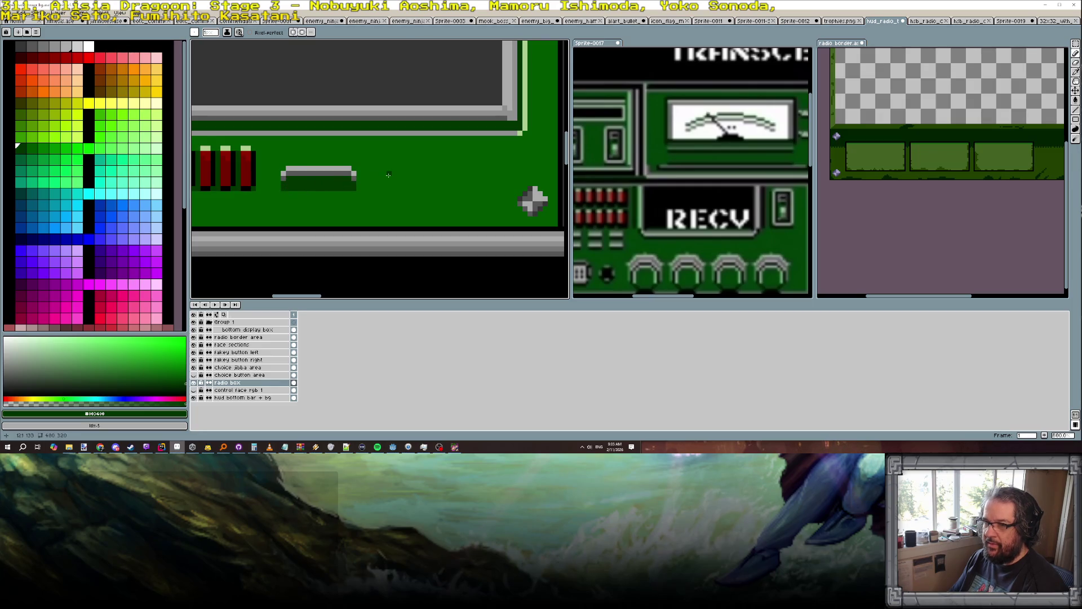
# Select the grey bar with the rectangular marquee and place a copy below it.
pyautogui.scroll(-1, 388, 176)
pyautogui.scroll(1, 389, 176)
pyautogui.click(1075, 45)
pyautogui.scroll(2, 457, 156)
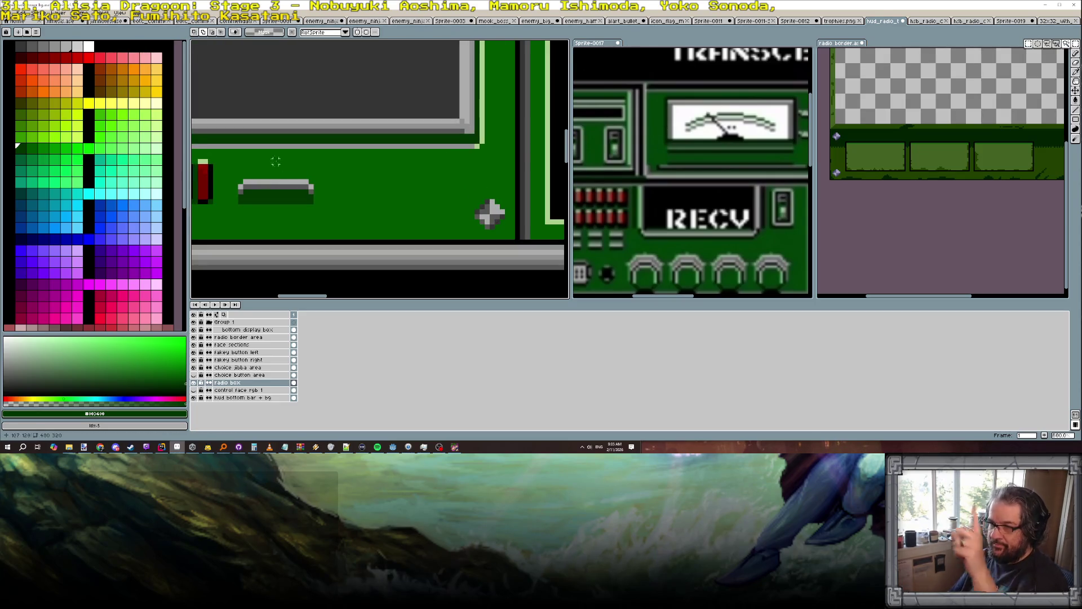
pyautogui.moveTo(238, 179)
pyautogui.mouseDown()
pyautogui.moveTo(315, 195)
pyautogui.moveTo(299, 193)
pyautogui.moveTo(297, 216)
pyautogui.moveTo(310, 154)
pyautogui.mouseUp()
pyautogui.press('Return')
# Commit the repositioned vent bar and switch to the Pencil.
pyautogui.scroll(3, 297, 217)
pyautogui.scroll(-3, 319, 166)
pyautogui.press('Return')
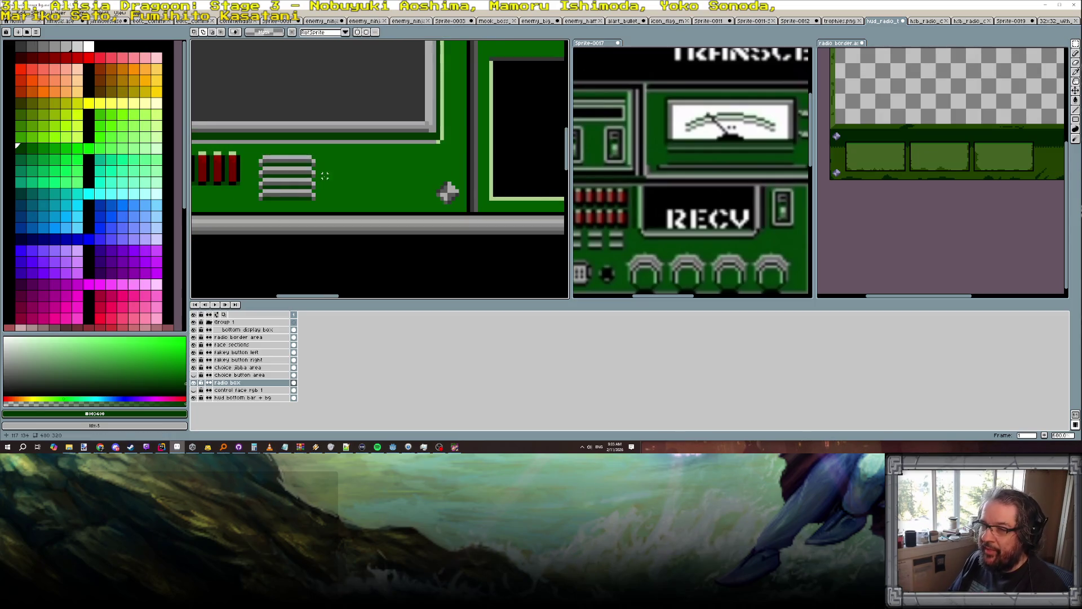
pyautogui.scroll(2, 418, 180)
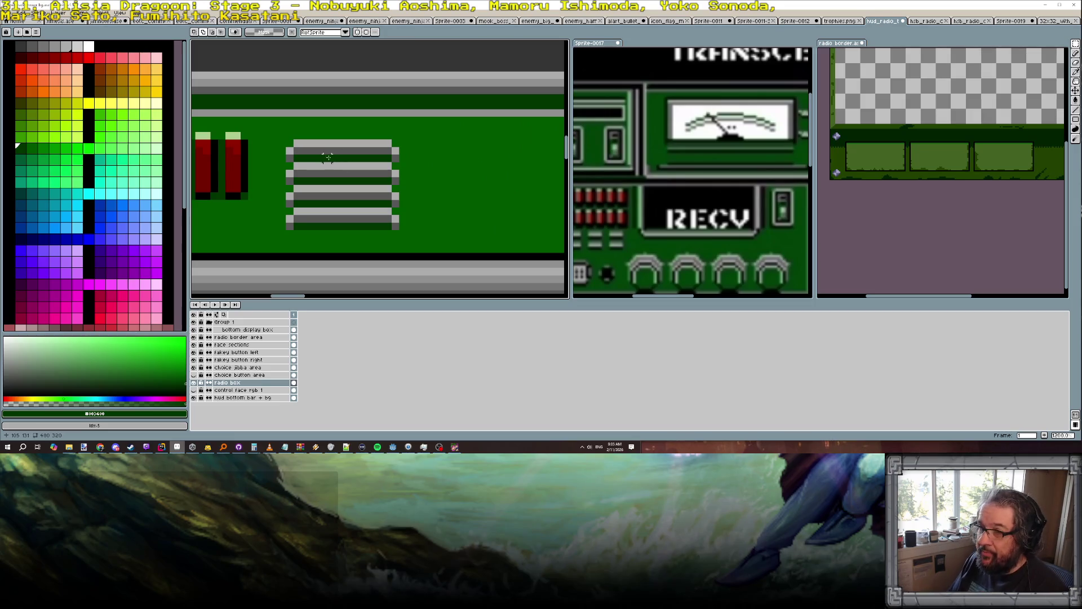
pyautogui.press('b')
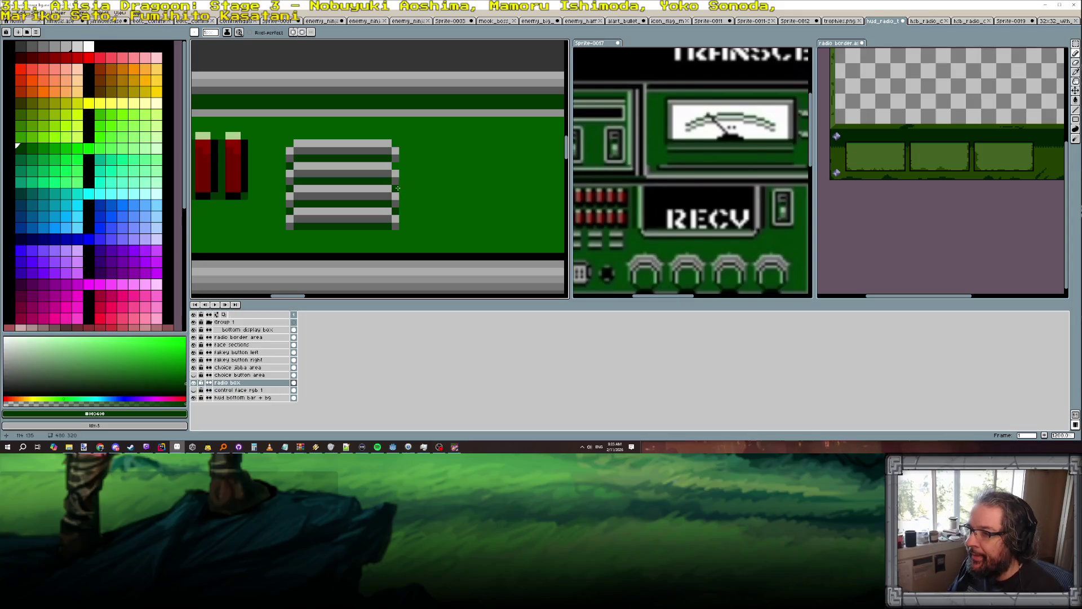
# Pick the vent's grey and shade its top and fourth rows with darker grey pixels.
pyautogui.scroll(-2, 381, 179)
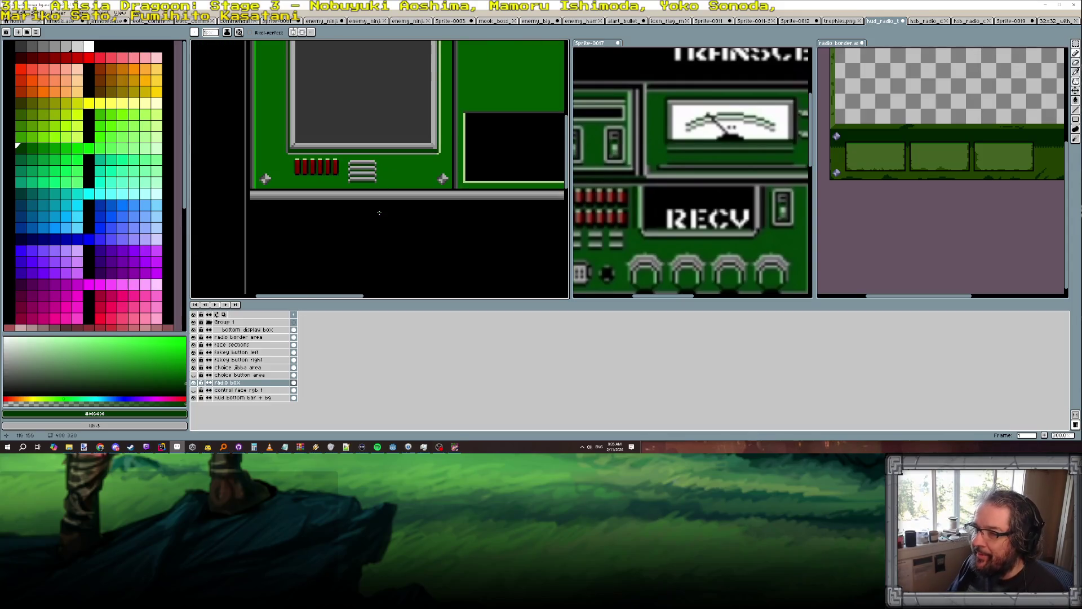
pyautogui.scroll(-1, 380, 213)
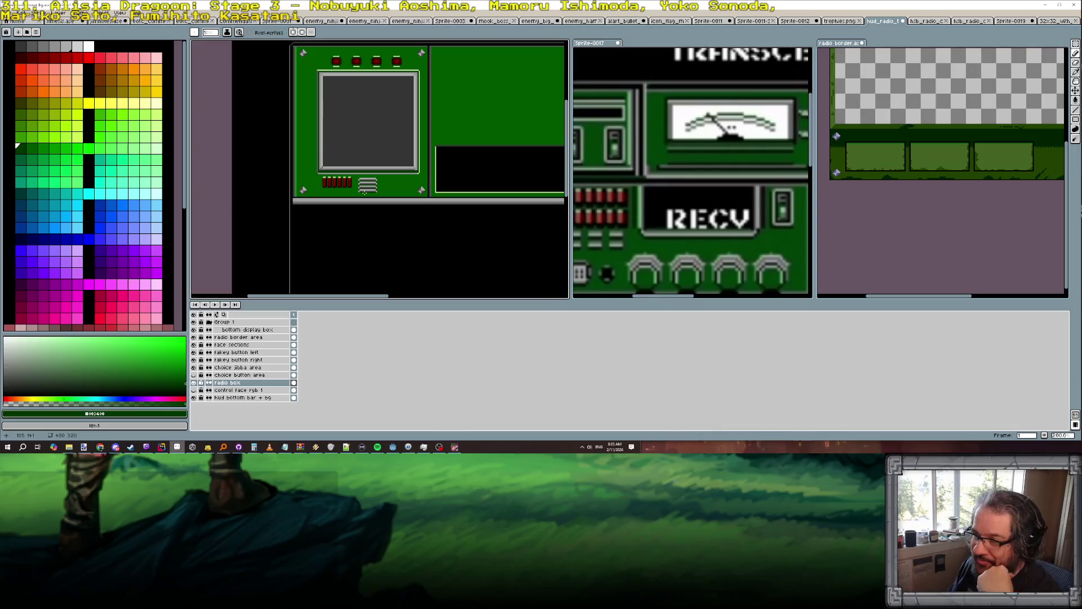
pyautogui.scroll(1, 364, 193)
pyautogui.scroll(-1, 391, 190)
pyautogui.scroll(2, 378, 188)
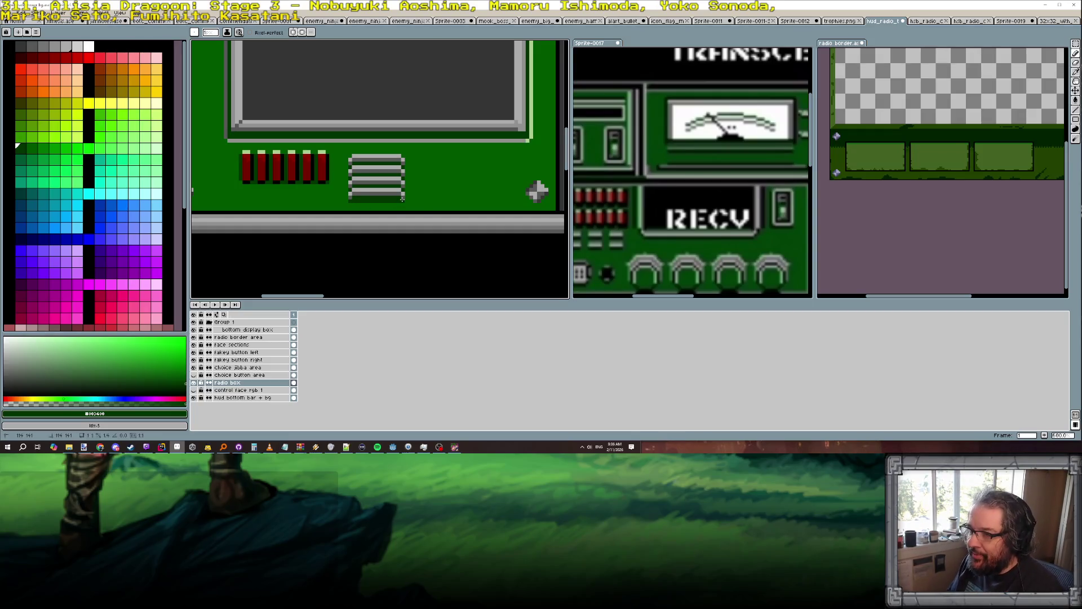
pyautogui.scroll(-4, 435, 212)
pyautogui.scroll(-3, 438, 212)
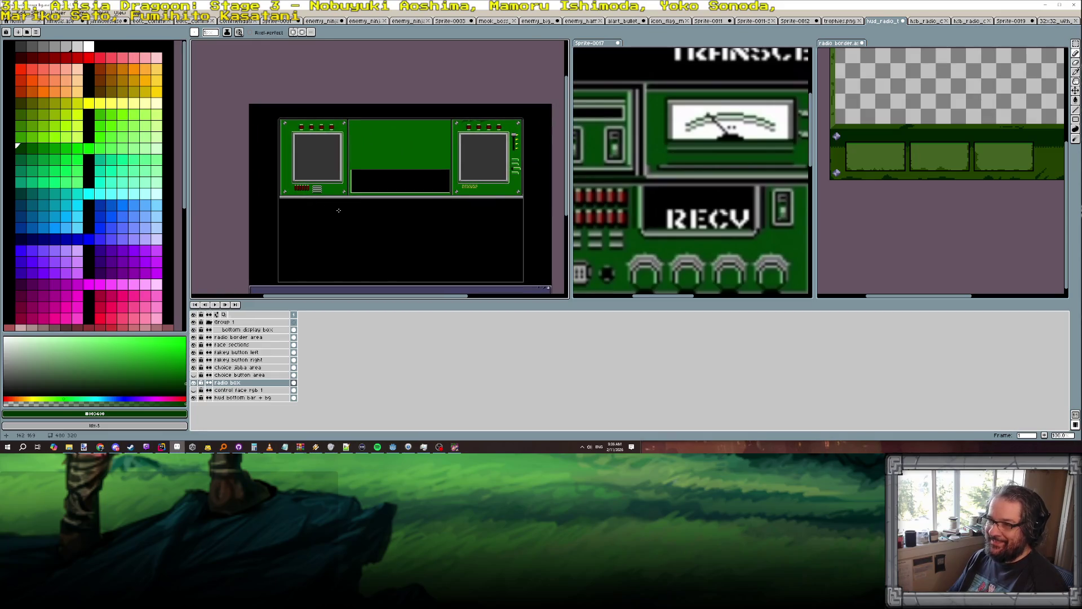
pyautogui.scroll(1, 326, 206)
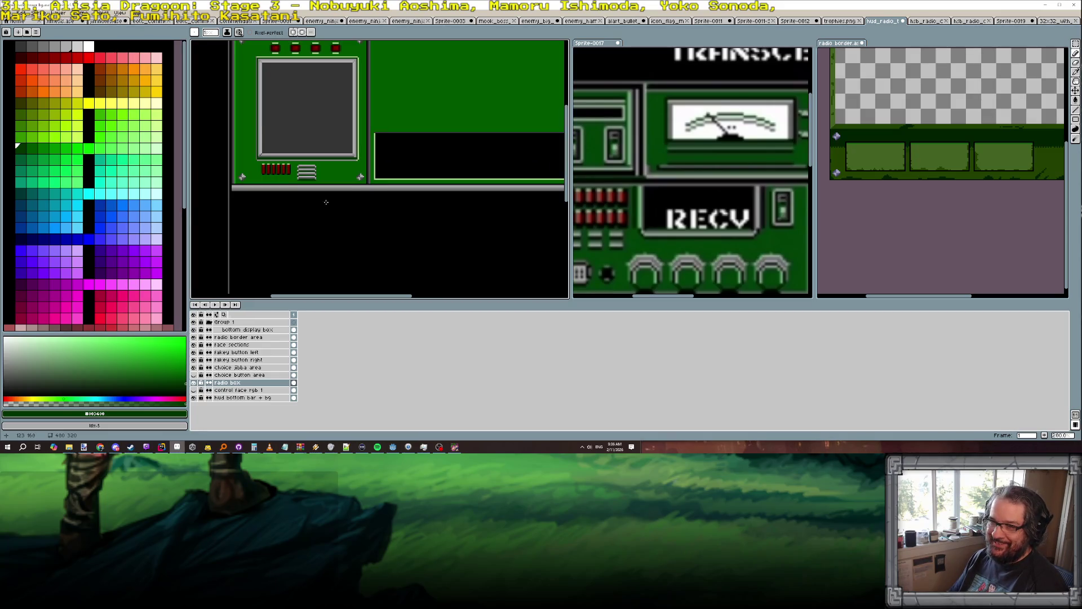
pyautogui.scroll(1, 296, 151)
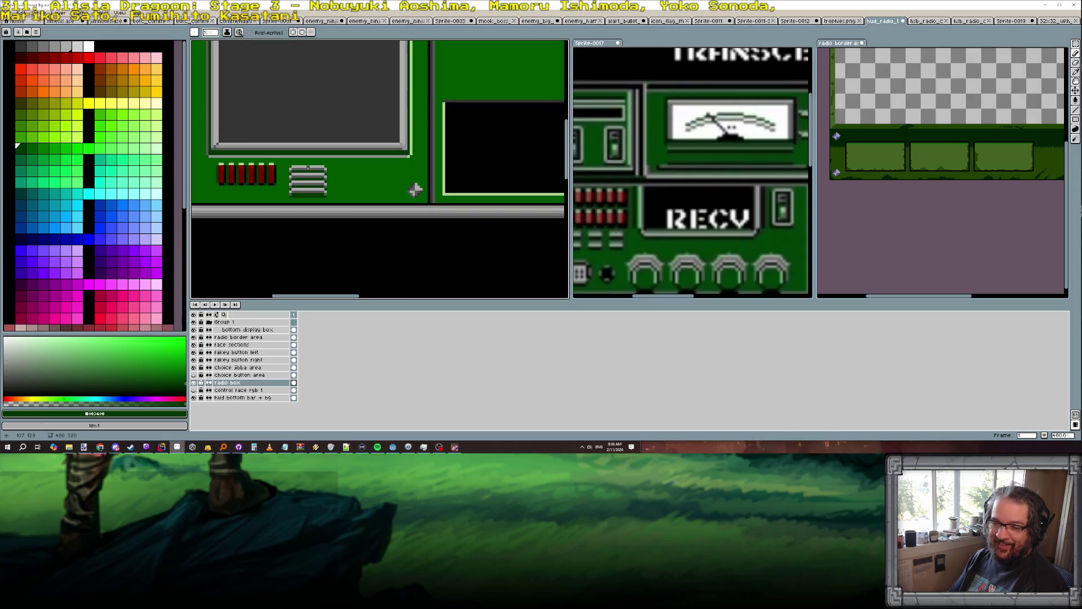
pyautogui.scroll(1, 308, 166)
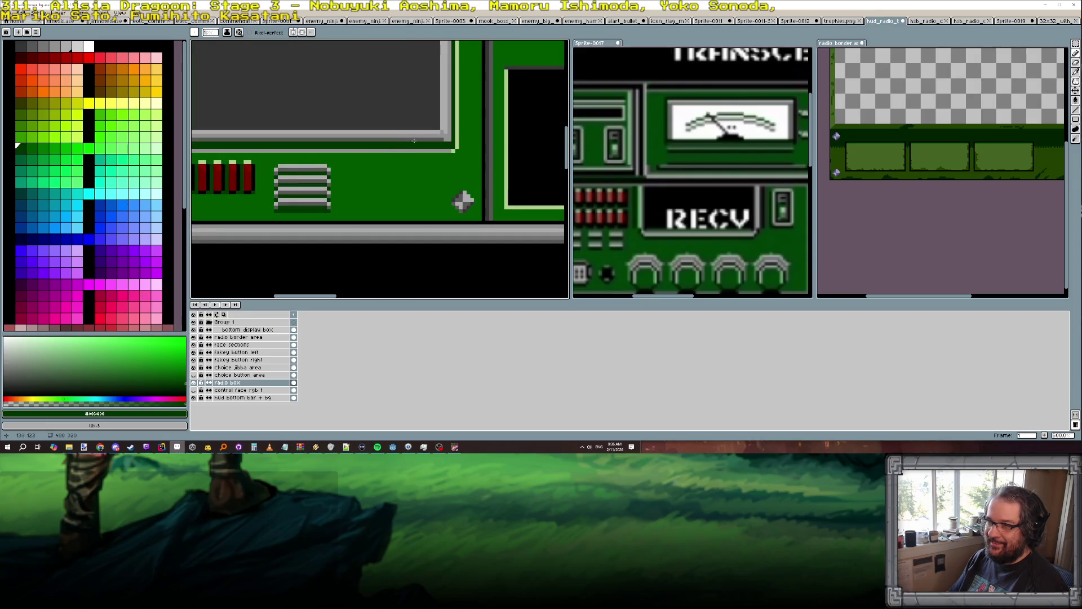
pyautogui.keyDown('alt'); pyautogui.click(441, 133); pyautogui.keyUp('alt')
pyautogui.scroll(2, 309, 172)
pyautogui.click(296, 160)
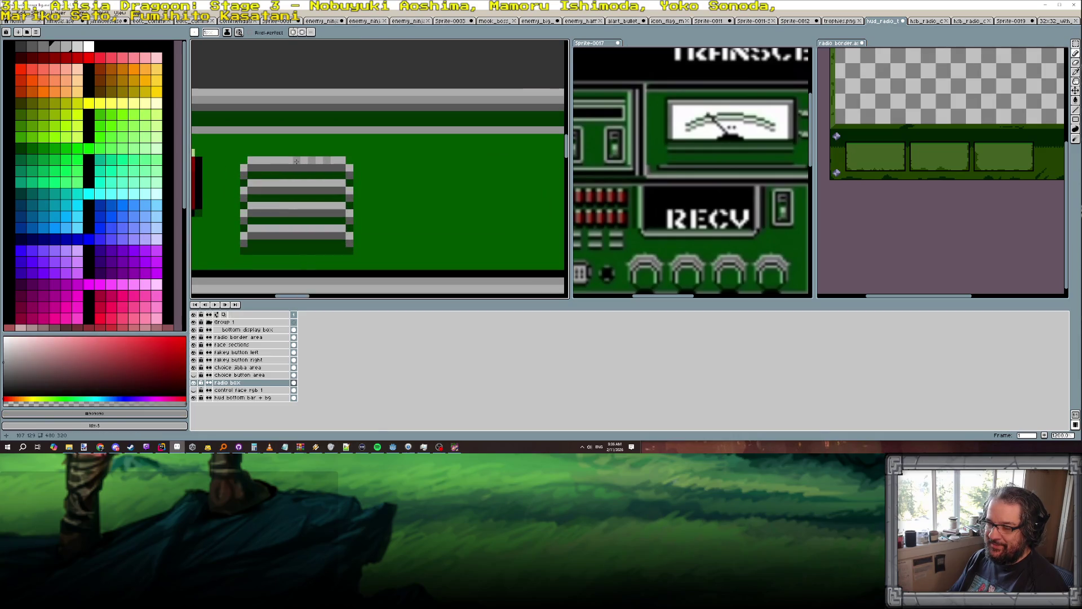
pyautogui.moveTo(299, 160)
pyautogui.mouseDown()
pyautogui.moveTo(249, 183)
pyautogui.moveTo(261, 206)
pyautogui.moveTo(319, 206)
pyautogui.mouseUp()
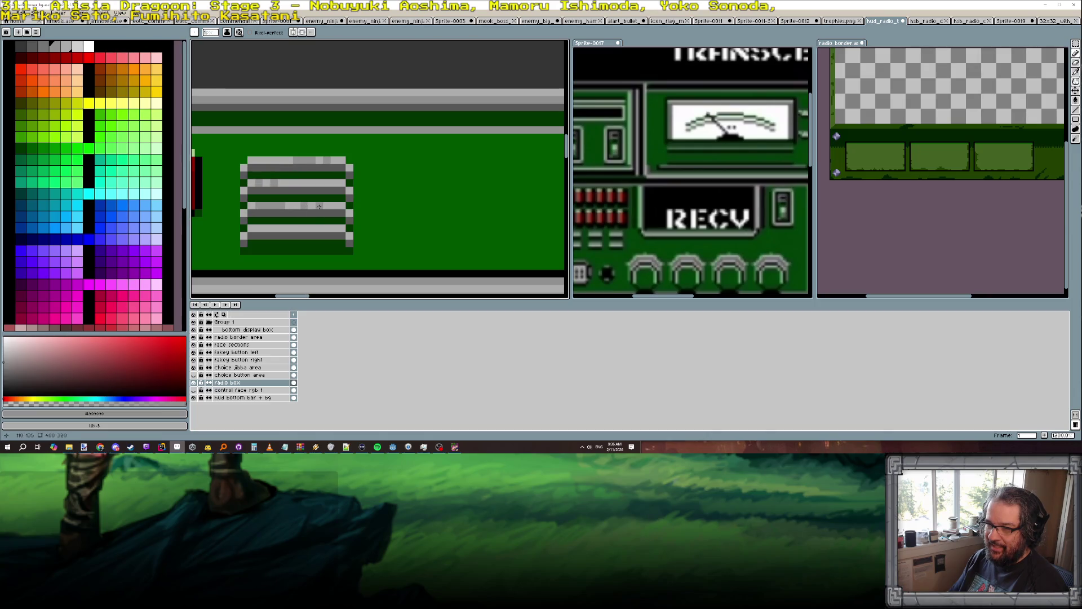
pyautogui.moveTo(260, 228); pyautogui.dragTo(252, 227)
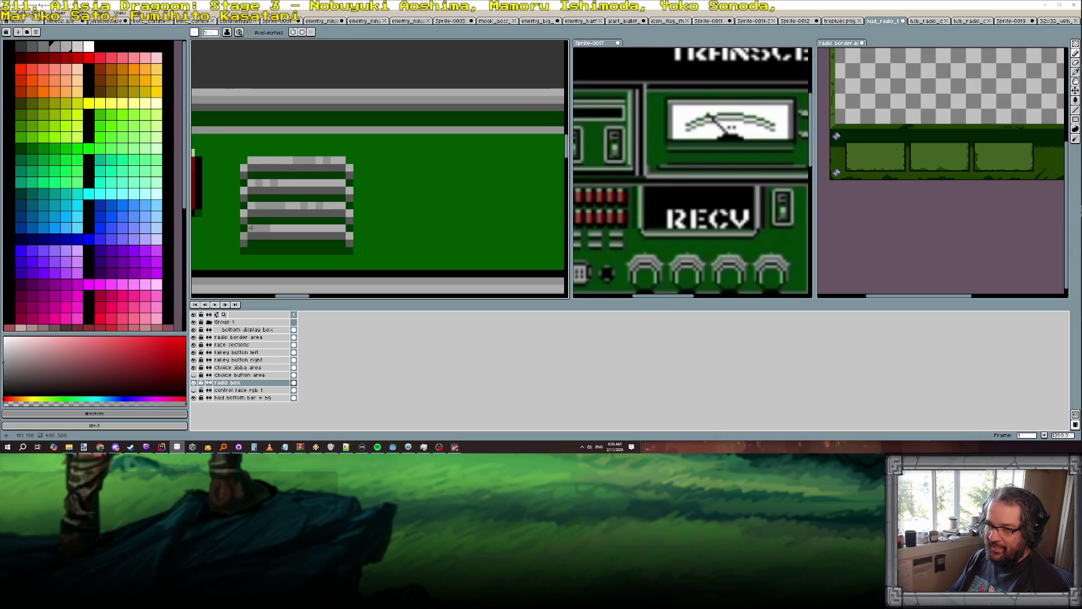
# Pick black as the drawing colour.
pyautogui.scroll(-3, 285, 228)
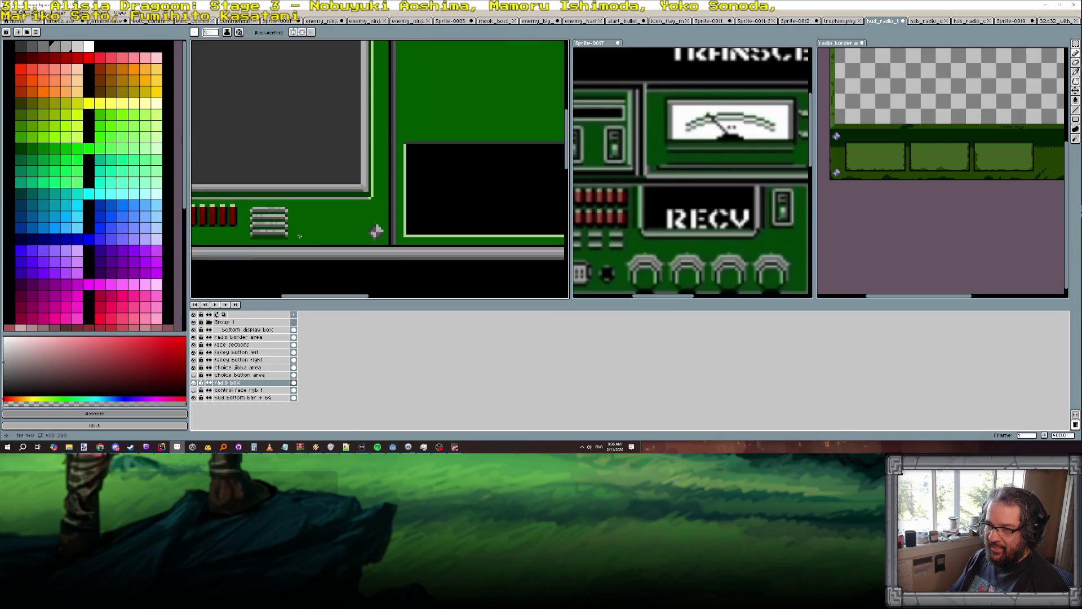
pyautogui.scroll(-1, 305, 236)
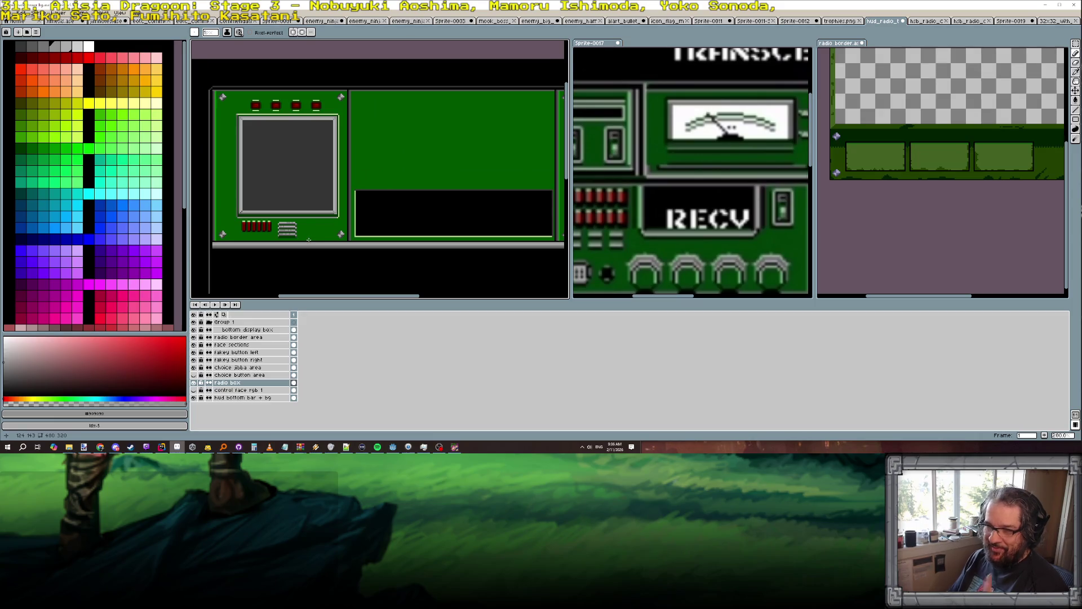
pyautogui.scroll(2, 270, 227)
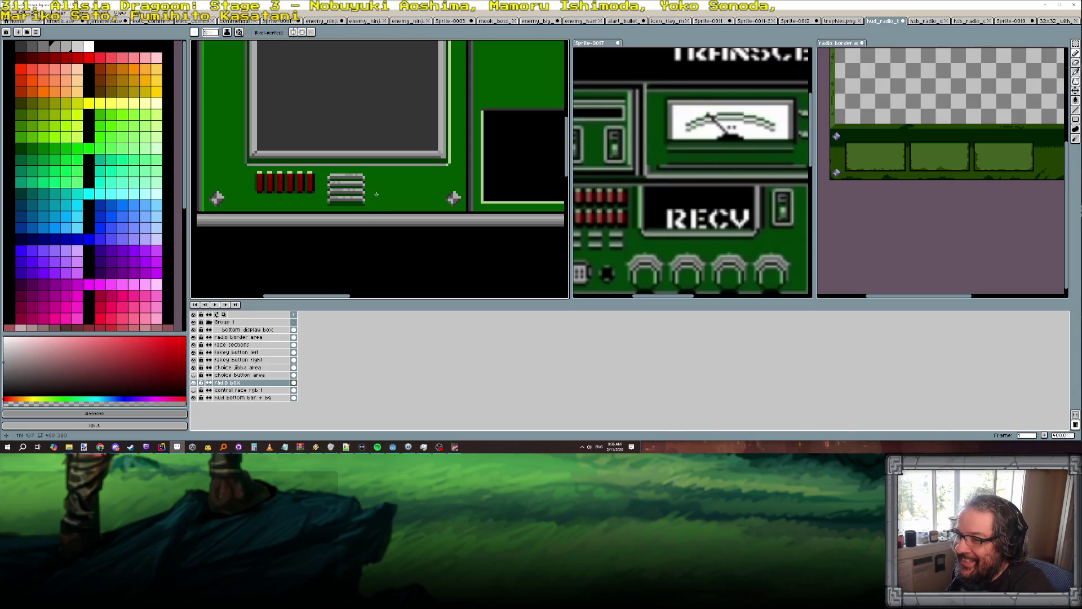
pyautogui.scroll(-1, 372, 189)
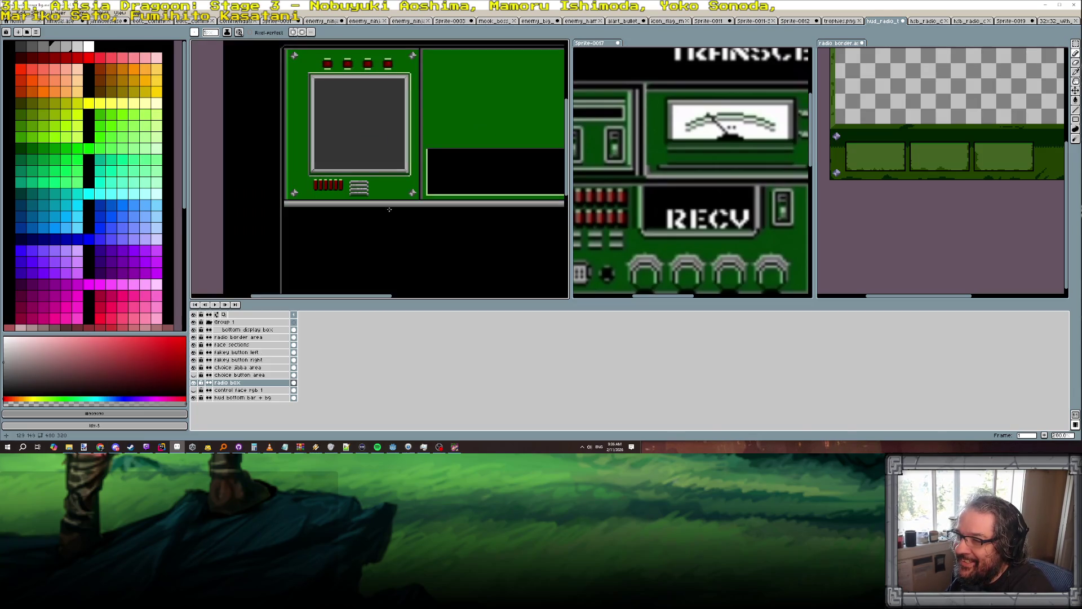
pyautogui.scroll(-1, 389, 208)
pyautogui.hscroll(2, 398, 217)
pyautogui.scroll(1, 364, 183)
pyautogui.scroll(-1, 363, 182)
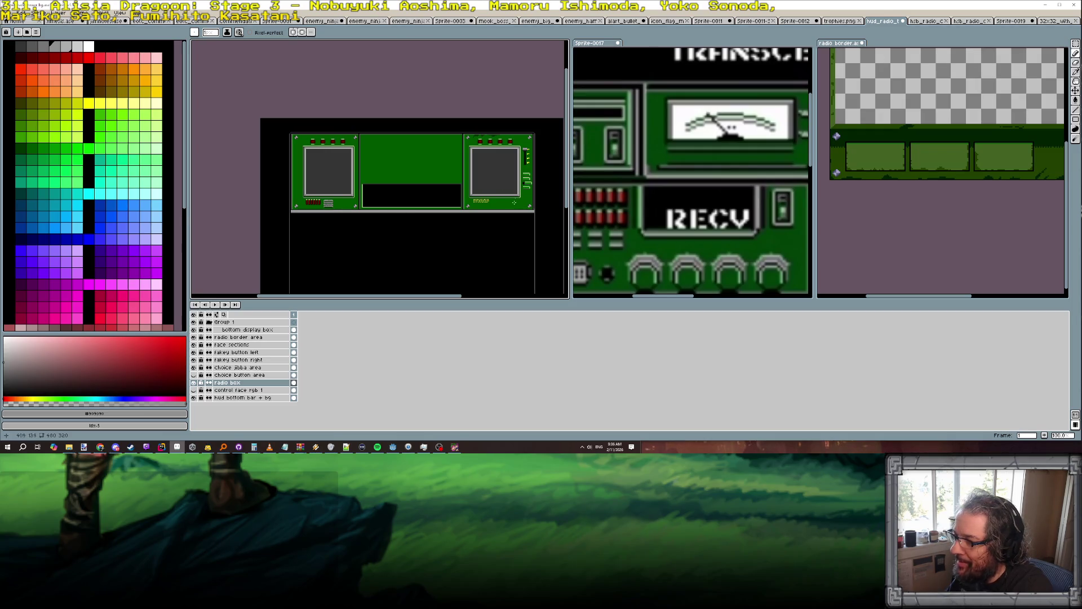
pyautogui.scroll(4, 382, 212)
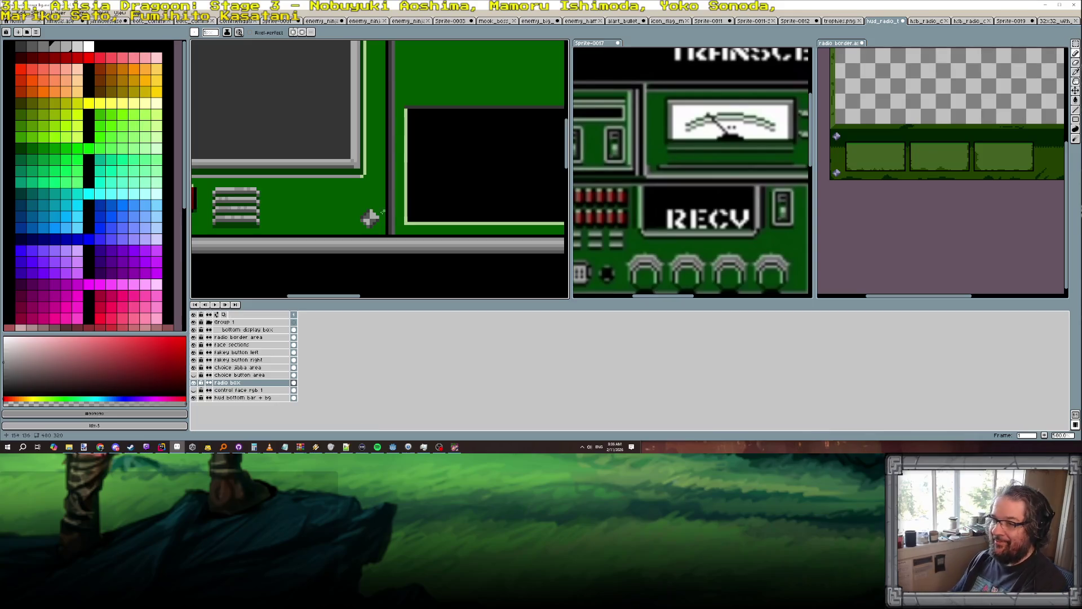
pyautogui.keyDown('alt'); pyautogui.click(387, 212); pyautogui.keyUp('alt')
pyautogui.scroll(1, 305, 203)
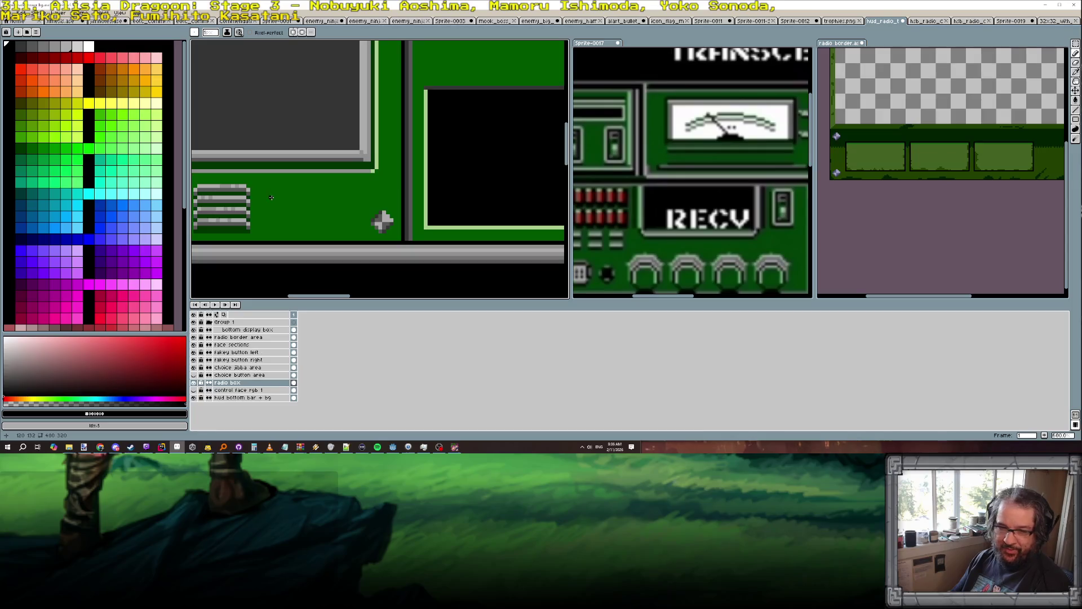
pyautogui.scroll(1, 276, 198)
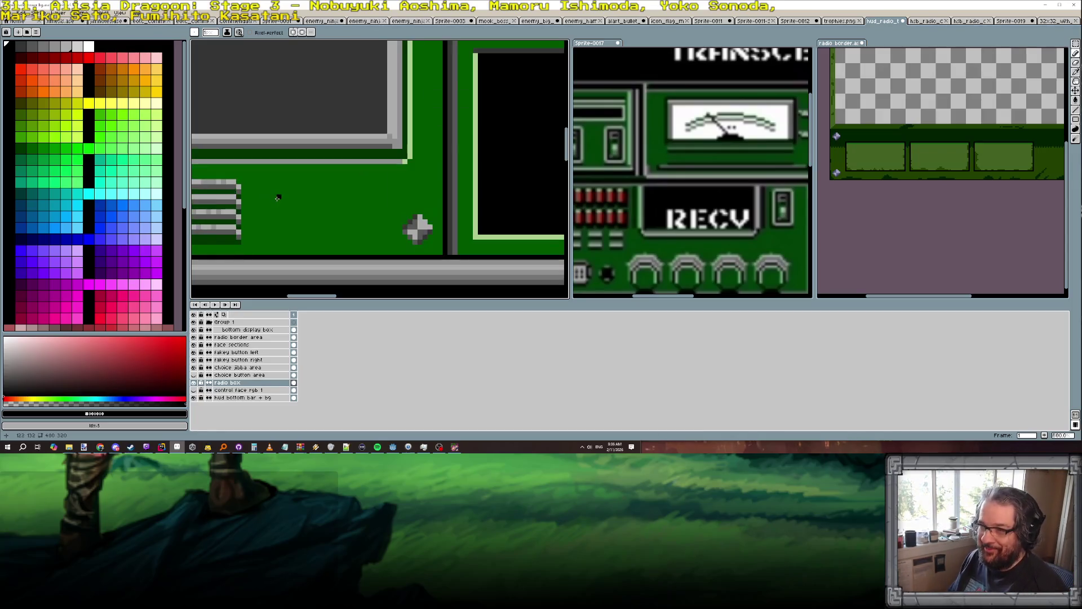
# Paint the ring's hollow interior black, including the last green pixel.
pyautogui.scroll(3, 274, 197)
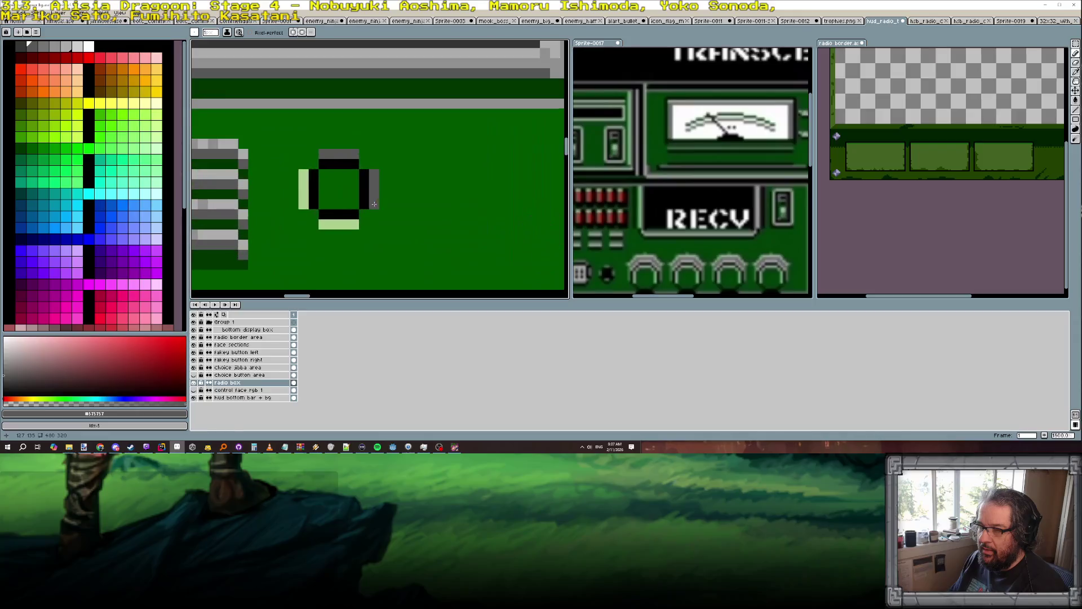
pyautogui.moveTo(324, 178)
pyautogui.mouseDown()
pyautogui.moveTo(324, 206)
pyautogui.moveTo(337, 204)
pyautogui.moveTo(344, 179)
pyautogui.moveTo(352, 201)
pyautogui.mouseUp()
pyautogui.click(353, 203)
pyautogui.scroll(-5, 354, 200)
pyautogui.scroll(1, 364, 198)
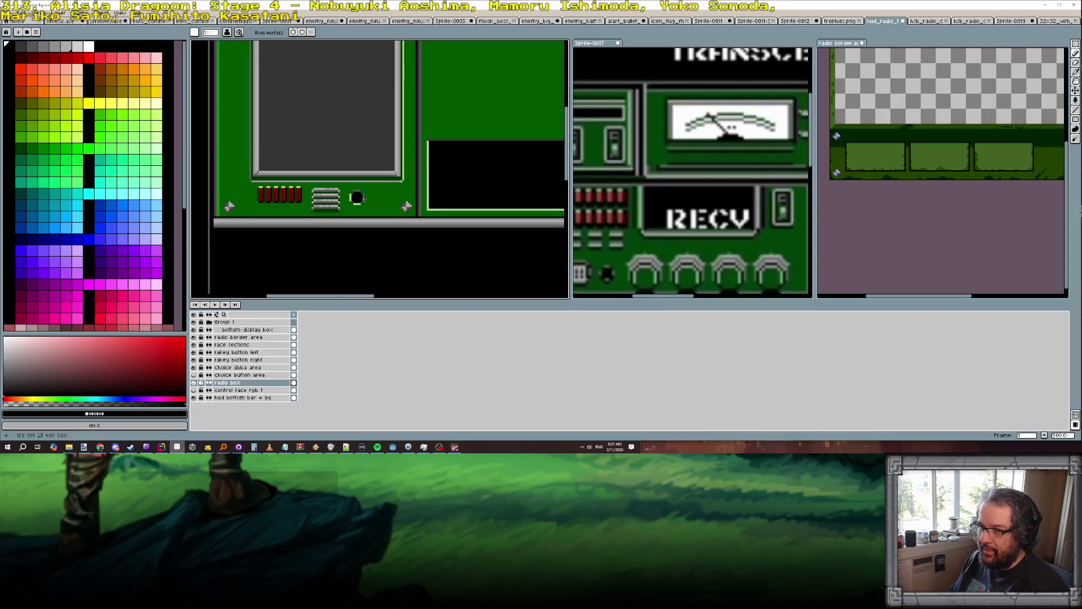
pyautogui.scroll(5, 366, 204)
# Recolour the ring's top-left pixel, first light green, then dark grey.
pyautogui.keyDown('alt'); pyautogui.click(334, 199); pyautogui.keyUp('alt')
pyautogui.click(336, 130)
pyautogui.keyDown('alt'); pyautogui.click(344, 130); pyautogui.keyUp('alt')
pyautogui.click(333, 130)
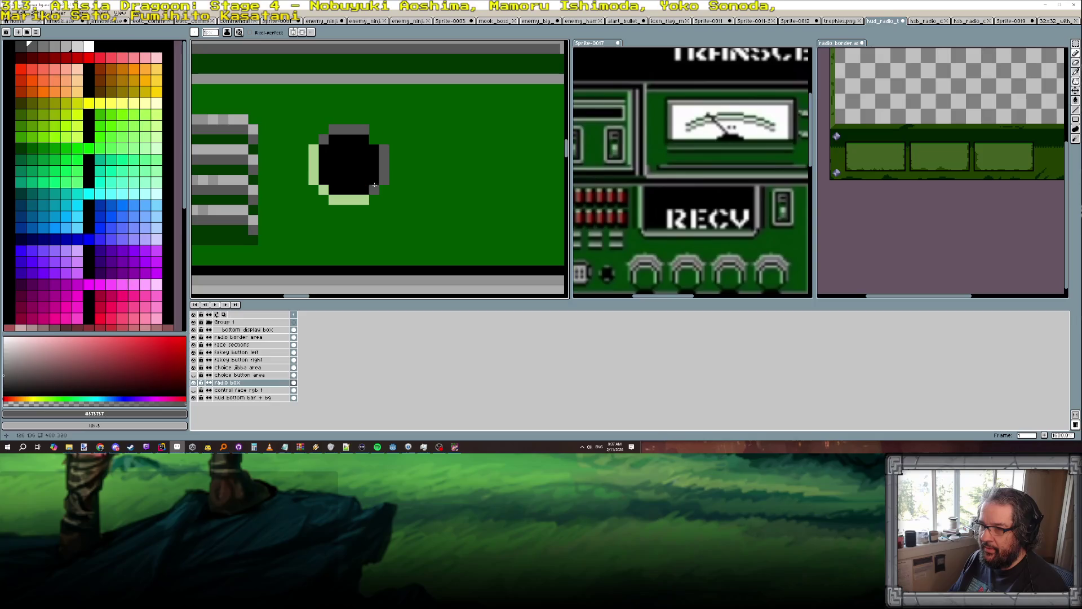
pyautogui.scroll(-6, 376, 139)
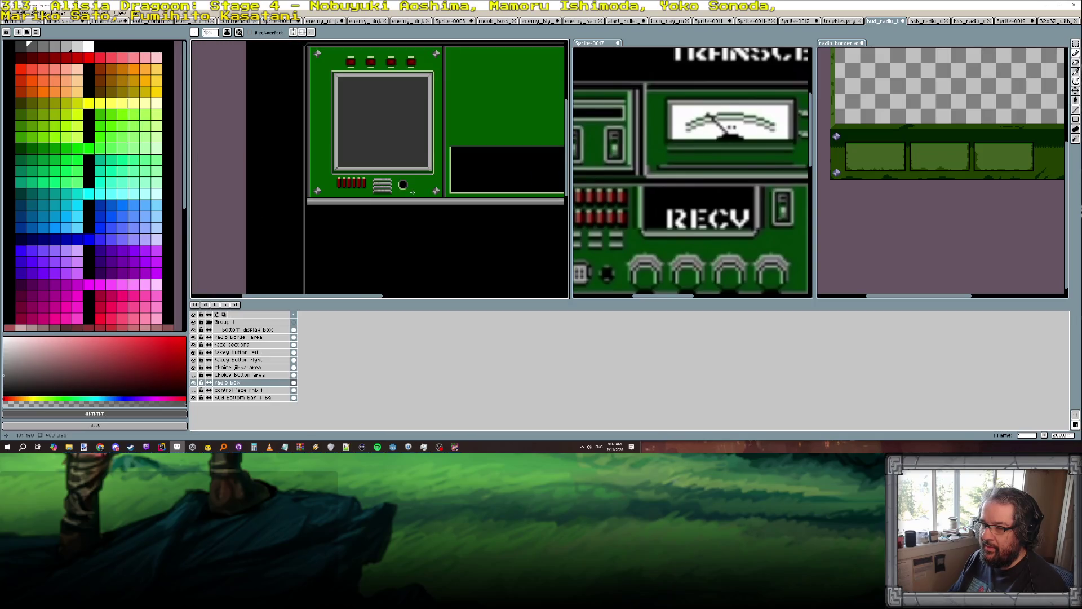
pyautogui.scroll(-1, 413, 192)
pyautogui.scroll(2, 415, 202)
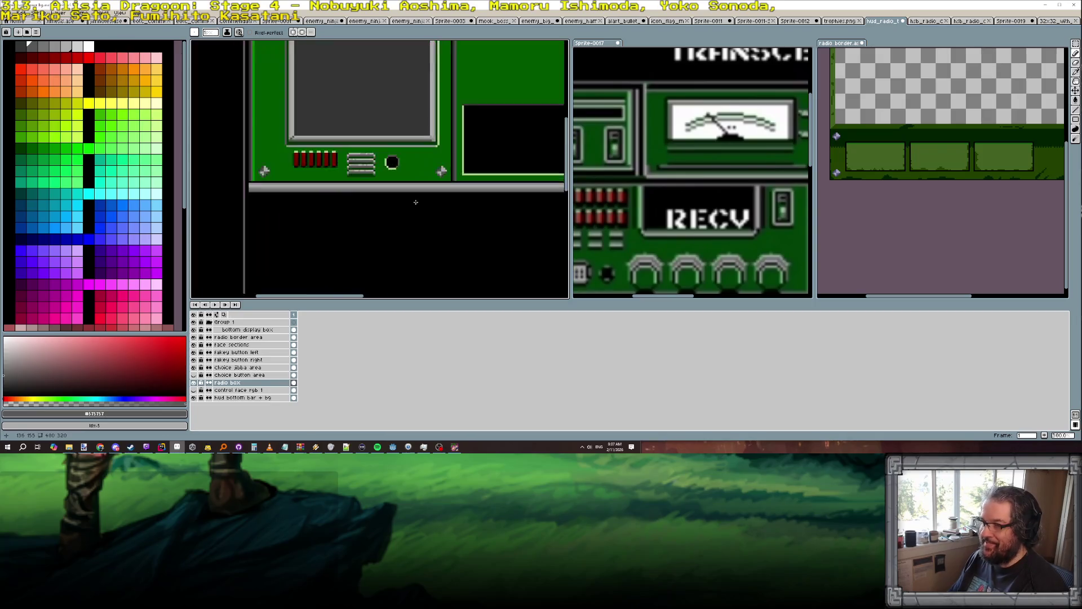
pyautogui.scroll(2, 416, 202)
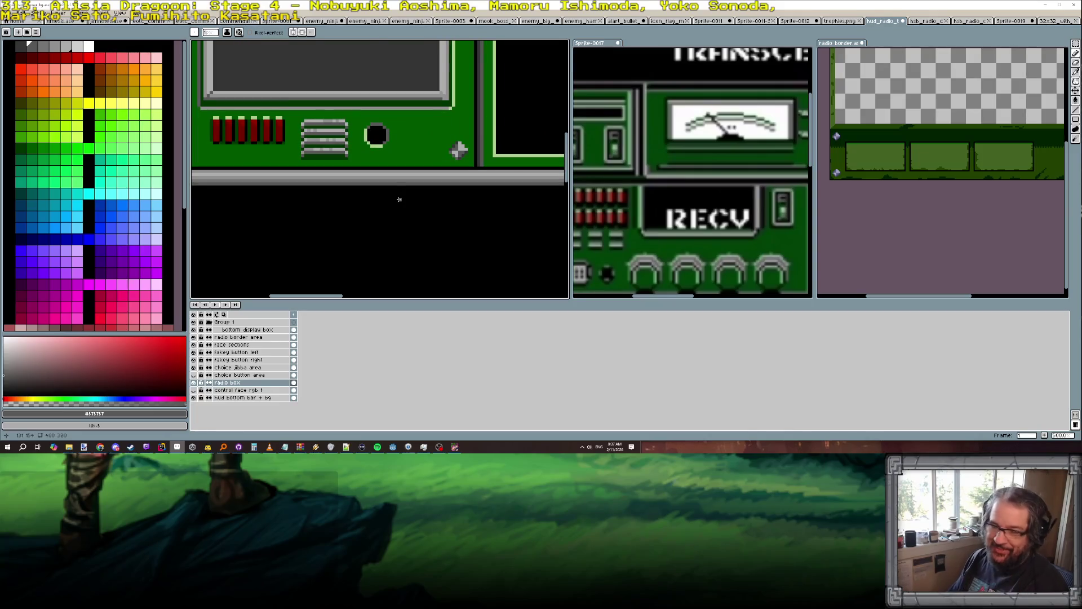
pyautogui.scroll(-2, 400, 147)
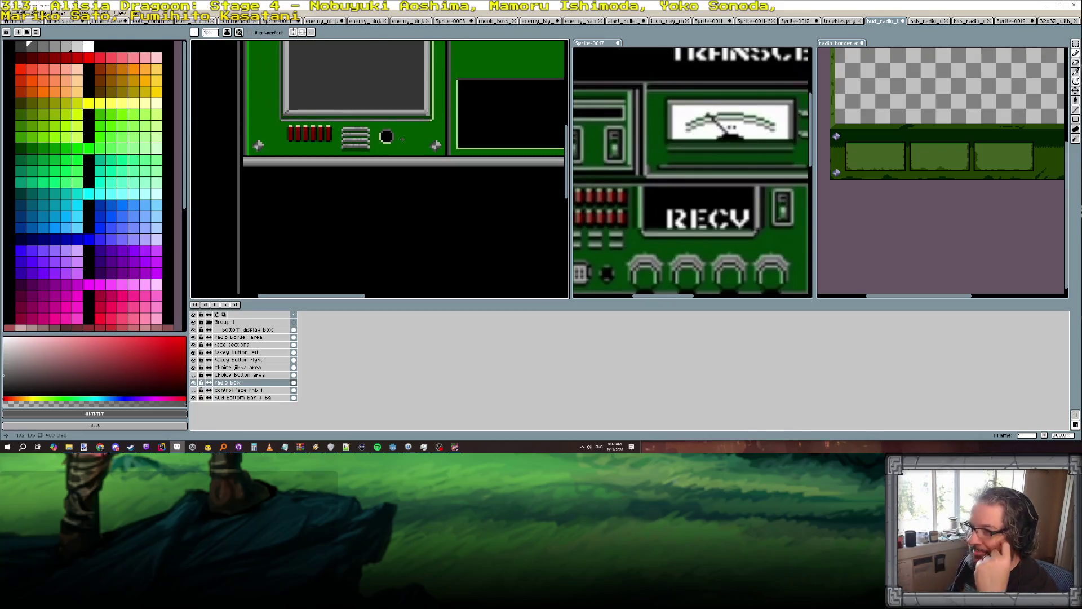
pyautogui.scroll(1, 393, 148)
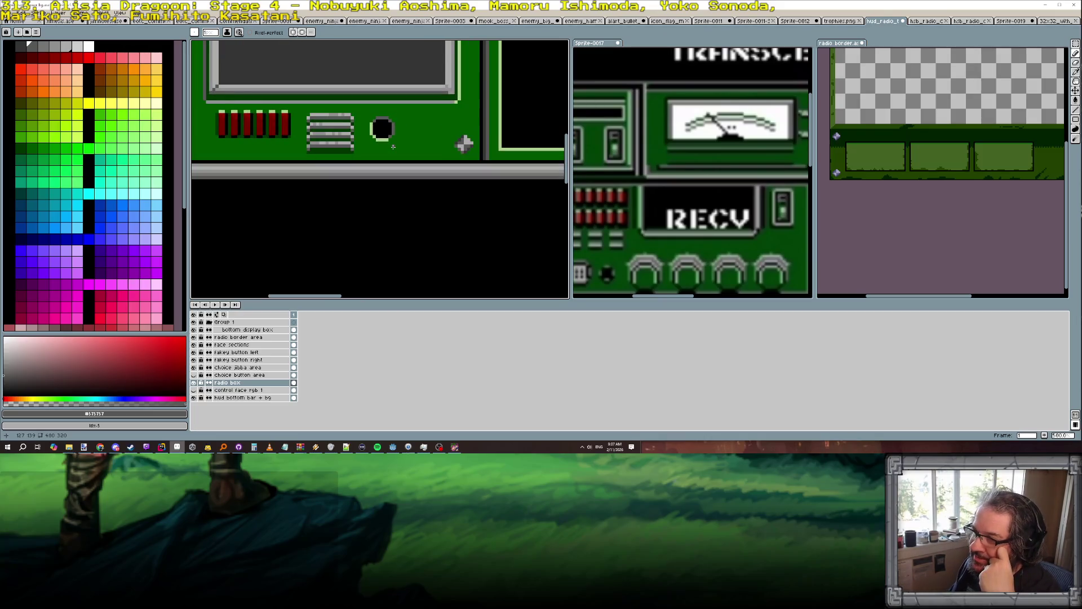
pyautogui.scroll(-4, 393, 147)
pyautogui.scroll(3, 513, 149)
# Move the thin yellow indicator strip under the round black button.
pyautogui.scroll(-2, 500, 152)
pyautogui.scroll(3, 483, 141)
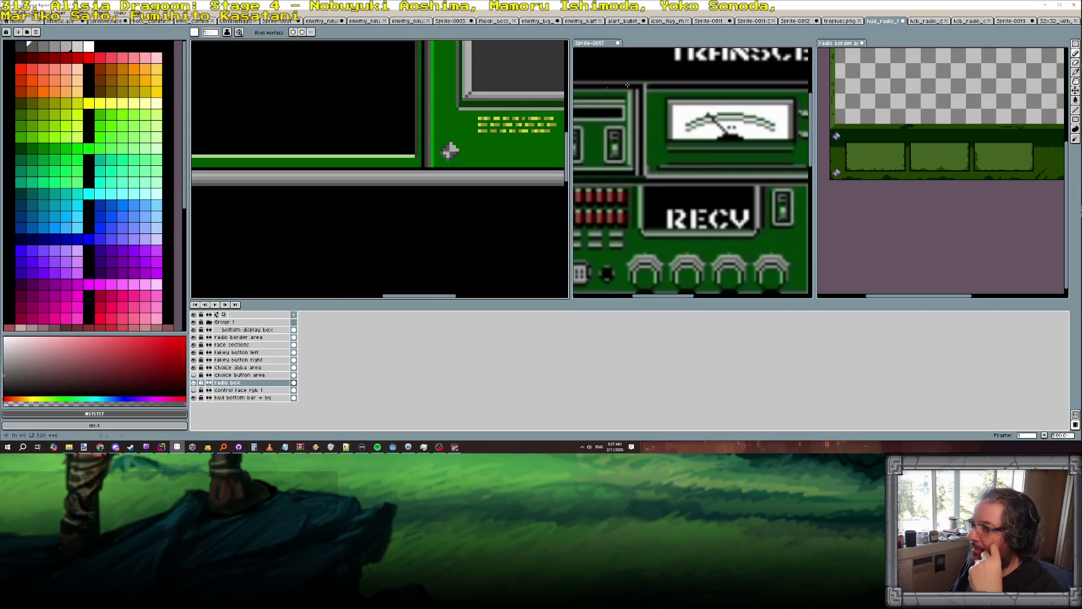
pyautogui.click(1076, 43)
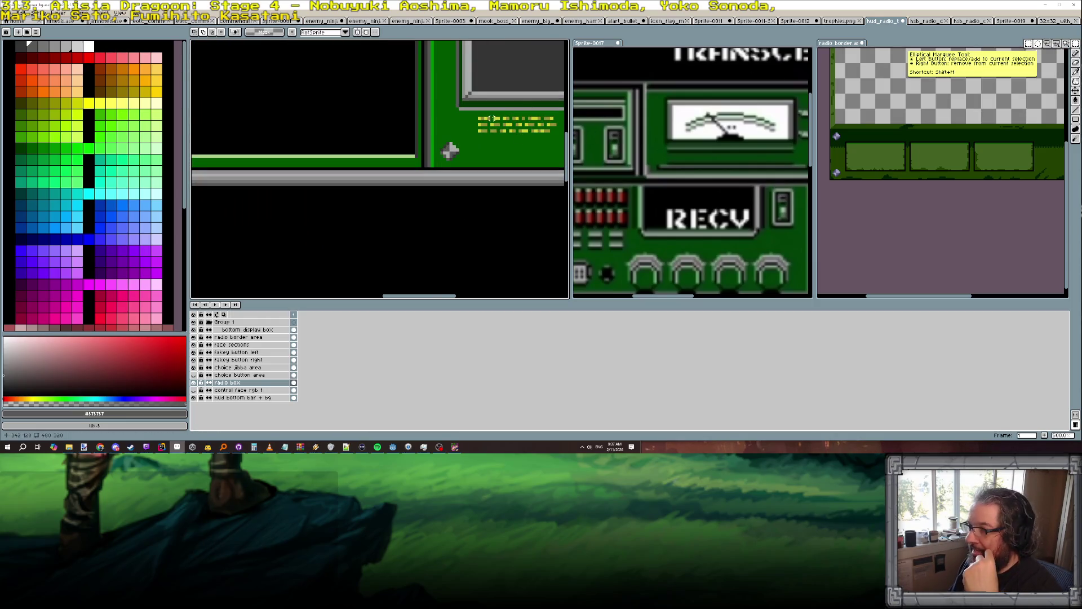
pyautogui.moveTo(479, 118); pyautogui.dragTo(503, 118)
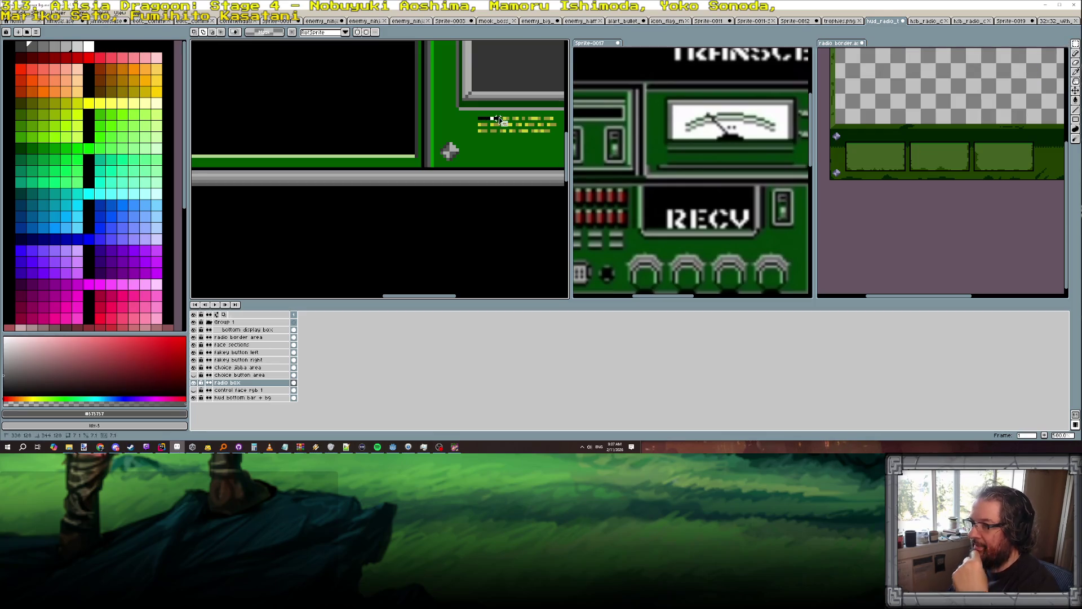
pyautogui.moveTo(195, 188)
pyautogui.mouseDown()
pyautogui.moveTo(259, 188)
pyautogui.moveTo(407, 242)
pyautogui.mouseUp()
pyautogui.hotkey('ctrl', 'v')
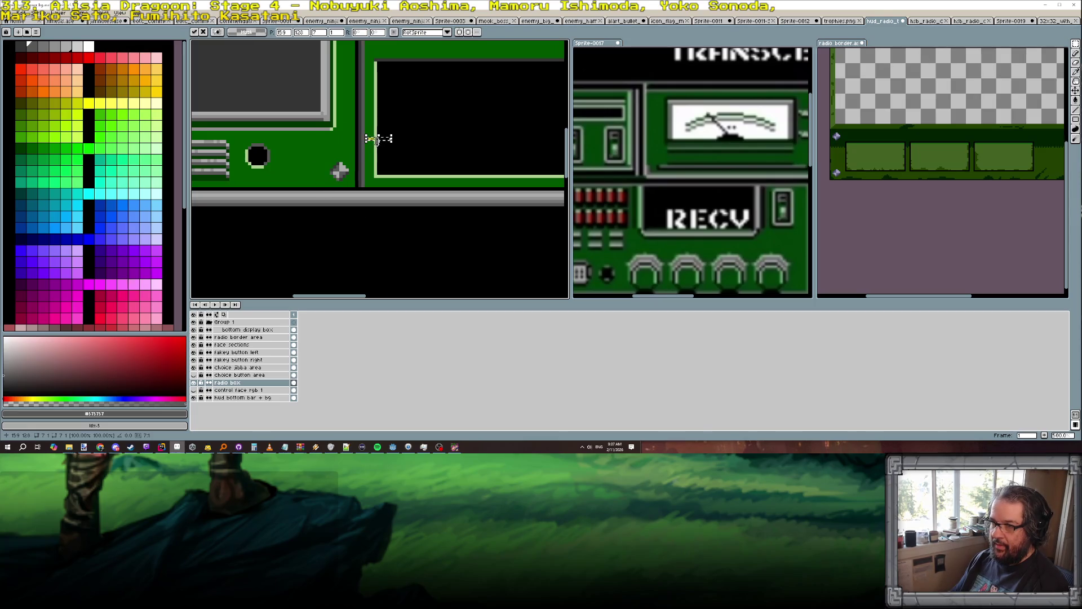
pyautogui.moveTo(374, 140)
pyautogui.mouseDown()
pyautogui.moveTo(309, 177)
pyautogui.moveTo(257, 178)
pyautogui.mouseUp()
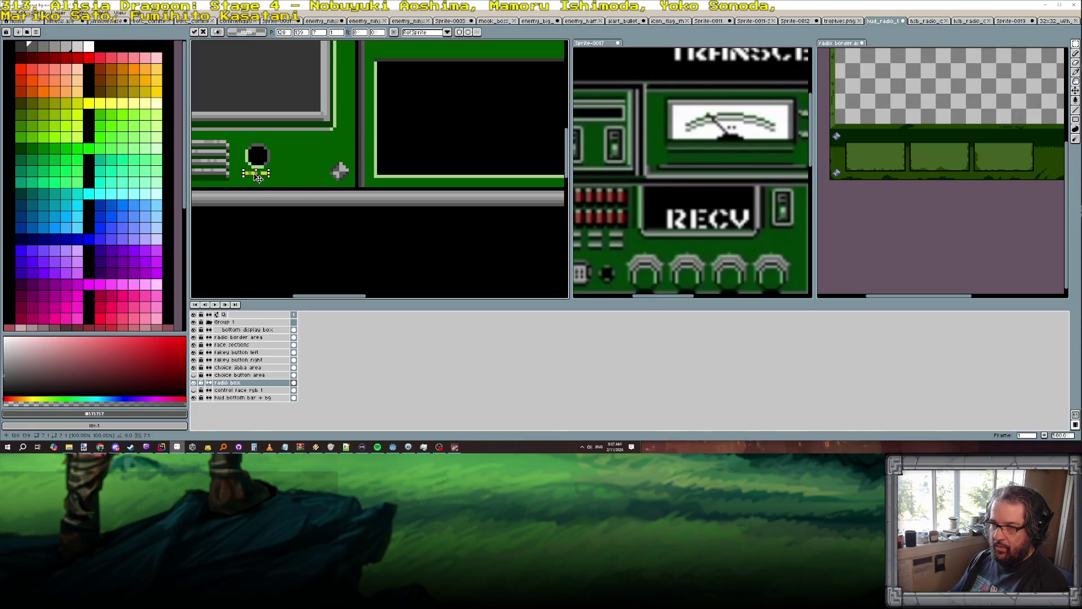
pyautogui.scroll(3, 257, 178)
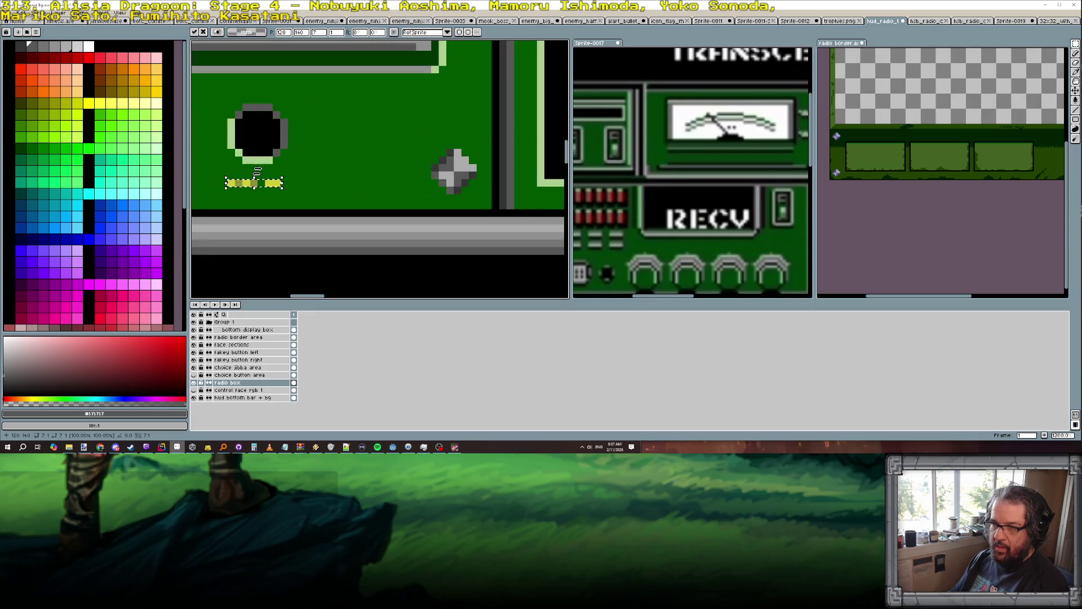
pyautogui.press('Up')
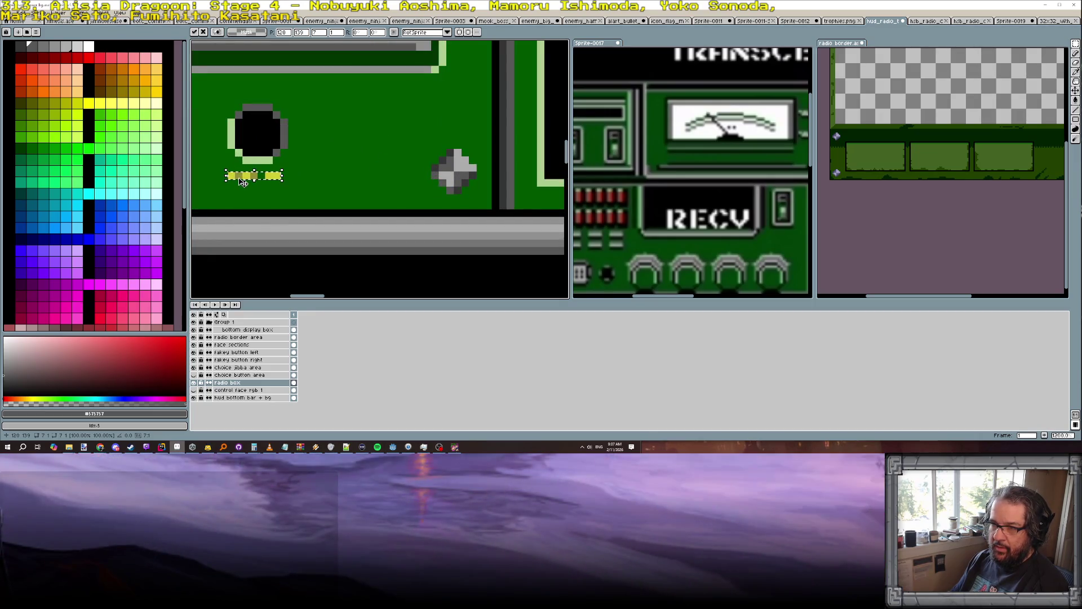
pyautogui.press('Return')
pyautogui.scroll(1, 271, 175)
# Pick an olive-yellow colour, then duplicate the button and its yellow bar beside the first.
pyautogui.press('b')
pyautogui.keyDown('alt'); pyautogui.click(252, 176); pyautogui.keyUp('alt')
pyautogui.scroll(-1, 299, 185)
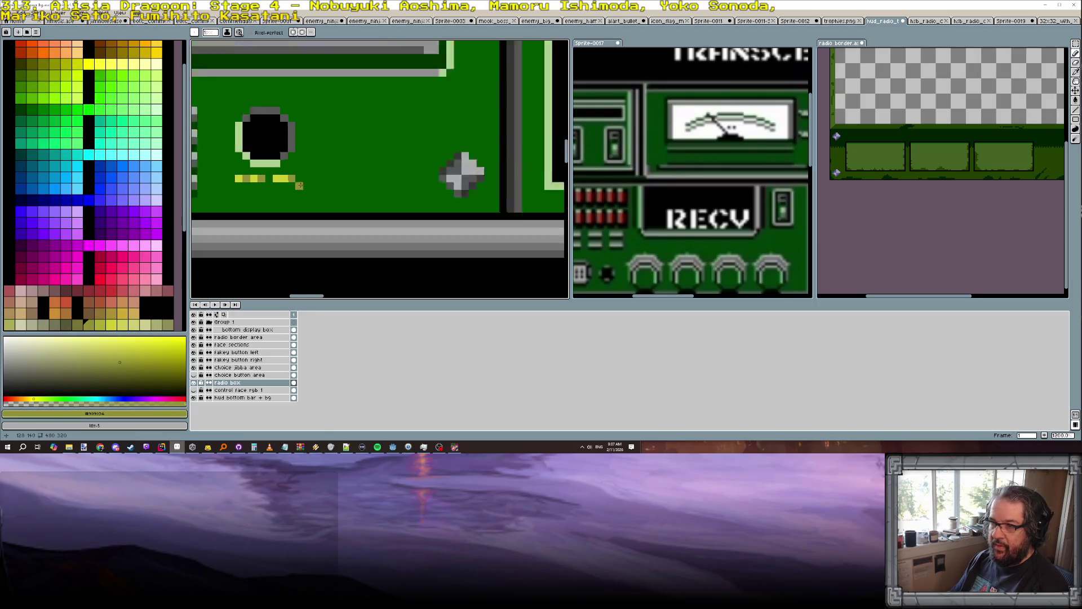
pyautogui.scroll(-3, 300, 186)
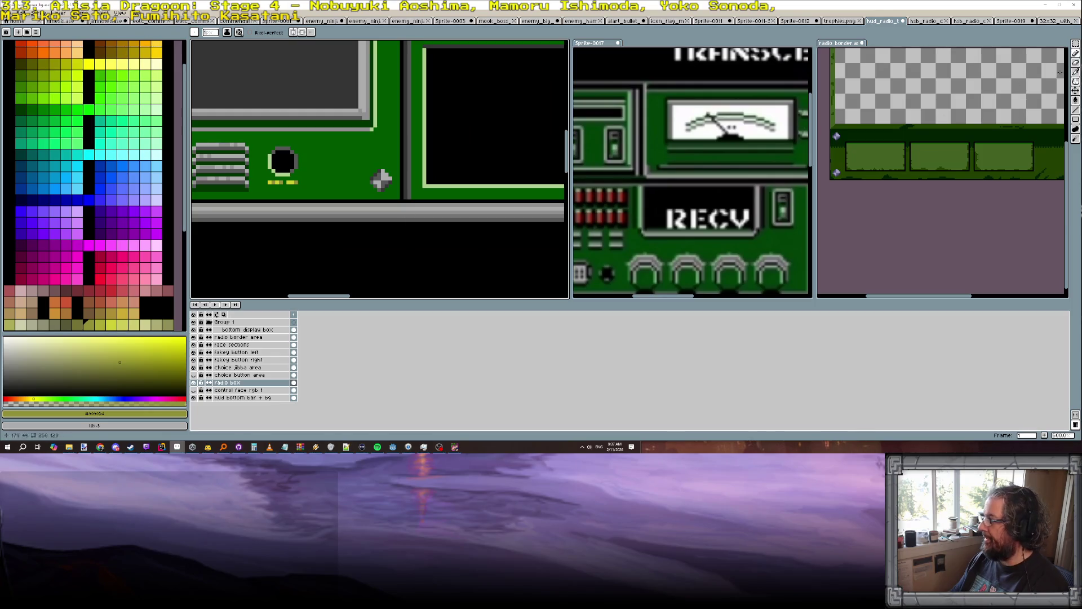
pyautogui.click(1076, 43)
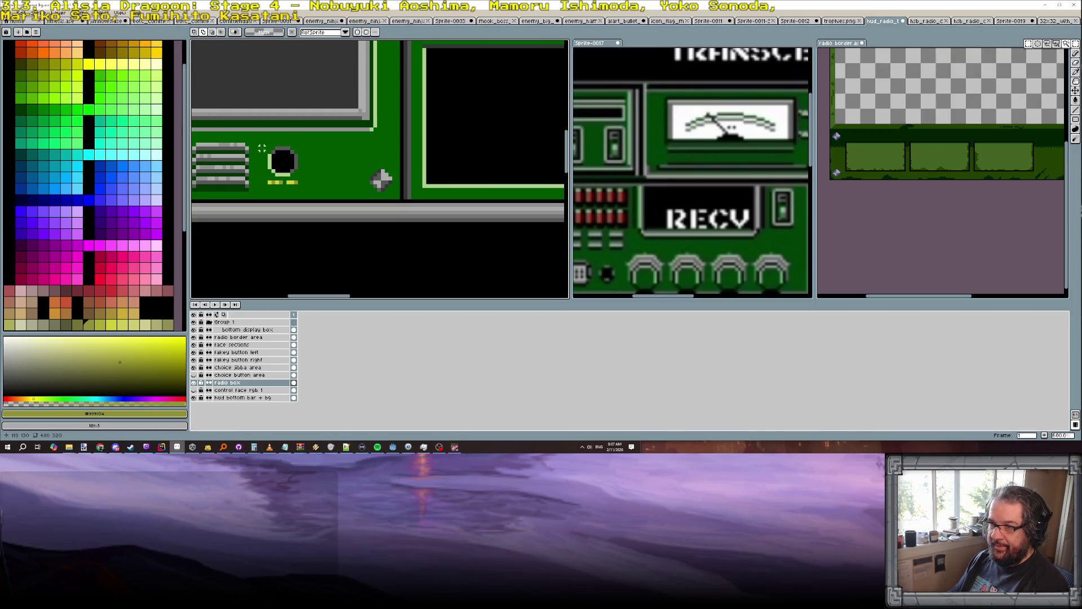
pyautogui.moveTo(269, 146)
pyautogui.mouseDown()
pyautogui.moveTo(299, 185)
pyautogui.moveTo(287, 175)
pyautogui.moveTo(320, 171)
pyautogui.moveTo(329, 175)
pyautogui.moveTo(313, 185)
pyautogui.moveTo(349, 184)
pyautogui.mouseUp()
pyautogui.hotkey('ctrl', 'd')
# Repaint the new bar's pixels olive with a dark green gap.
pyautogui.scroll(1, 320, 173)
pyautogui.press('b')
pyautogui.click(27, 105)
pyautogui.keyDown('alt'); pyautogui.click(340, 184); pyautogui.keyUp('alt')
pyautogui.keyDown('alt'); pyautogui.click(335, 185); pyautogui.keyUp('alt')
pyautogui.keyDown('alt'); pyautogui.click(338, 189); pyautogui.keyUp('alt')
pyautogui.keyDown('alt'); pyautogui.click(326, 185); pyautogui.keyUp('alt')
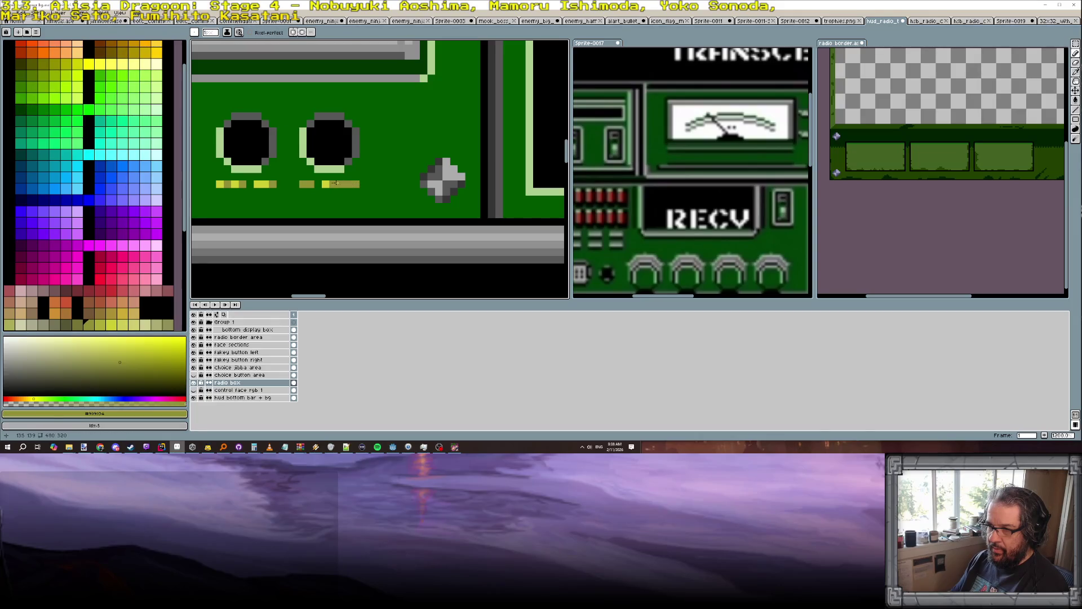
pyautogui.keyDown('alt'); pyautogui.click(326, 185); pyautogui.keyUp('alt')
pyautogui.scroll(-3, 357, 185)
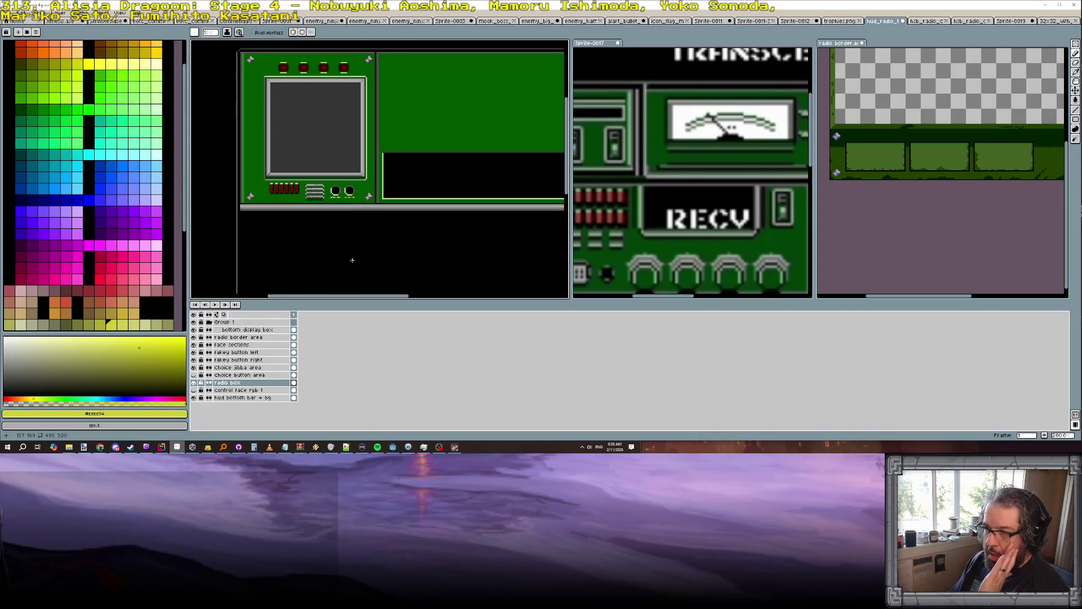
# Zoom and pan to centre the whole radio HUD sprite in view.
pyautogui.scroll(-1, 352, 252)
pyautogui.scroll(1, 351, 242)
pyautogui.scroll(1, 349, 222)
pyautogui.scroll(-1, 349, 221)
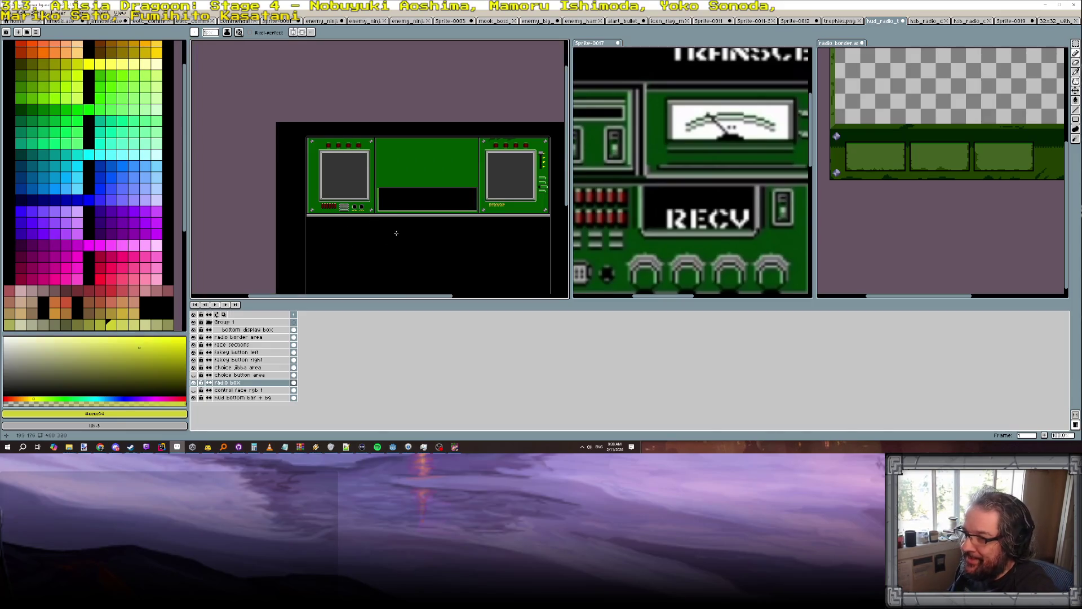
pyautogui.moveTo(405, 232); pyautogui.dragTo(361, 243)
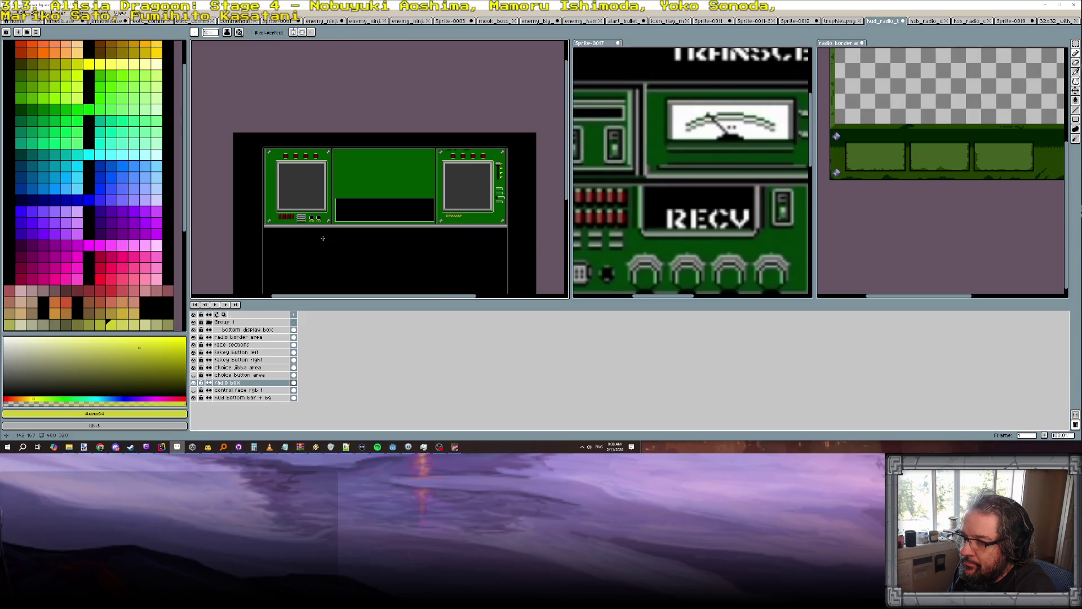
# Bring the running Eye of the Commando game window to the front.
pyautogui.scroll(-2, 352, 234)
pyautogui.scroll(1, 352, 235)
pyautogui.click(455, 447)
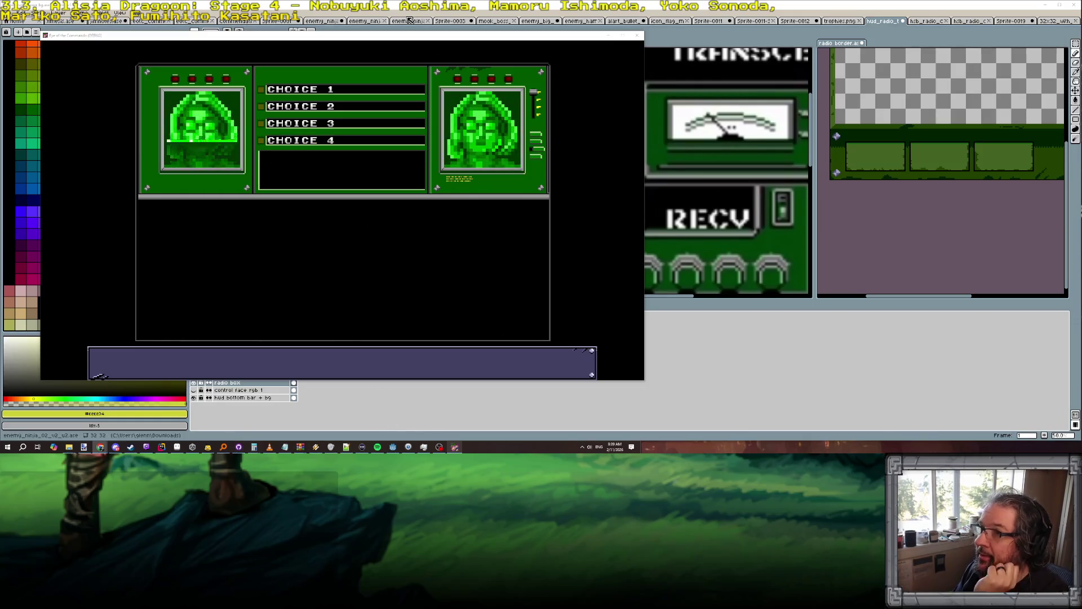
# After watching the radio dialog's green faces and four choices, switch back to Godot.
pyautogui.click(394, 446)
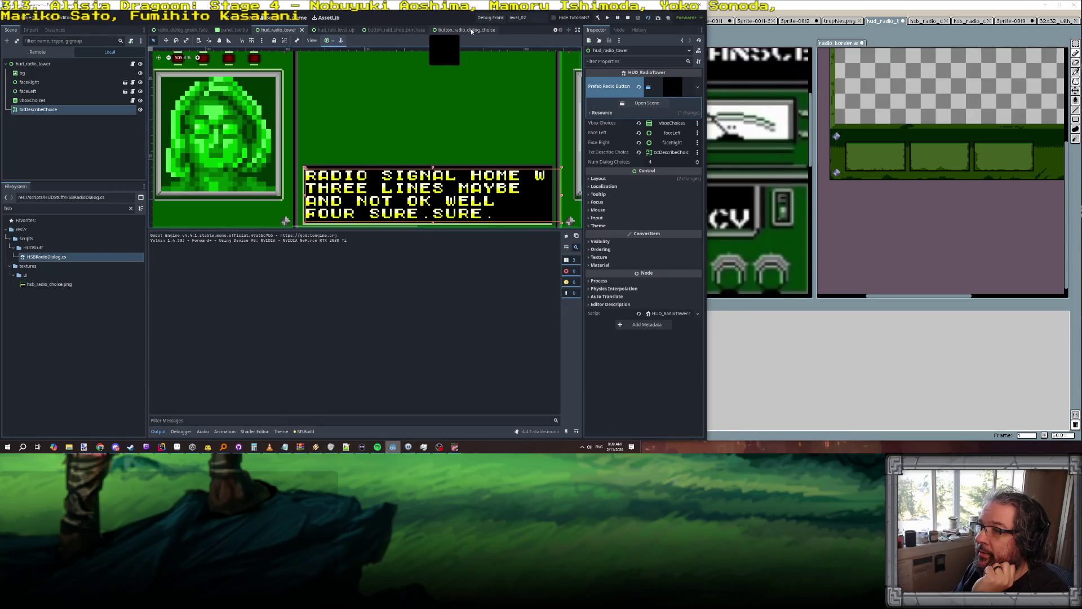
# Open the radio_dialog_green_face scene and set its Display Effect to 0.
pyautogui.click(472, 31)
pyautogui.click(386, 31)
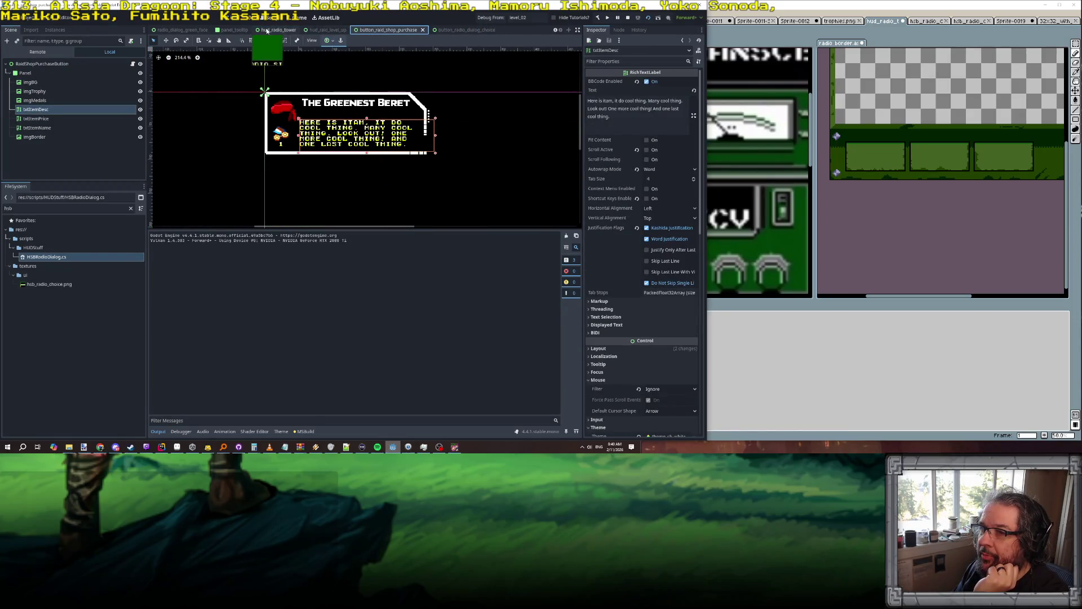
pyautogui.click(170, 28)
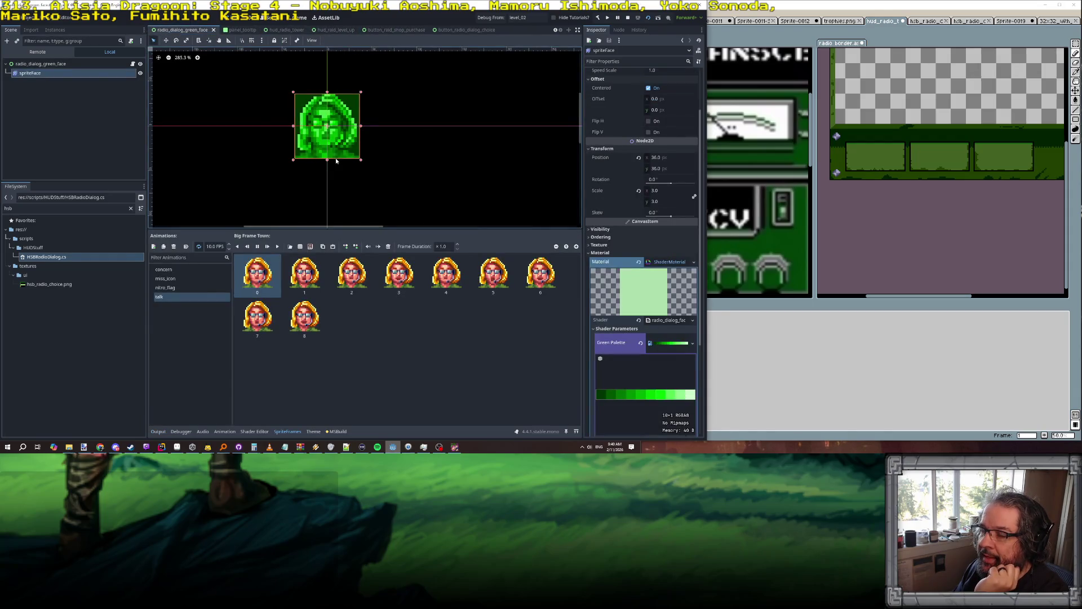
pyautogui.scroll(-5, 620, 367)
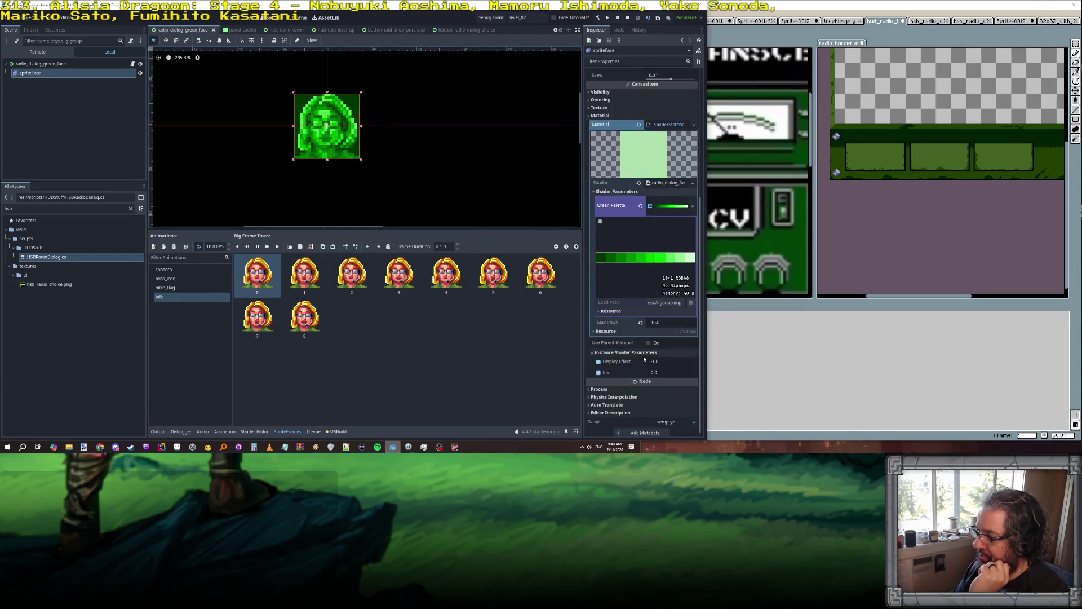
pyautogui.click(675, 358)
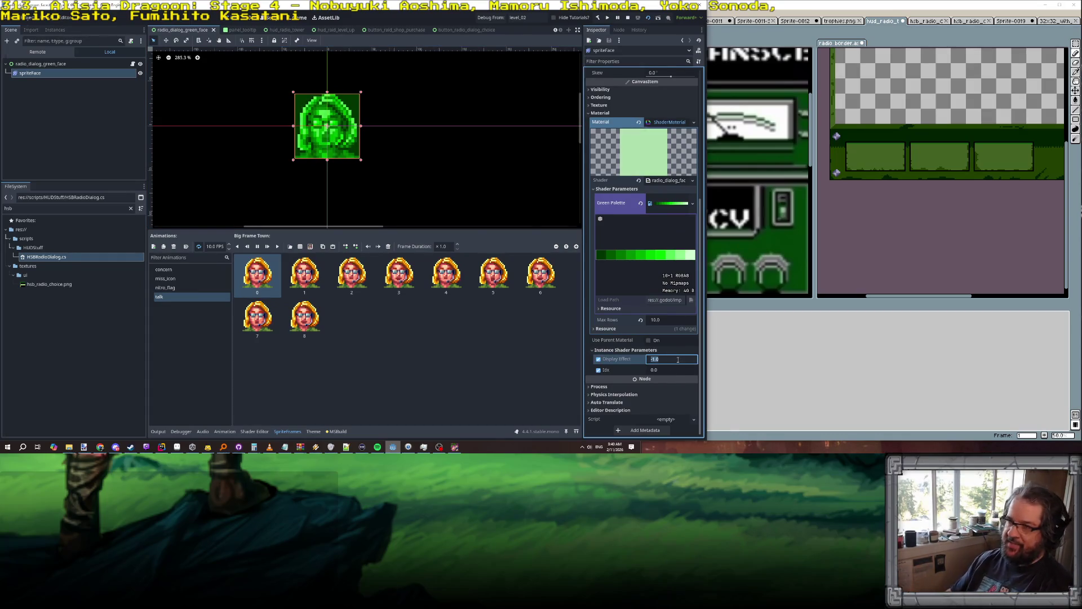
pyautogui.write('0')
pyautogui.press('Return')
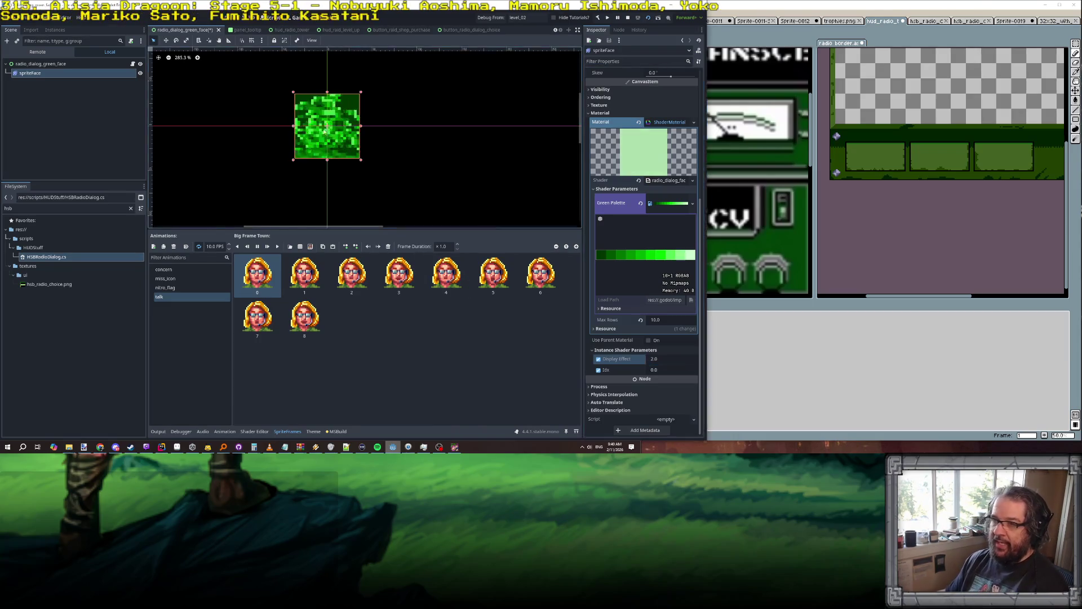
# Re-enter Display Effect, fixing a stray 1, and commit it as 0.0.
pyautogui.scroll(5, 328, 115)
pyautogui.scroll(-1, 340, 67)
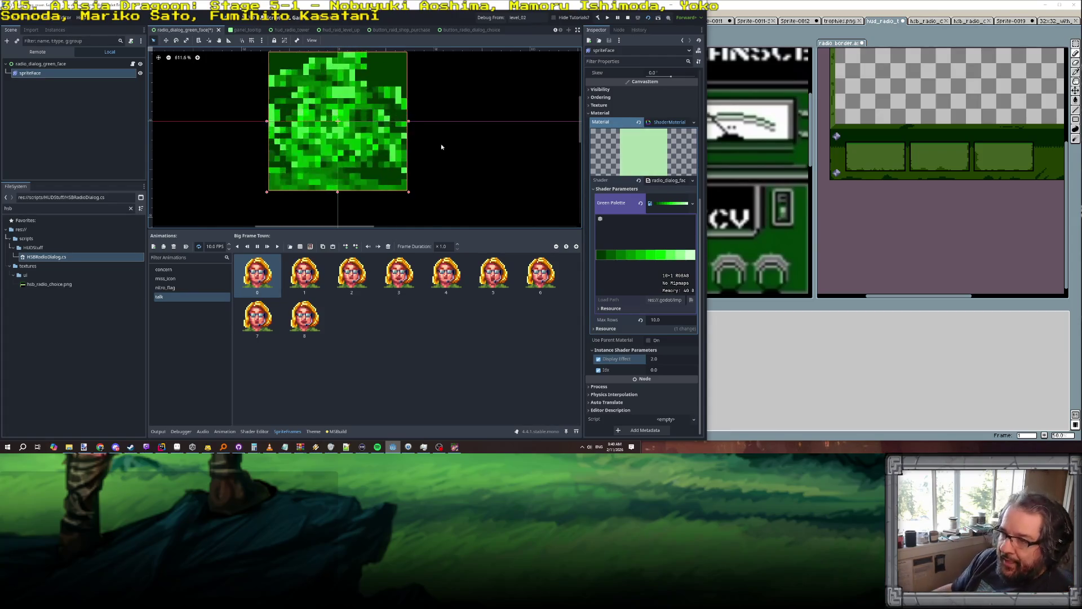
pyautogui.scroll(-4, 442, 145)
pyautogui.click(673, 359)
pyautogui.write('1')
pyautogui.press('Return')
pyautogui.write('0')
pyautogui.press('Return')
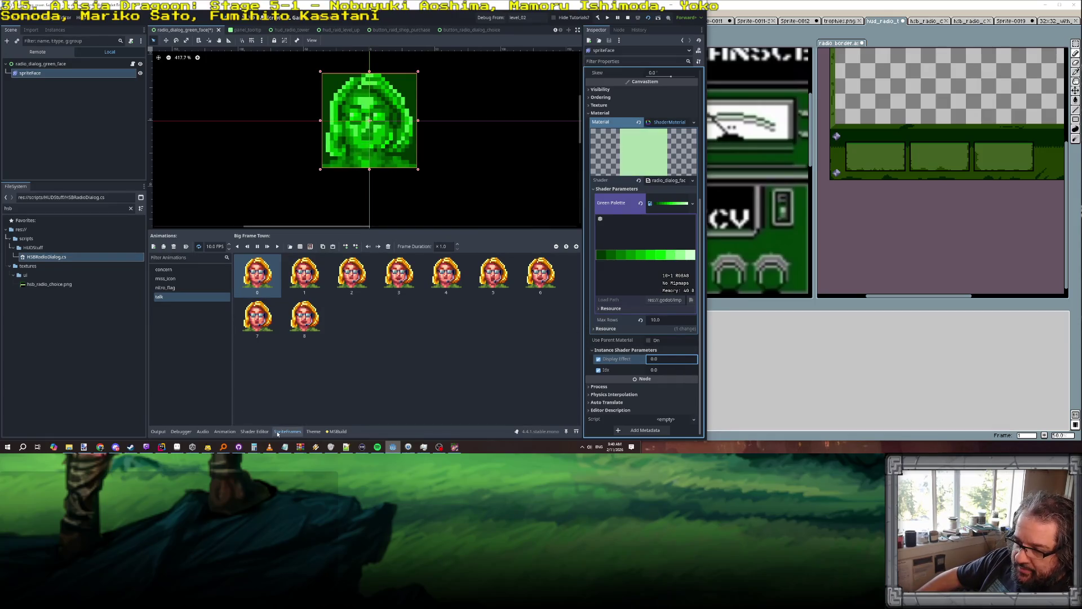
# Open the face shader's code and turn the second if check into else if.
pyautogui.click(254, 431)
pyautogui.scroll(-5, 210, 379)
pyautogui.scroll(-2, 318, 338)
pyautogui.scroll(2, 319, 338)
pyautogui.scroll(-1, 316, 330)
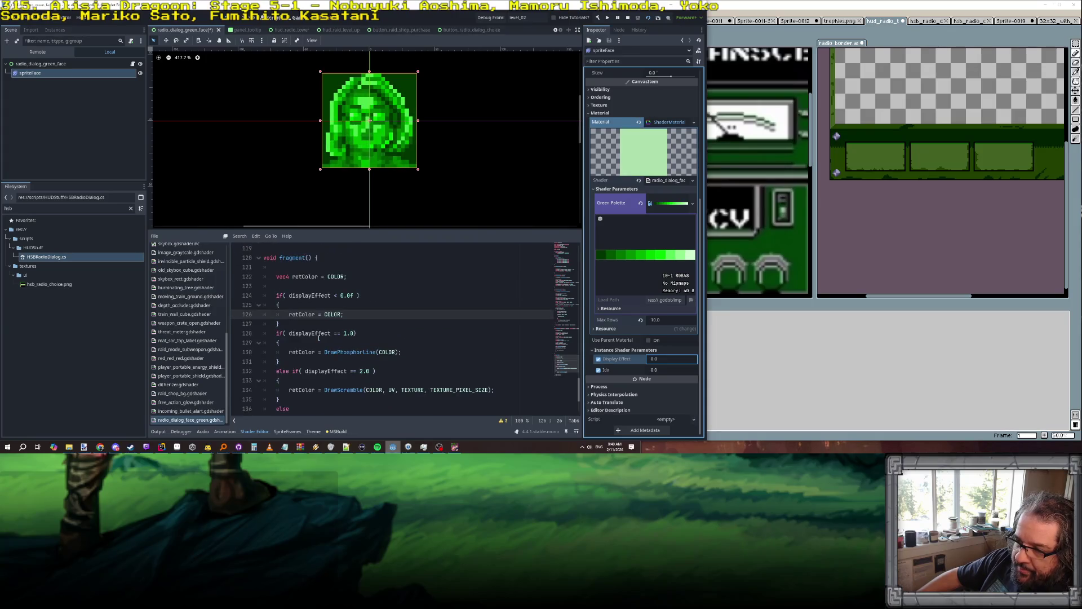
pyautogui.scroll(1, 305, 290)
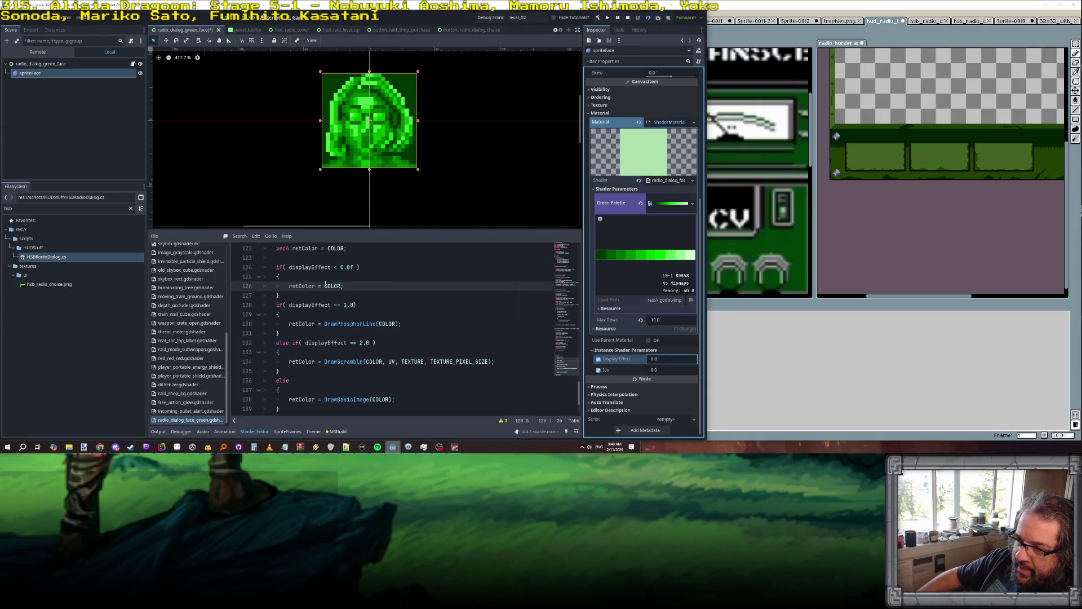
pyautogui.click(277, 305)
pyautogui.write('else')
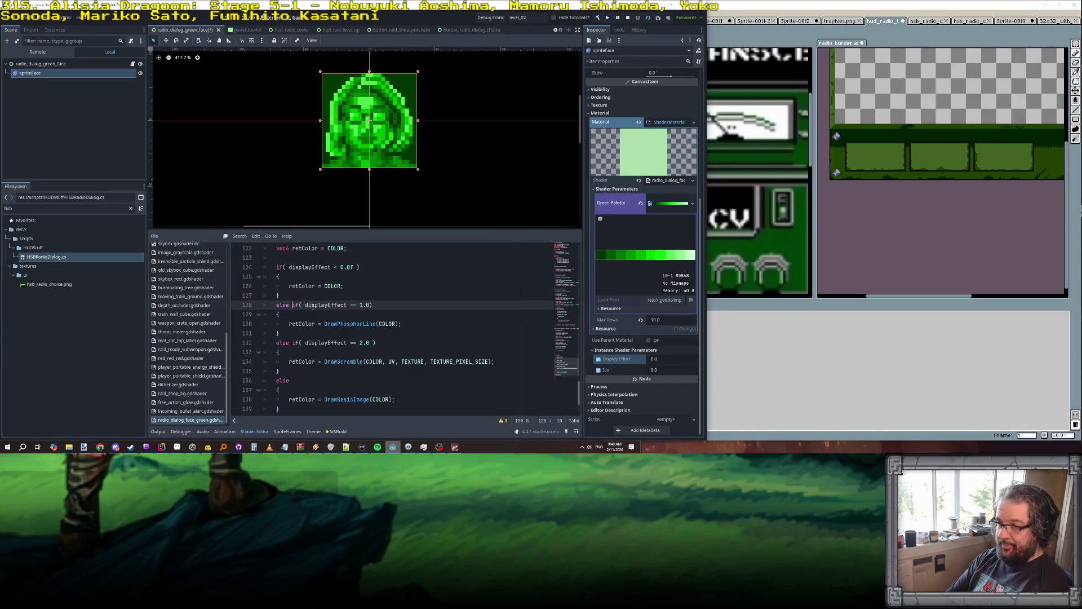
# Review the shader, select the GetGreenifiedPixel function name, then switch to Aseprite.
pyautogui.click(669, 359)
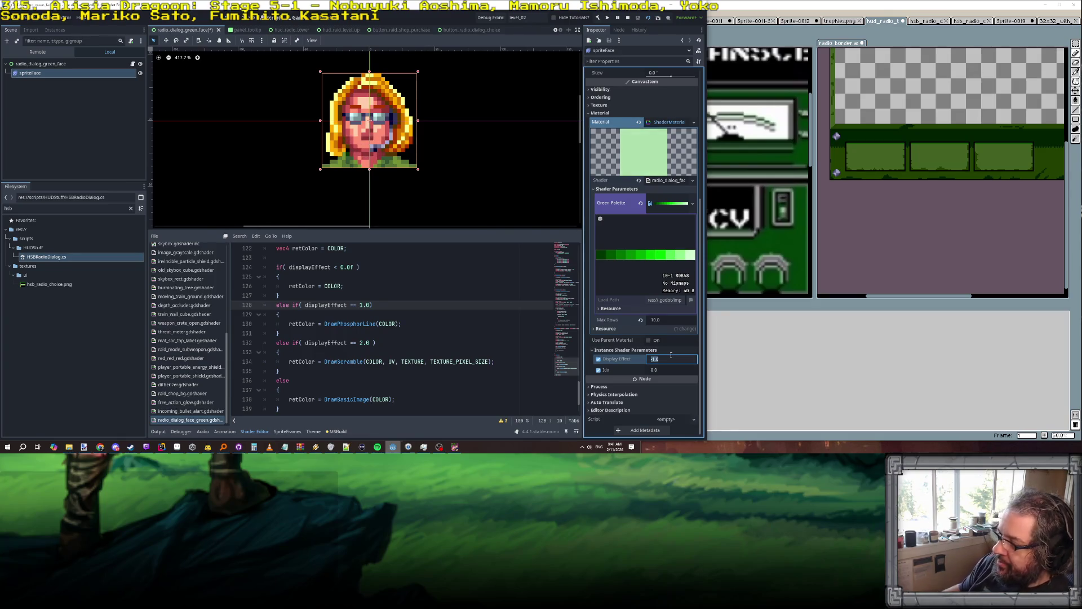
pyautogui.scroll(1, 488, 315)
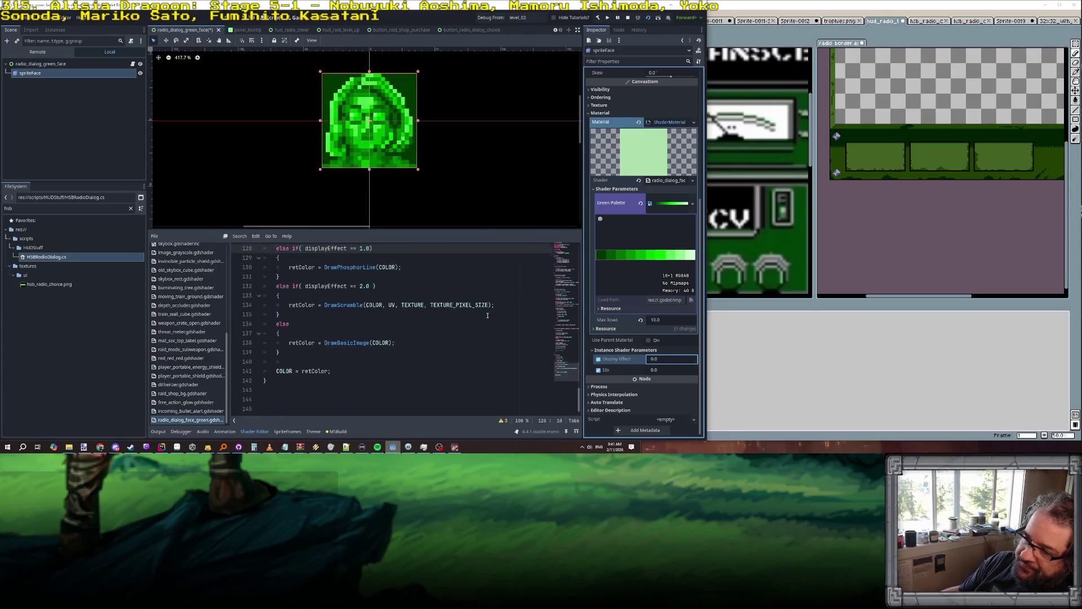
pyautogui.scroll(2, 487, 315)
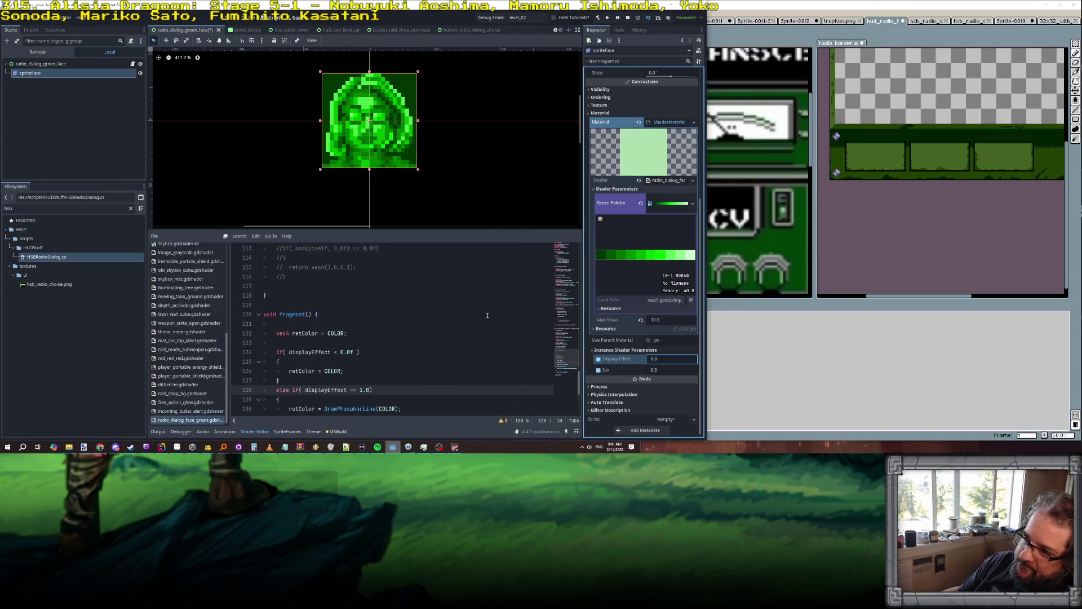
pyautogui.scroll(-4, 481, 325)
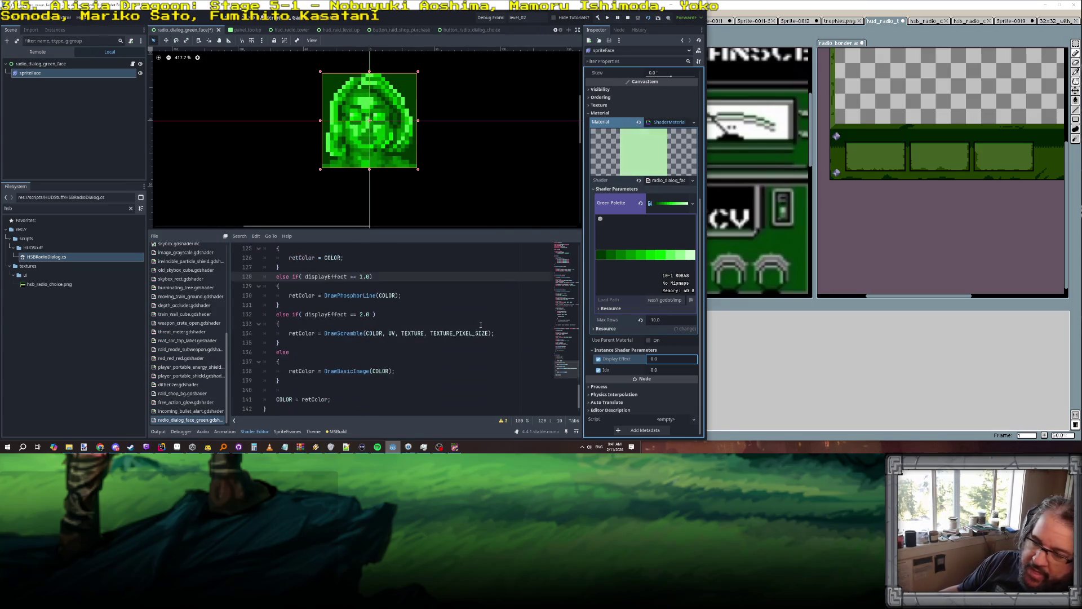
pyautogui.scroll(6, 480, 325)
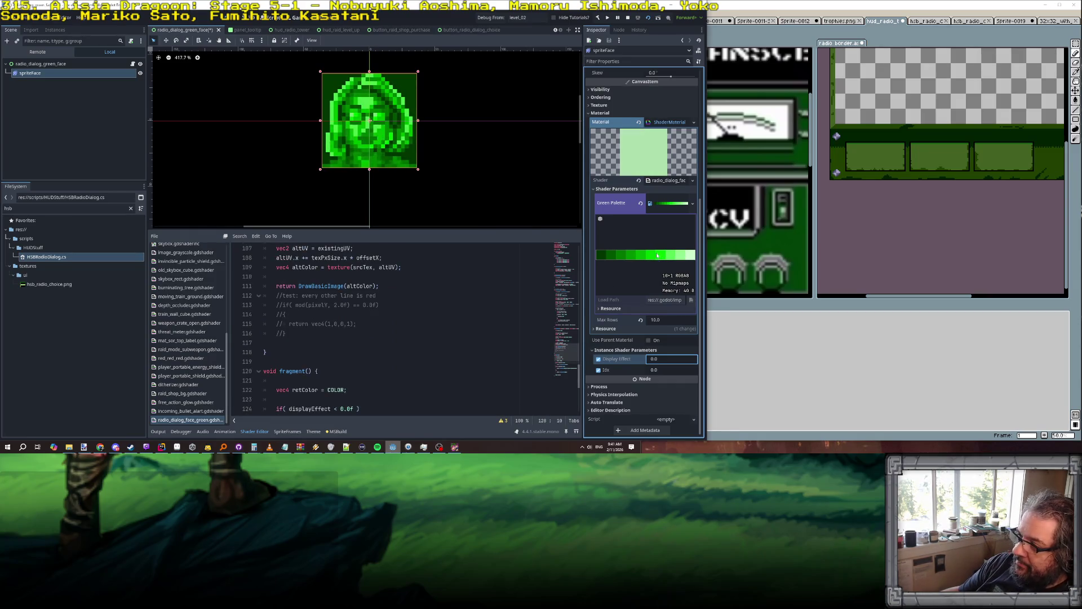
pyautogui.scroll(20, 323, 305)
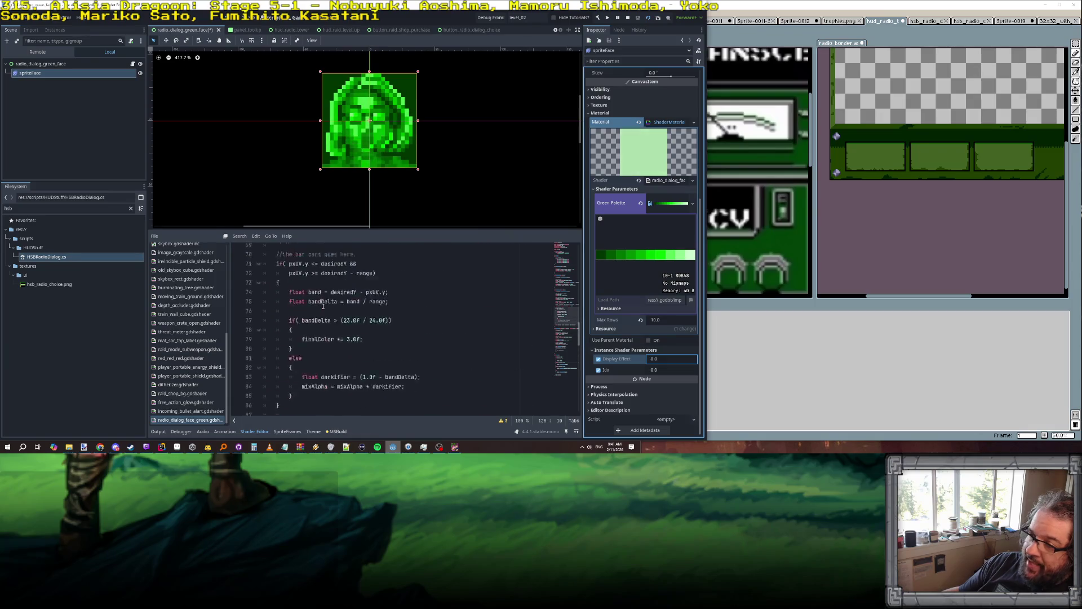
pyautogui.scroll(6, 323, 305)
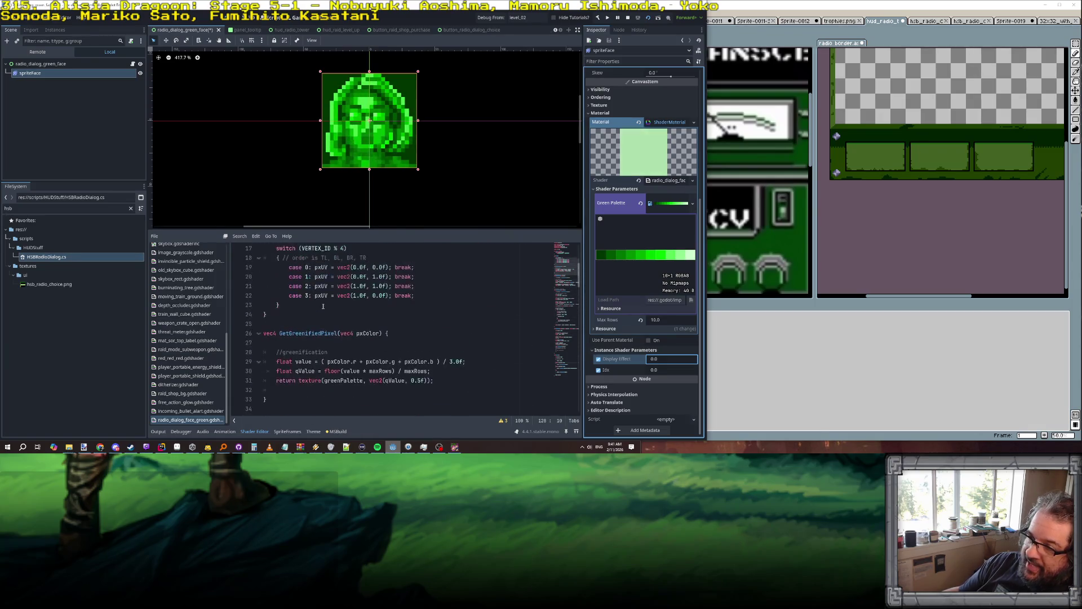
pyautogui.doubleClick(314, 332)
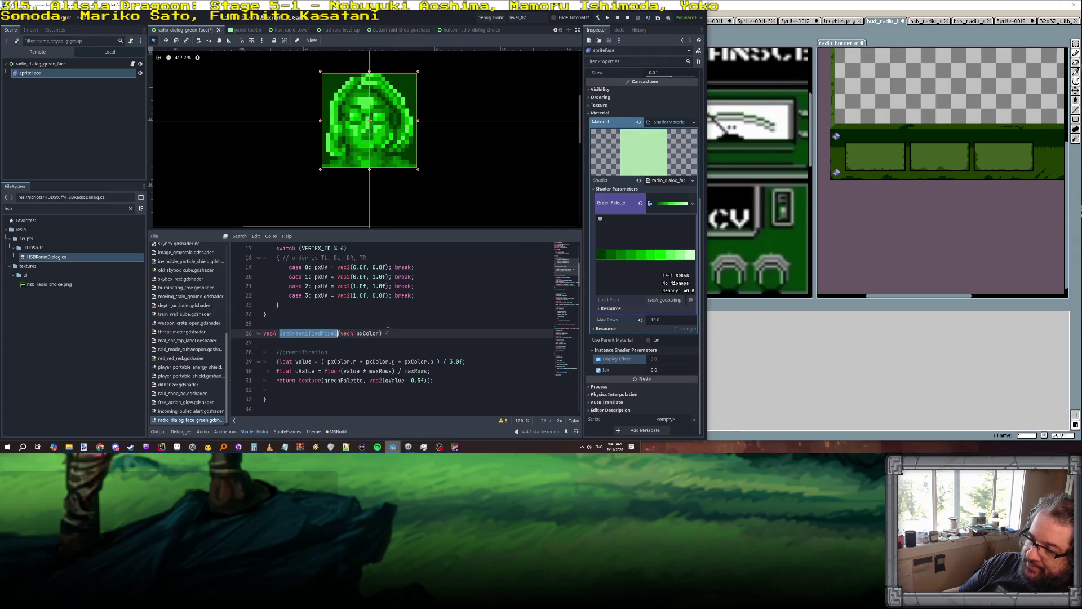
pyautogui.scroll(6, 388, 325)
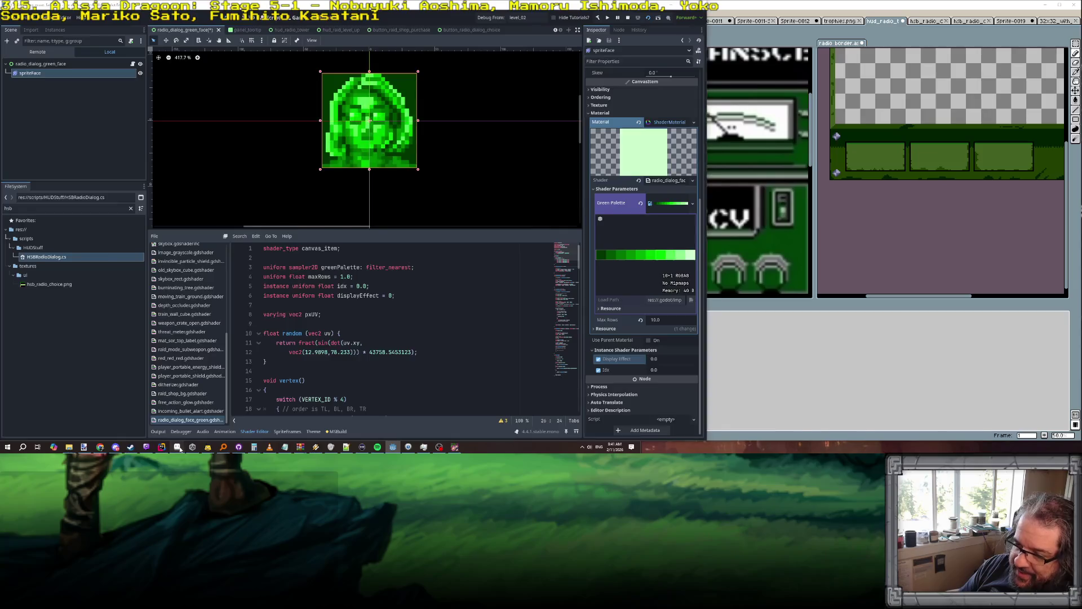
pyautogui.hotkey('alt', 'Tab')
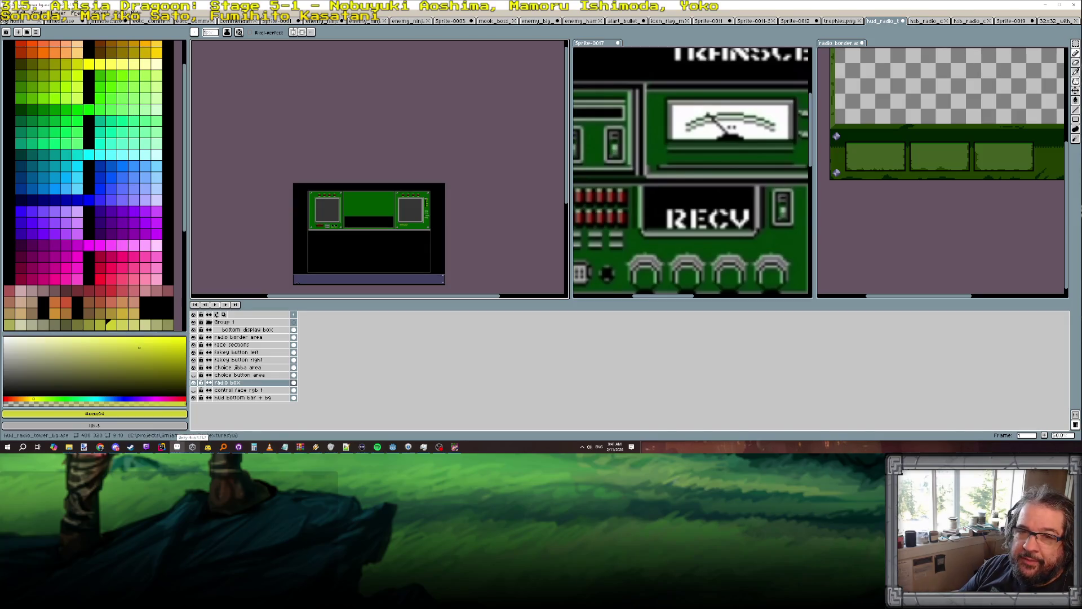
# Open palette_radio_green.png from the textures/palettes folder.
pyautogui.hotkey('alt', 'Tab')
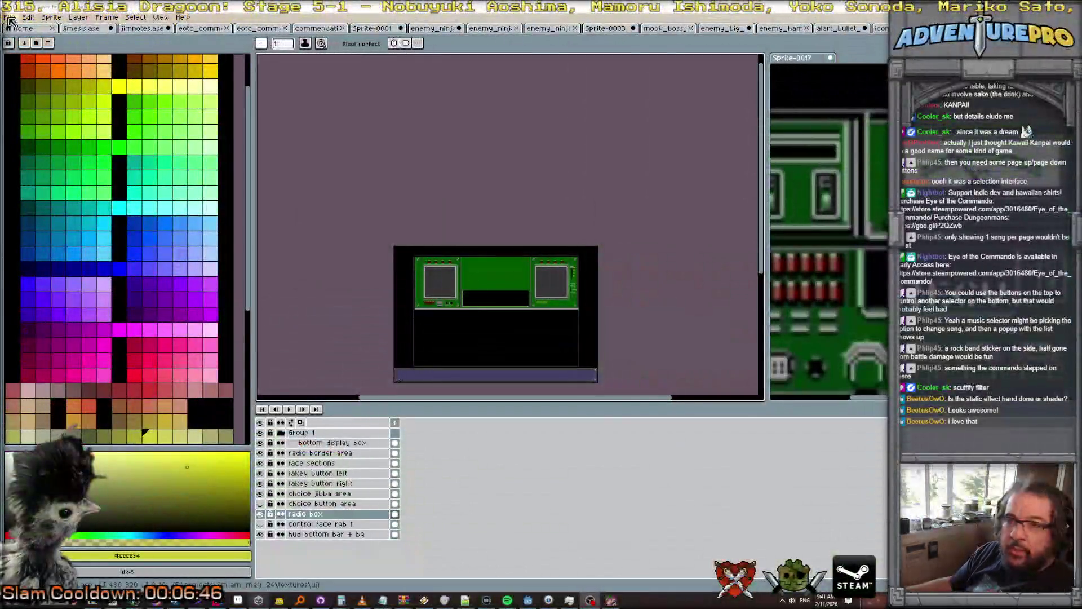
pyautogui.click(9, 17)
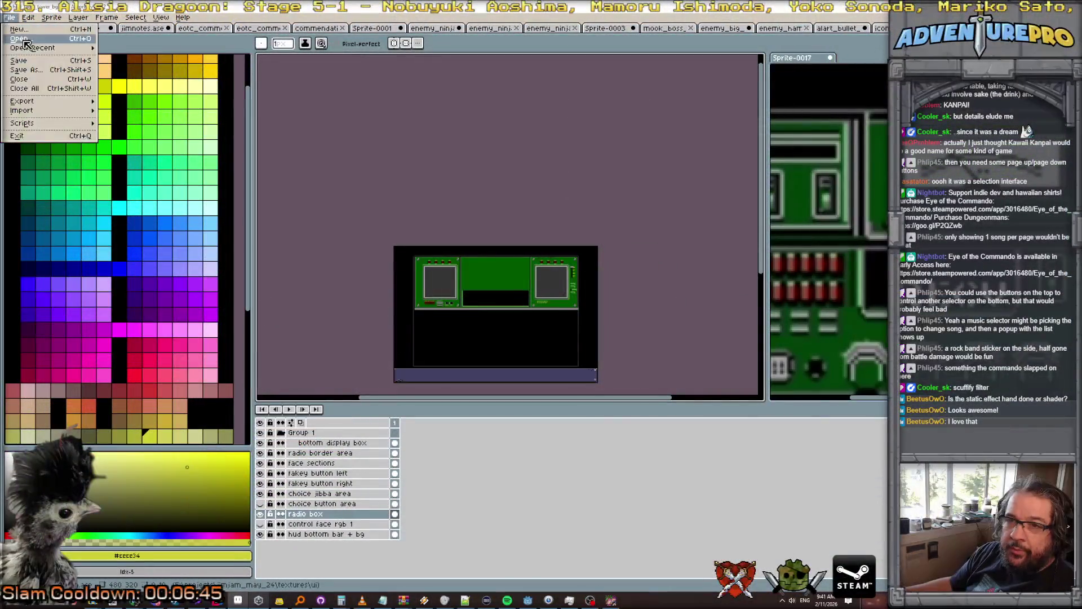
pyautogui.click(23, 39)
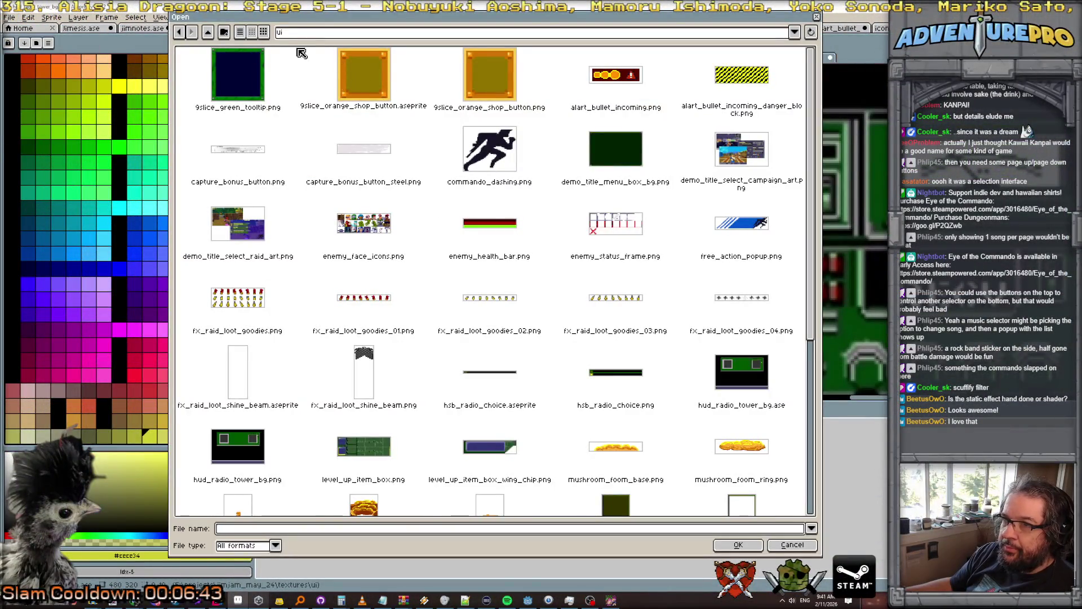
pyautogui.click(208, 32)
pyautogui.doubleClick(483, 154)
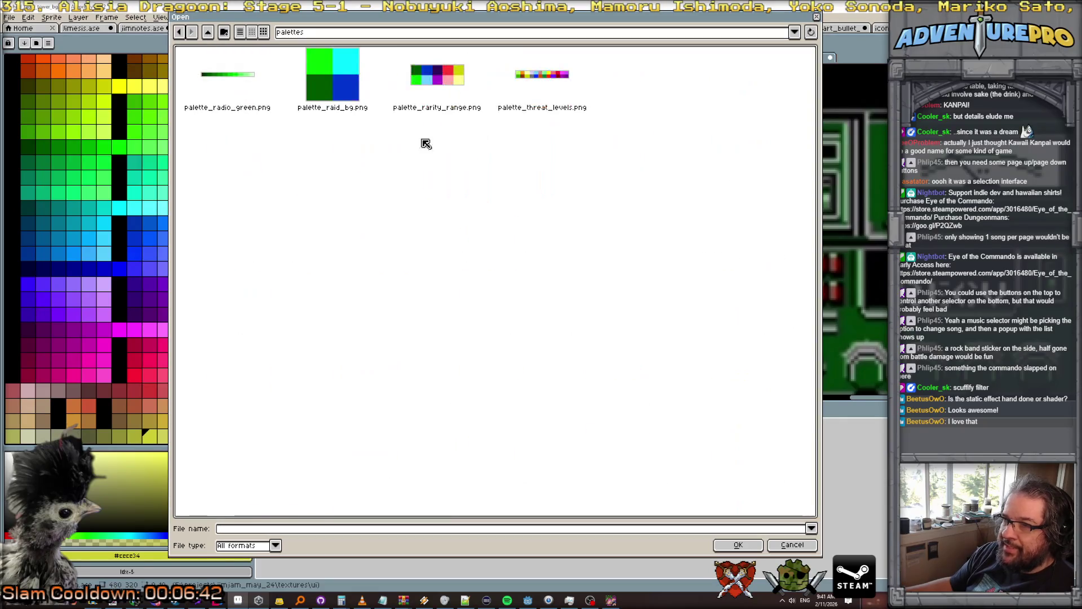
pyautogui.click(233, 75)
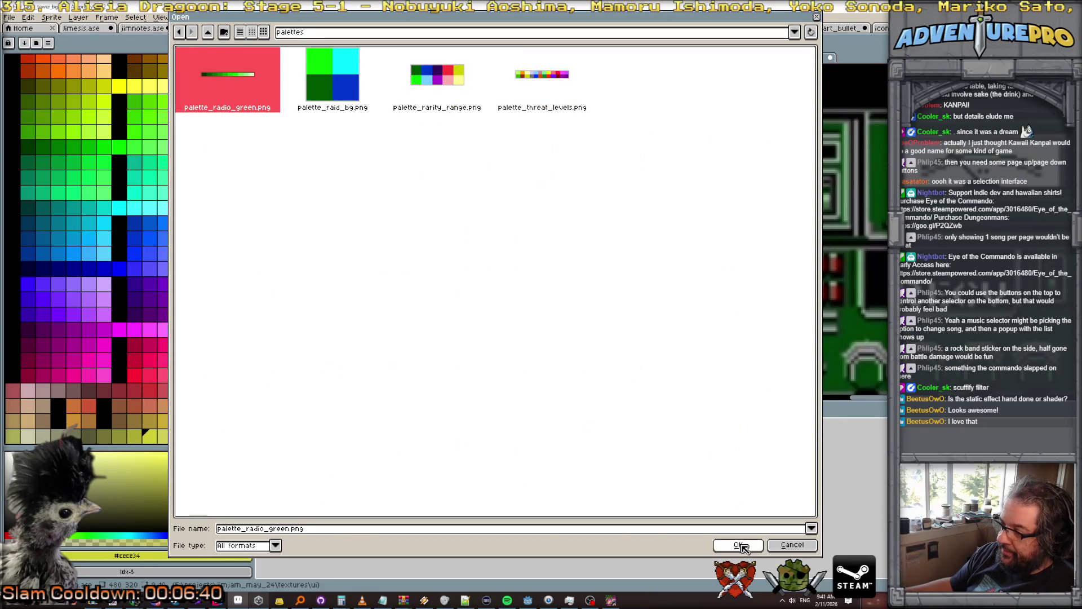
pyautogui.click(743, 544)
# Load the gen512_eotc palette from the palette presets list.
pyautogui.scroll(5, 507, 225)
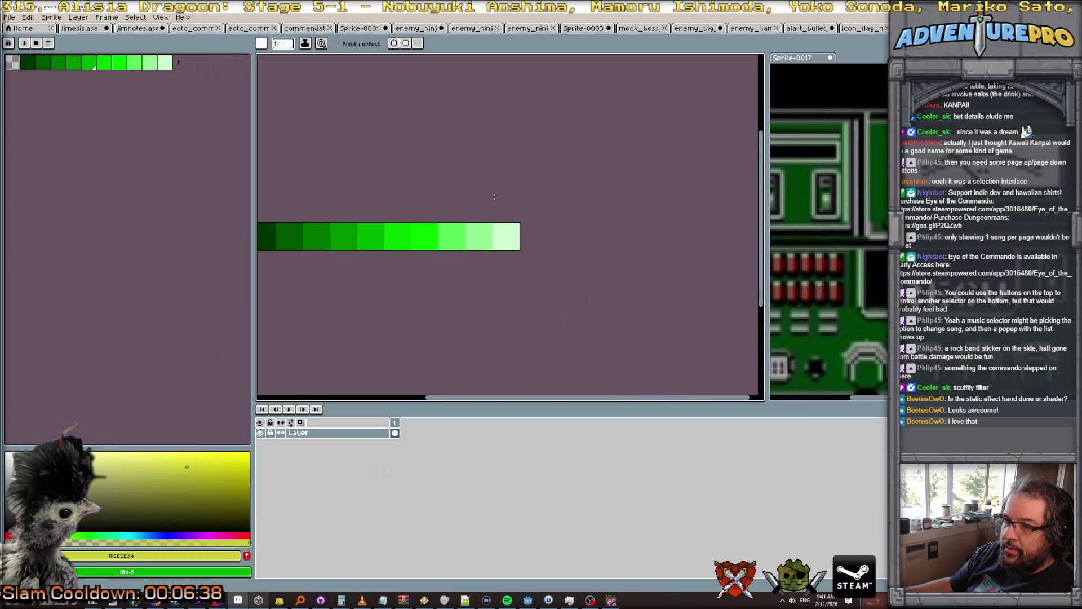
pyautogui.click(38, 46)
pyautogui.scroll(-10, 96, 330)
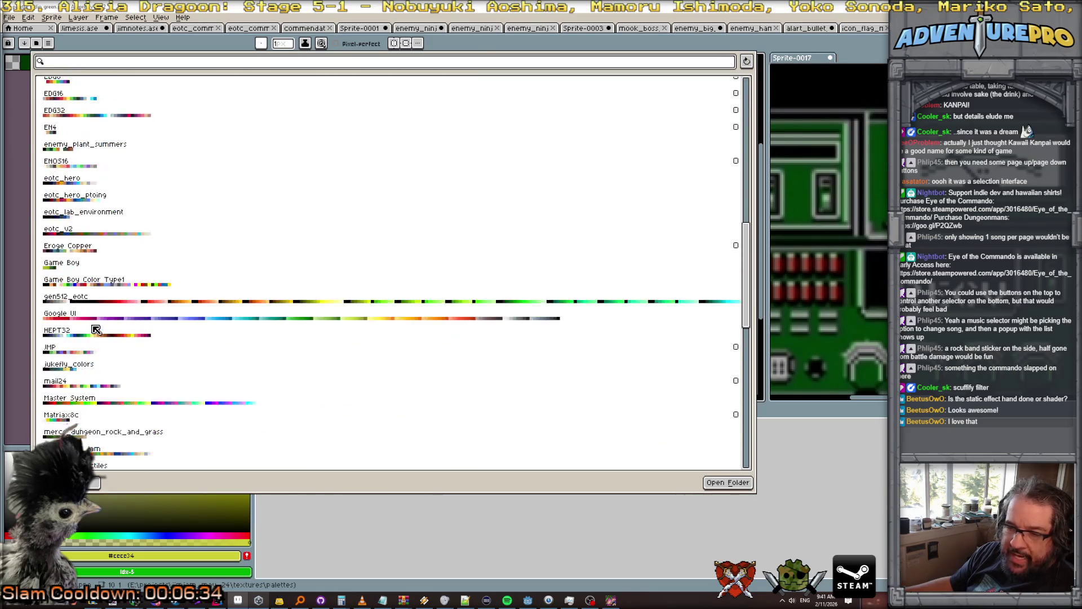
pyautogui.click(128, 303)
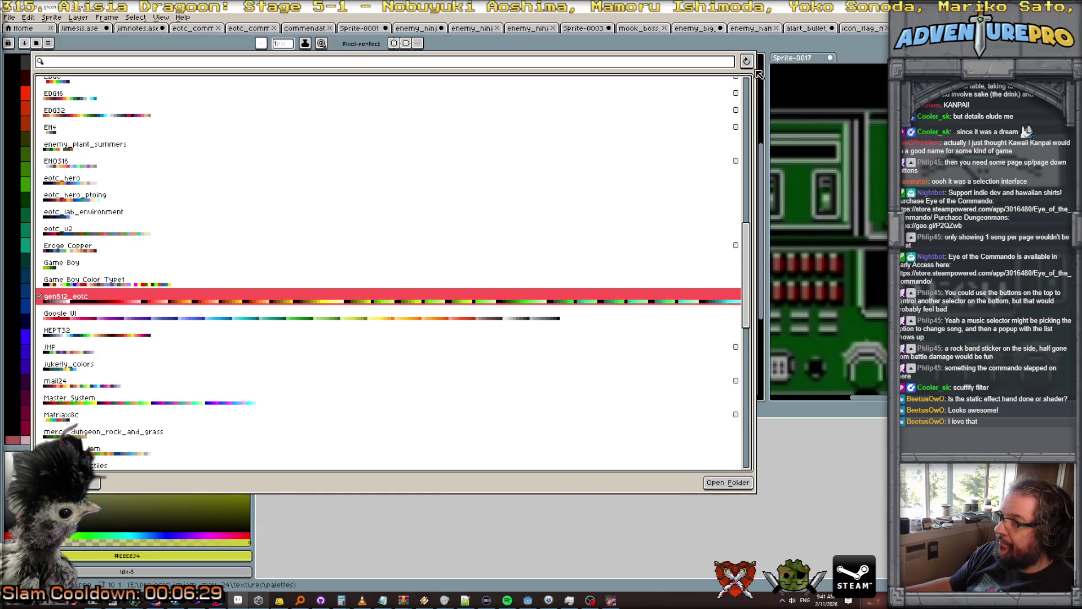
pyautogui.click(761, 87)
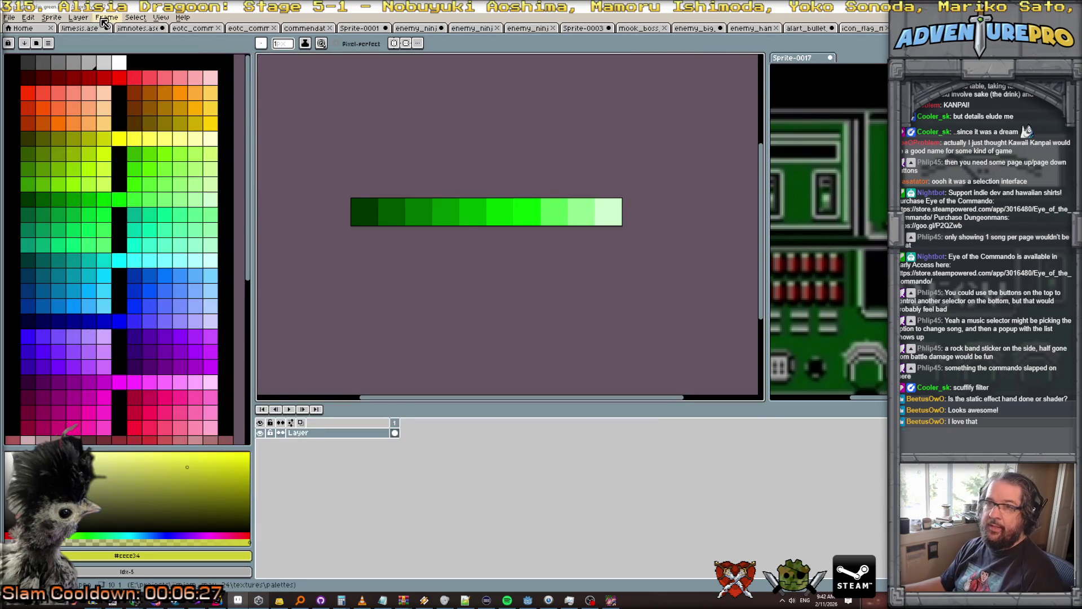
pyautogui.click(51, 17)
# Resize the canvas to 10x2, anchored top-left.
pyautogui.click(62, 74)
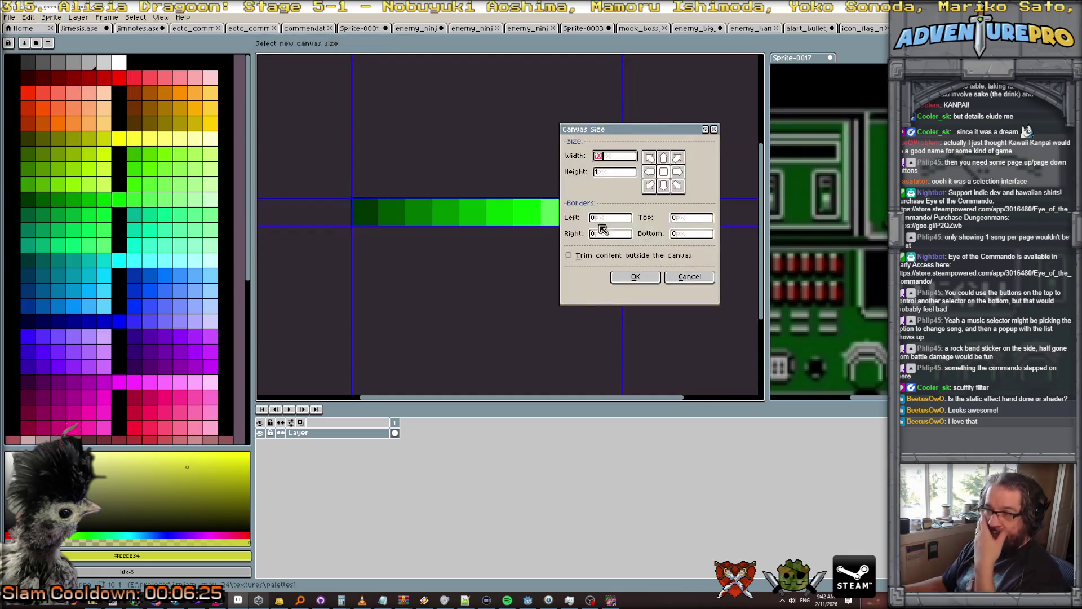
pyautogui.click(649, 157)
pyautogui.doubleClick(615, 171)
pyautogui.write('2')
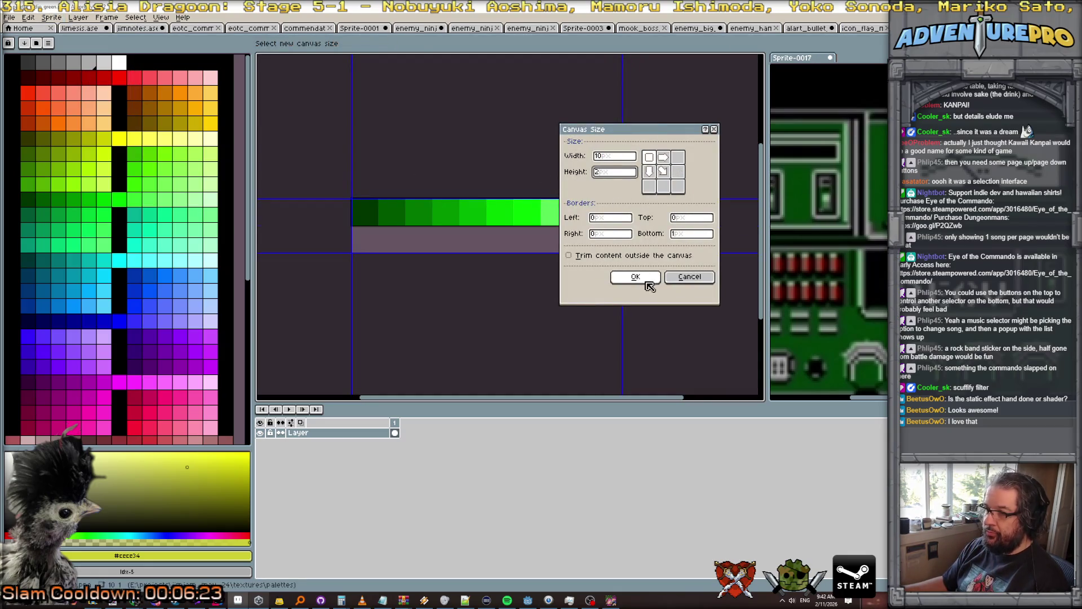
pyautogui.click(635, 277)
# Sample the green shades from the strip and repaint the sixth top-row cell green.
pyautogui.keyDown('alt'); pyautogui.click(371, 183); pyautogui.keyUp('alt')
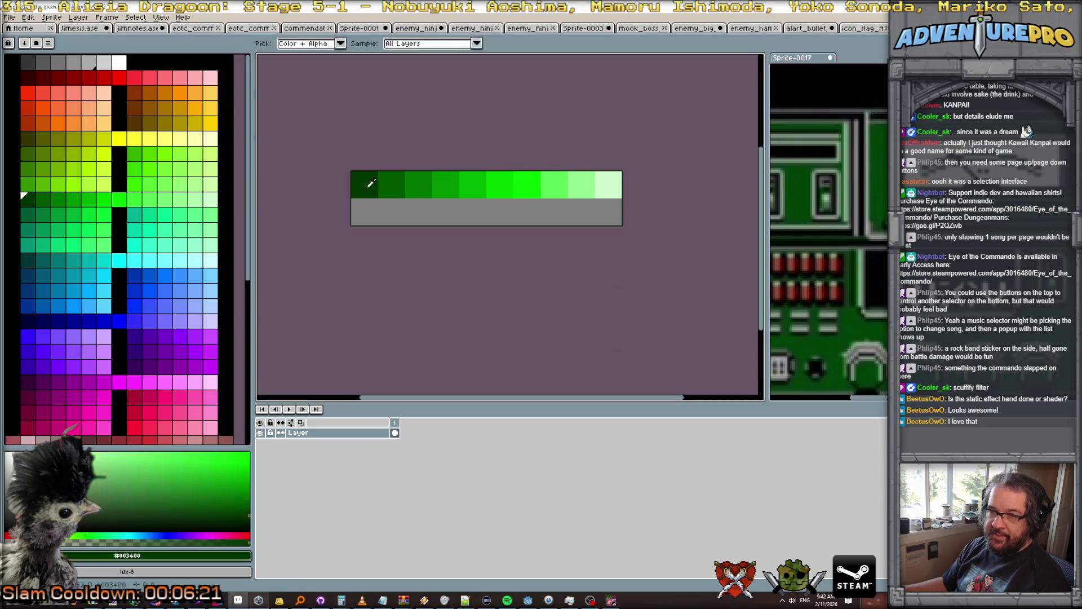
pyautogui.keyDown('alt'); pyautogui.click(398, 189); pyautogui.keyUp('alt')
pyautogui.keyDown('alt'); pyautogui.click(422, 187); pyautogui.keyUp('alt')
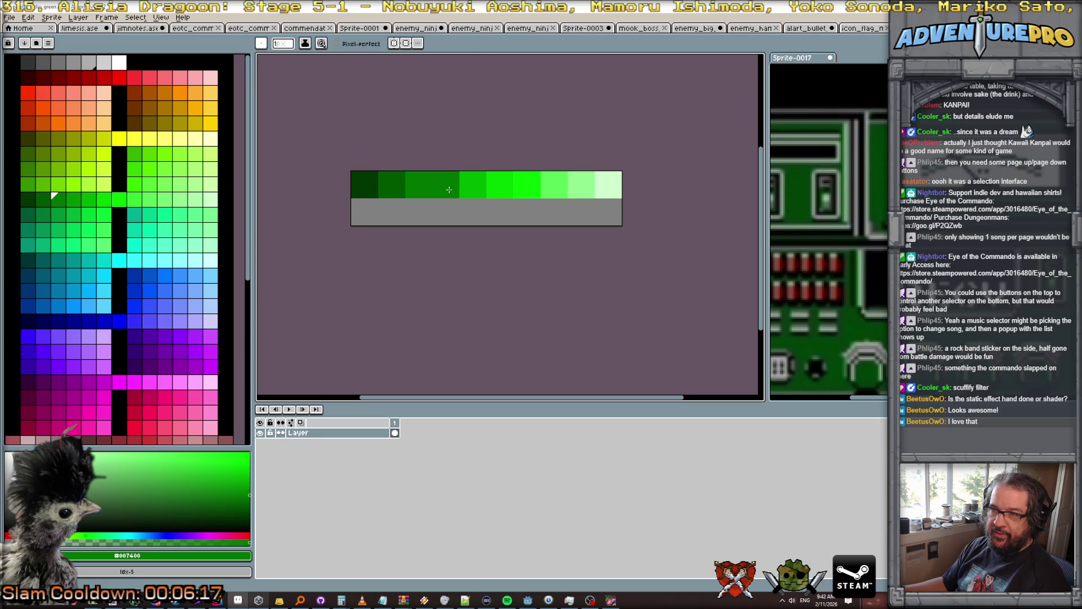
pyautogui.keyDown('alt'); pyautogui.click(449, 189); pyautogui.keyUp('alt')
pyautogui.keyDown('alt'); pyautogui.click(479, 191); pyautogui.keyUp('alt')
pyautogui.click(504, 192)
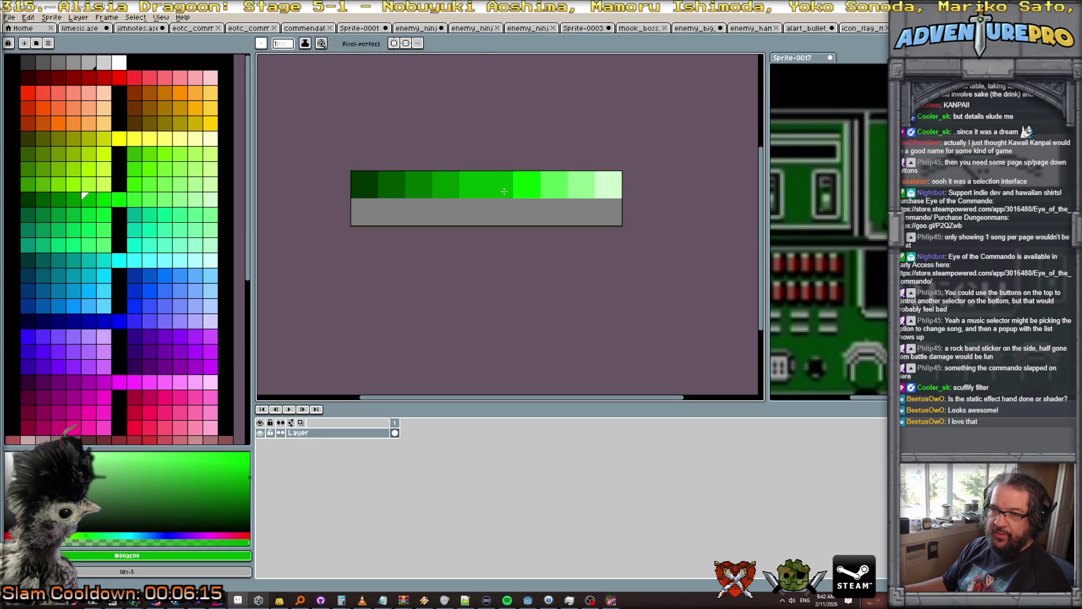
# Paint the first six bottom-row cells with palette reds, dark to brighter.
pyautogui.click(28, 78)
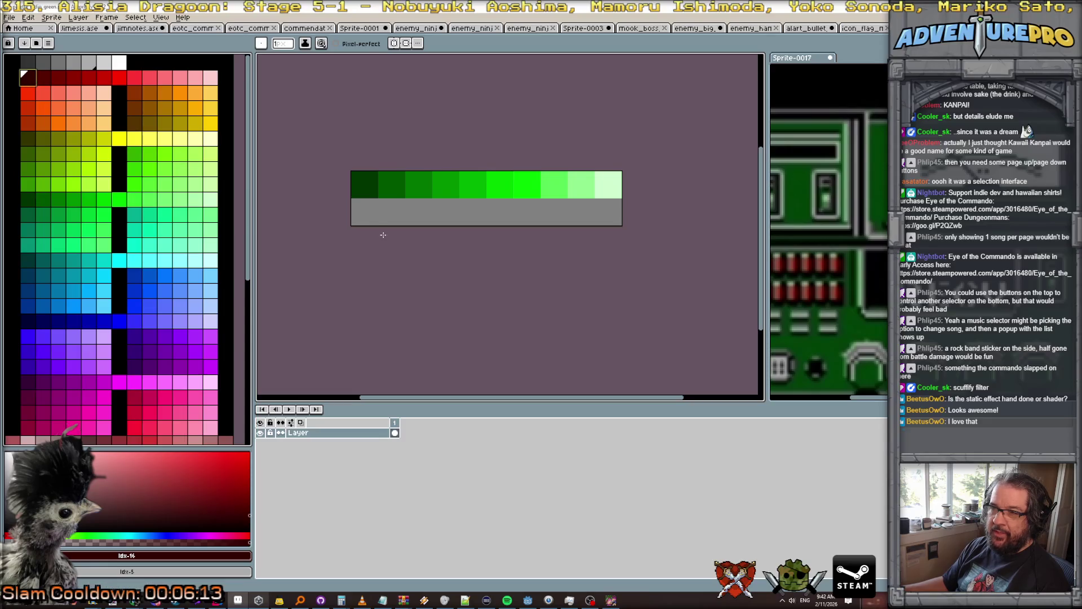
pyautogui.click(364, 211)
pyautogui.click(43, 77)
pyautogui.click(385, 209)
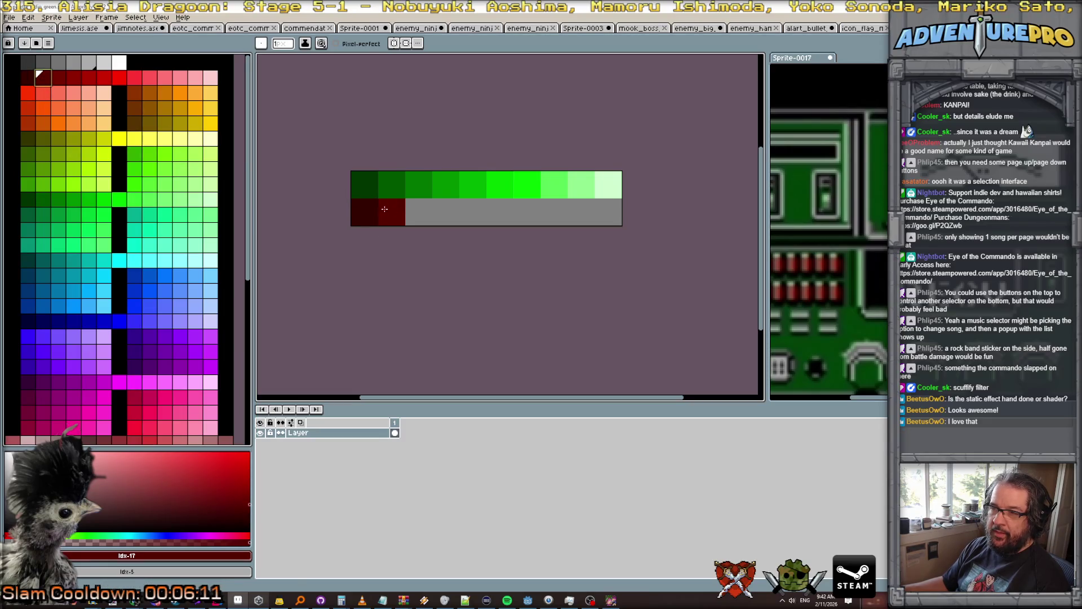
pyautogui.click(59, 77)
pyautogui.click(419, 212)
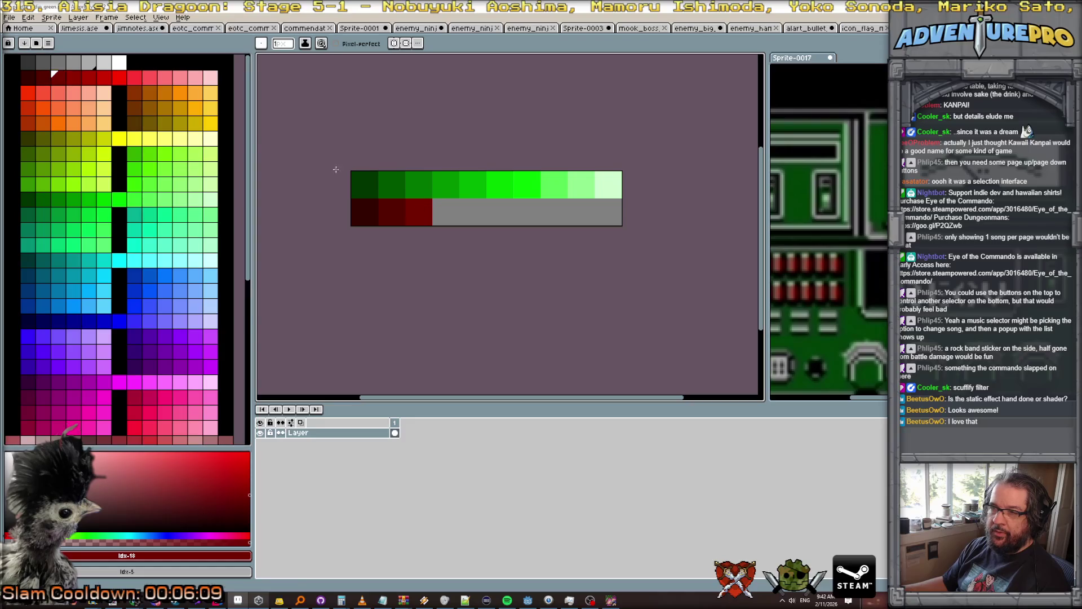
pyautogui.click(74, 77)
pyautogui.click(445, 212)
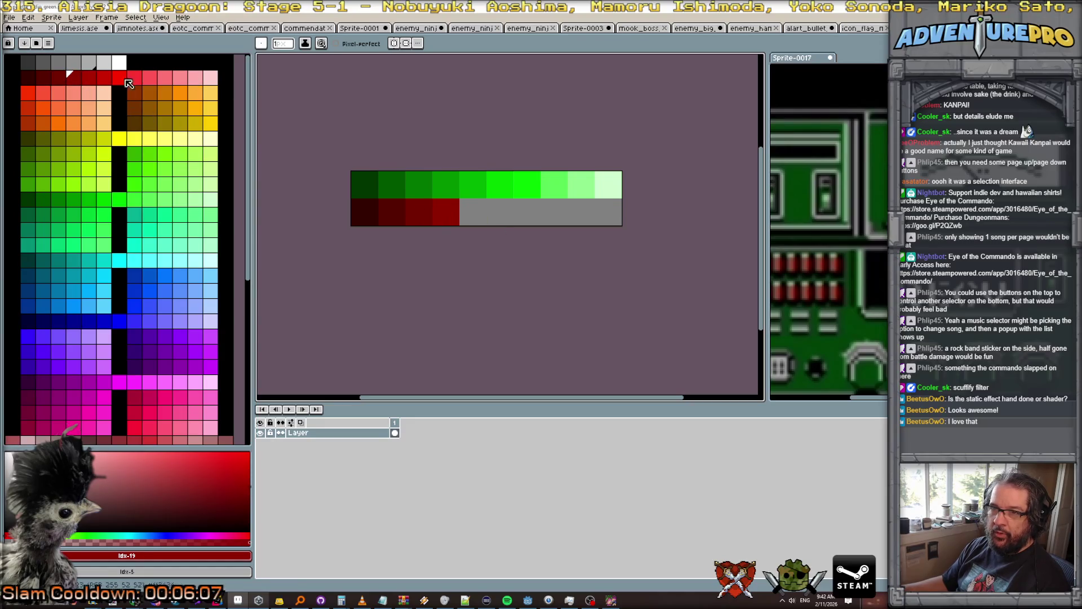
pyautogui.click(89, 77)
pyautogui.click(472, 212)
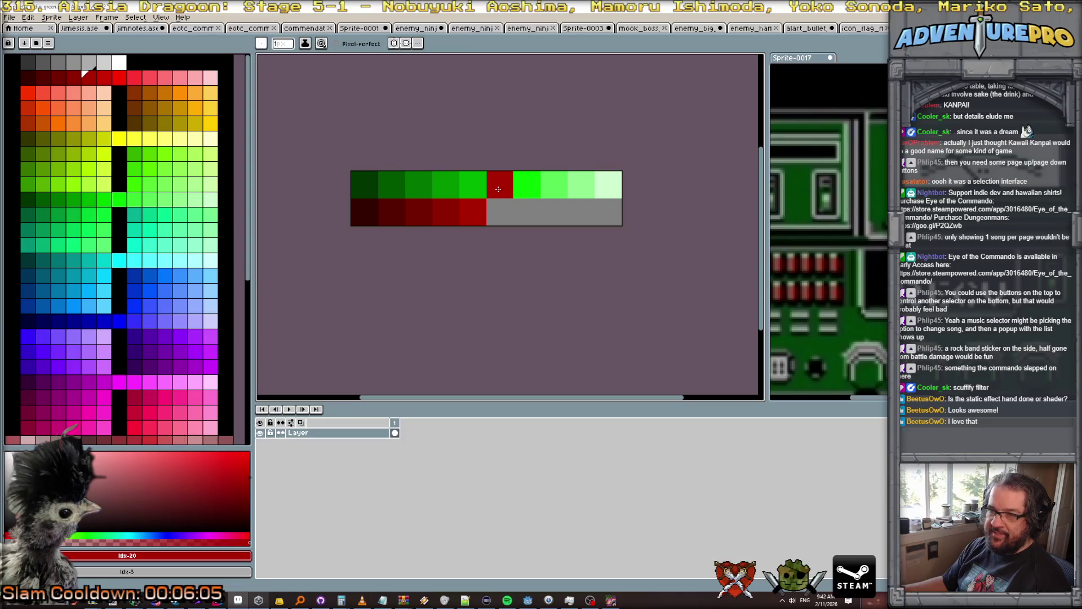
pyautogui.click(104, 77)
pyautogui.click(500, 211)
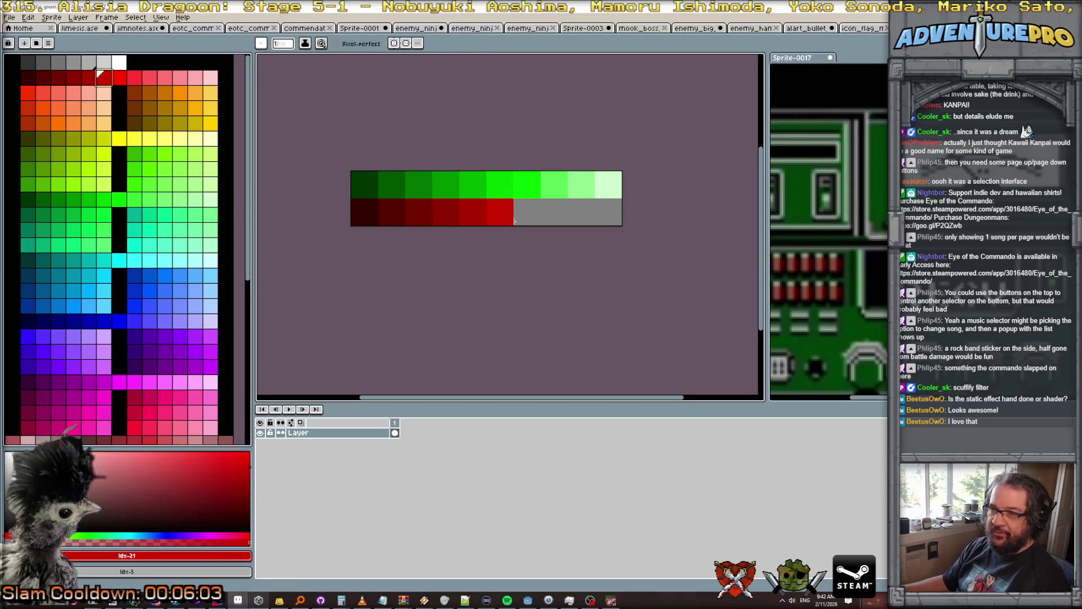
# Fix the top row's bright and light green cells, undoing stray paint.
pyautogui.click(521, 186)
pyautogui.hotkey('ctrl', 'z')
pyautogui.keyDown('alt'); pyautogui.click(527, 186); pyautogui.keyUp('alt')
pyautogui.click(549, 191)
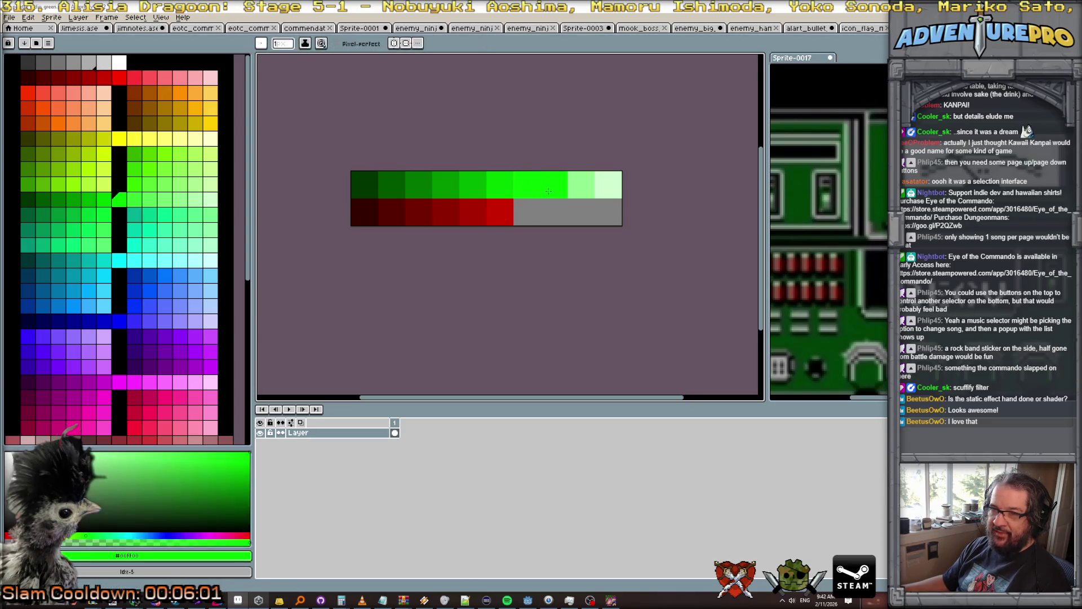
pyautogui.keyDown('alt'); pyautogui.click(581, 186); pyautogui.keyUp('alt')
pyautogui.click(555, 186)
pyautogui.click(580, 186)
pyautogui.keyDown('alt'); pyautogui.click(608, 186); pyautogui.keyUp('alt')
pyautogui.click(609, 186)
pyautogui.keyDown('alt'); pyautogui.click(619, 190); pyautogui.keyUp('alt')
pyautogui.click(520, 186)
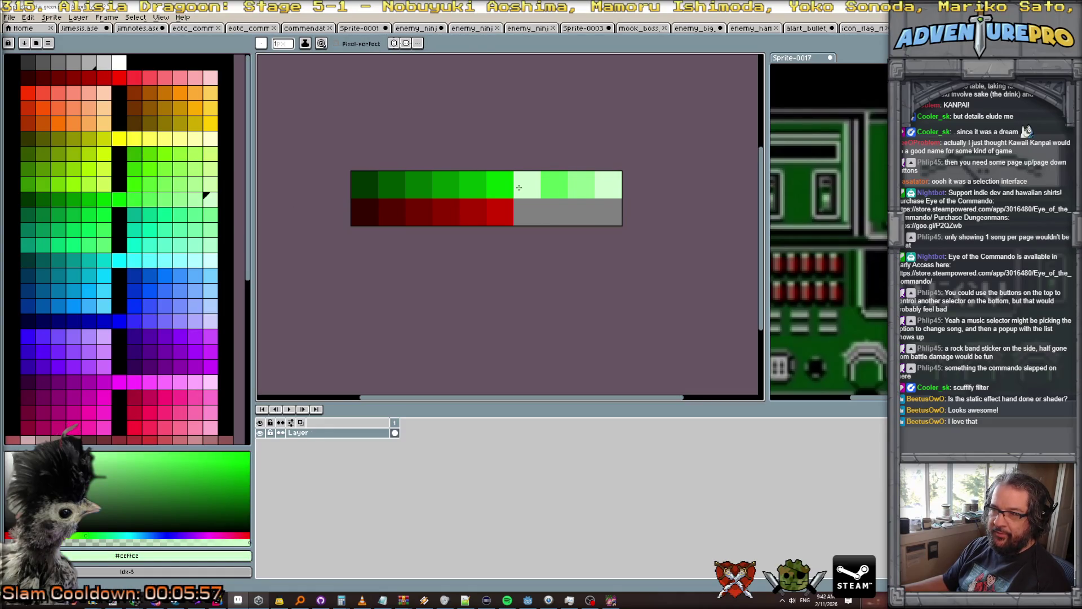
pyautogui.hotkey('ctrl', 'z')
pyautogui.keyDown('alt'); pyautogui.click(520, 186); pyautogui.keyUp('alt')
# Paint bottom cells seven to ten bright red through light pink, then save as PNG.
pyautogui.click(119, 77)
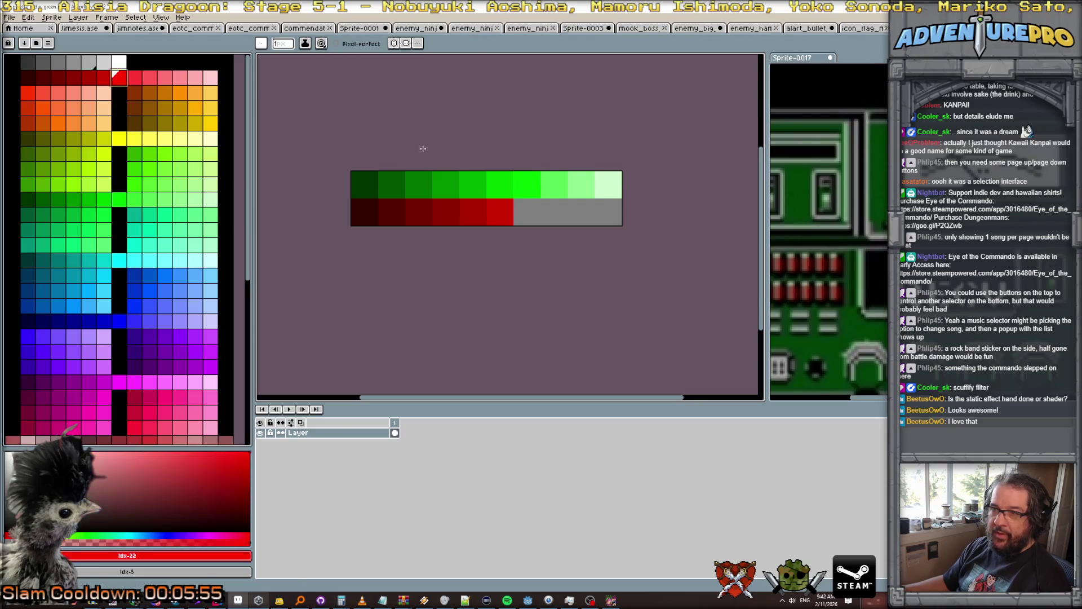
pyautogui.click(528, 212)
pyautogui.click(149, 77)
pyautogui.click(554, 212)
pyautogui.click(180, 78)
pyautogui.click(581, 212)
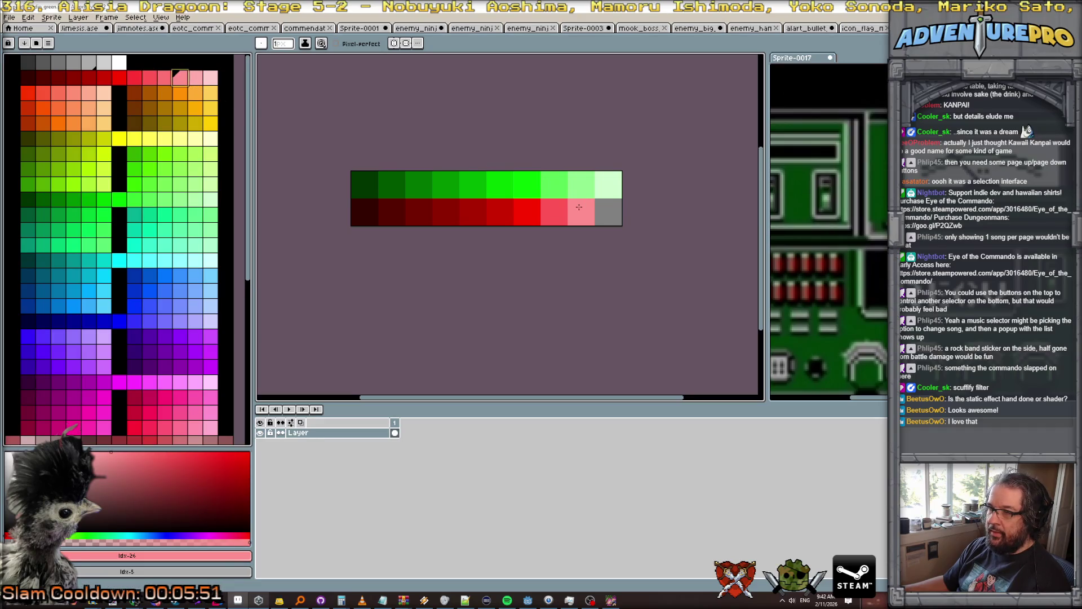
pyautogui.click(210, 77)
pyautogui.click(609, 212)
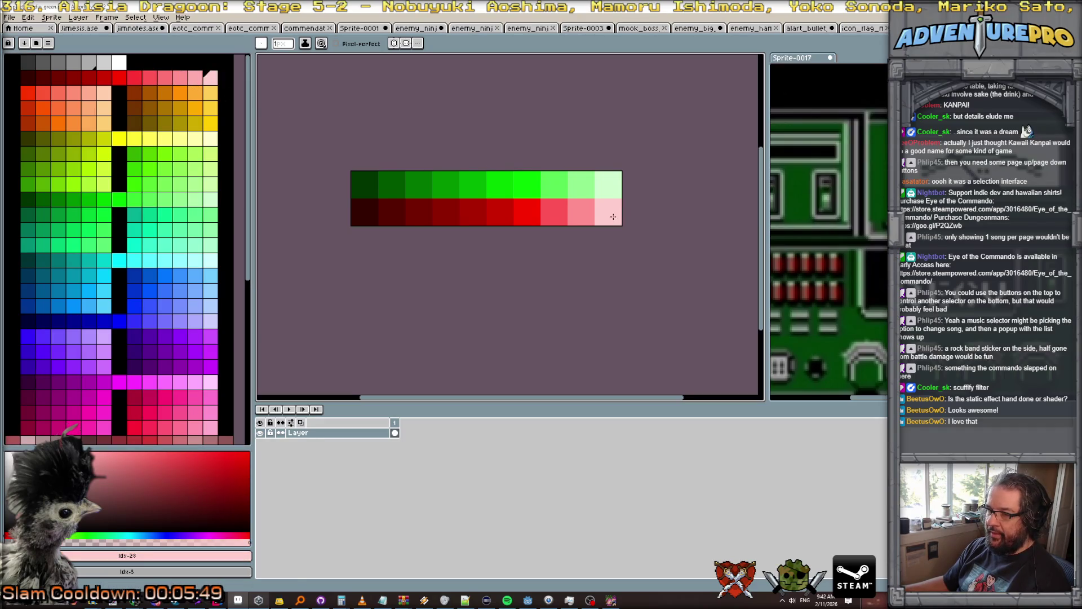
pyautogui.hotkey('ctrl', 's')
pyautogui.click(700, 349)
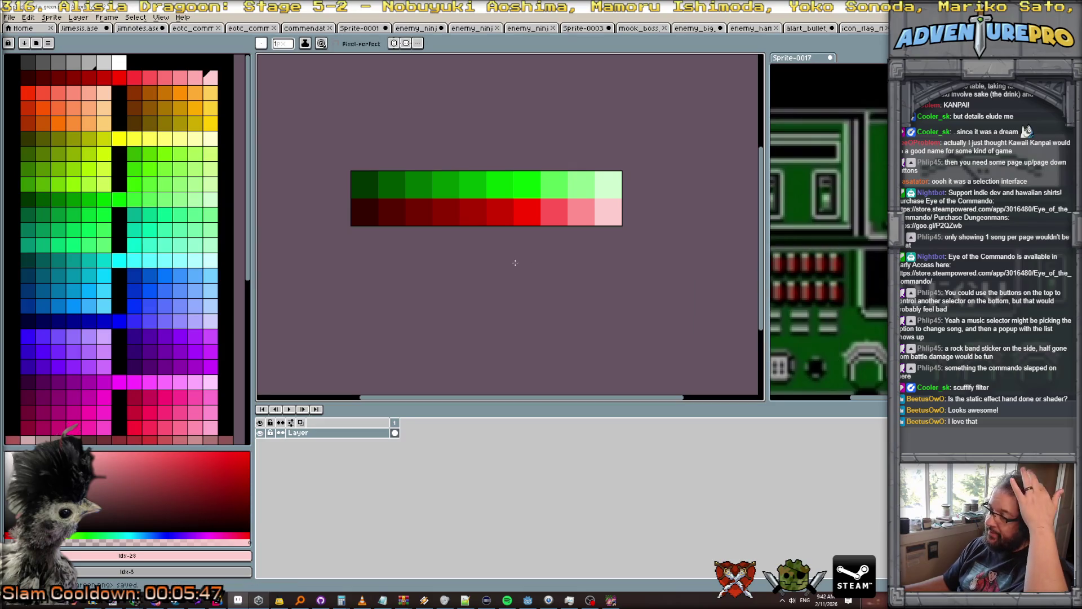
# Back in the Godot shader, replace greenPalette with displayPalette.
pyautogui.click(611, 600)
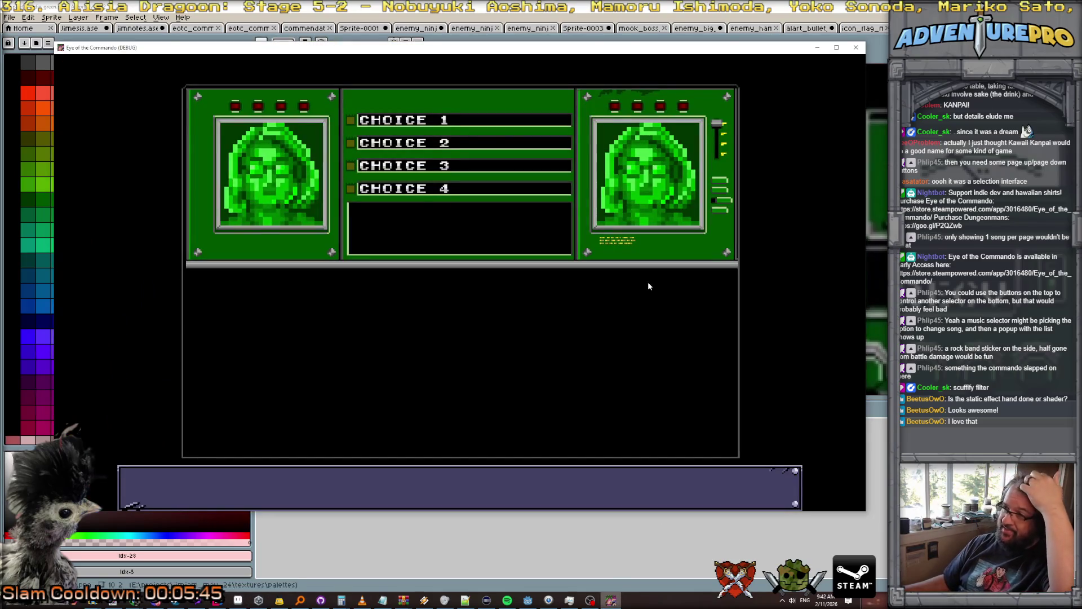
pyautogui.hotkey('alt', 'Tab')
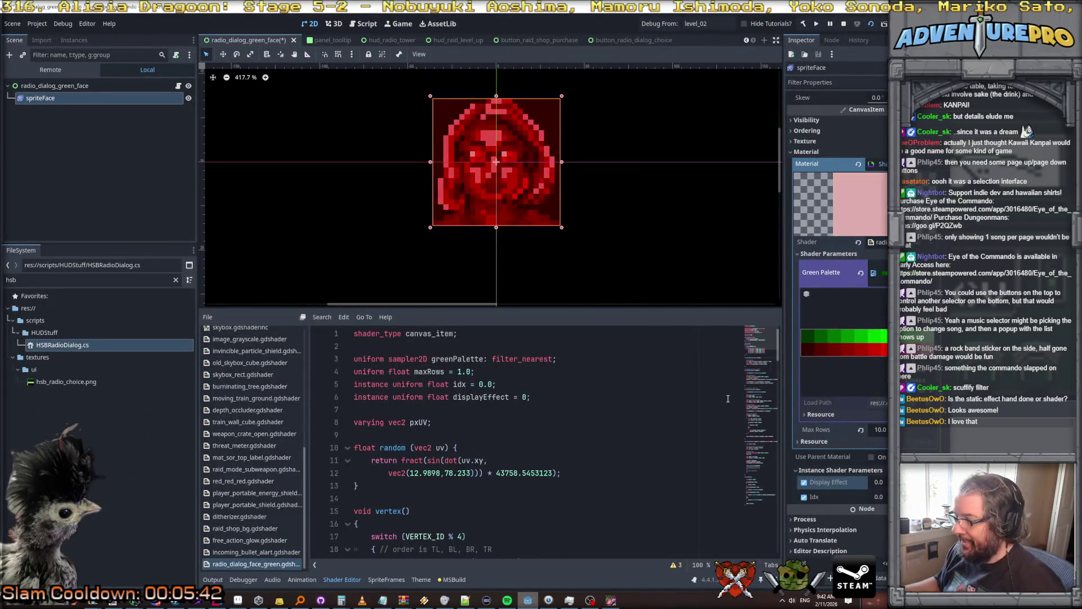
pyautogui.scroll(-2, 510, 443)
pyautogui.scroll(2, 541, 423)
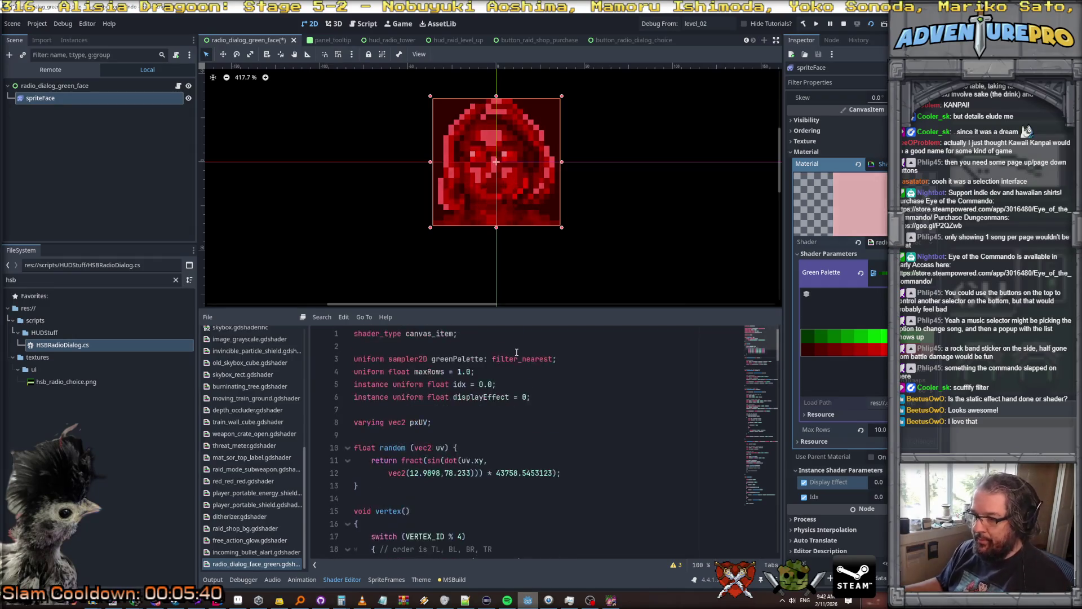
pyautogui.doubleClick(442, 359)
pyautogui.hotkey('ctrl', 'r')
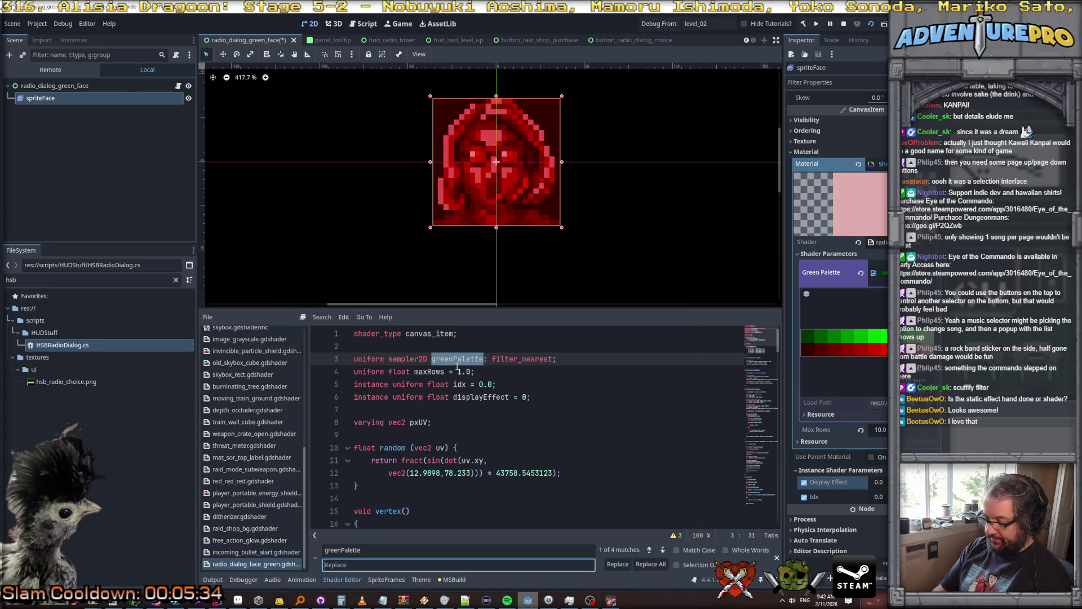
pyautogui.write('dis')
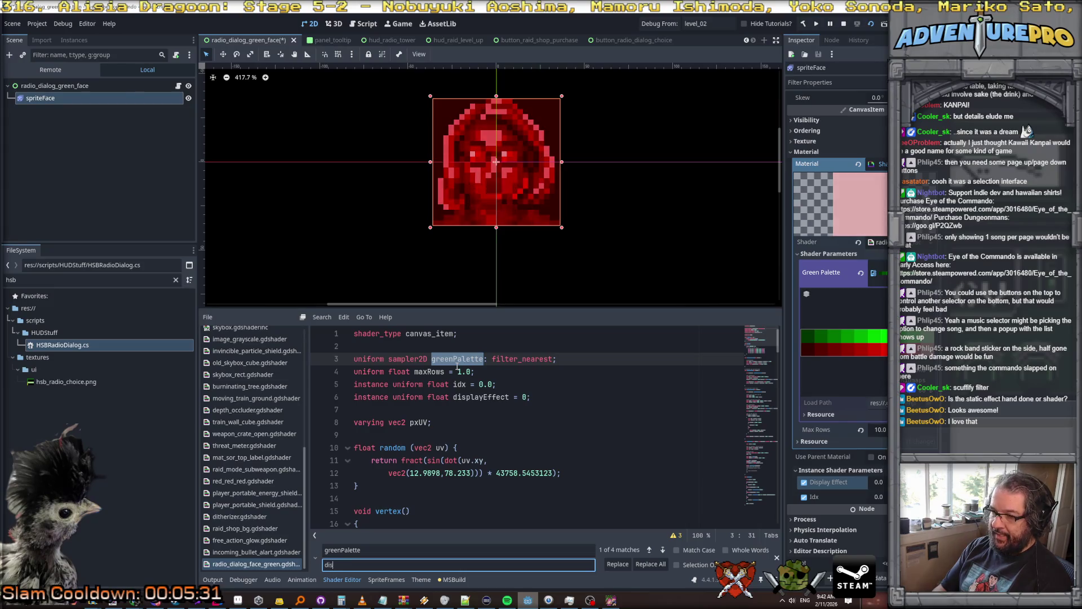
pyautogui.write('playPalette')
pyautogui.press('Return')
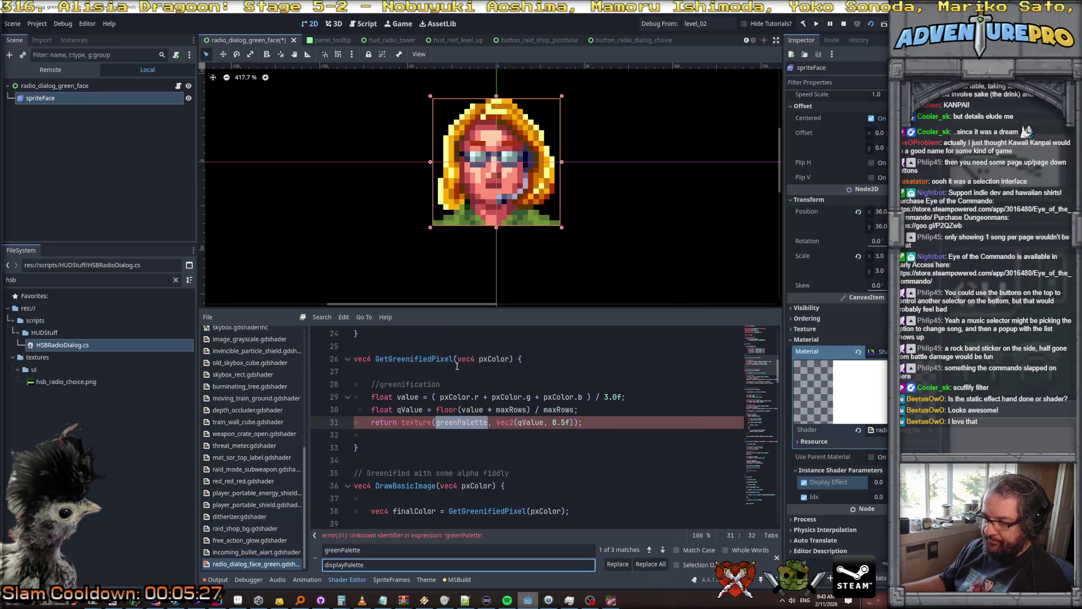
pyautogui.doubleClick(375, 563)
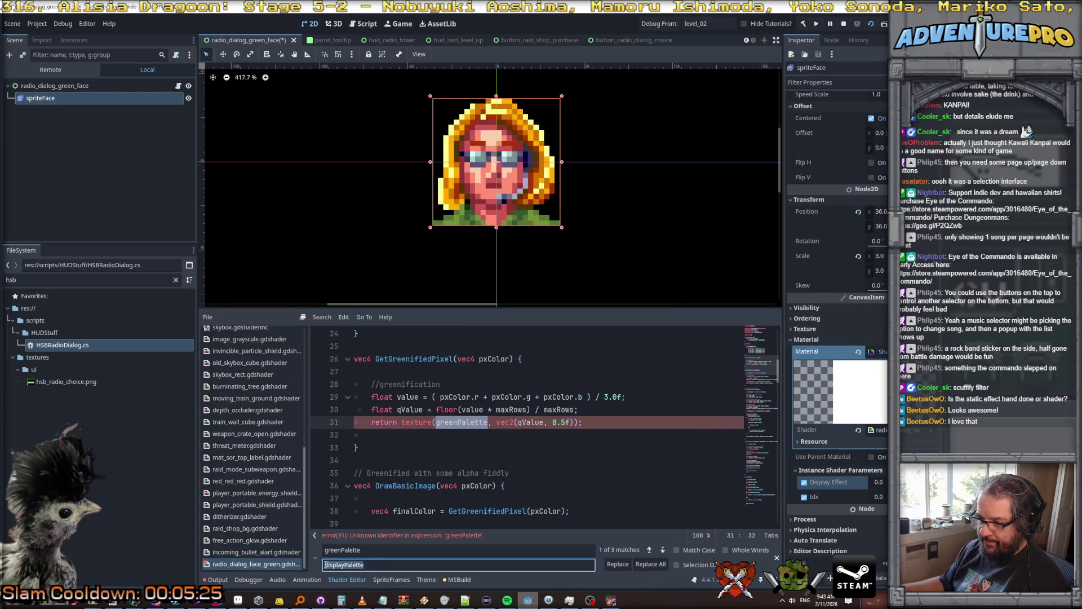
pyautogui.press('Return')
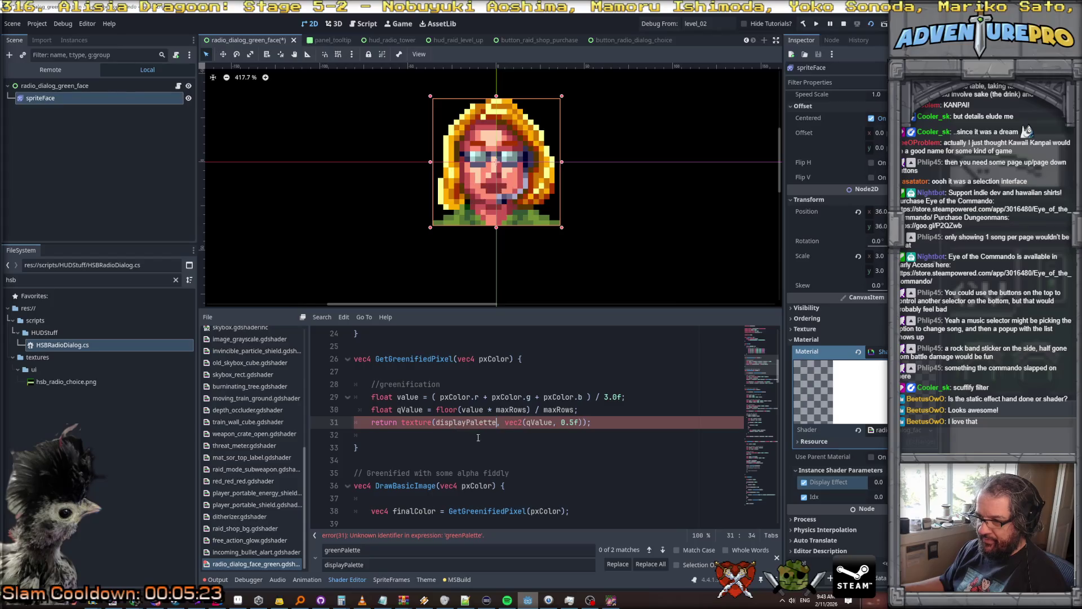
pyautogui.click(501, 454)
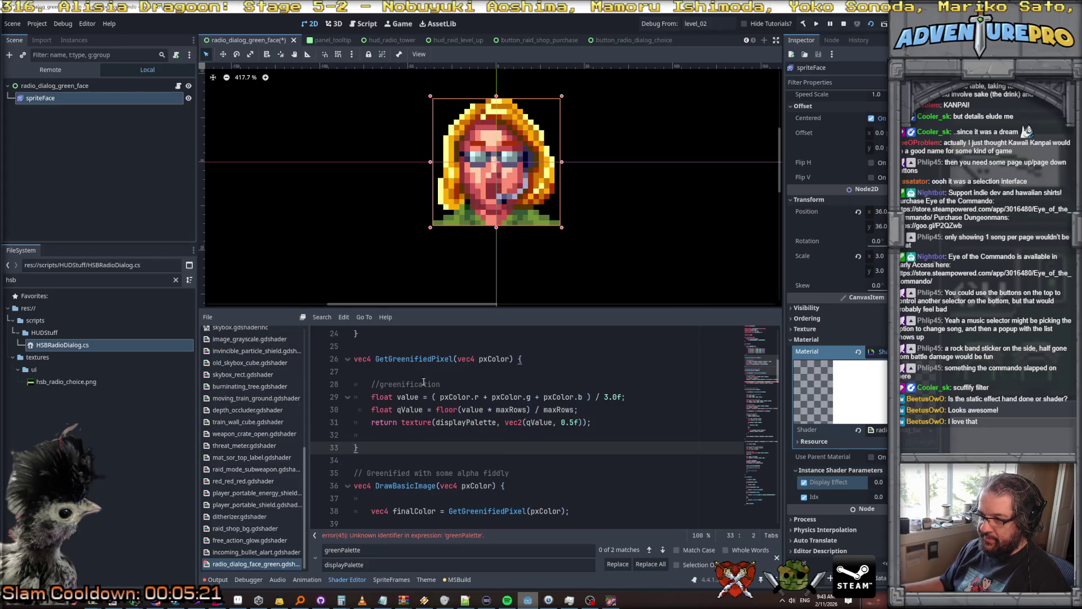
# Rename GetGreenifiedPixel to GetPalettedPixel in its definition and calls on lines 38 and 53.
pyautogui.doubleClick(413, 359)
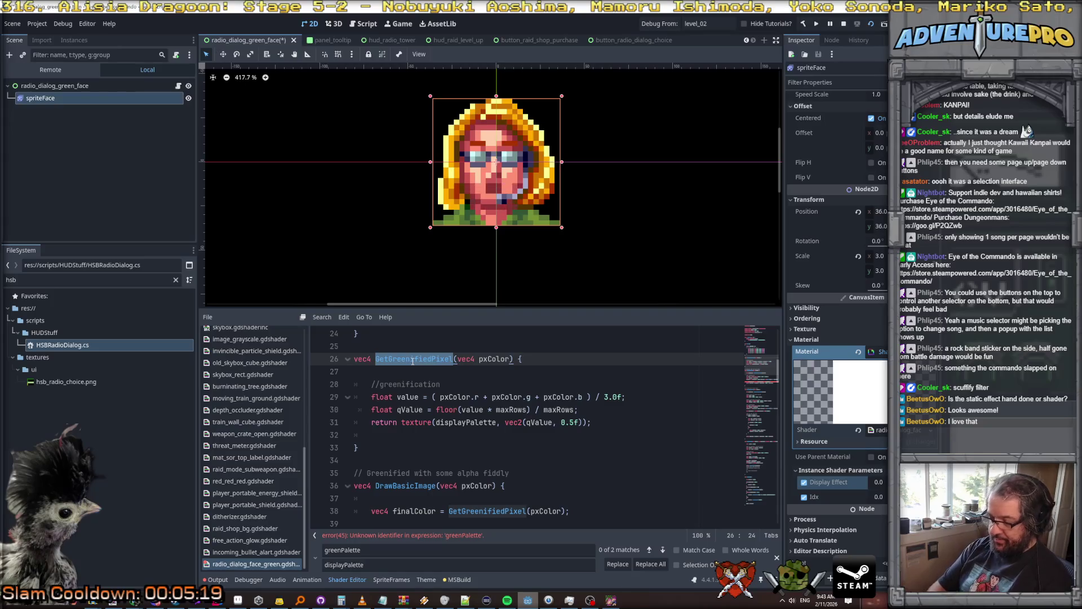
pyautogui.hotkey('ctrl', 'r')
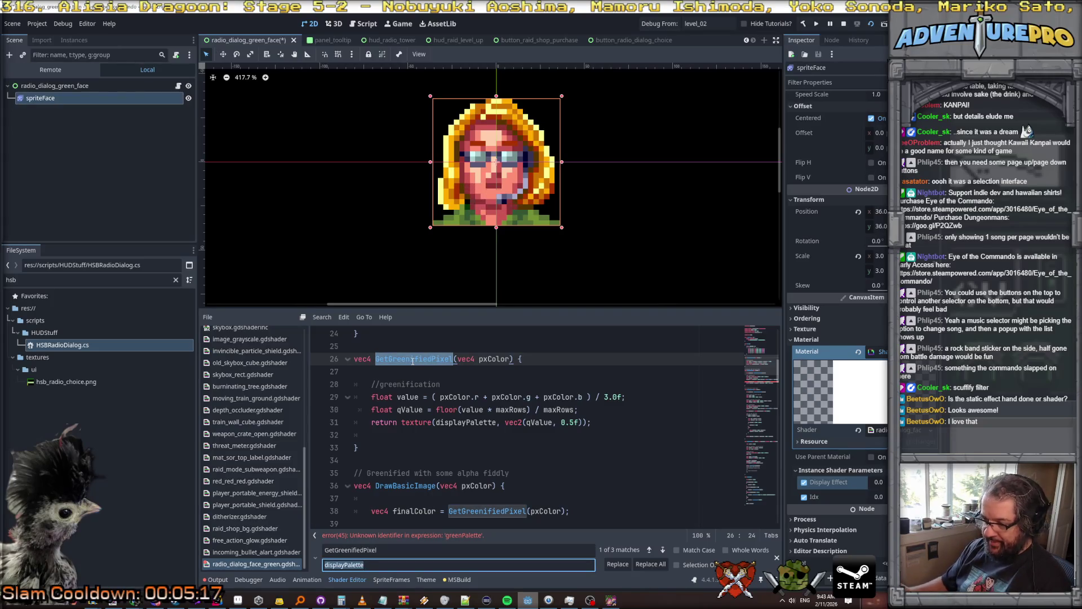
pyautogui.write('GetPalettedPix')
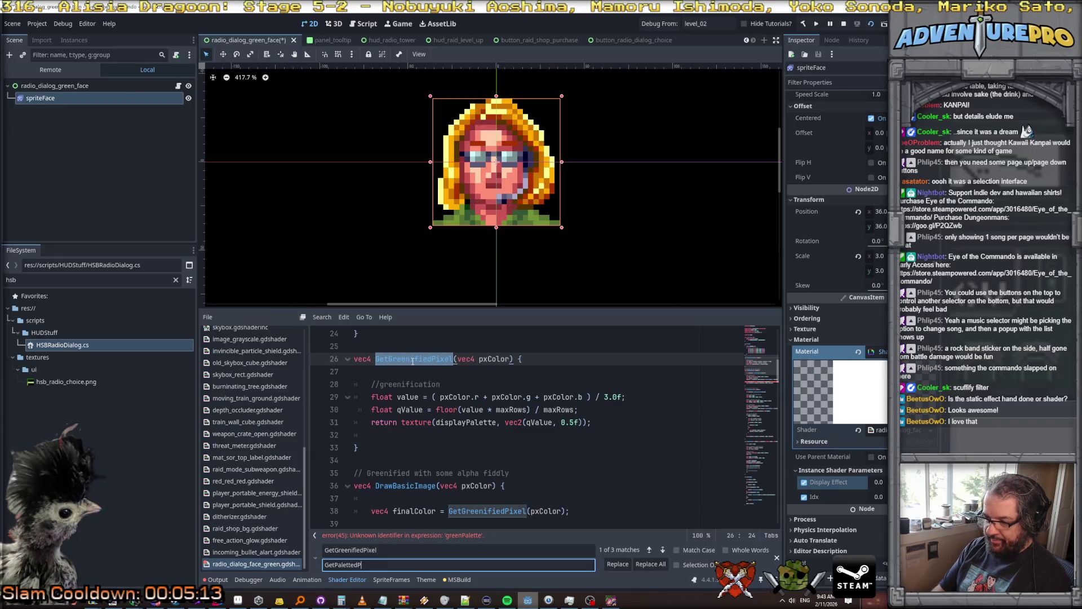
pyautogui.write('el')
pyautogui.press('Return')
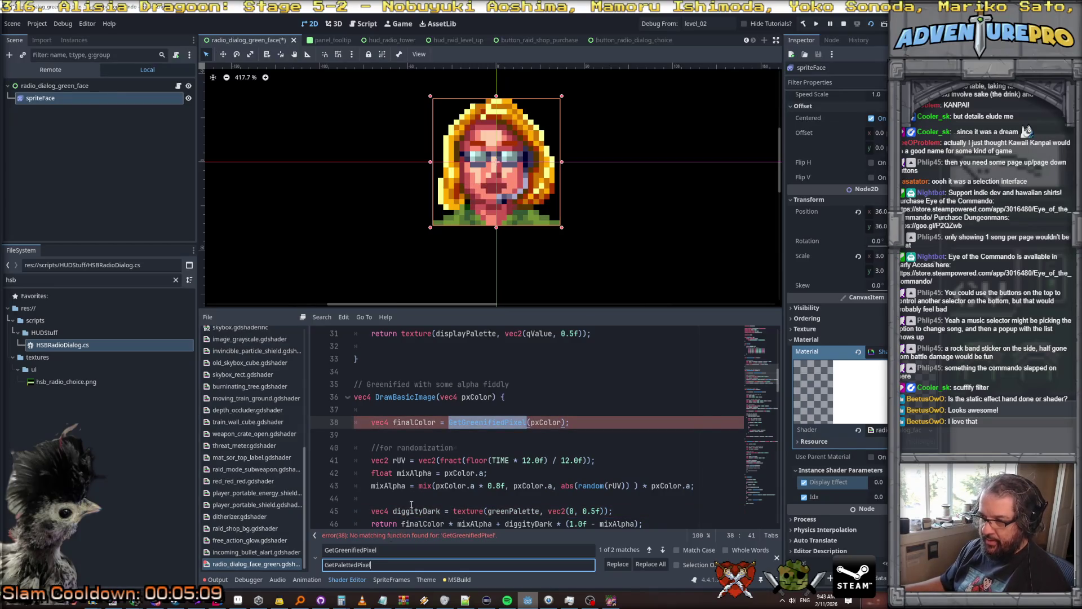
pyautogui.scroll(3, 423, 389)
pyautogui.doubleClick(417, 381)
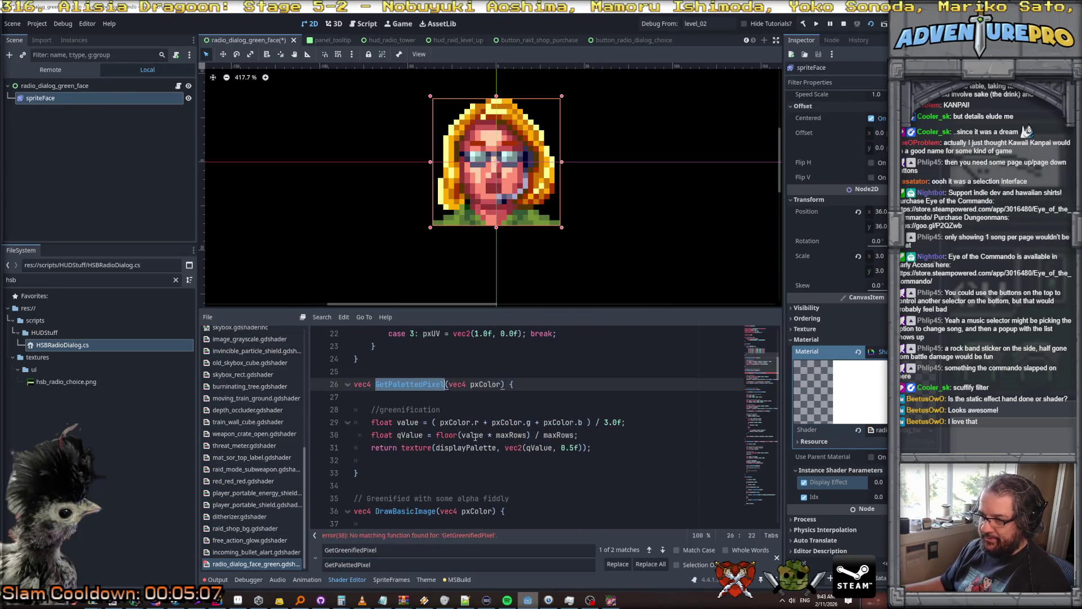
pyautogui.scroll(-4, 483, 448)
pyautogui.doubleClick(489, 385)
pyautogui.write('GetPalettedPixel')
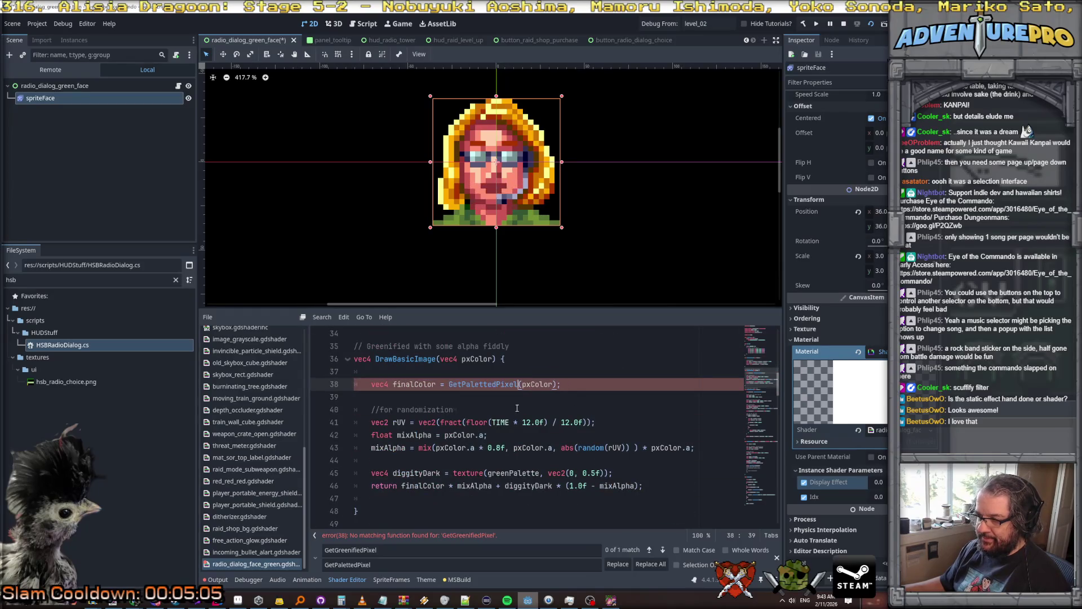
pyautogui.scroll(-6, 505, 379)
pyautogui.doubleClick(487, 346)
pyautogui.write('GetPalettedPixel')
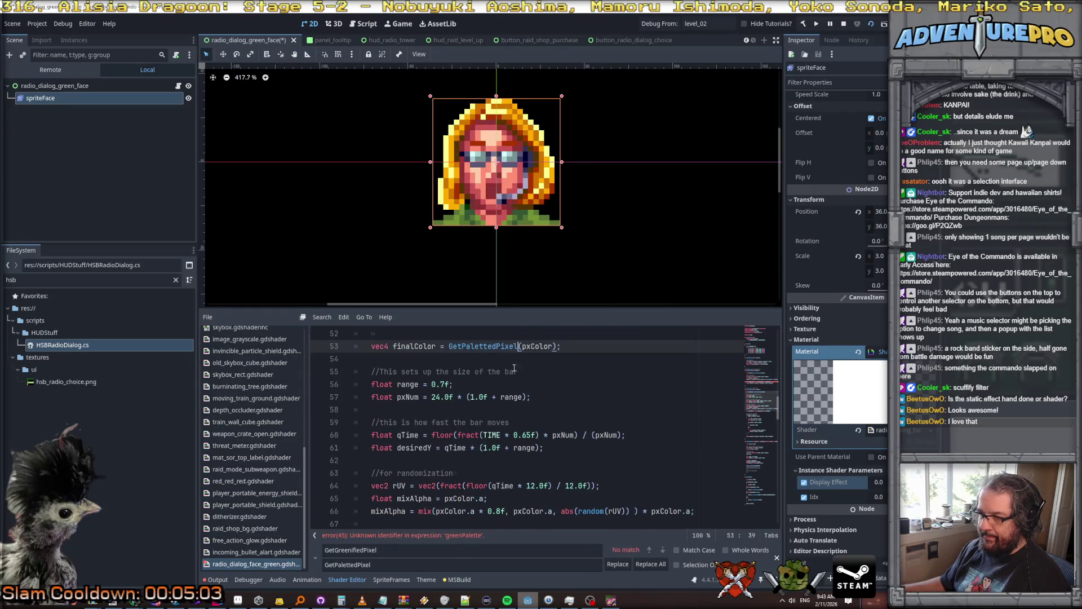
# Add an instance uniform float paletteID = 0 below displayEffect.
pyautogui.scroll(-8, 578, 419)
pyautogui.scroll(12, 578, 419)
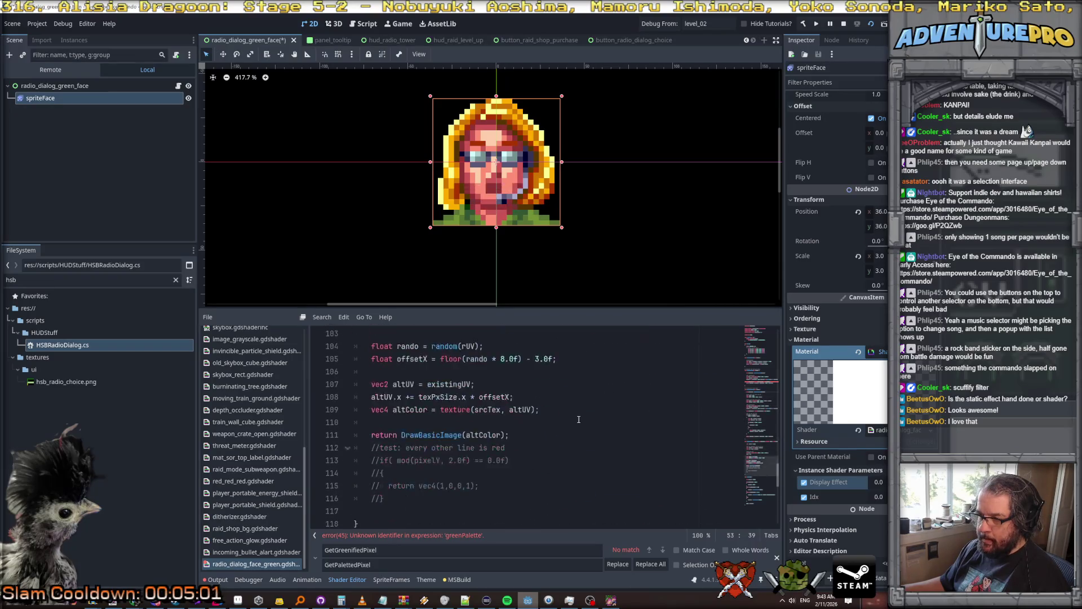
pyautogui.scroll(13, 578, 420)
pyautogui.press('Escape')
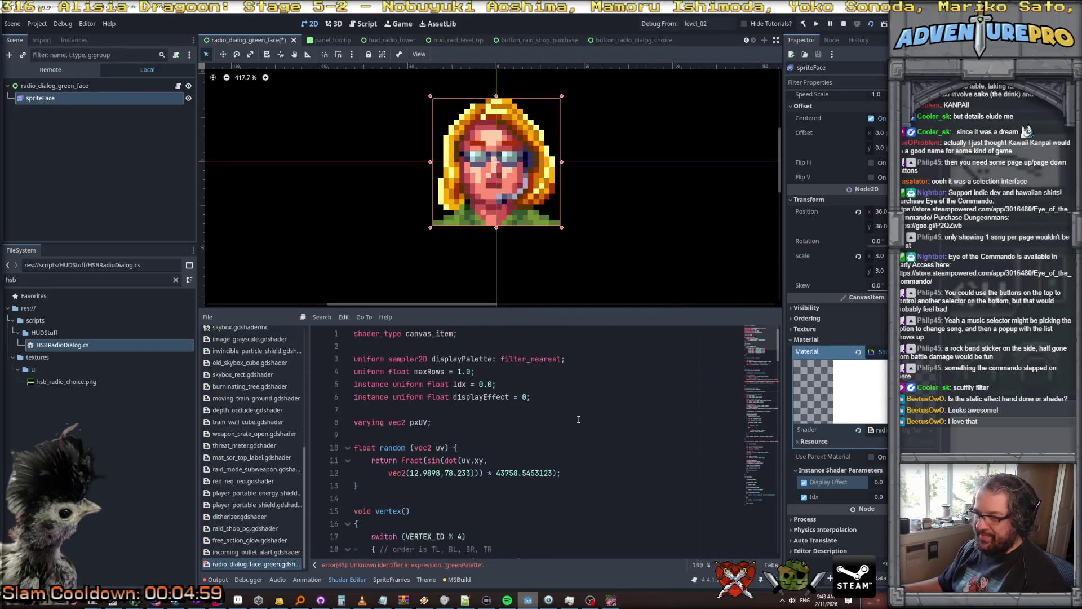
pyautogui.click(589, 401)
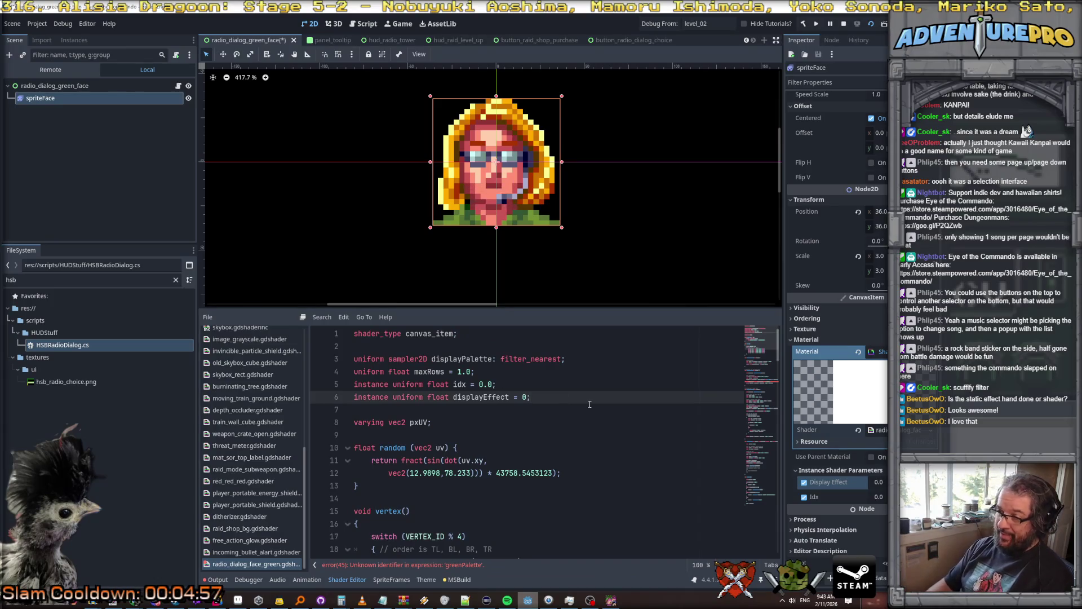
pyautogui.press('Return')
pyautogui.write('ins')
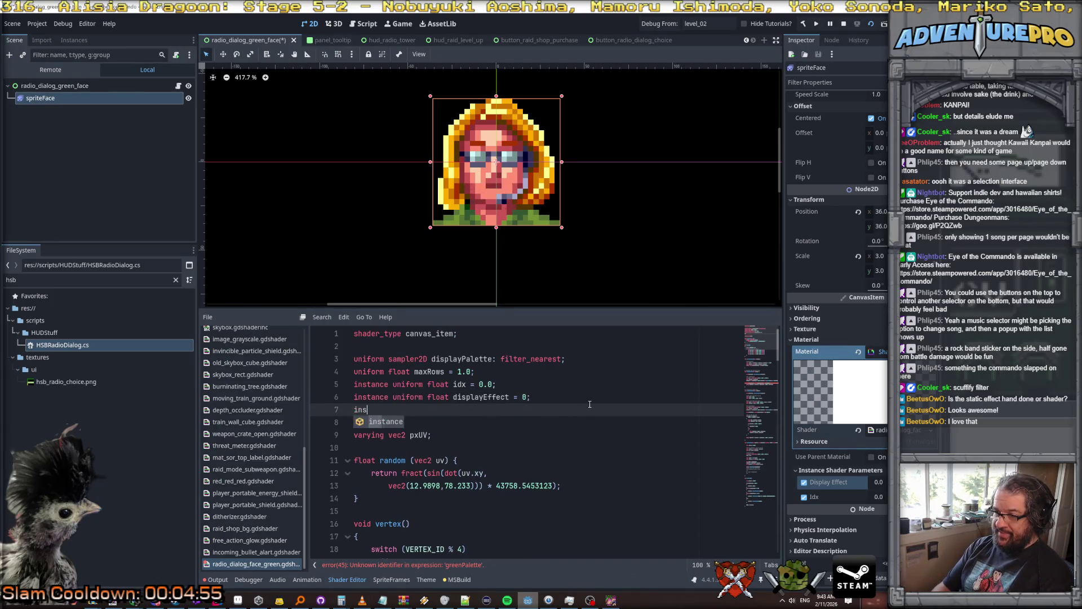
pyautogui.write('tance unfi')
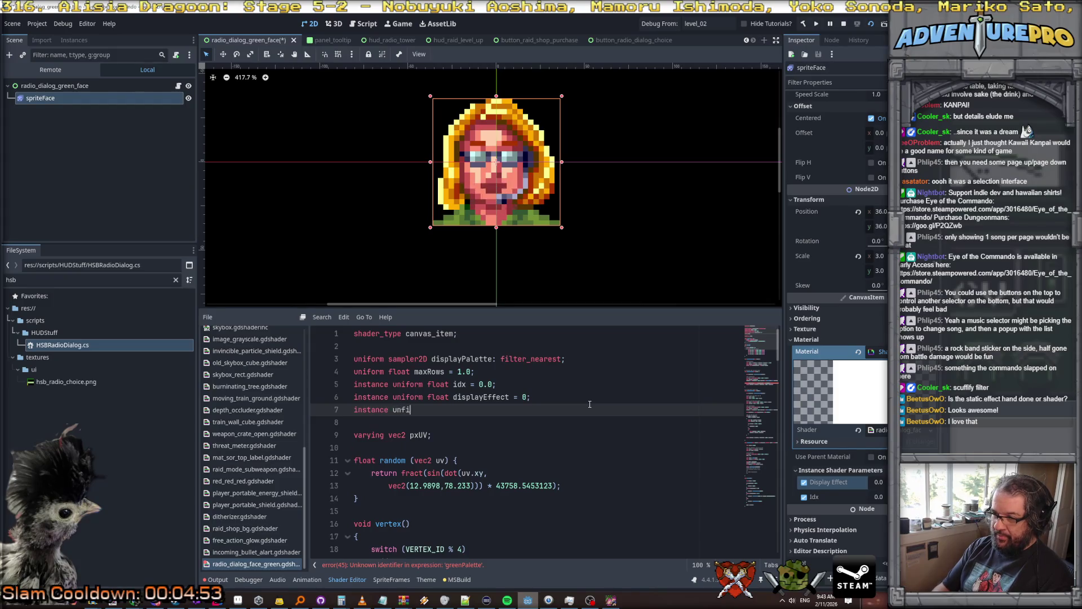
pyautogui.press('BackSpace')
pyautogui.press('BackSpace')
pyautogui.write('iform float ')
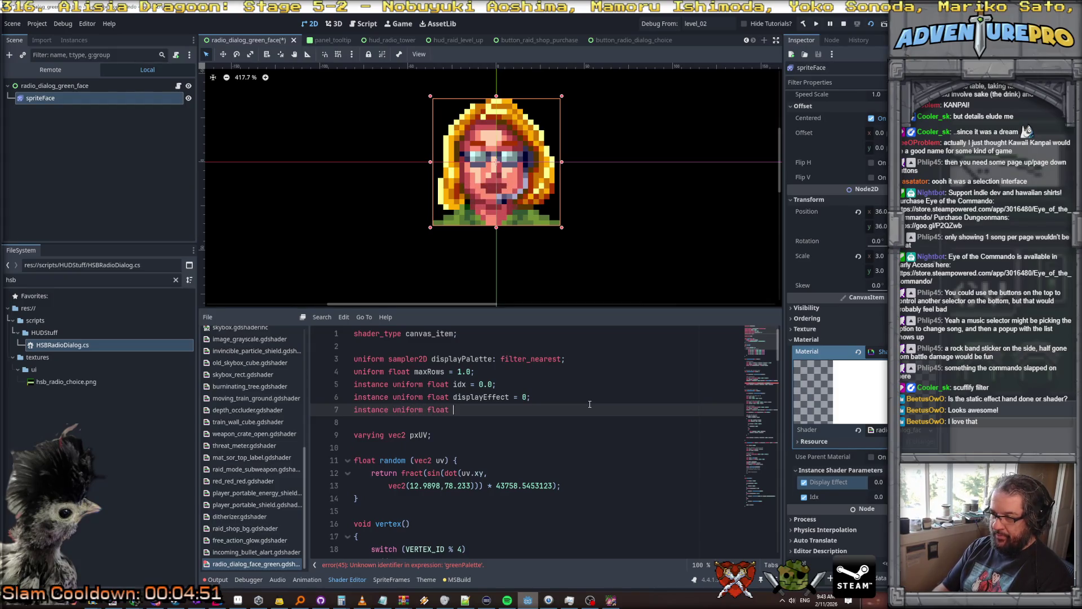
pyautogui.write('palette')
pyautogui.write('ID = 0')
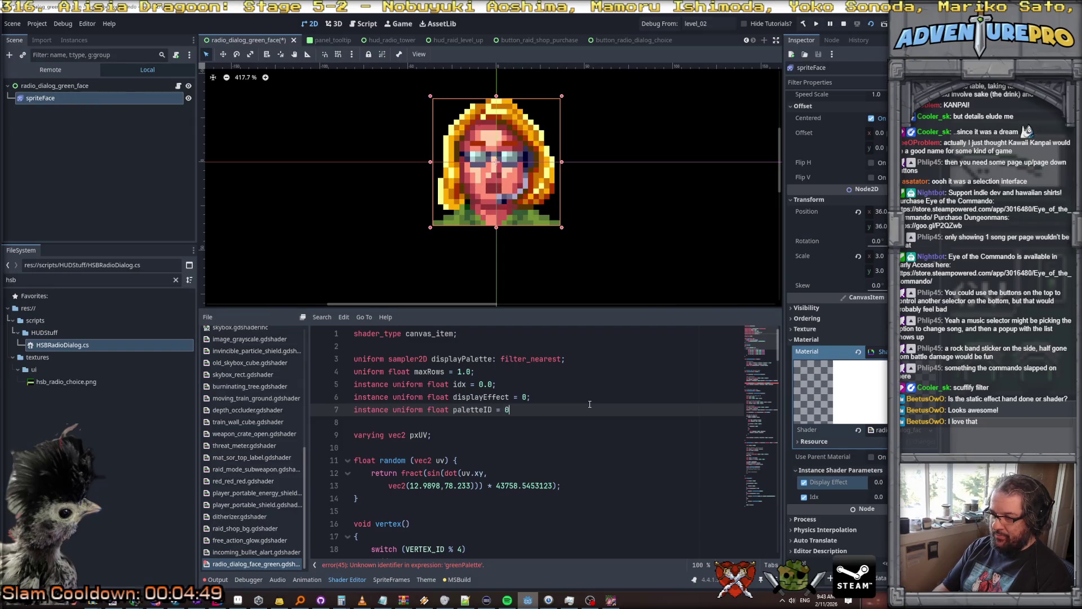
pyautogui.press('Return')
pyautogui.press('BackSpace')
pyautogui.press('BackSpace')
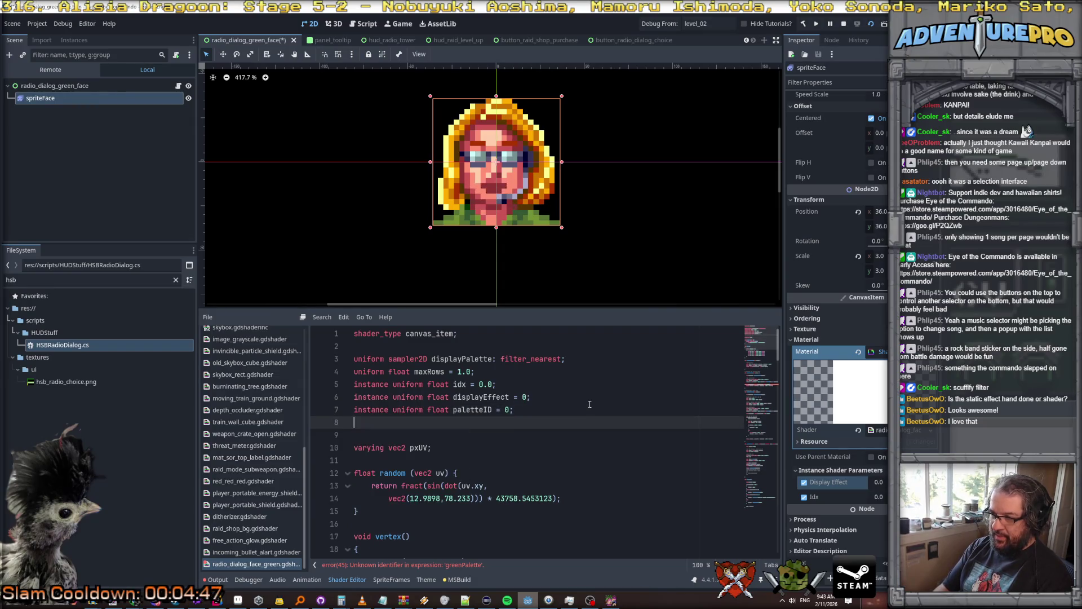
# Start a 'uniform float maxCols' declaration on a new line above.
pyautogui.press('Up')
pyautogui.press('Up')
pyautogui.press('Up')
pyautogui.hotkey('ctrl', 'shift', 'Return')
pyautogui.write('uniform float maxCols')
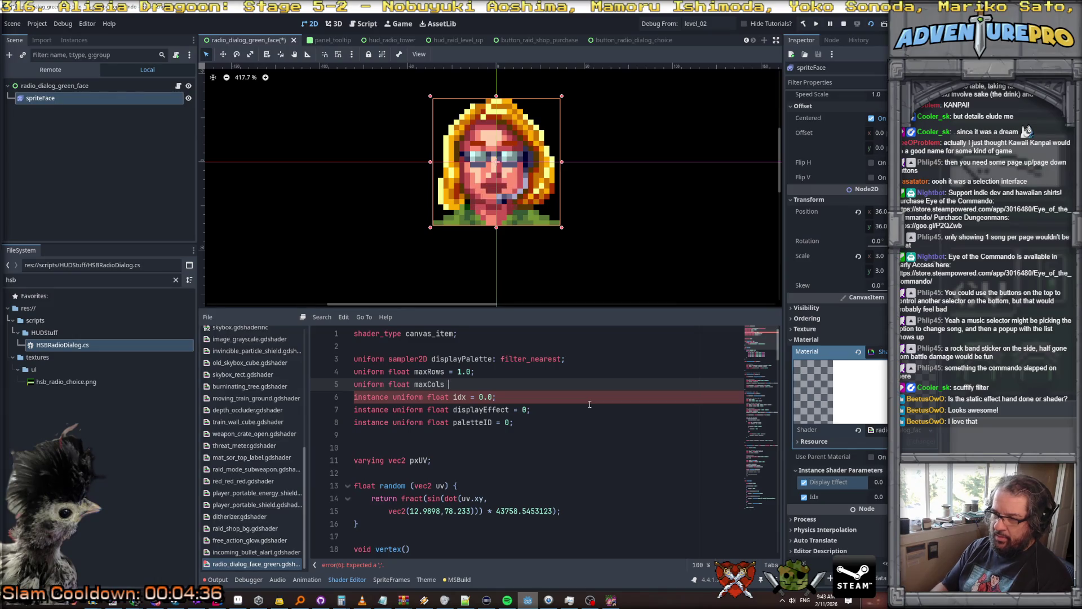
# Rename the maxRows uniform on line 4 to paletteCols.
pyautogui.scroll(-8, 589, 404)
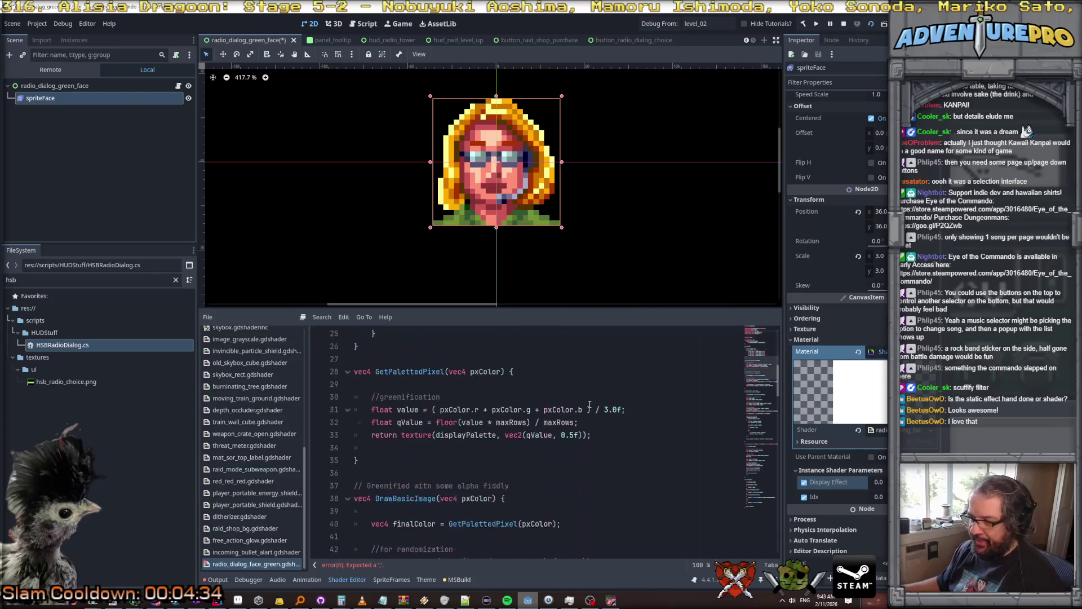
pyautogui.click(565, 422)
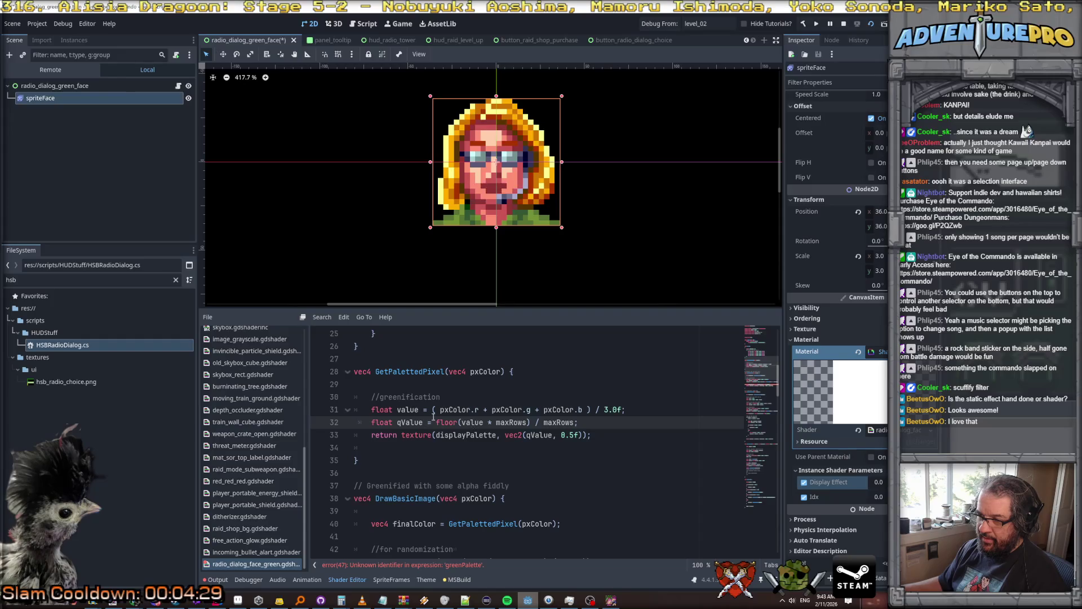
pyautogui.click(410, 410)
pyautogui.scroll(8, 508, 406)
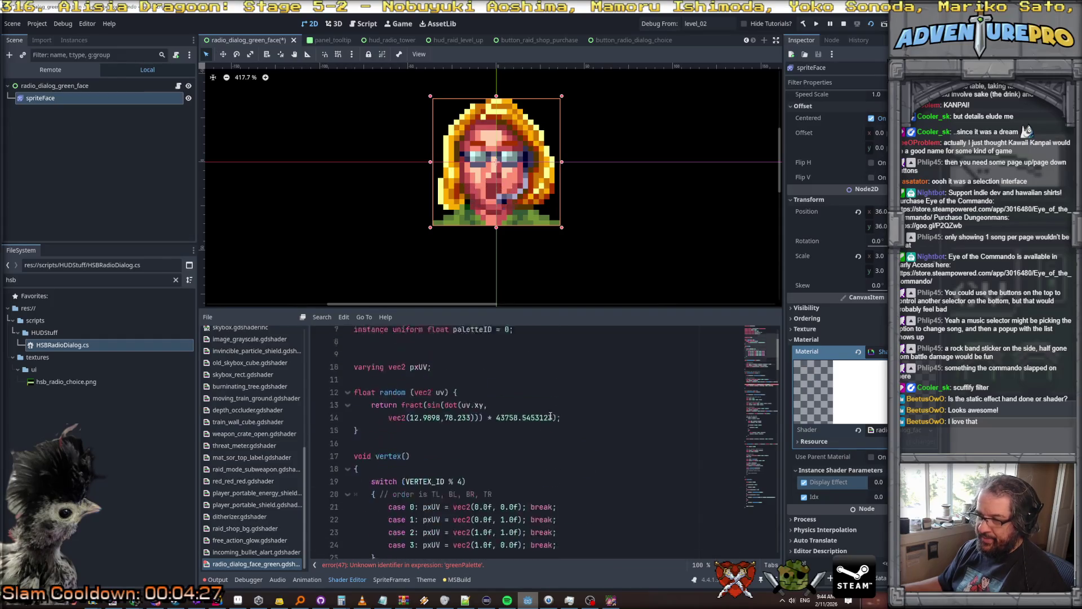
pyautogui.doubleClick(428, 371)
pyautogui.write('paletteCol = 1.0')
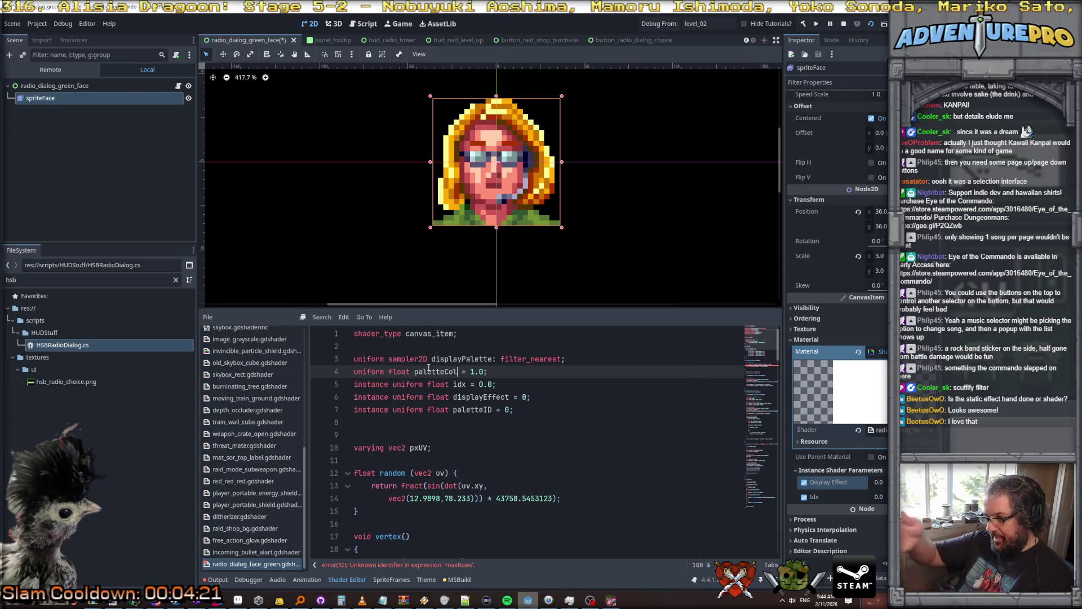
pyautogui.write('s')
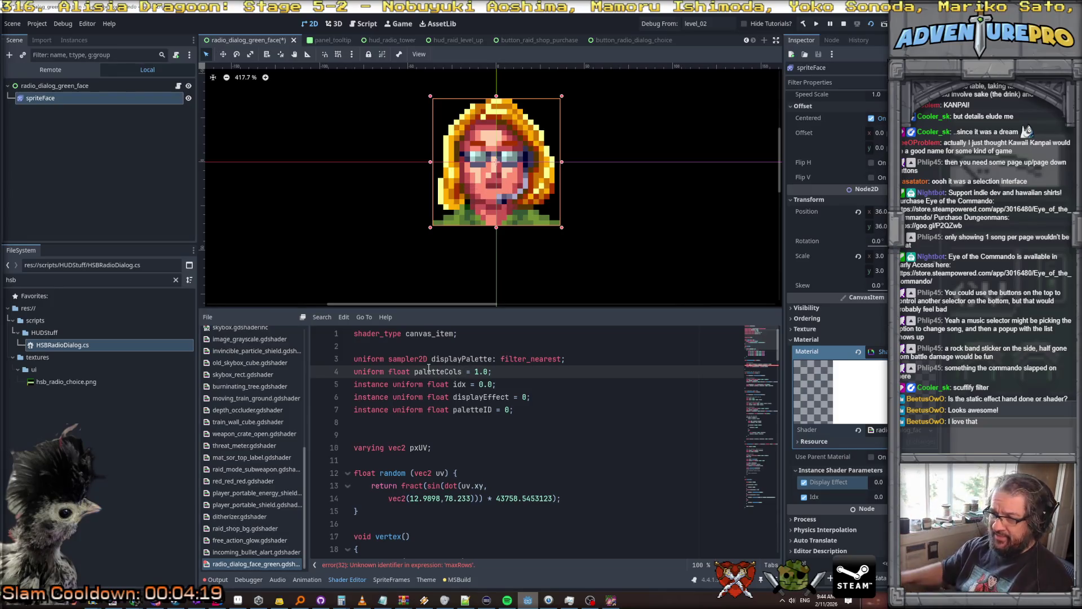
# Duplicate the paletteCols declaration as a paletteRows uniform.
pyautogui.moveTo(520, 371); pyautogui.dragTo(334, 370)
pyautogui.hotkey('ctrl', 'c')
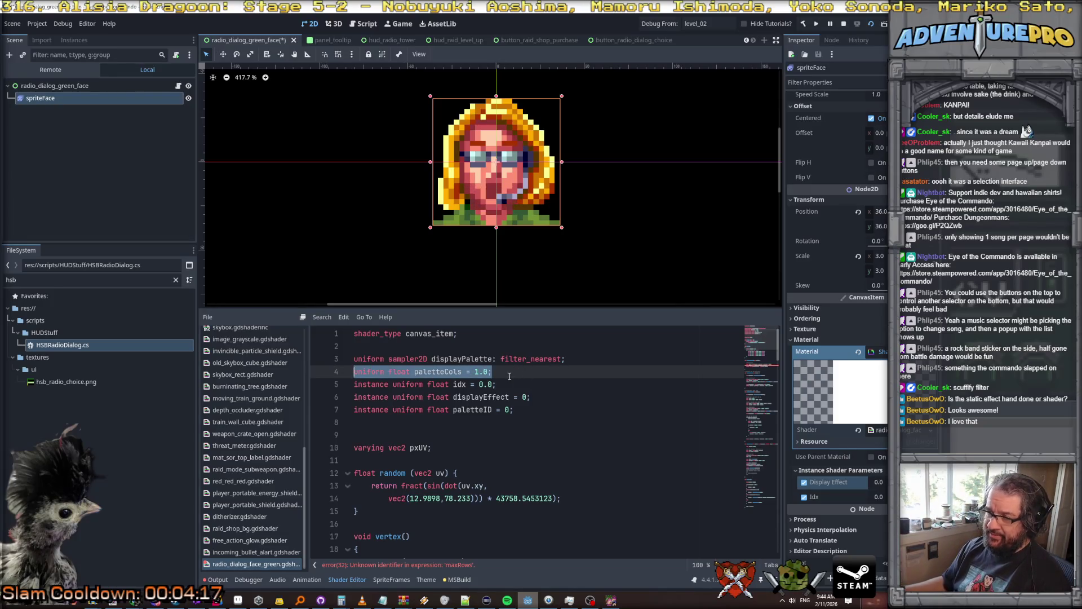
pyautogui.click(517, 375)
pyautogui.press('Return')
pyautogui.hotkey('ctrl', 'v')
pyautogui.click(461, 385)
pyautogui.press('BackSpace')
pyautogui.press('BackSpace')
pyautogui.press('BackSpace')
pyautogui.write('Rows')
# Replace both maxRows references in the line 33 qValue calculation with paletteCols.
pyautogui.scroll(-8, 478, 384)
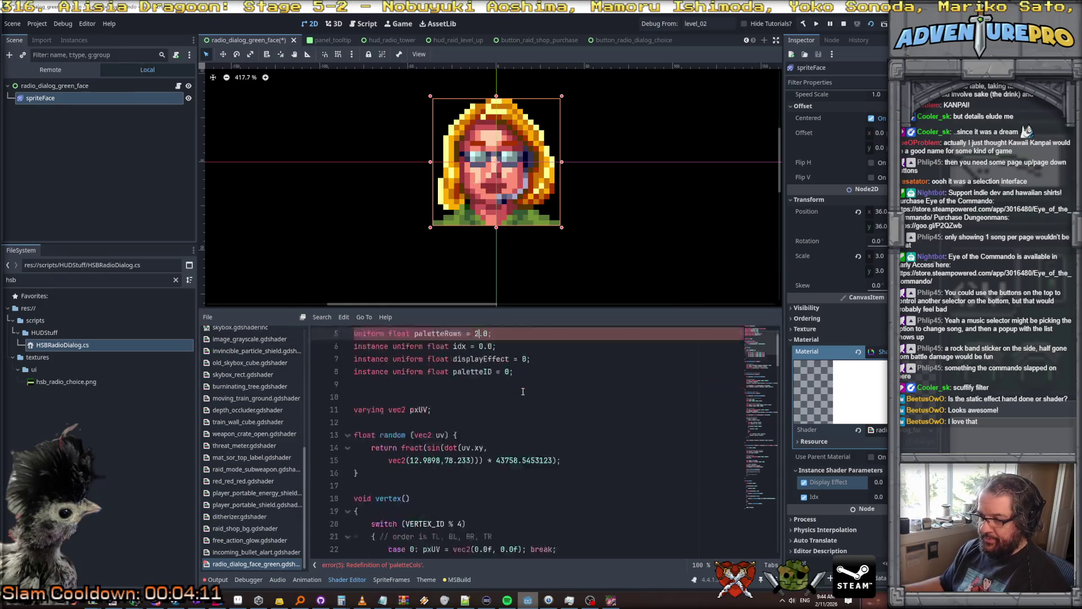
pyautogui.scroll(2, 527, 410)
pyautogui.scroll(-2, 541, 423)
pyautogui.click(559, 435)
pyautogui.scroll(8, 558, 439)
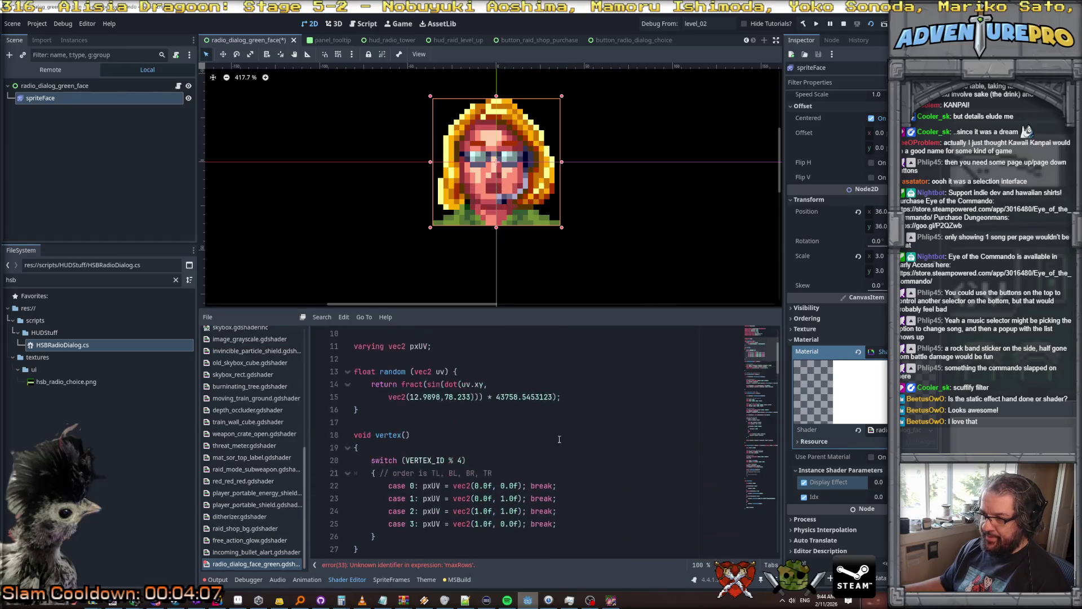
pyautogui.doubleClick(438, 372)
pyautogui.hotkey('ctrl', 'c')
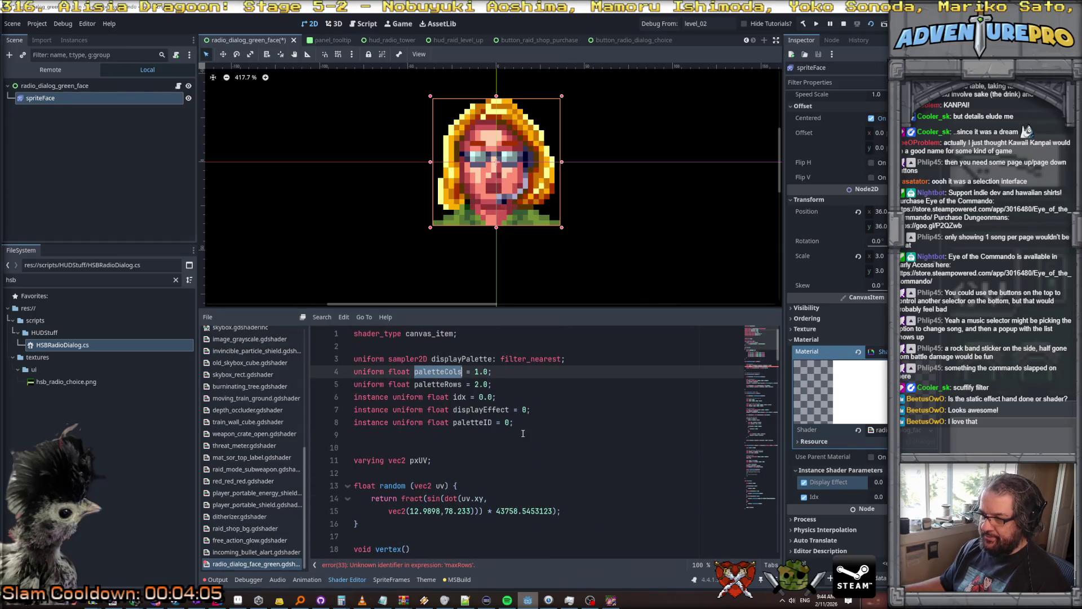
pyautogui.scroll(-8, 523, 433)
pyautogui.doubleClick(510, 435)
pyautogui.hotkey('ctrl', 'v')
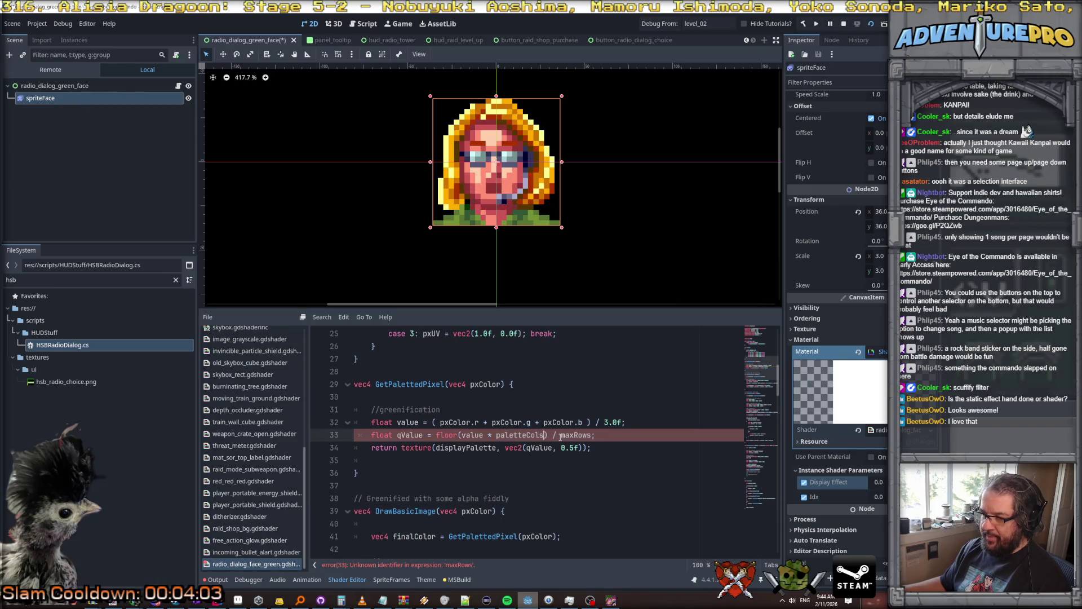
pyautogui.doubleClick(574, 435)
pyautogui.hotkey('ctrl', 'v')
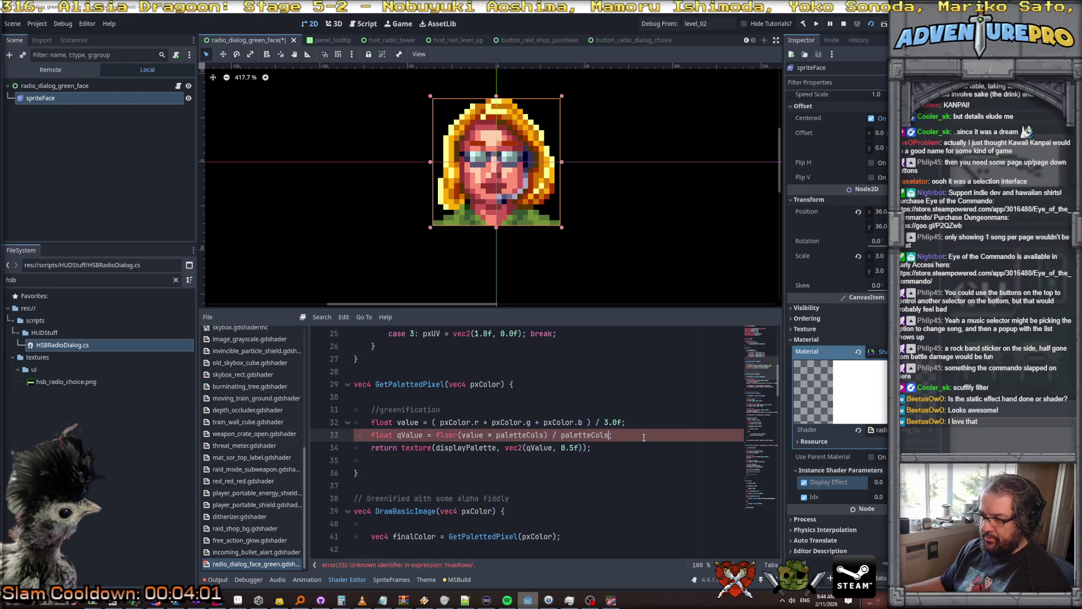
# Start a float yValue line after qValue, beginning with paletteID.
pyautogui.click(639, 436)
pyautogui.press('Return')
pyautogui.press('Return')
pyautogui.write('float yValue =')
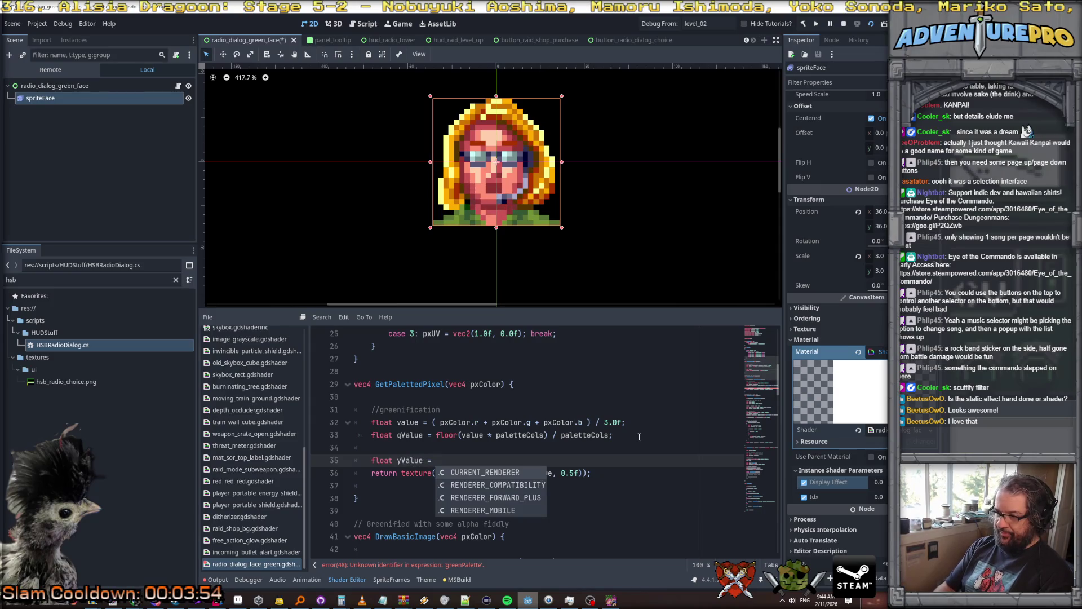
pyautogui.press('Escape')
pyautogui.scroll(8, 589, 413)
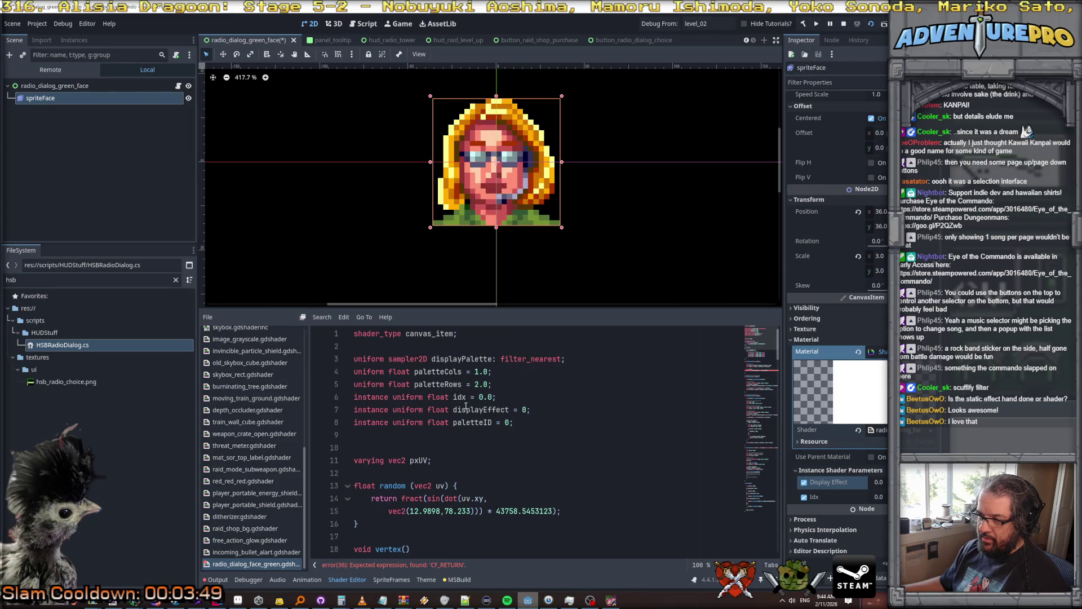
pyautogui.doubleClick(466, 423)
pyautogui.hotkey('ctrl', 'c')
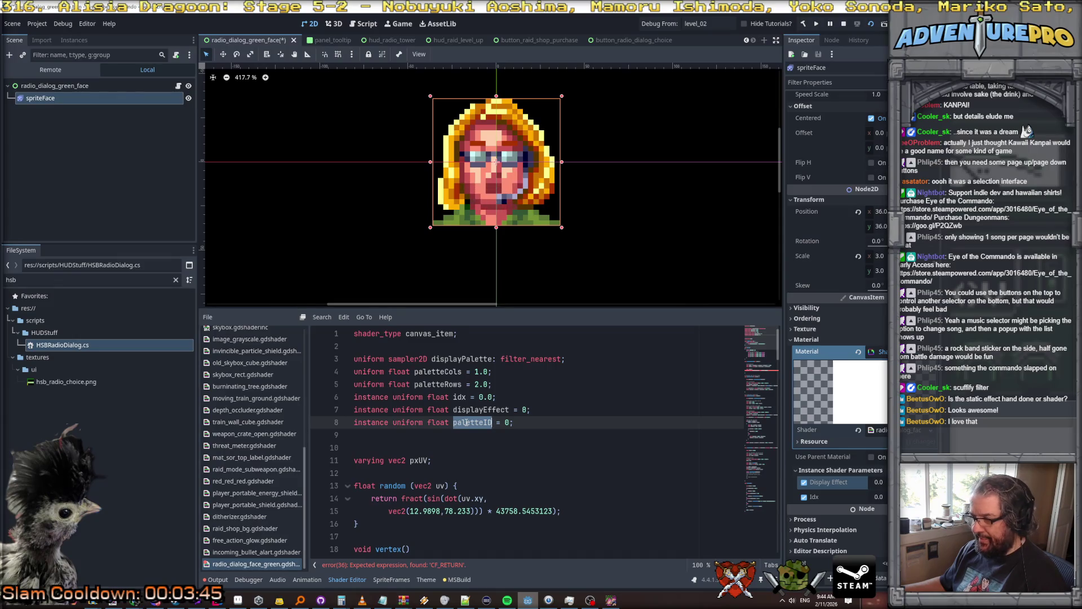
pyautogui.scroll(-9, 463, 421)
pyautogui.click(456, 420)
pyautogui.hotkey('ctrl', 'v')
# Divide yValue by paletteRows, add a half-row offset, and sample displayPalette at yValue.
pyautogui.write('max')
pyautogui.scroll(9, 472, 409)
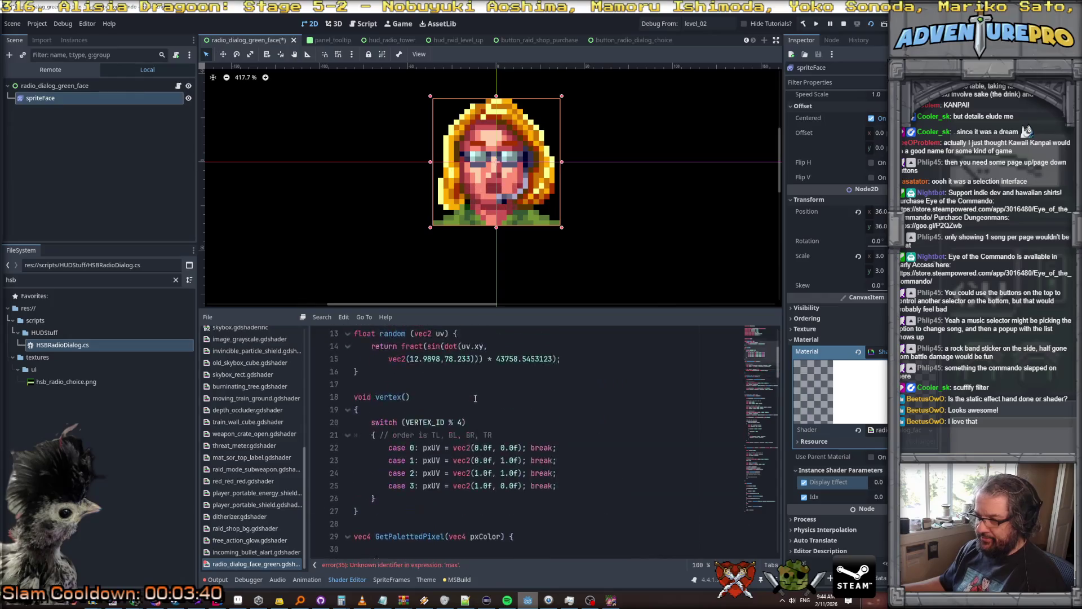
pyautogui.doubleClick(429, 383)
pyautogui.hotkey('ctrl', 'c')
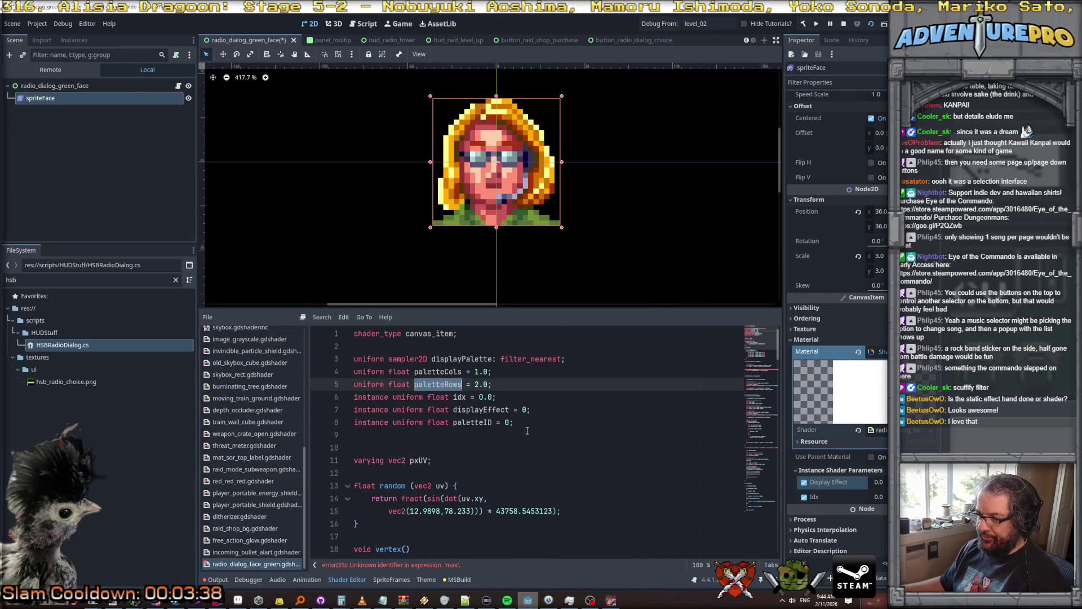
pyautogui.scroll(-11, 527, 431)
pyautogui.doubleClick(492, 347)
pyautogui.hotkey('ctrl', 'v')
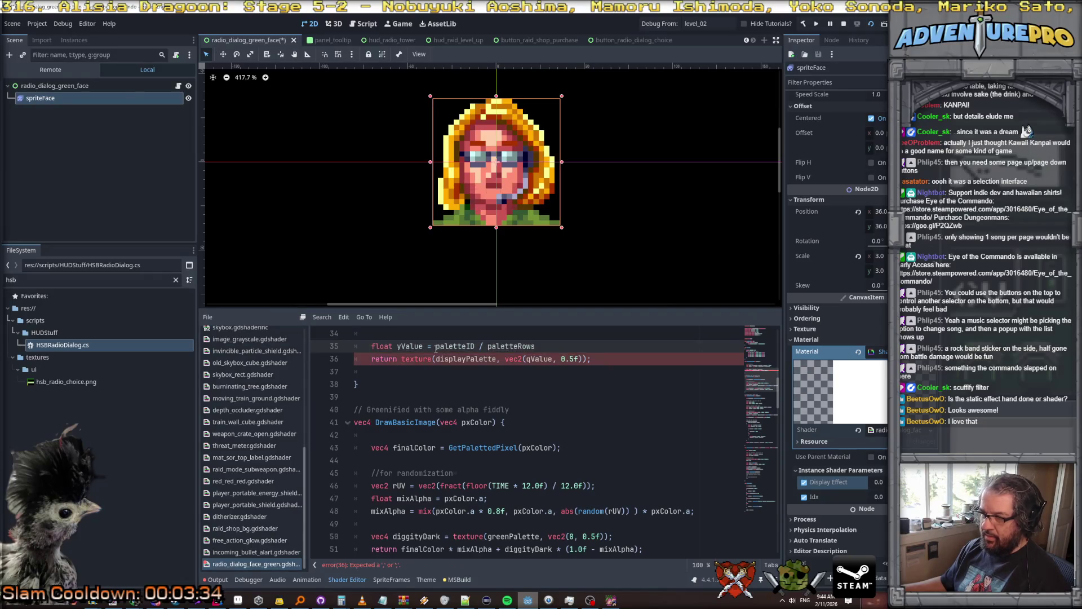
pyautogui.write('(')
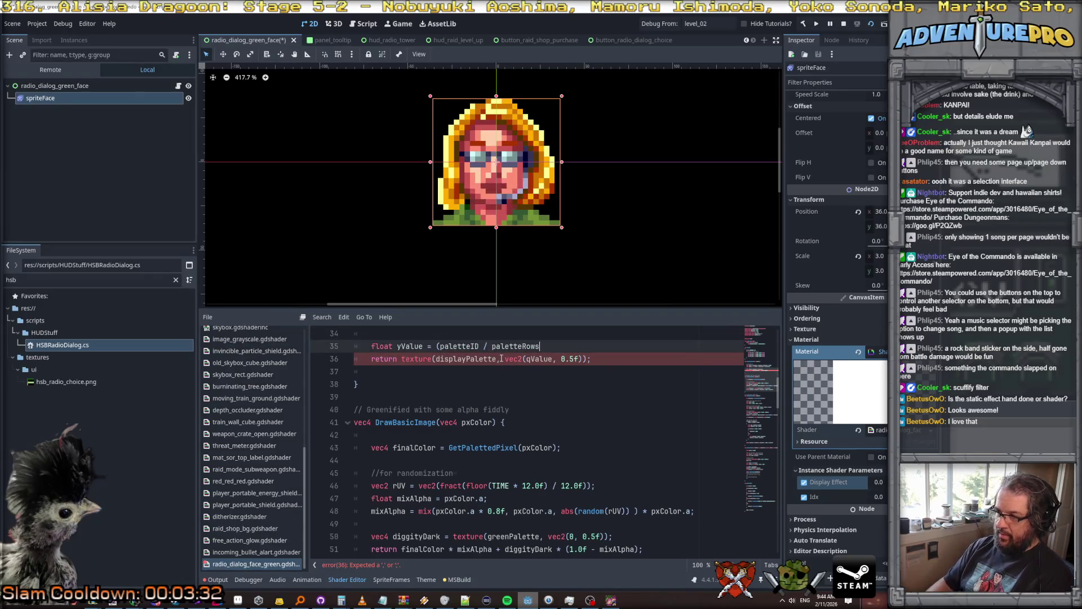
pyautogui.write('()')
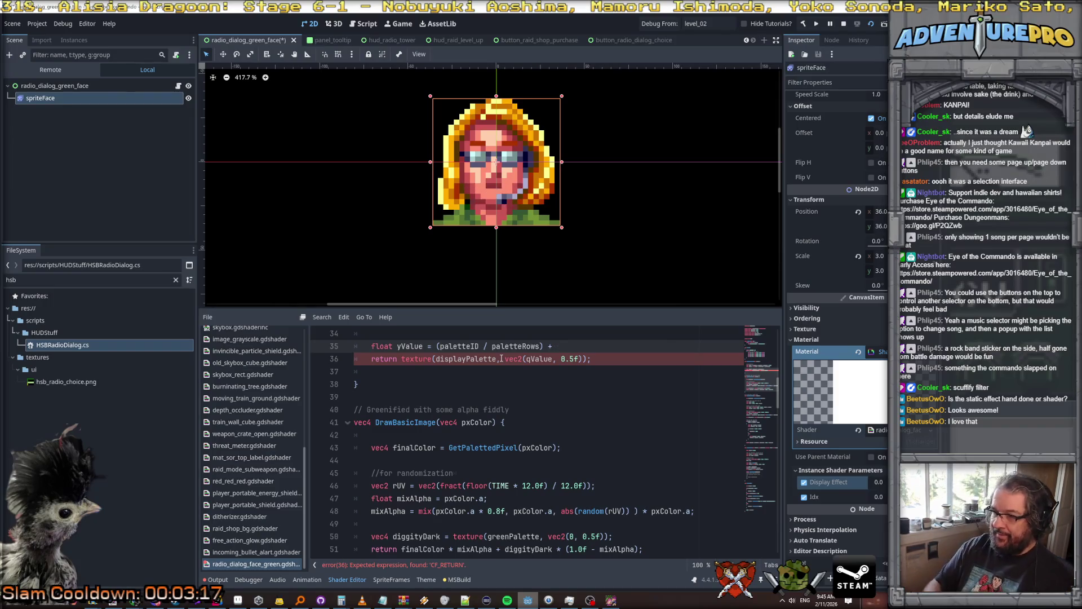
pyautogui.write('1/palletRows')
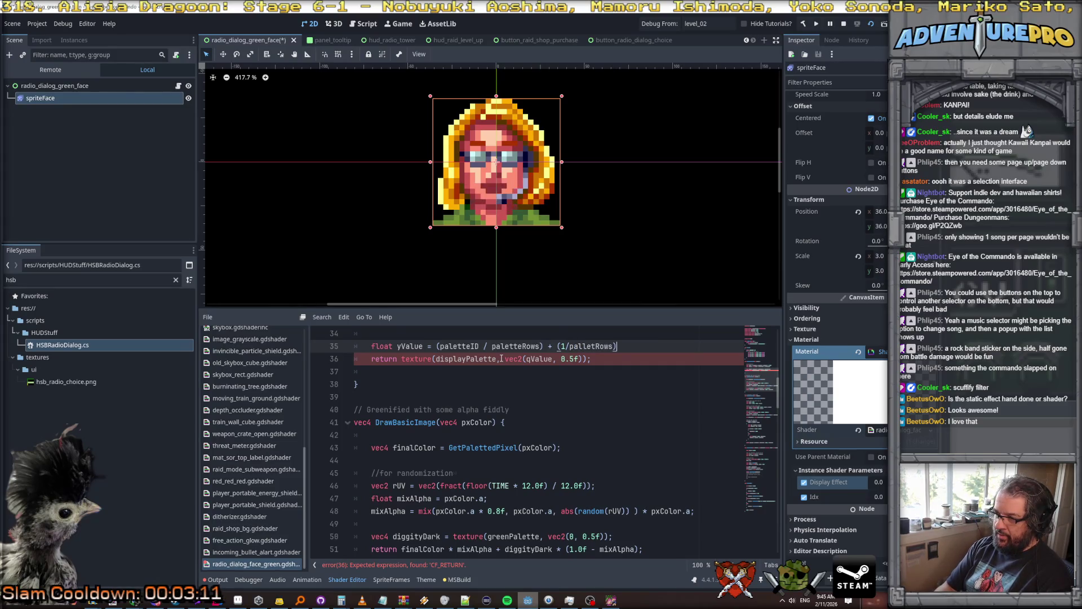
pyautogui.write('5;')
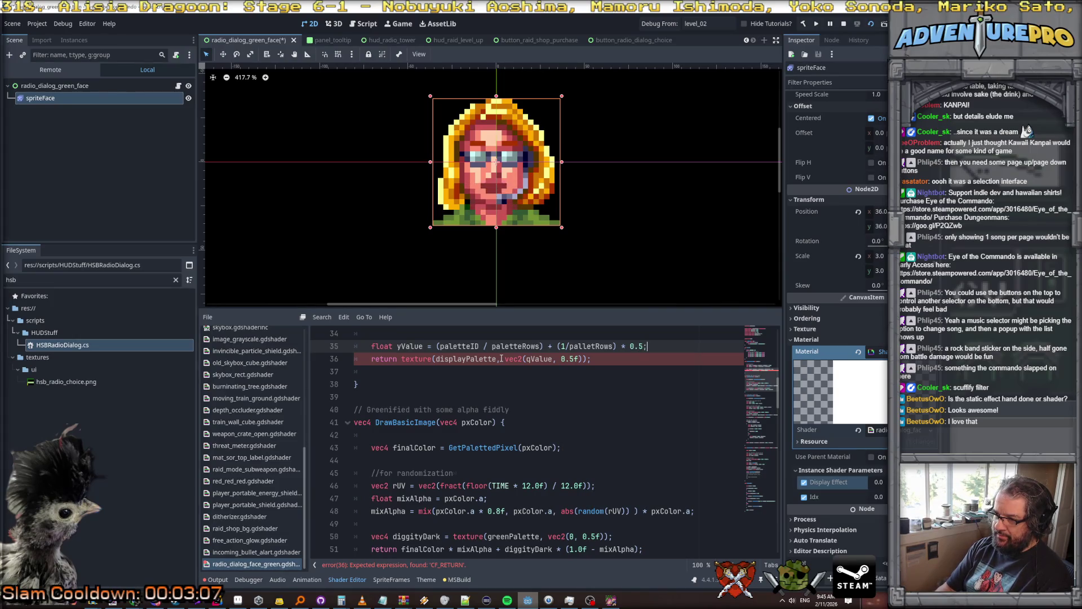
pyautogui.doubleClick(410, 346)
pyautogui.hotkey('ctrl', 'c')
pyautogui.moveTo(561, 359); pyautogui.dragTo(579, 360)
pyautogui.hotkey('ctrl', 'v')
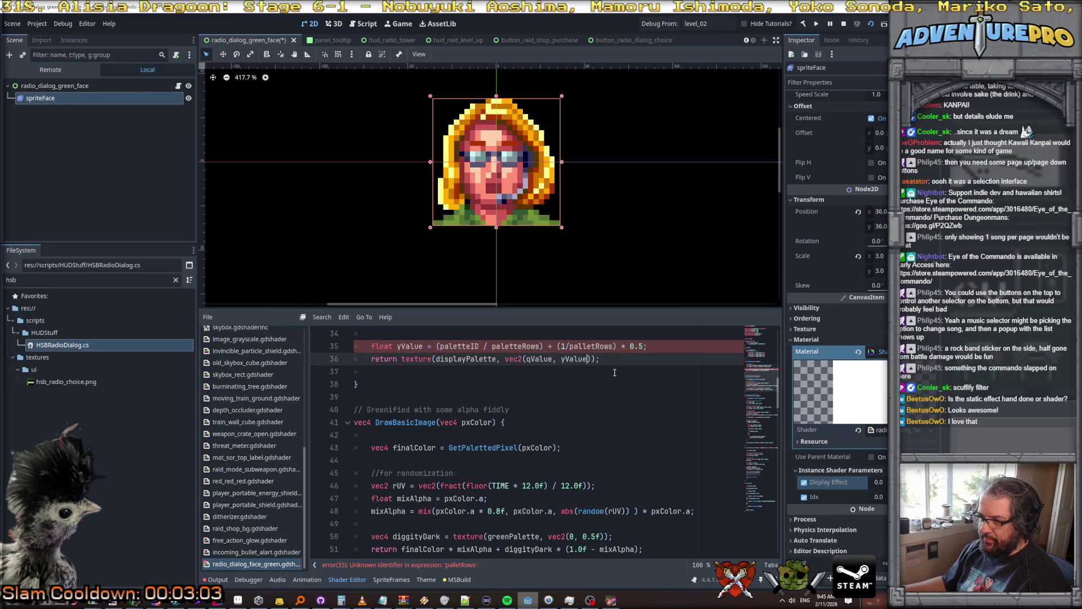
# Correct the misspelled paletteRows in yValue and make the offset 1.0f/paletteRows.
pyautogui.scroll(2, 629, 400)
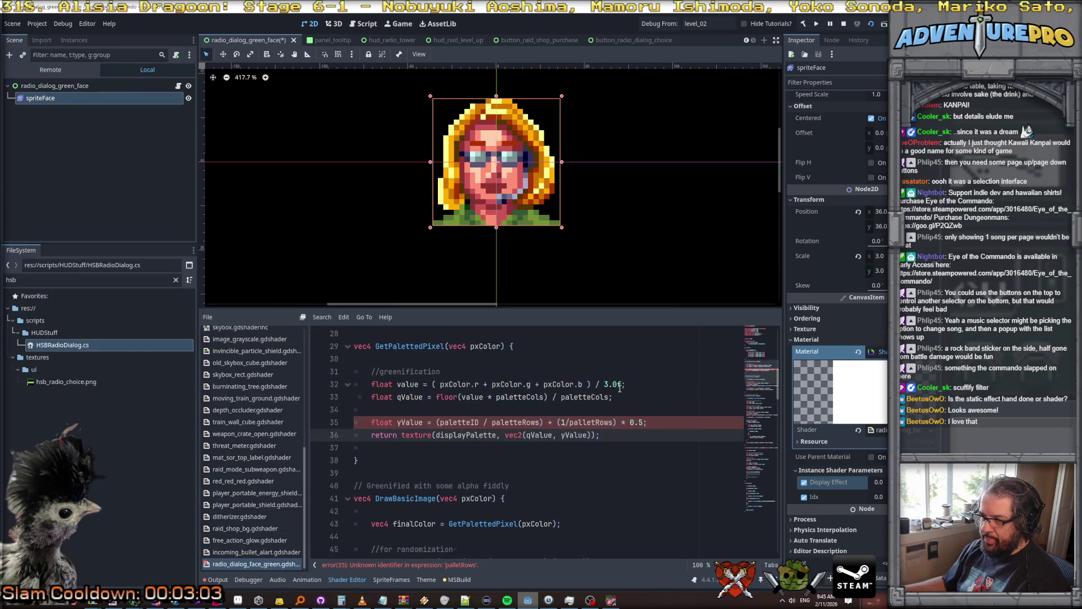
pyautogui.click(517, 422)
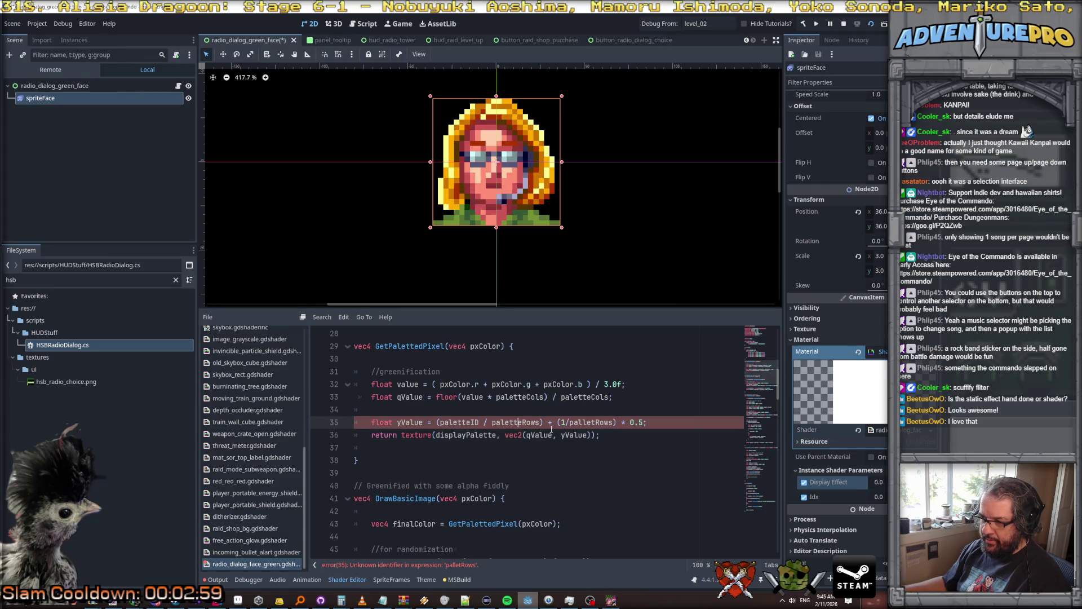
pyautogui.scroll(9, 551, 428)
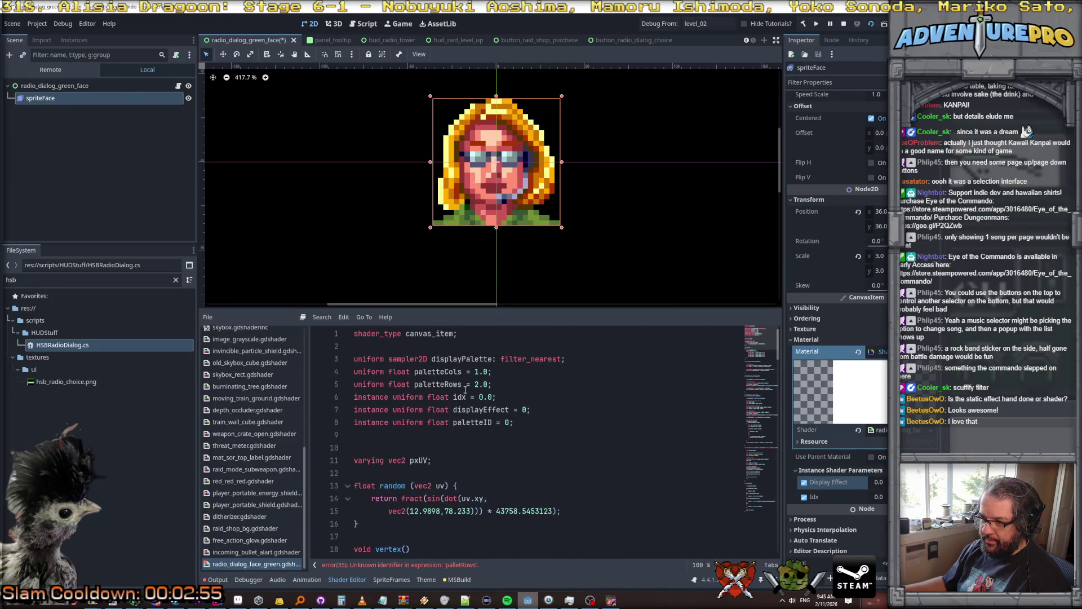
pyautogui.scroll(-8, 465, 389)
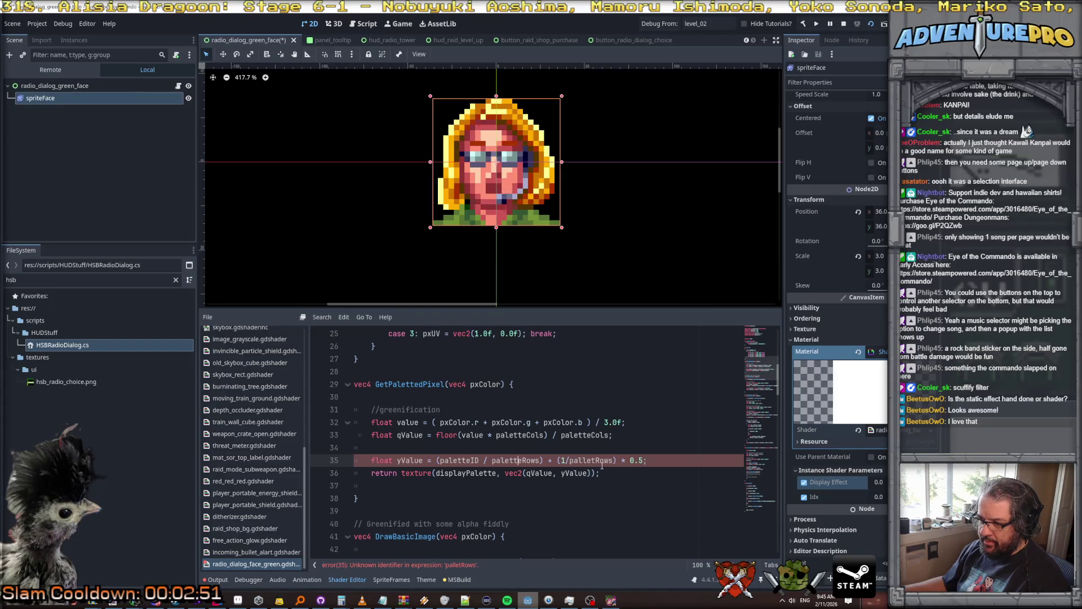
pyautogui.write('e')
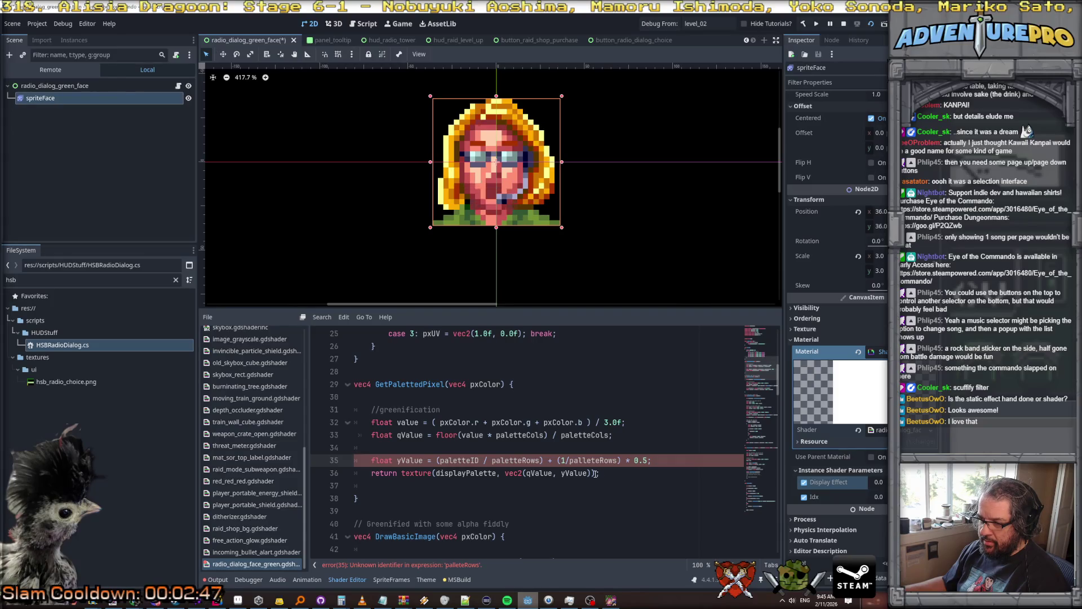
pyautogui.doubleClick(523, 459)
pyautogui.hotkey('ctrl', 'c')
pyautogui.doubleClick(592, 460)
pyautogui.hotkey('ctrl', 'v')
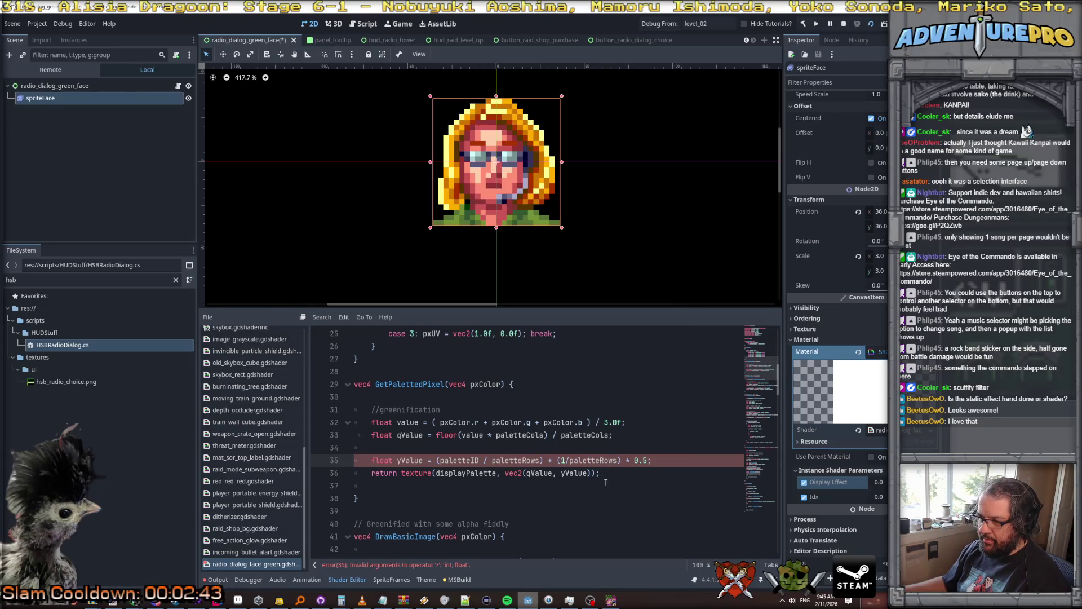
pyautogui.write('.0f /')
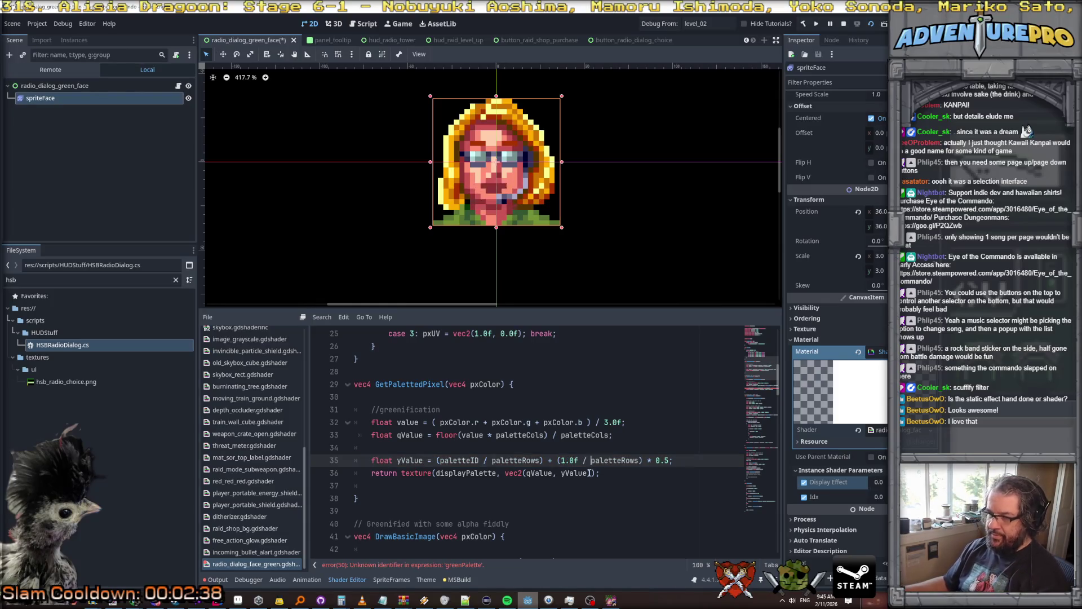
# Copy displayPalette and paste it over greenPalette in line 50's diggityDark lookup.
pyautogui.scroll(-6, 590, 473)
pyautogui.doubleClick(514, 421)
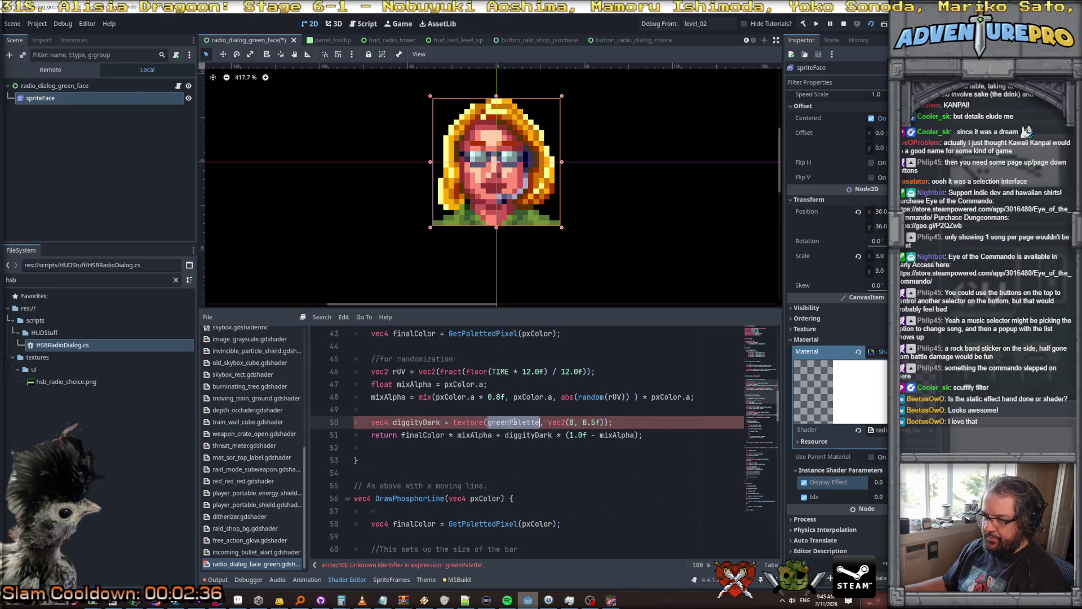
pyautogui.scroll(14, 514, 422)
pyautogui.doubleClick(441, 359)
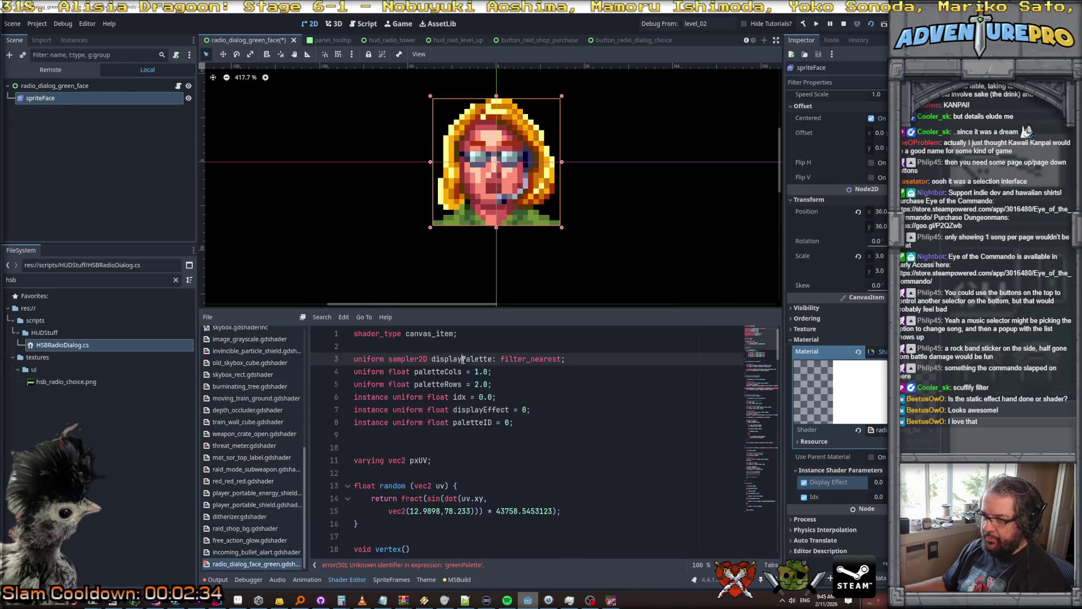
pyautogui.scroll(-10, 575, 445)
pyautogui.scroll(-4, 576, 445)
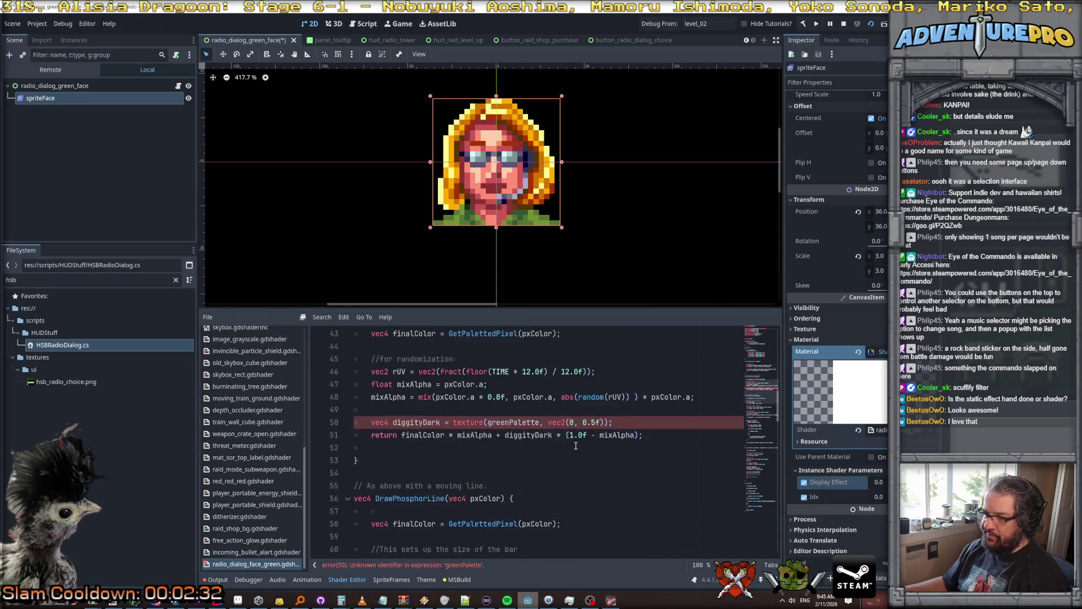
pyautogui.doubleClick(513, 422)
pyautogui.hotkey('ctrl', 'v')
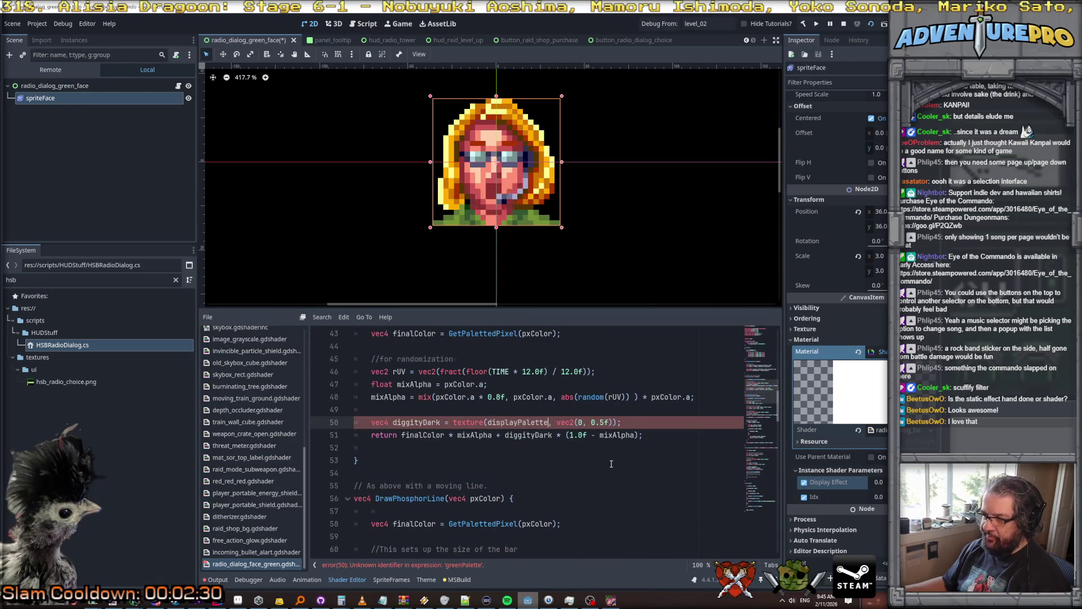
# Replace the undefined greenPalette on line 73 with displayPalette as well.
pyautogui.scroll(-6, 611, 464)
pyautogui.scroll(-2, 611, 463)
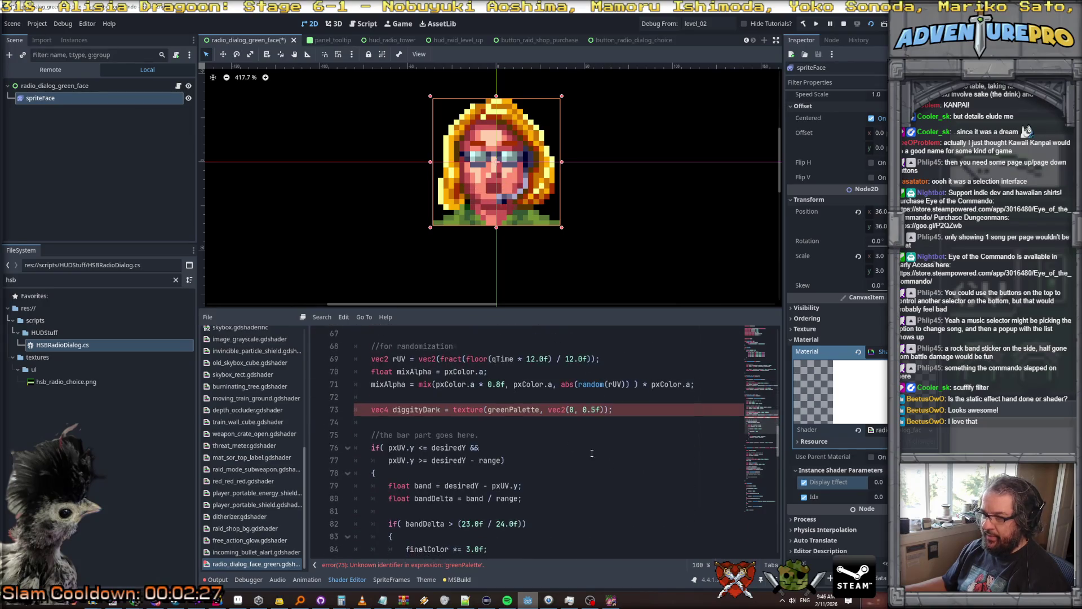
pyautogui.doubleClick(516, 409)
pyautogui.hotkey('ctrl', 'v')
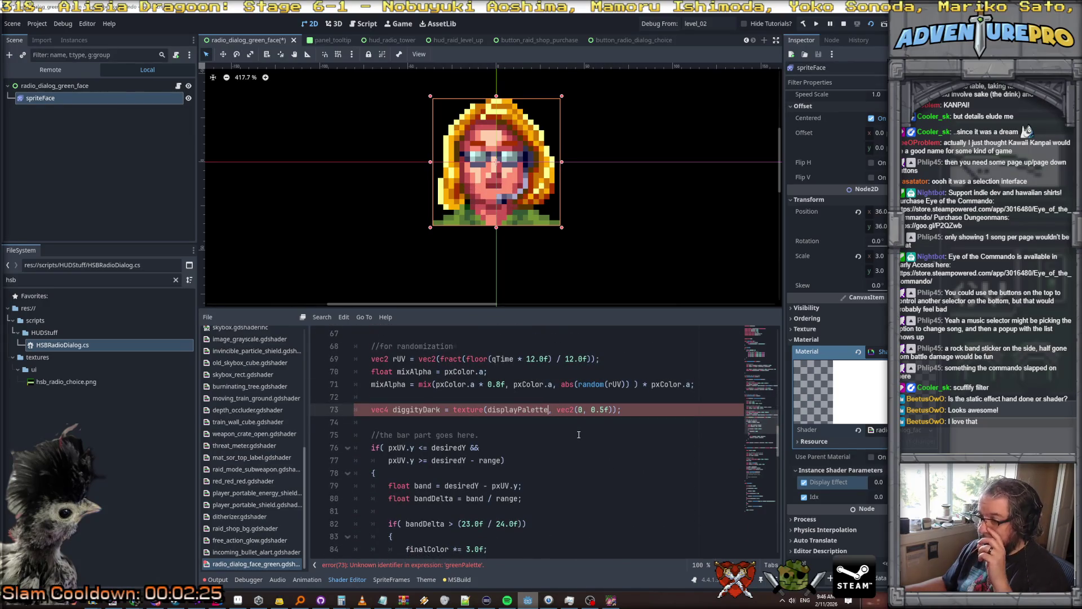
pyautogui.scroll(-11, 578, 435)
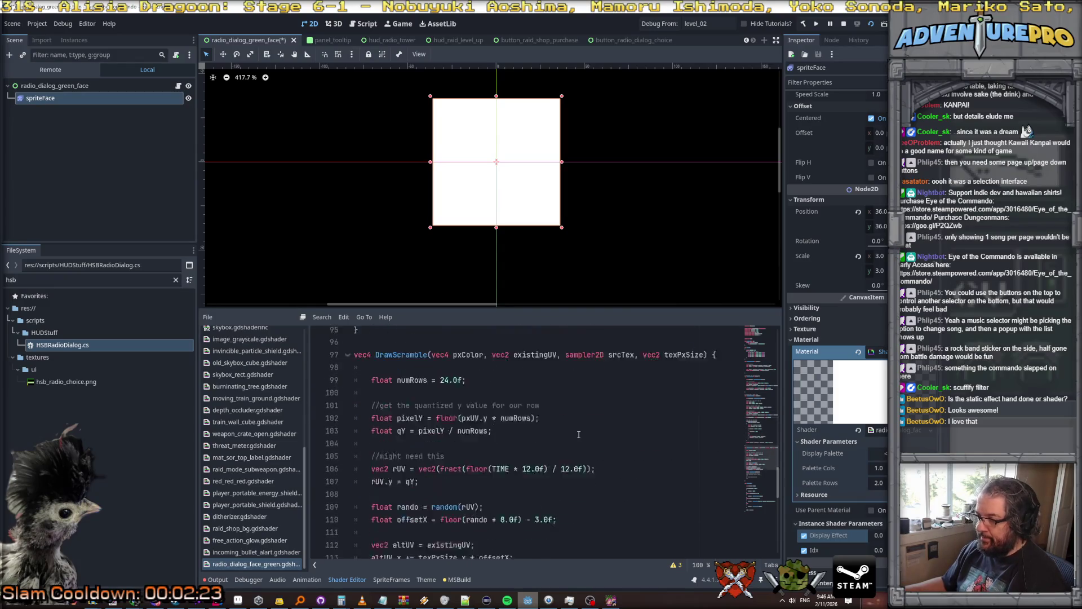
pyautogui.scroll(-2, 842, 456)
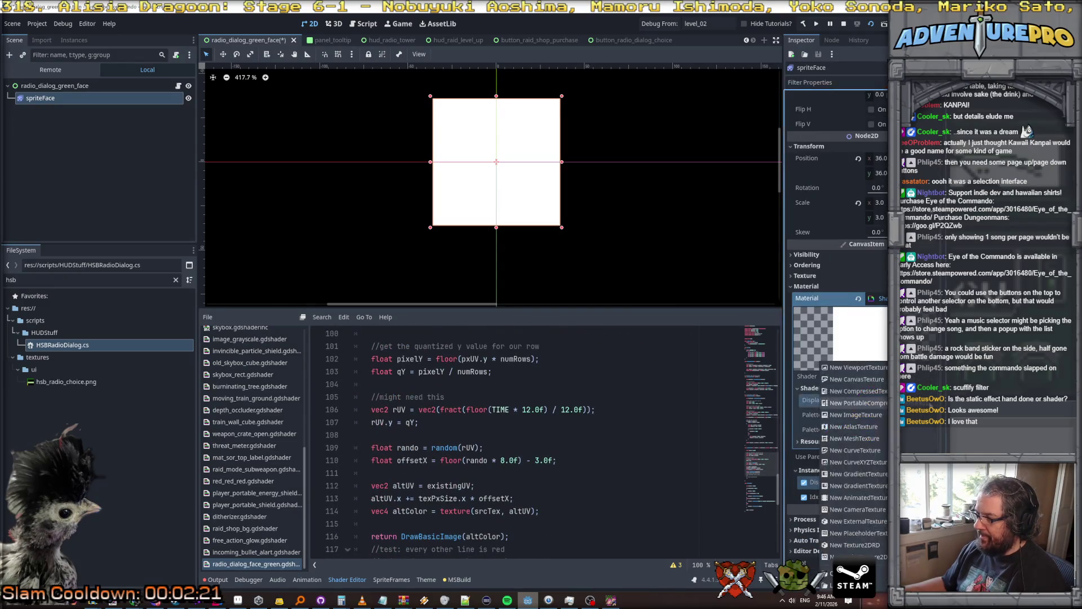
# Quick Load an existing palette texture into the Display Palette parameter.
pyautogui.click(876, 399)
pyautogui.click(846, 566)
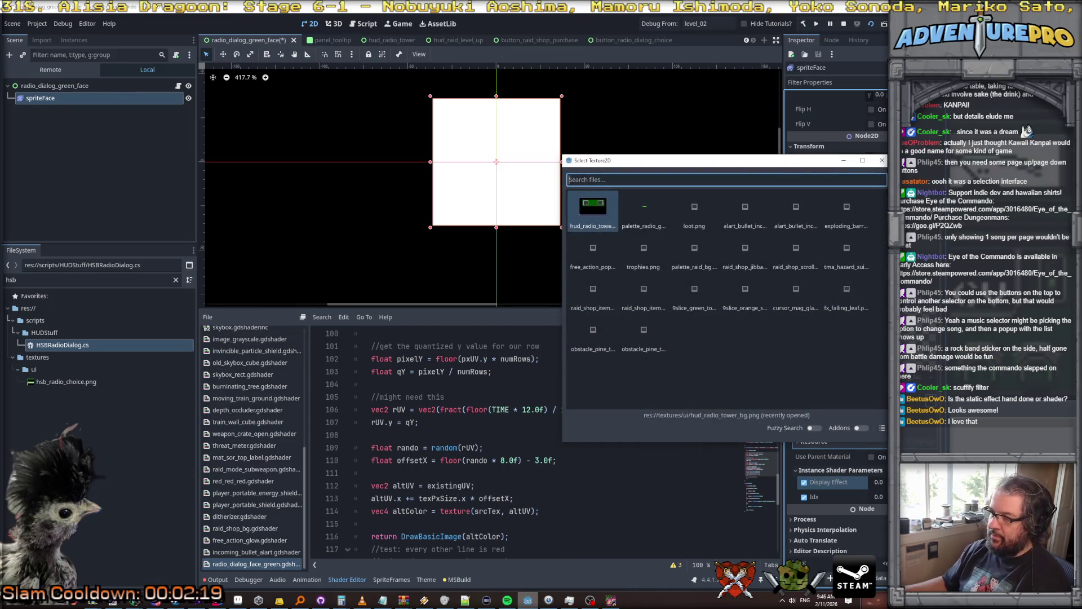
pyautogui.doubleClick(694, 248)
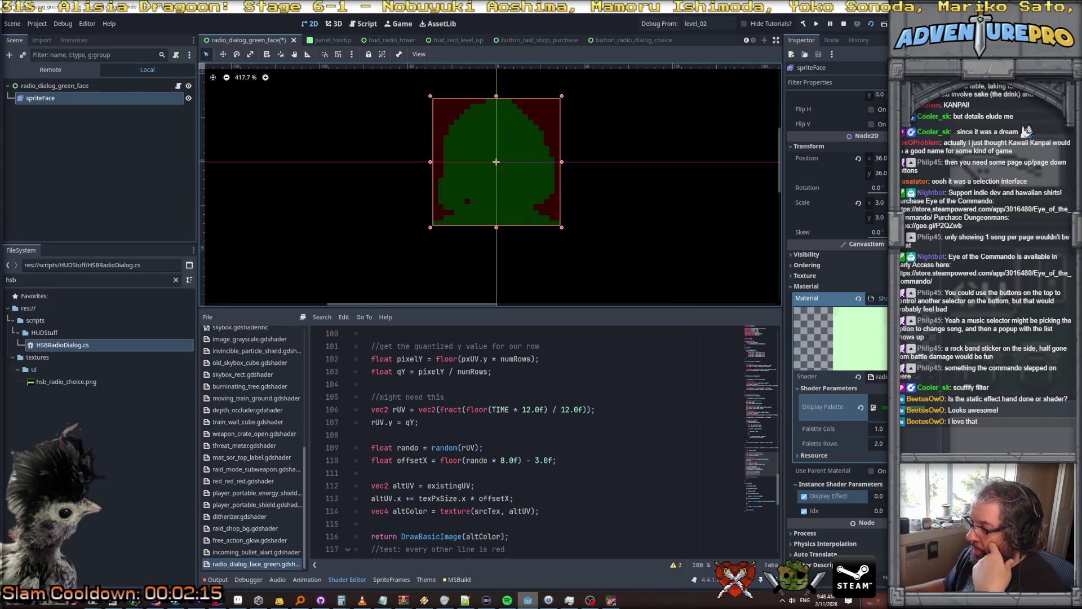
# Set Palette Cols to 10.
pyautogui.click(878, 428)
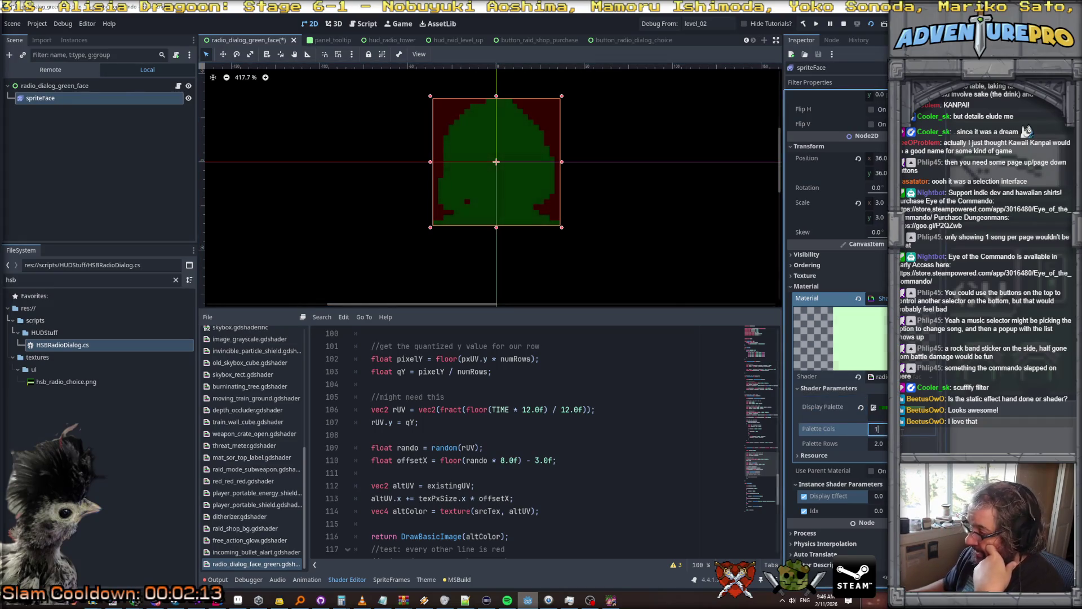
pyautogui.write('0')
pyautogui.press('Return')
pyautogui.press('Tab')
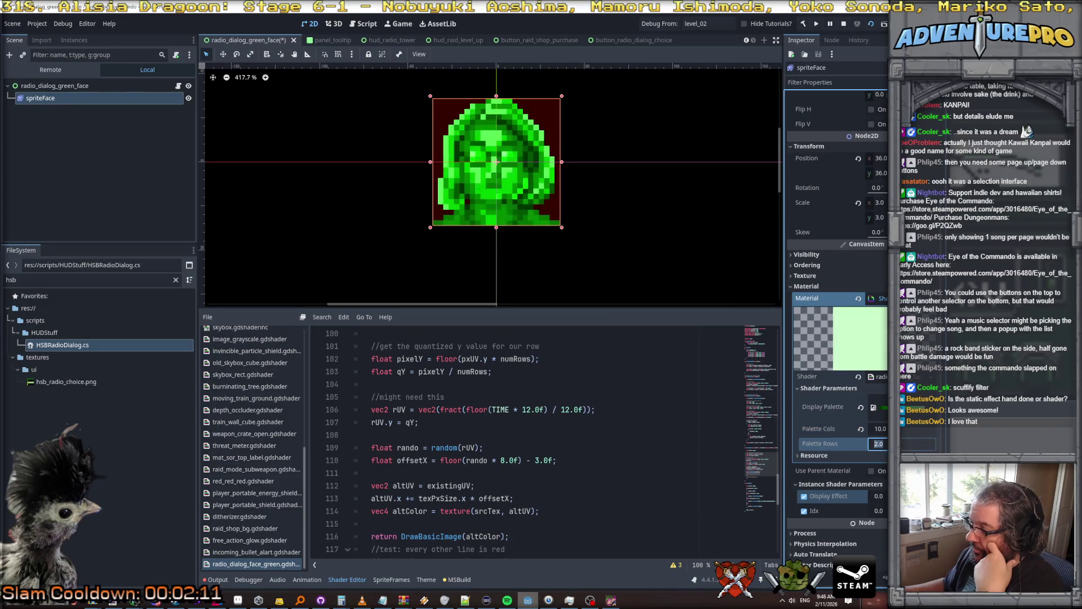
pyautogui.scroll(8, 527, 394)
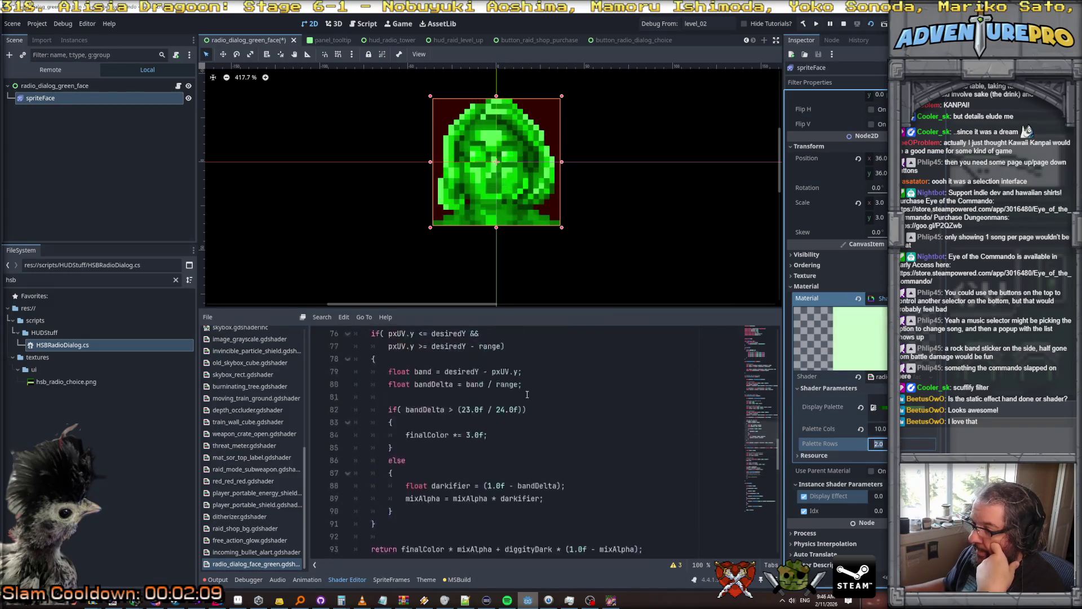
# Copy GetPalettedPixel's yValue calculation line and paste it above the second diggityDark lookup.
pyautogui.scroll(4, 527, 394)
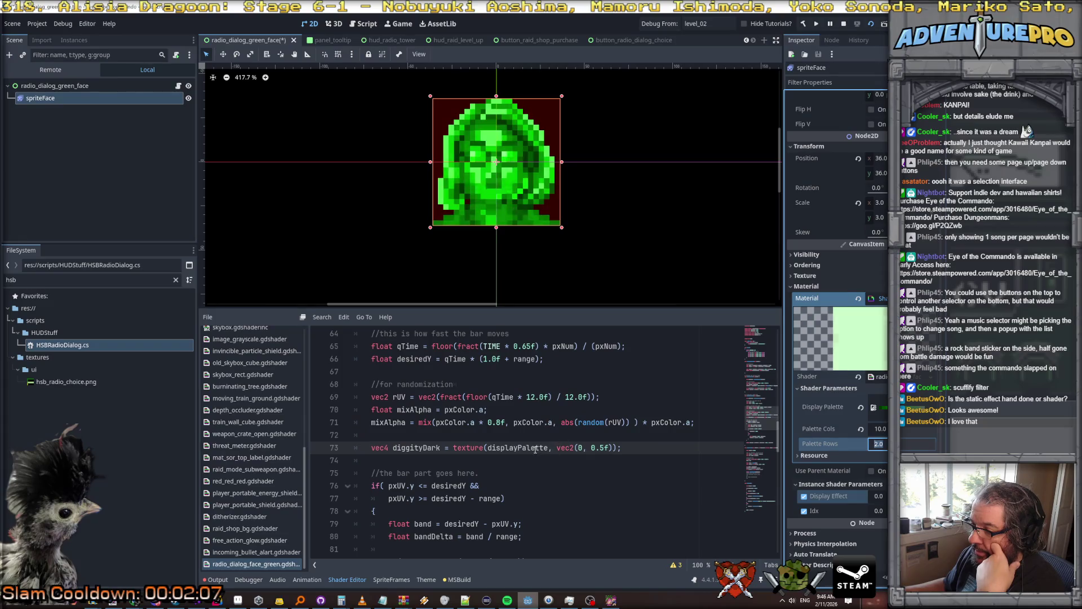
pyautogui.scroll(10, 530, 448)
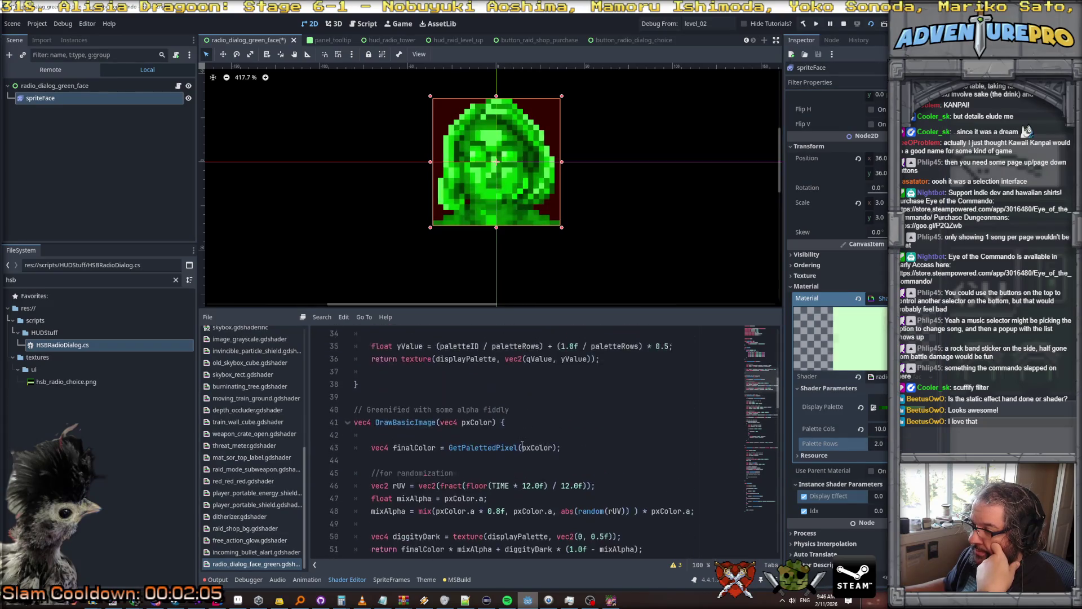
pyautogui.scroll(3, 522, 446)
pyautogui.scroll(-1, 522, 445)
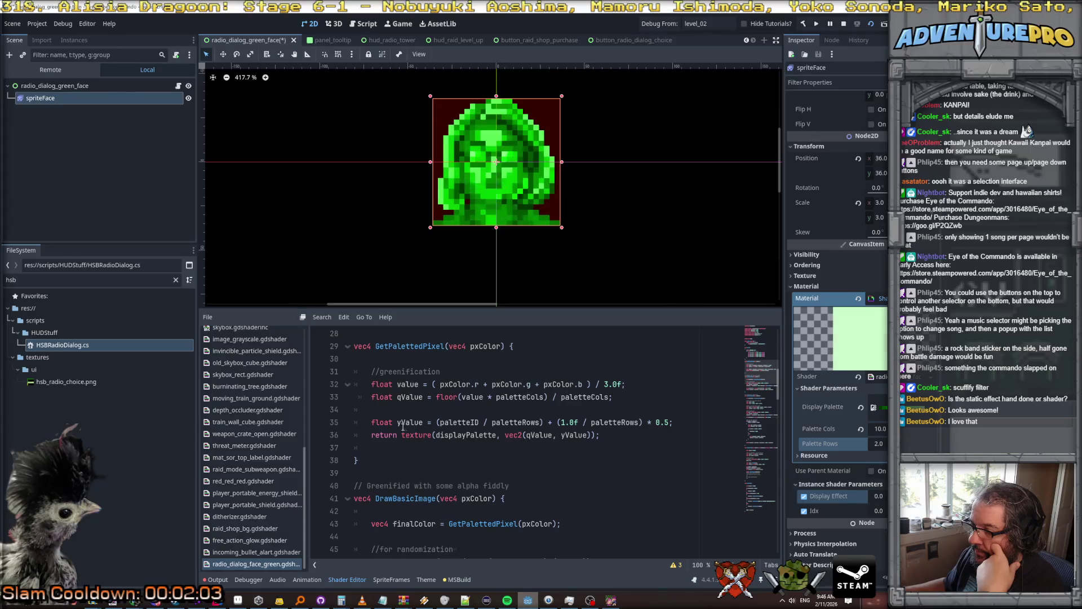
pyautogui.moveTo(373, 426); pyautogui.dragTo(745, 427)
pyautogui.hotkey('ctrl', 'c')
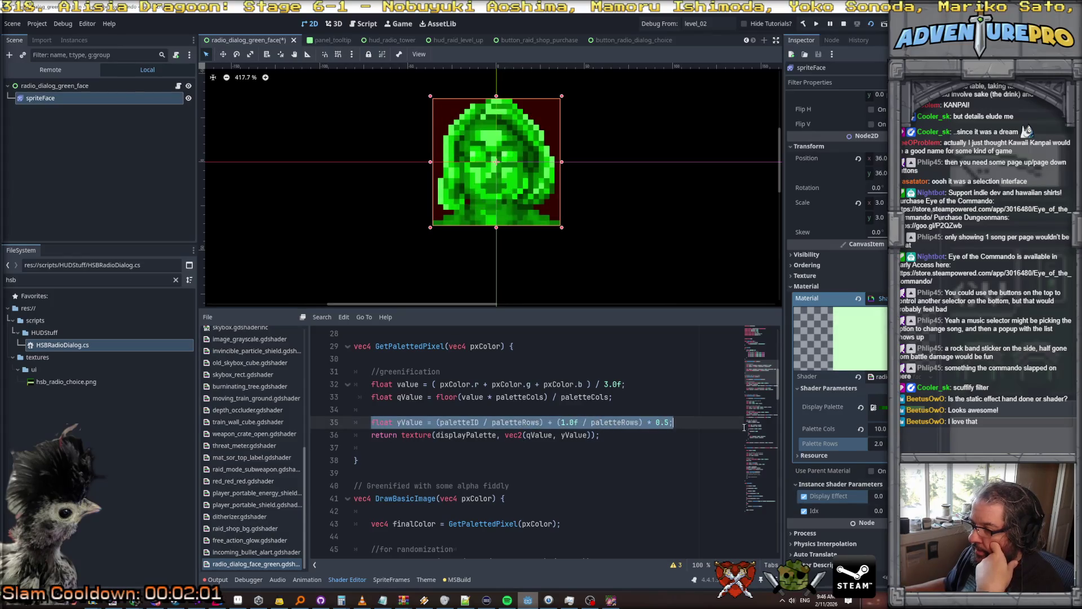
pyautogui.scroll(-12, 635, 429)
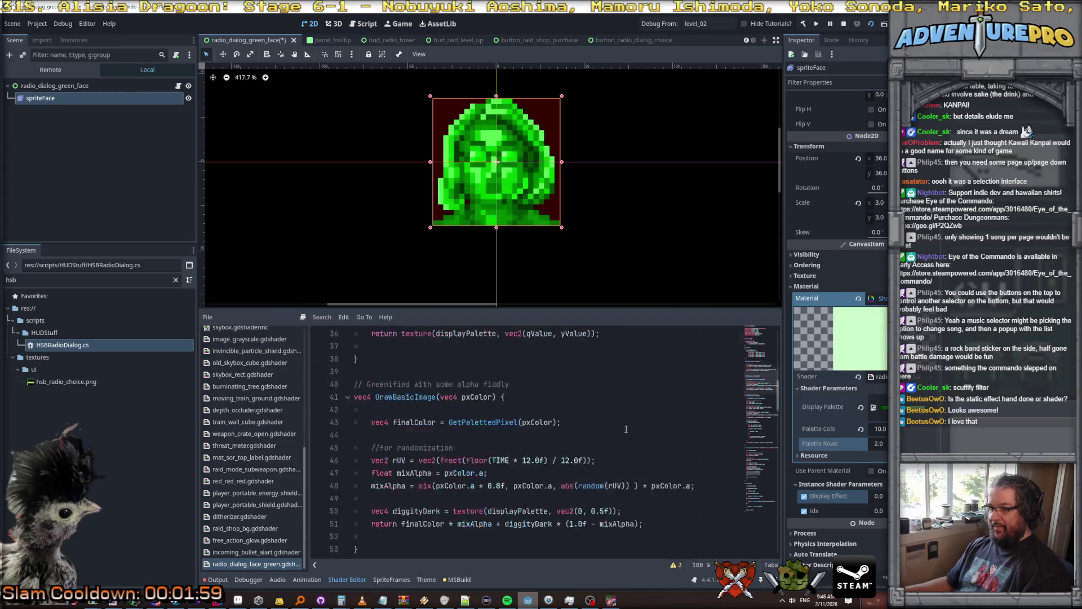
pyautogui.click(567, 440)
pyautogui.press('Return')
pyautogui.hotkey('ctrl', 'v')
# Change that diggityDark lookup from vec2(0, 0.5f) to vec2(0, yValue).
pyautogui.doubleClick(403, 449)
pyautogui.hotkey('ctrl', 'c')
pyautogui.moveTo(592, 460); pyautogui.dragTo(605, 460)
pyautogui.hotkey('ctrl', 'v')
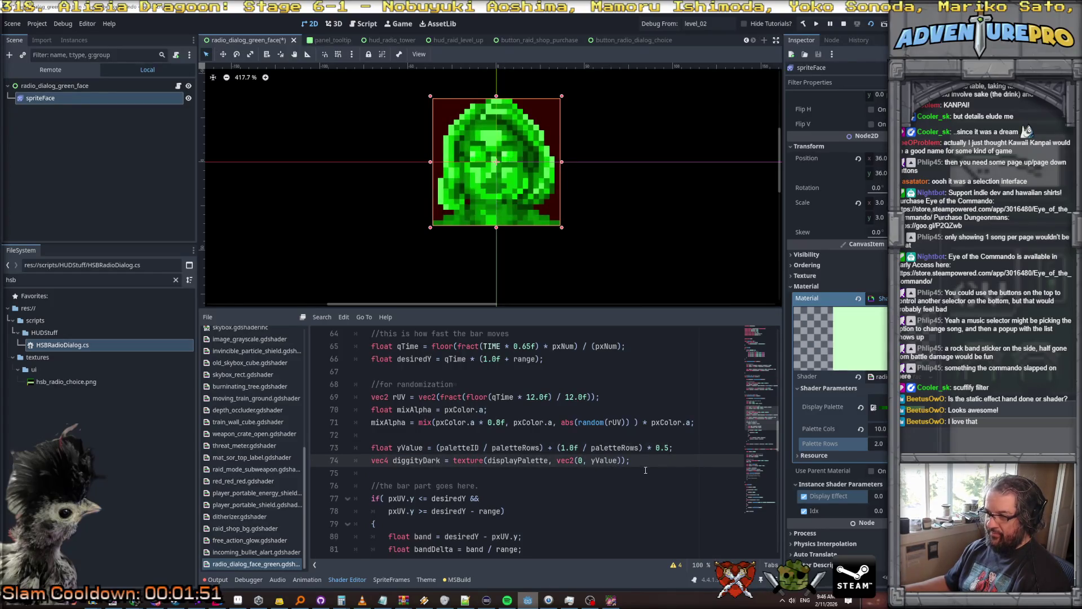
# Replace line 50's diggityDark lookup with the two yValue lines and save the shader.
pyautogui.moveTo(646, 460); pyautogui.dragTo(354, 448)
pyautogui.hotkey('ctrl', 'c')
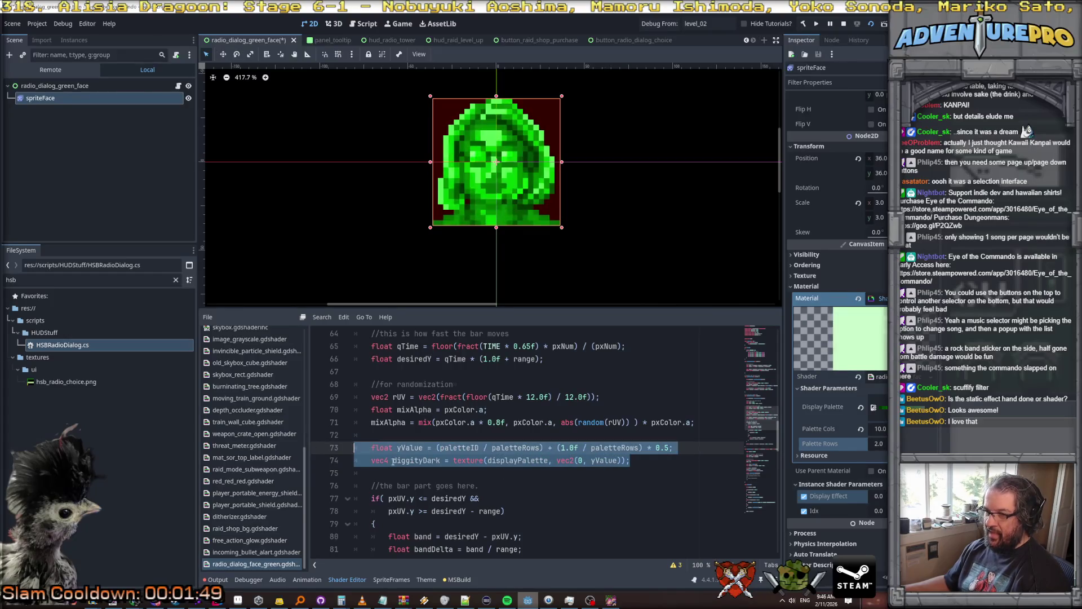
pyautogui.scroll(-10, 536, 475)
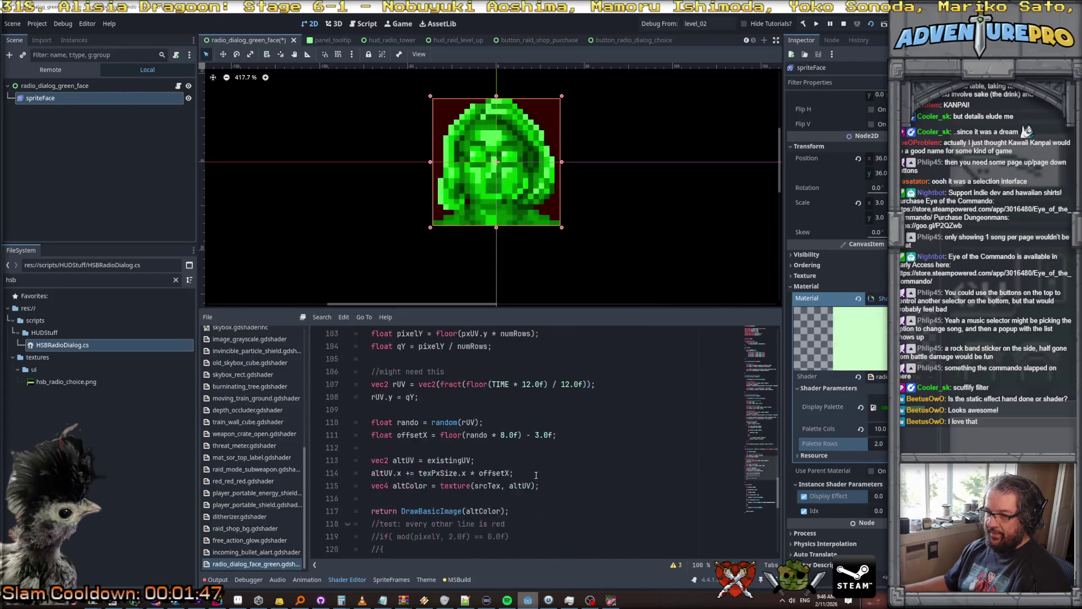
pyautogui.scroll(15, 536, 475)
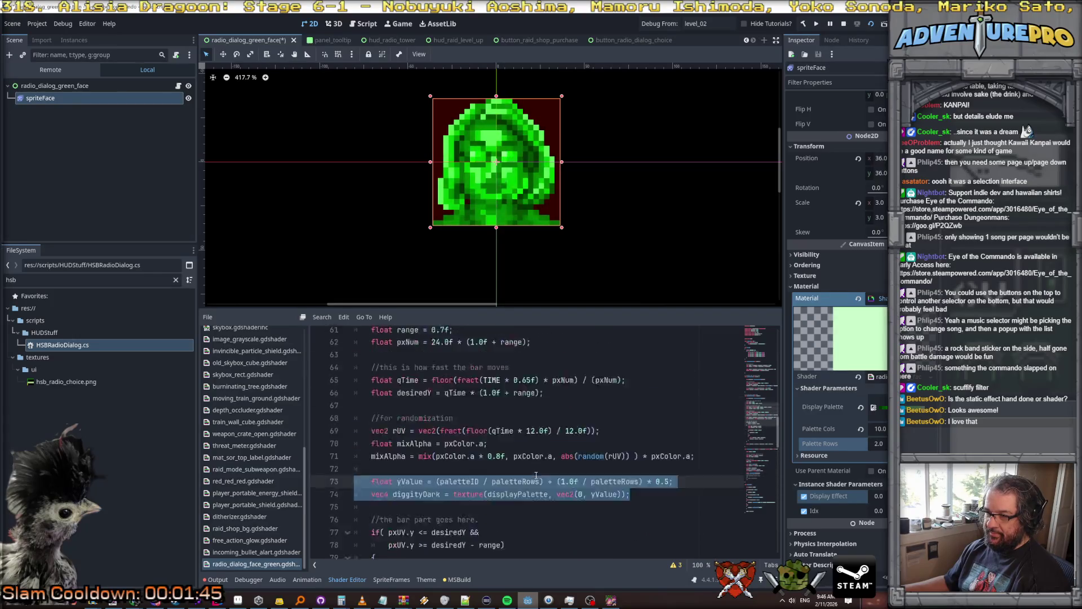
pyautogui.scroll(2, 536, 476)
pyautogui.moveTo(626, 498); pyautogui.dragTo(345, 496)
pyautogui.hotkey('ctrl', 'v')
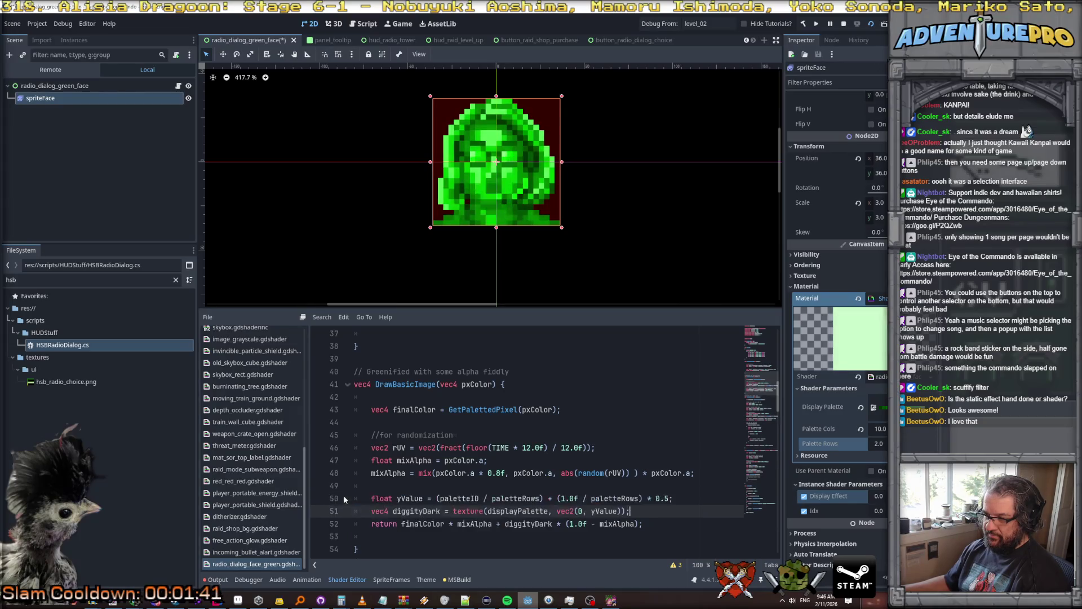
pyautogui.hotkey('ctrl', 's')
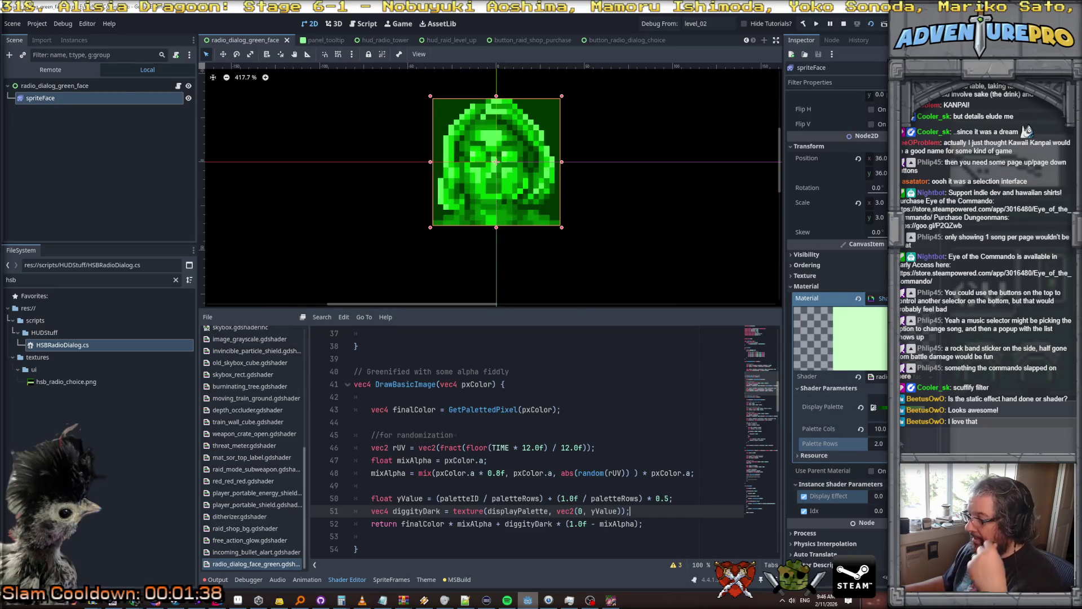
# On spriteFace, set Palette Id to 1 (red), then back to 0 (green), and bring up the running game.
pyautogui.click(54, 86)
pyautogui.click(40, 99)
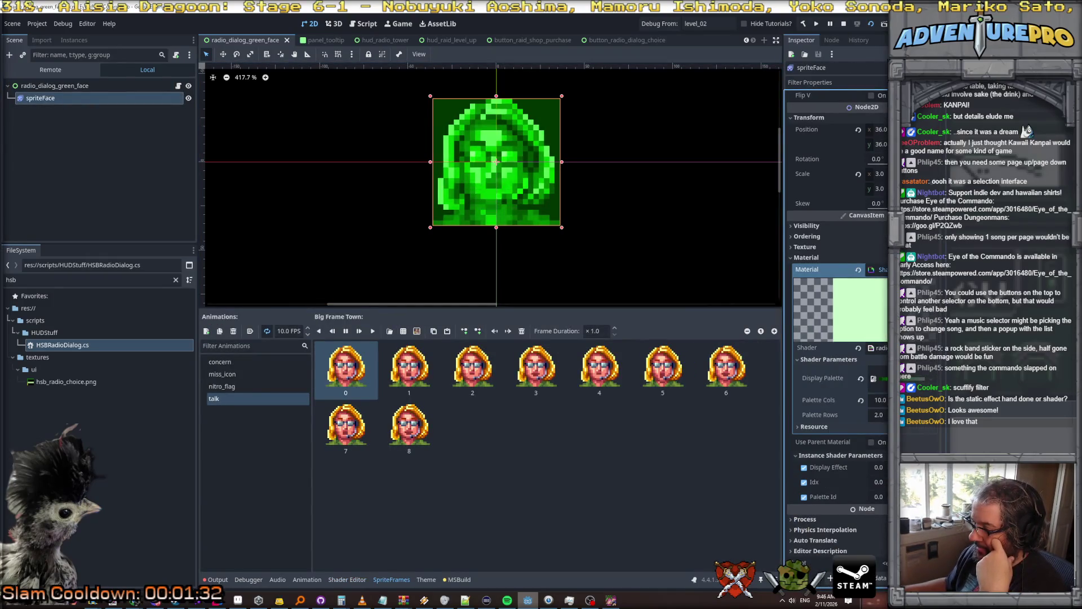
pyautogui.click(878, 496)
pyautogui.write('1')
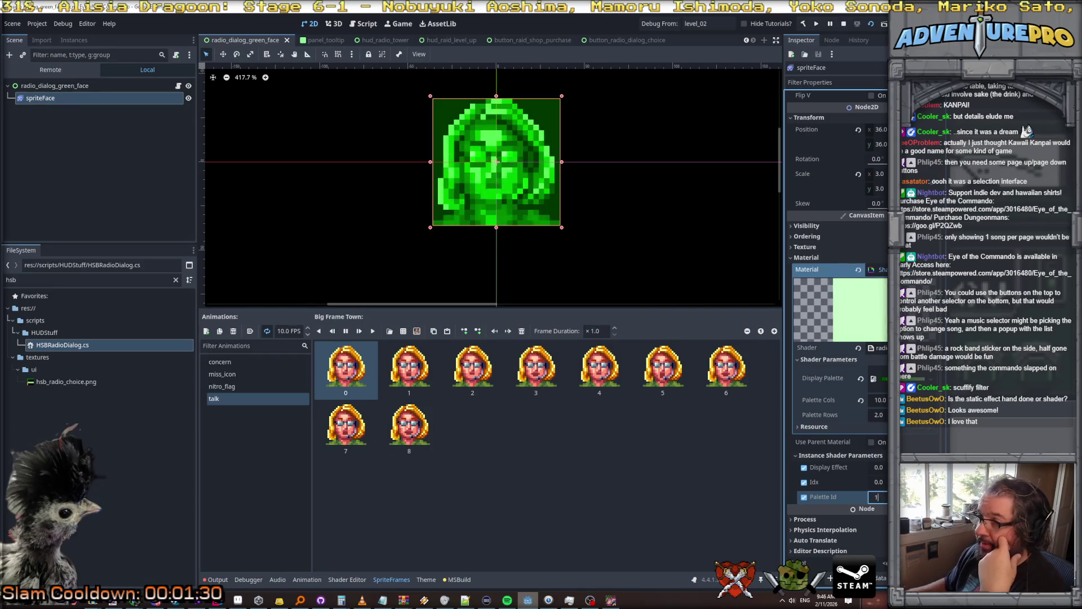
pyautogui.press('Return')
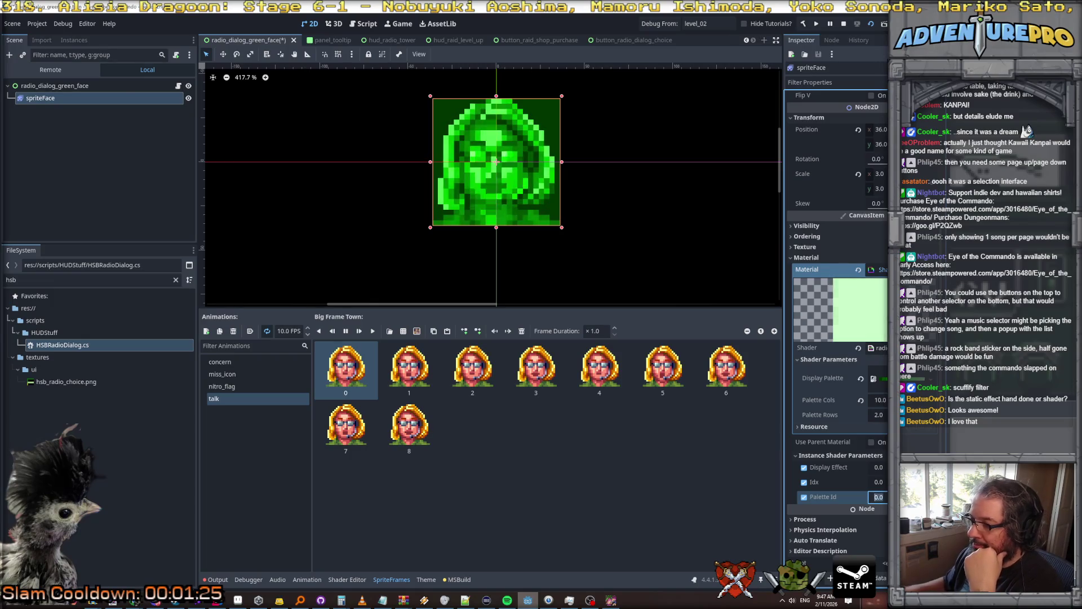
pyautogui.write('1')
pyautogui.press('Return')
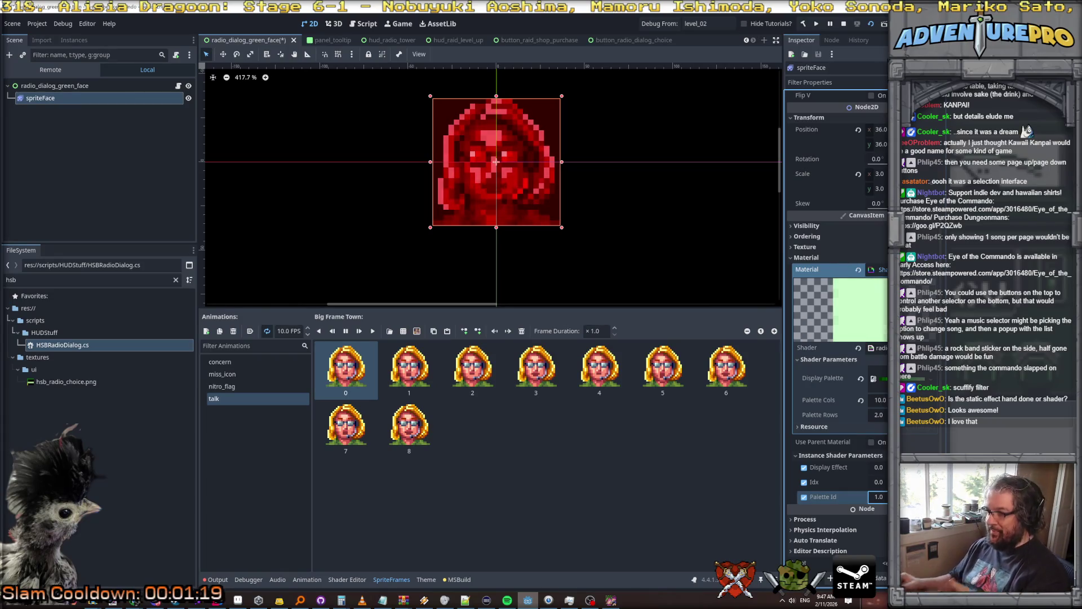
pyautogui.write('0')
pyautogui.press('Return')
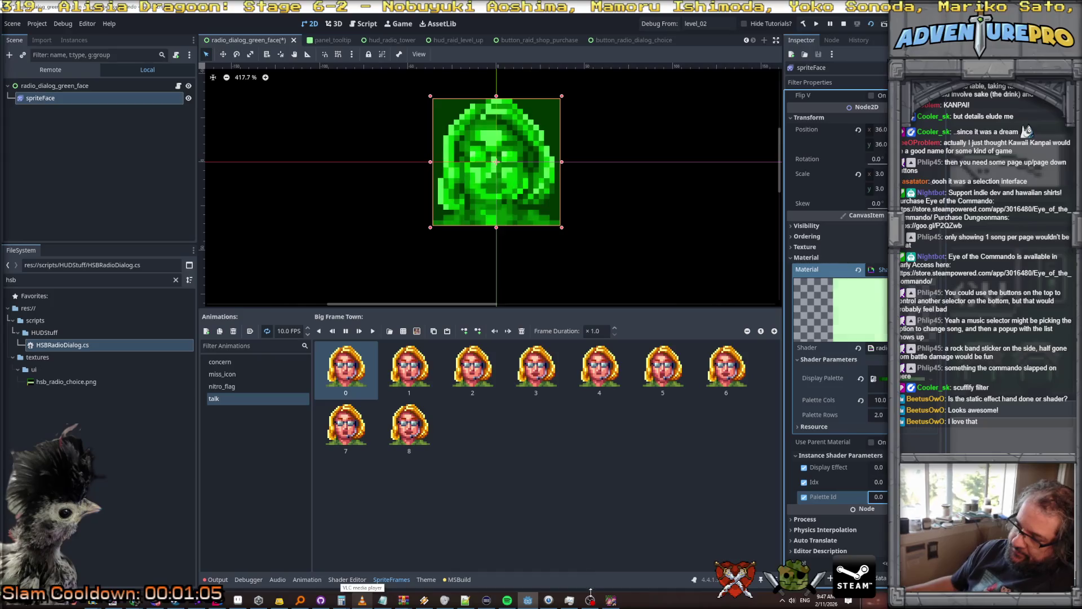
pyautogui.click(613, 601)
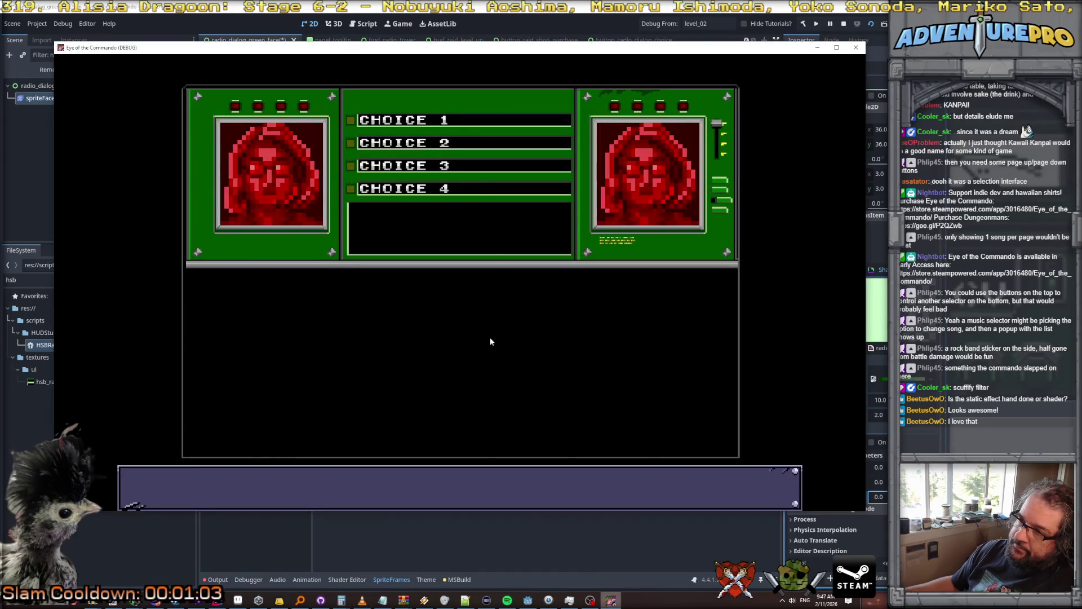
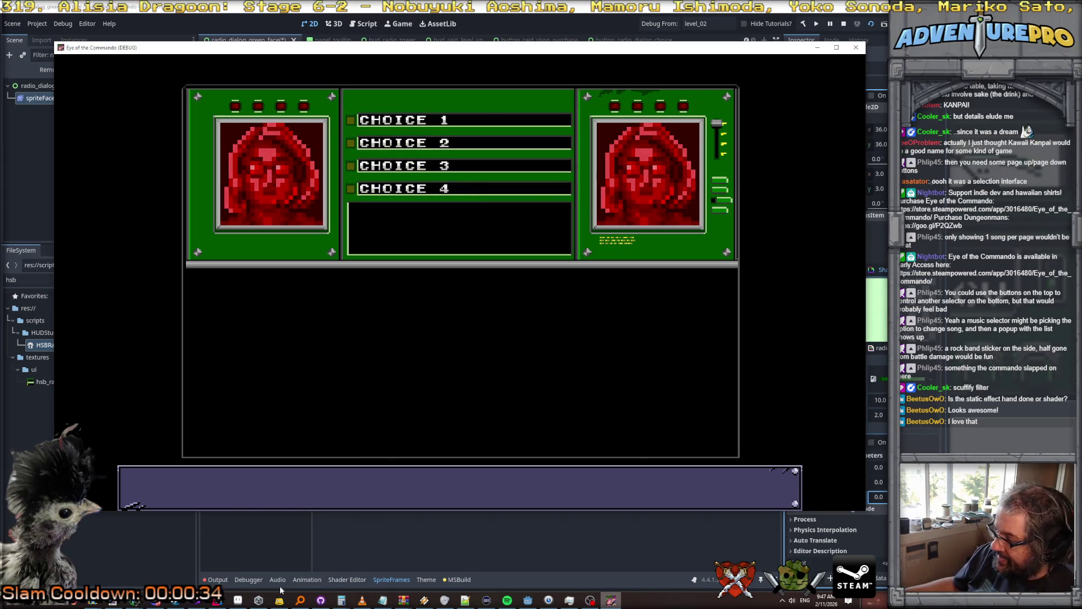
# Switch from the running Godot game to the Aseprite editor.
pyautogui.hotkey('alt', 'Tab')
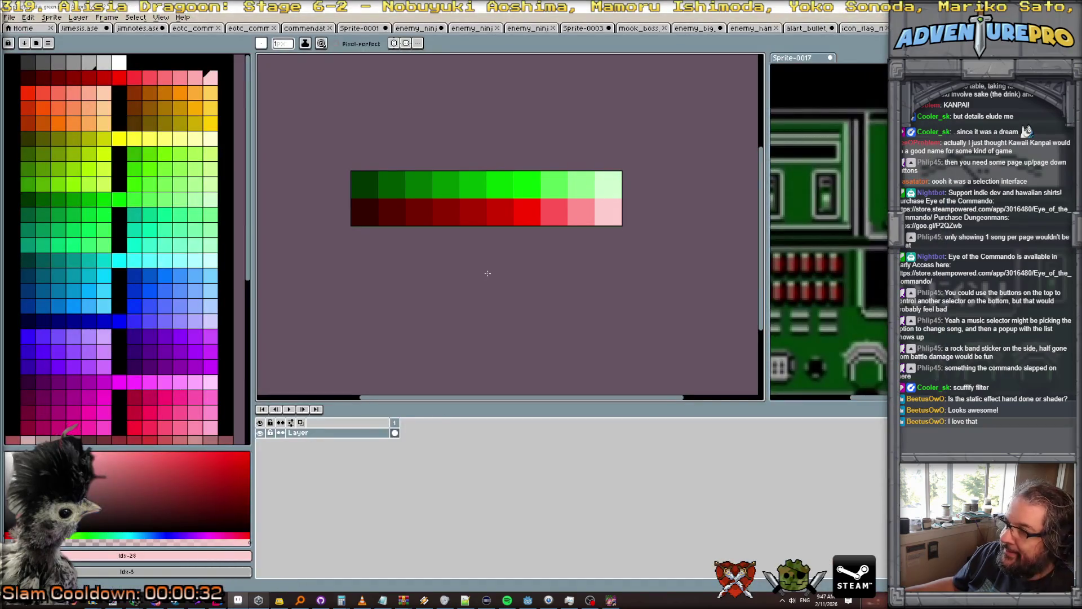
# Cycle through the open sprites to the radio HUD sprite and save it.
pyautogui.scroll(-1, 488, 271)
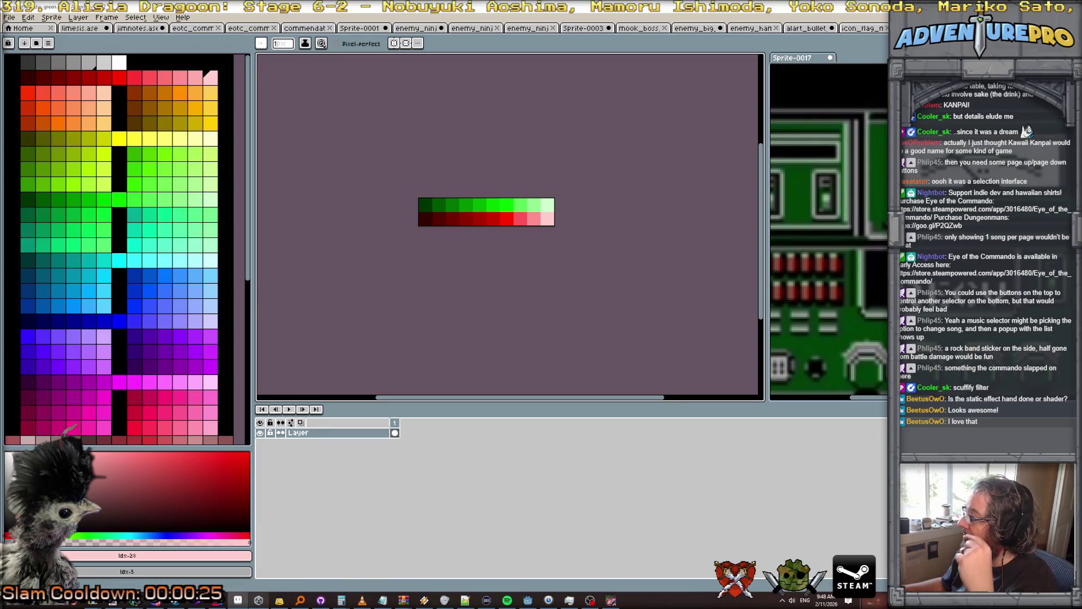
pyautogui.hotkey('ctrl', 'Tab')
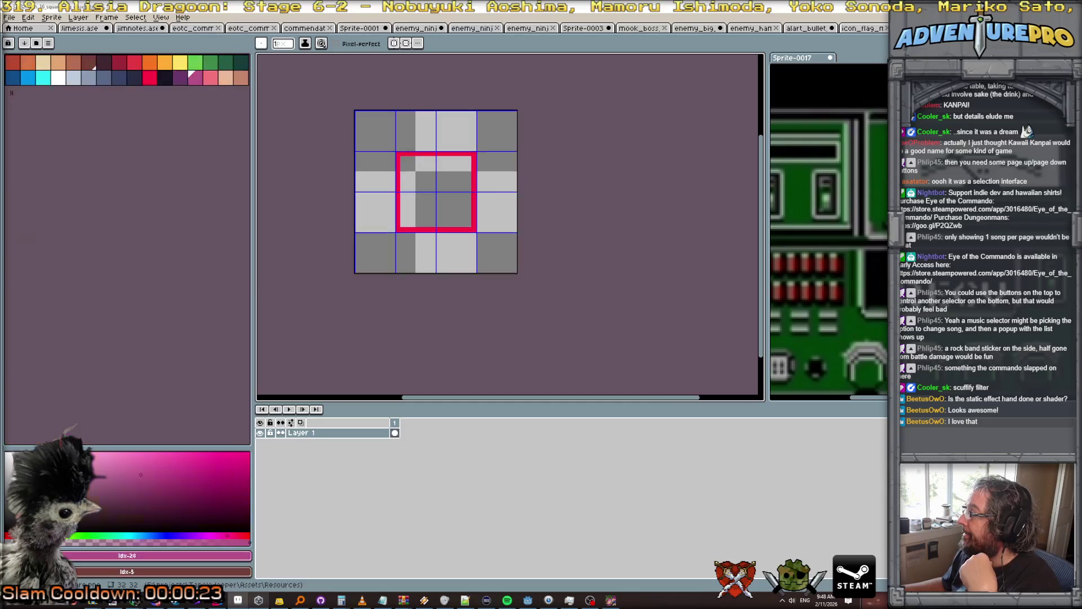
pyautogui.hotkey('ctrl', 'Tab')
pyautogui.hotkey('ctrl', 'Tab')
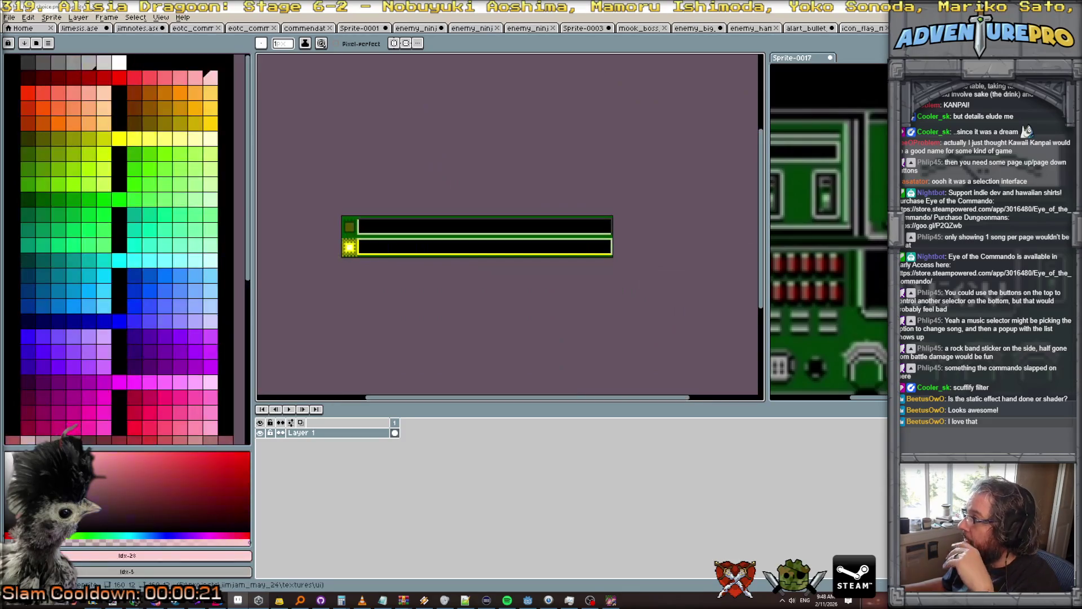
pyautogui.hotkey('ctrl', 'Tab')
pyautogui.hotkey('ctrl', 'Tab')
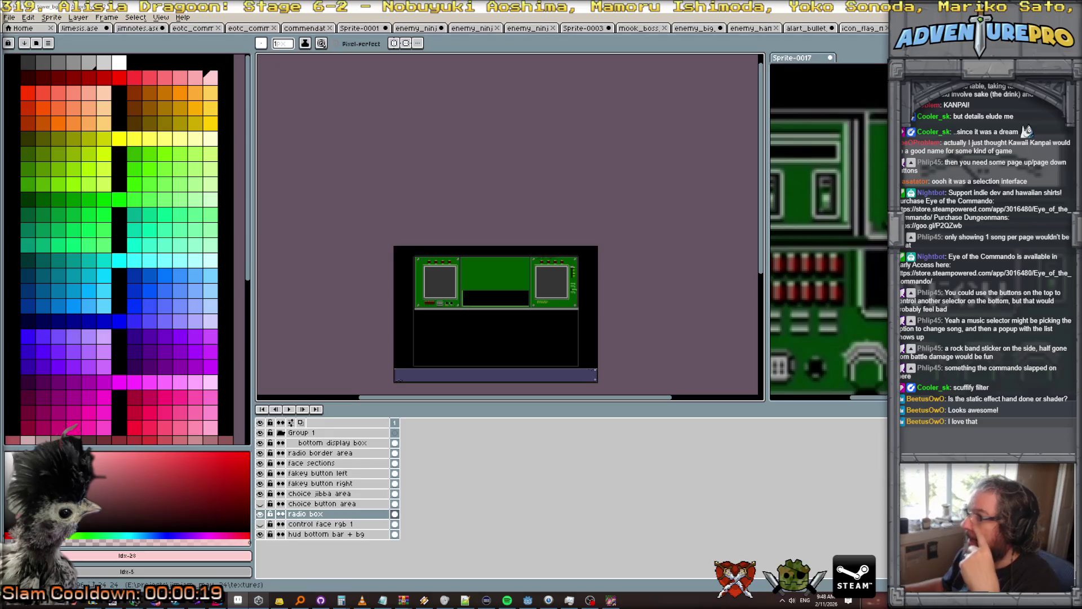
pyautogui.scroll(2, 554, 219)
pyautogui.scroll(-3, 554, 219)
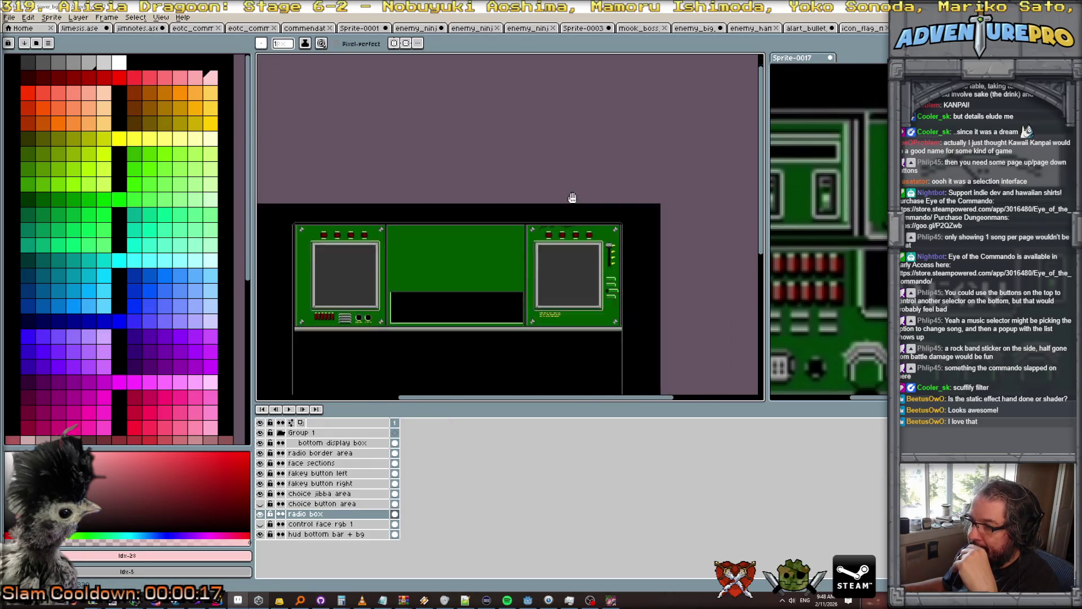
pyautogui.hotkey('ctrl', 's')
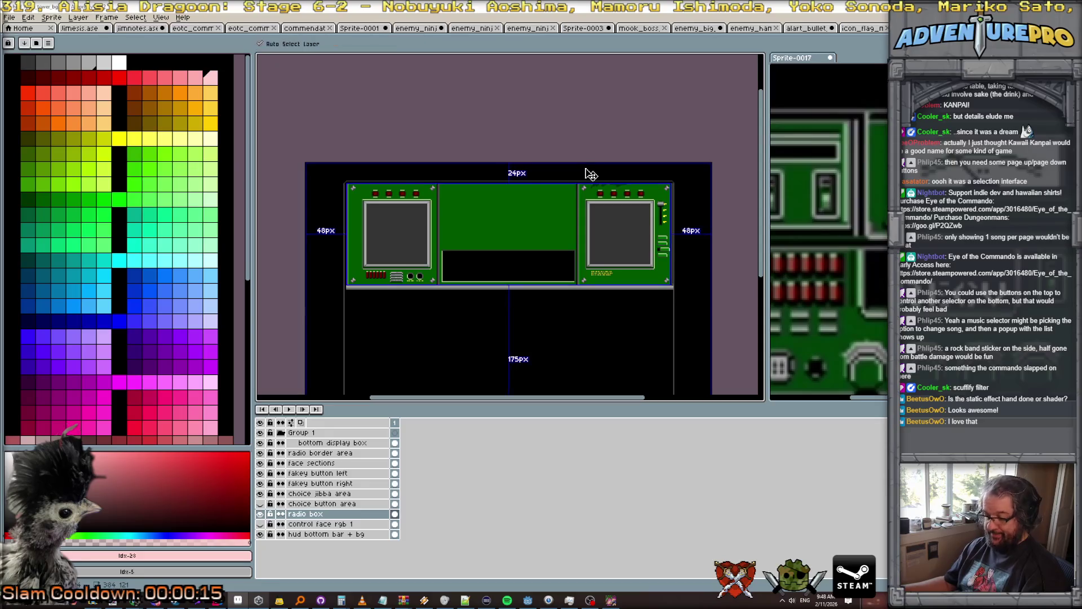
# Eyedrop the panel green and pencil dark green scuffs down the right panel's edge.
pyautogui.scroll(2, 574, 207)
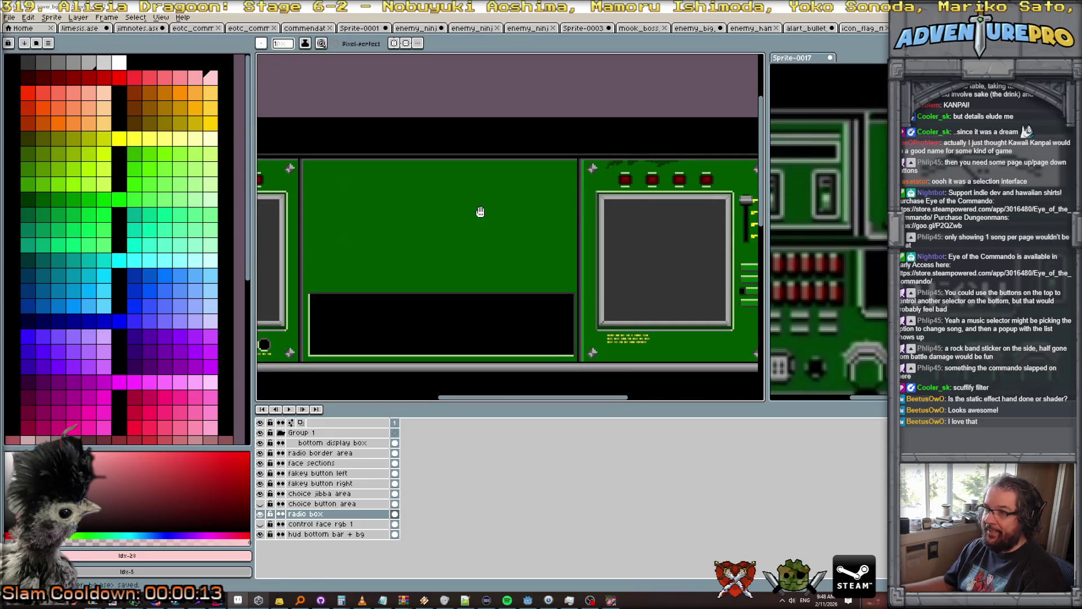
pyautogui.moveTo(480, 211); pyautogui.dragTo(571, 193)
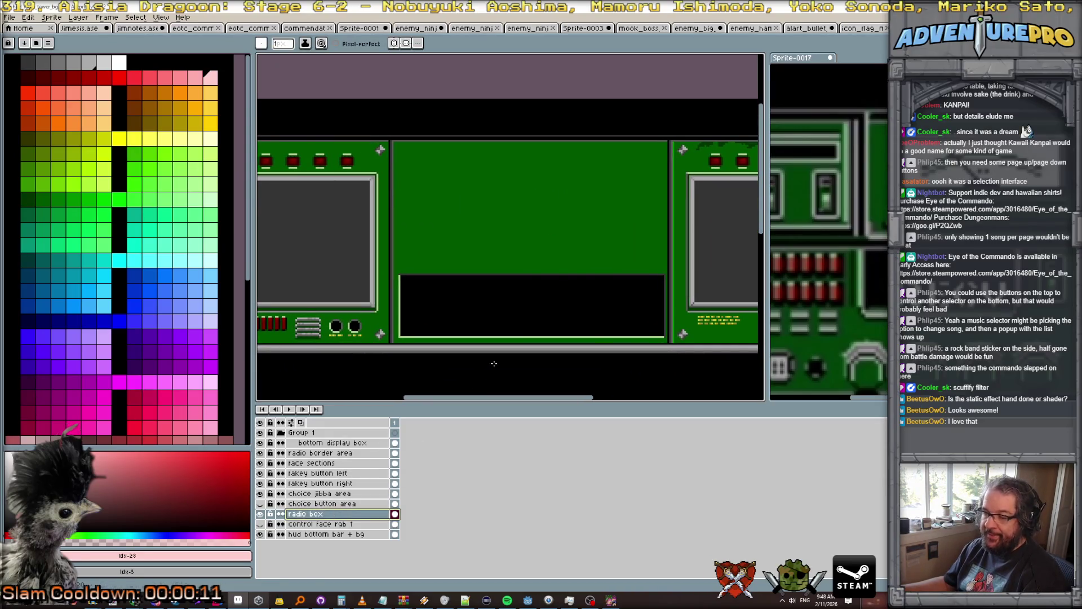
pyautogui.scroll(2, 642, 206)
pyautogui.keyDown('alt'); pyautogui.click(637, 192); pyautogui.keyUp('alt')
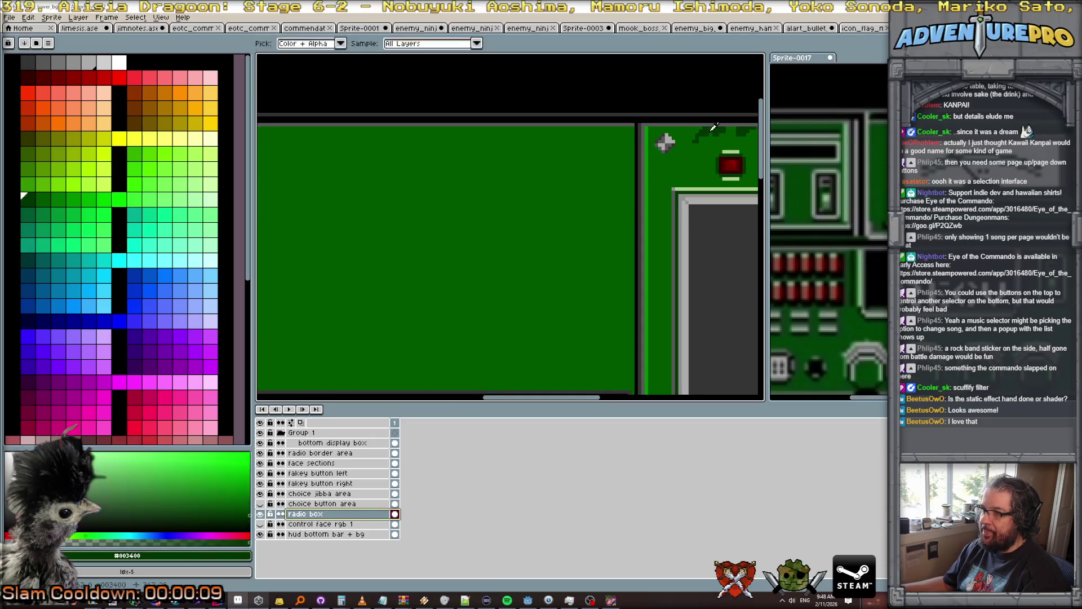
pyautogui.scroll(-2, 636, 185)
pyautogui.moveTo(709, 202); pyautogui.dragTo(452, 186)
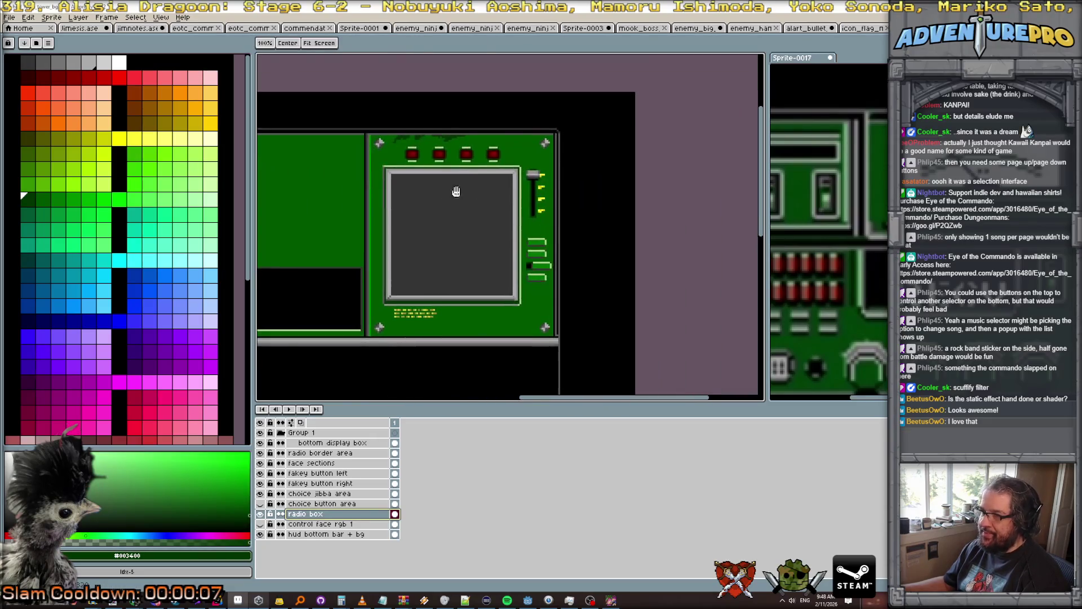
pyautogui.scroll(2, 544, 154)
pyautogui.scroll(1, 589, 137)
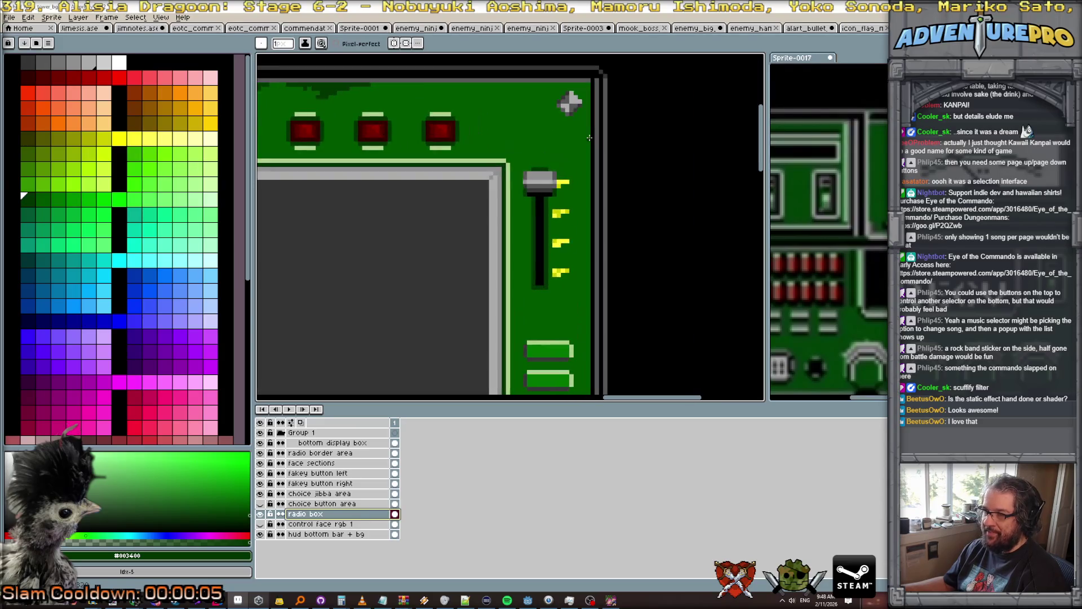
pyautogui.moveTo(590, 138); pyautogui.dragTo(580, 163)
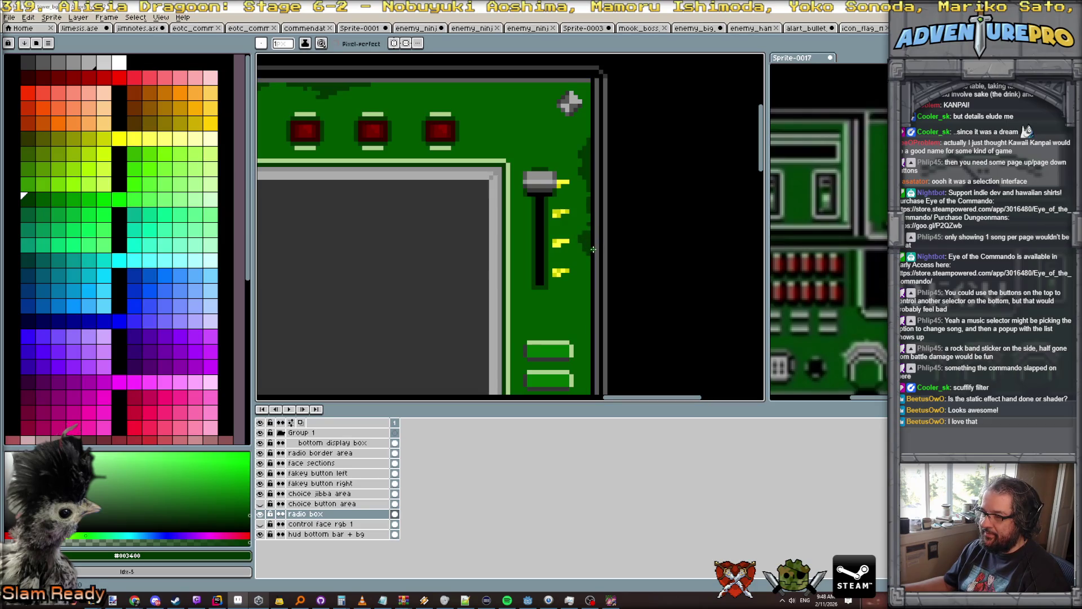
pyautogui.scroll(2, 593, 249)
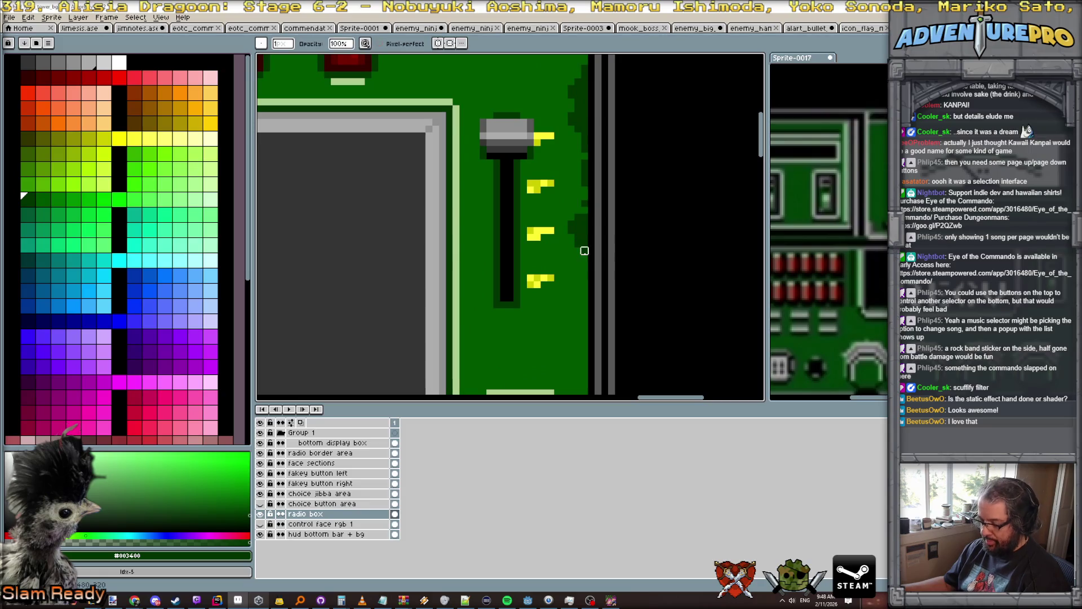
pyautogui.scroll(-3, 583, 273)
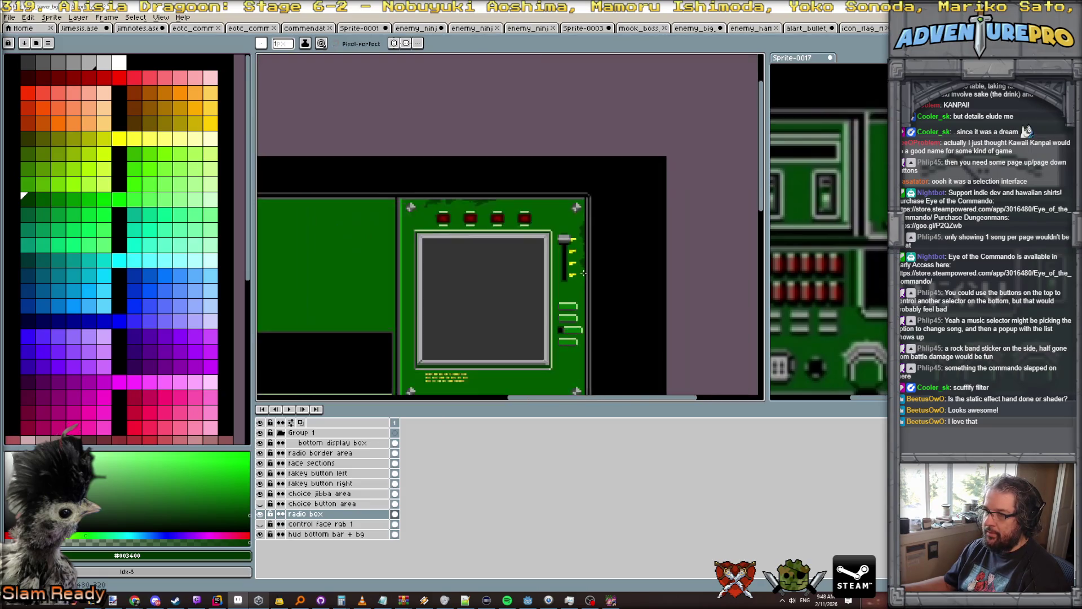
pyautogui.scroll(2, 586, 282)
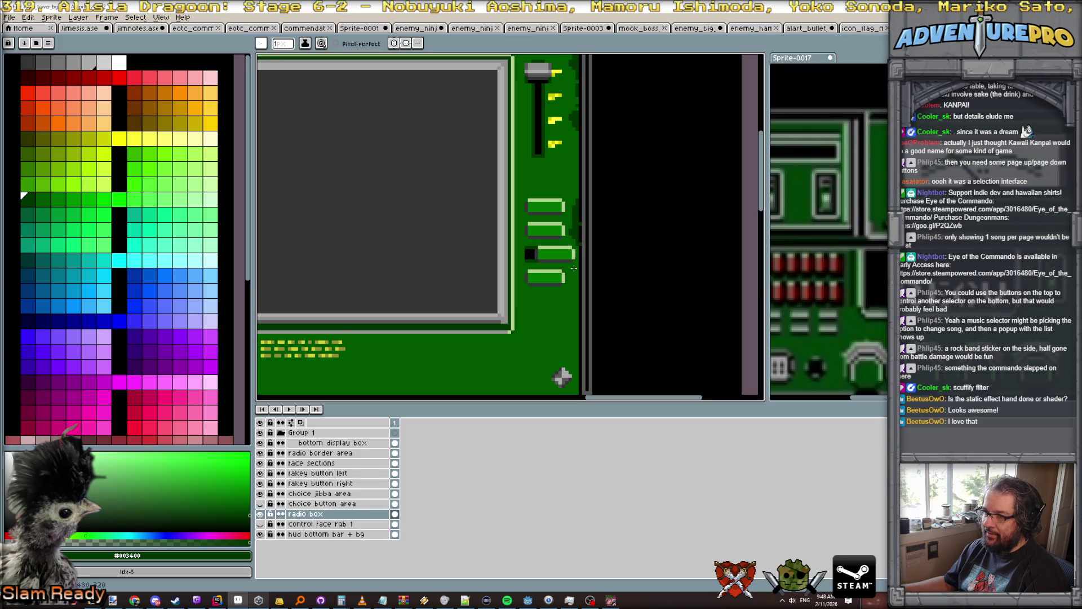
pyautogui.moveTo(571, 305); pyautogui.dragTo(575, 309)
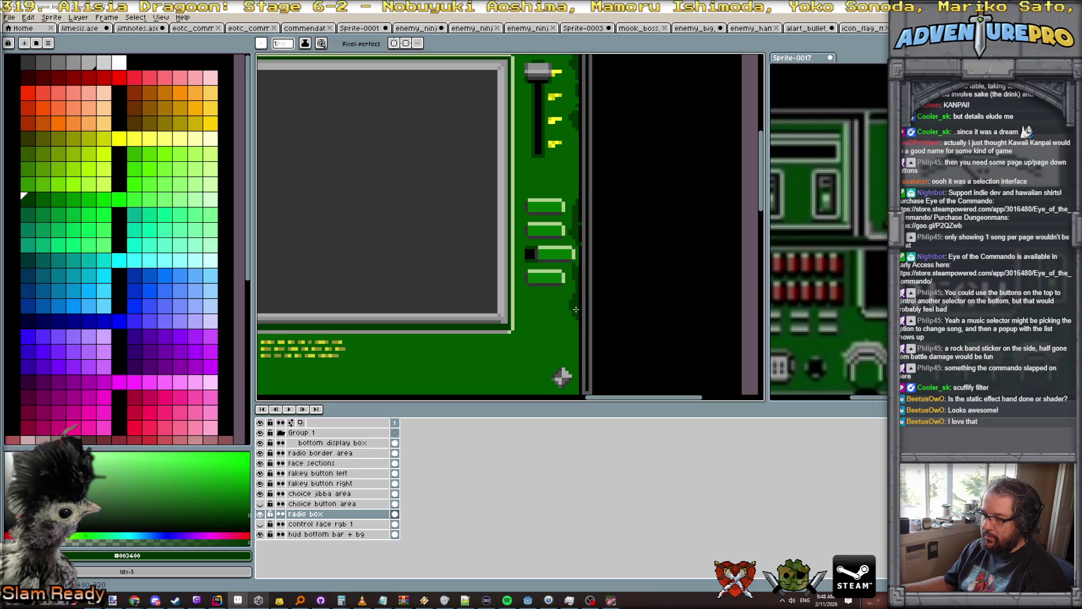
pyautogui.scroll(3, 580, 243)
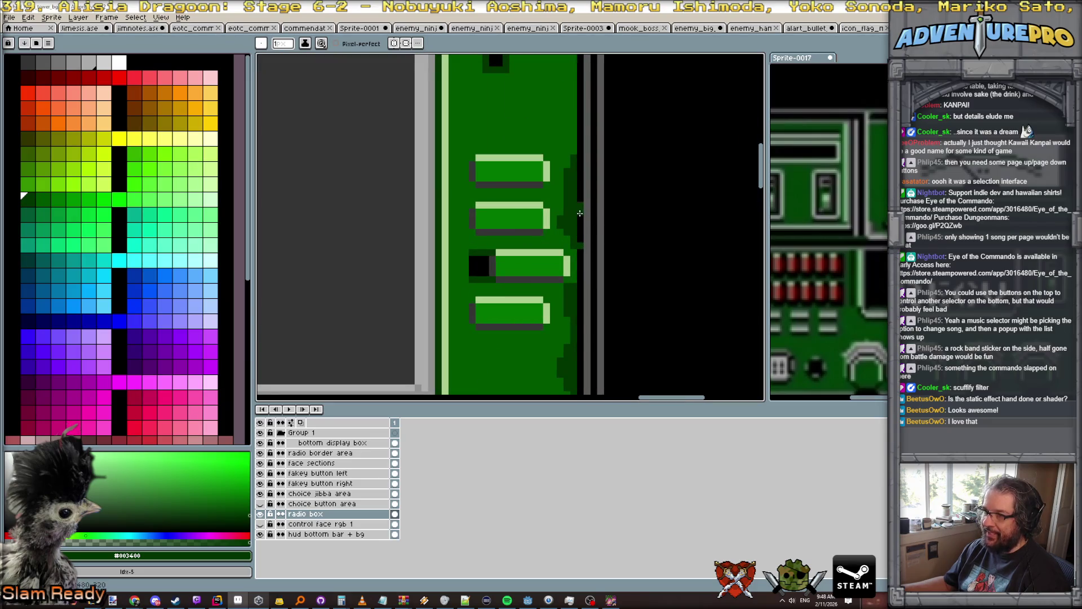
# Try black as the drawing colour, then return to panel green #003400.
pyautogui.keyDown('alt'); pyautogui.click(580, 200); pyautogui.keyUp('alt')
pyautogui.scroll(-5, 597, 237)
pyautogui.scroll(2, 616, 257)
pyautogui.scroll(1, 581, 231)
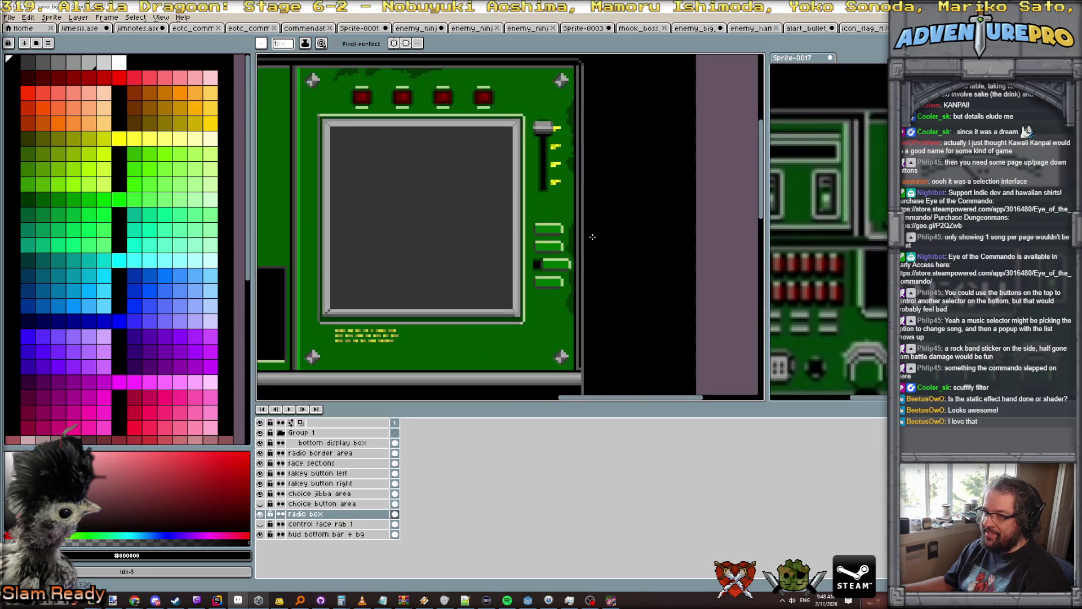
pyautogui.scroll(1, 581, 280)
pyautogui.scroll(-3, 582, 287)
pyautogui.scroll(2, 583, 302)
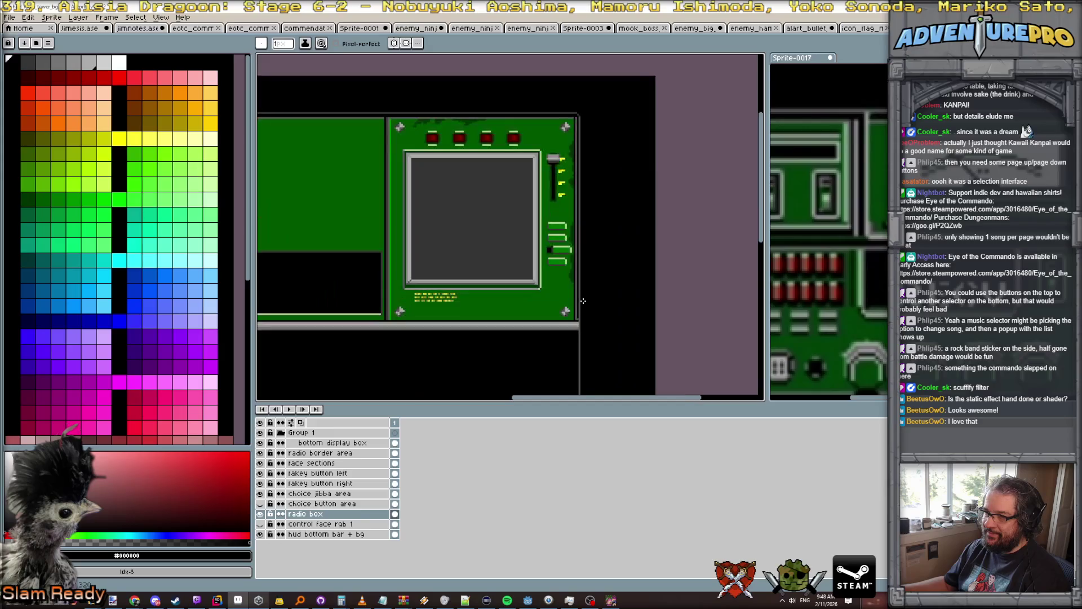
pyautogui.scroll(1, 584, 301)
pyautogui.keyDown('alt'); pyautogui.click(566, 273); pyautogui.keyUp('alt')
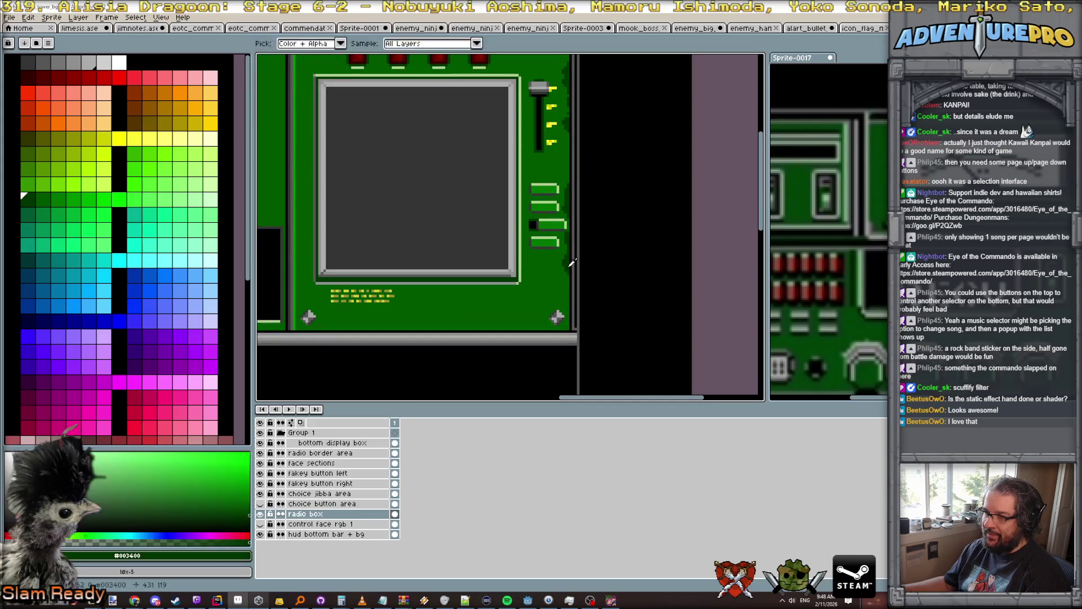
pyautogui.scroll(-2, 566, 273)
pyautogui.scroll(1, 512, 316)
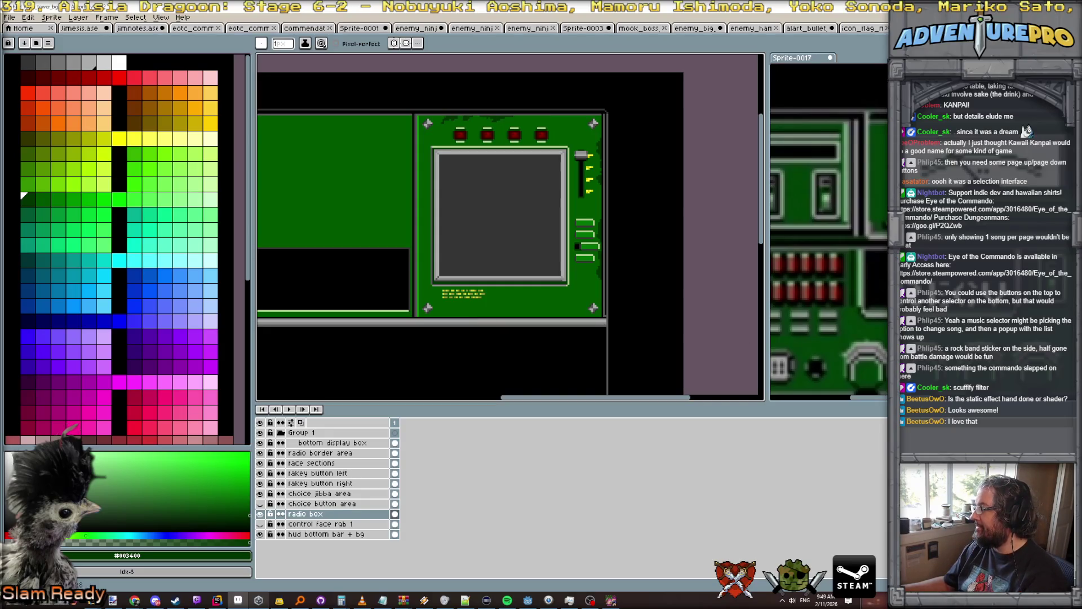
# Inspect the sprite with screw and speaker parts, then return to the radio HUD sprite.
pyautogui.hotkey('ctrl', 'Tab')
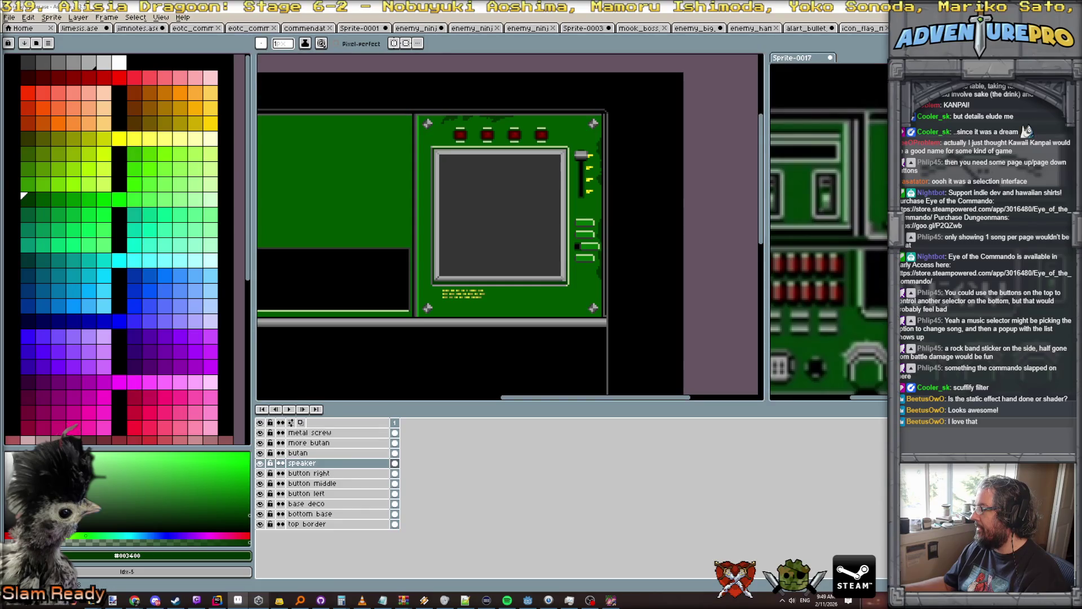
pyautogui.scroll(1, 436, 294)
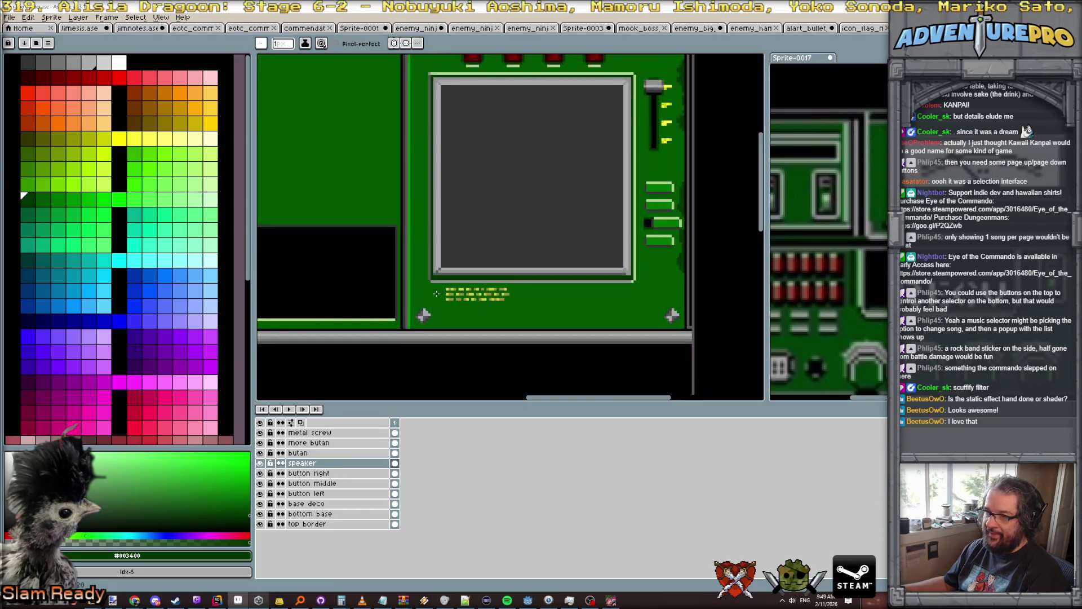
pyautogui.scroll(1, 576, 295)
pyautogui.scroll(-2, 575, 294)
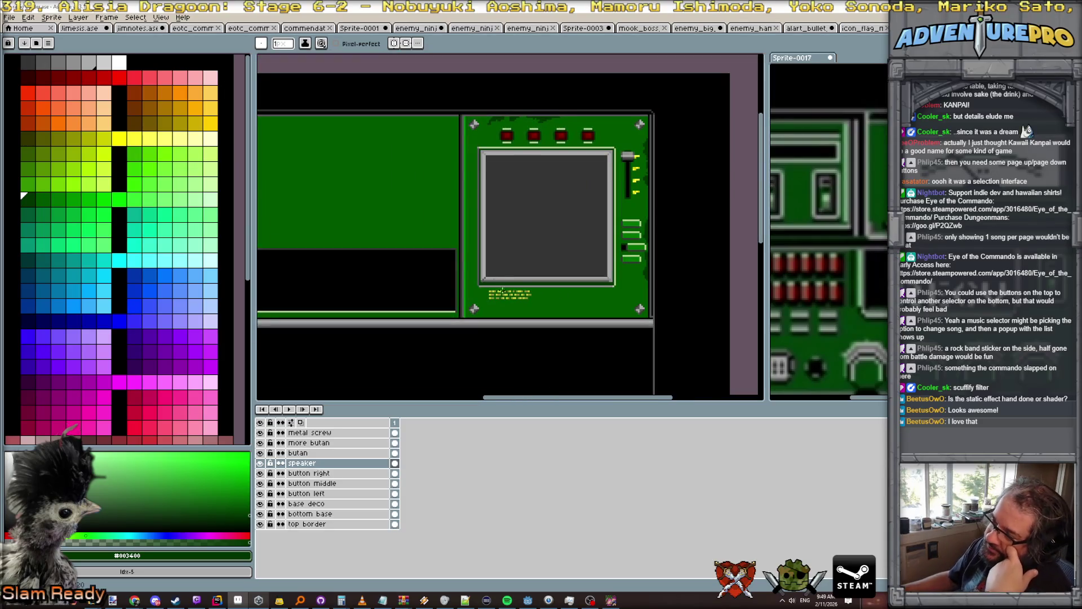
pyautogui.scroll(-1, 504, 291)
pyautogui.scroll(1, 506, 224)
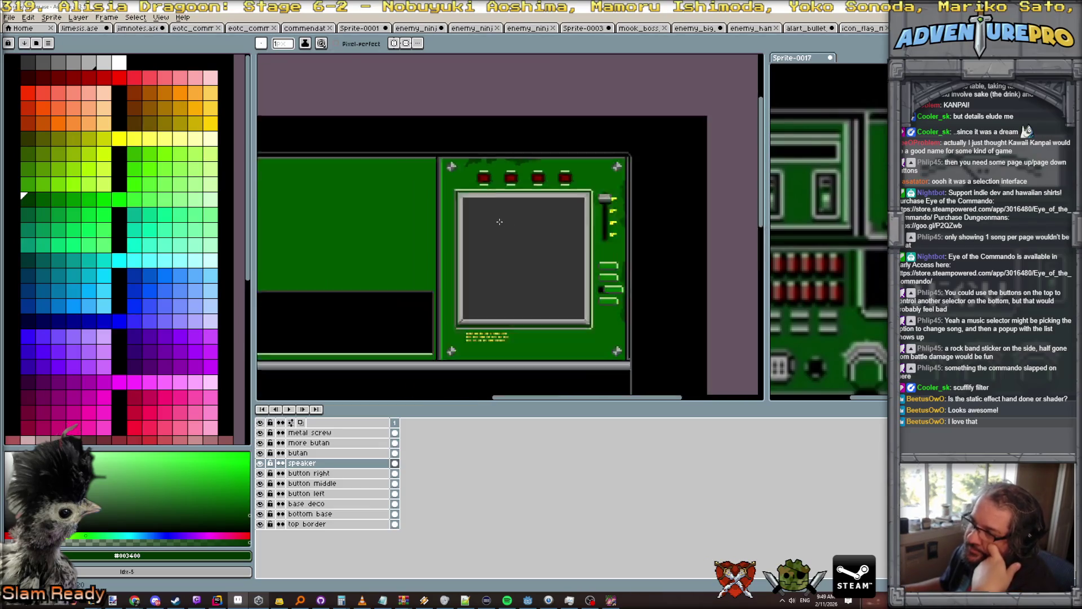
pyautogui.scroll(-2, 501, 223)
pyautogui.hotkey('ctrl', 'Tab')
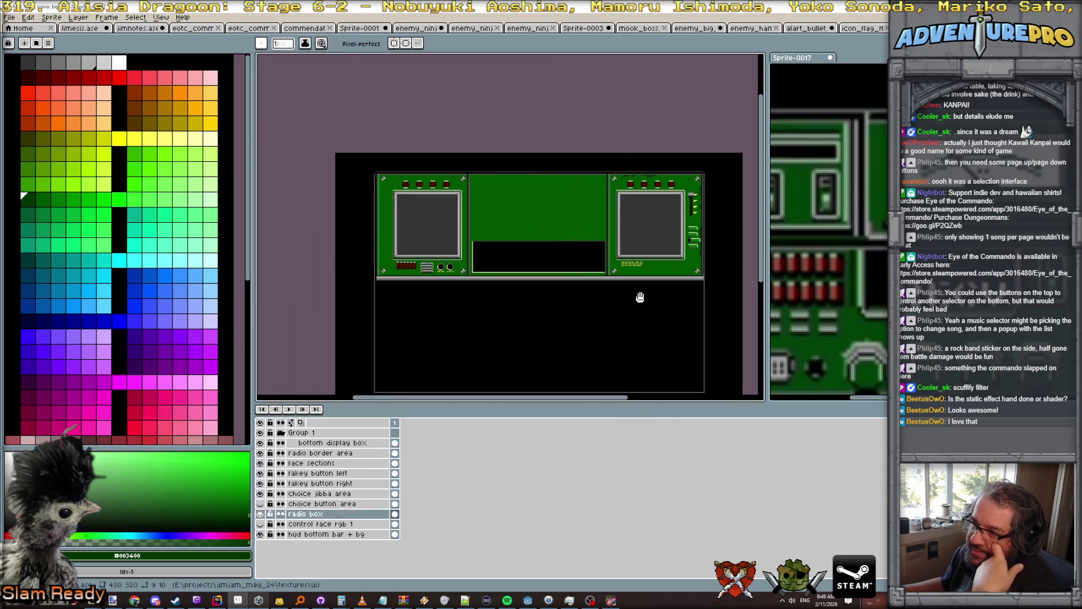
pyautogui.scroll(3, 366, 176)
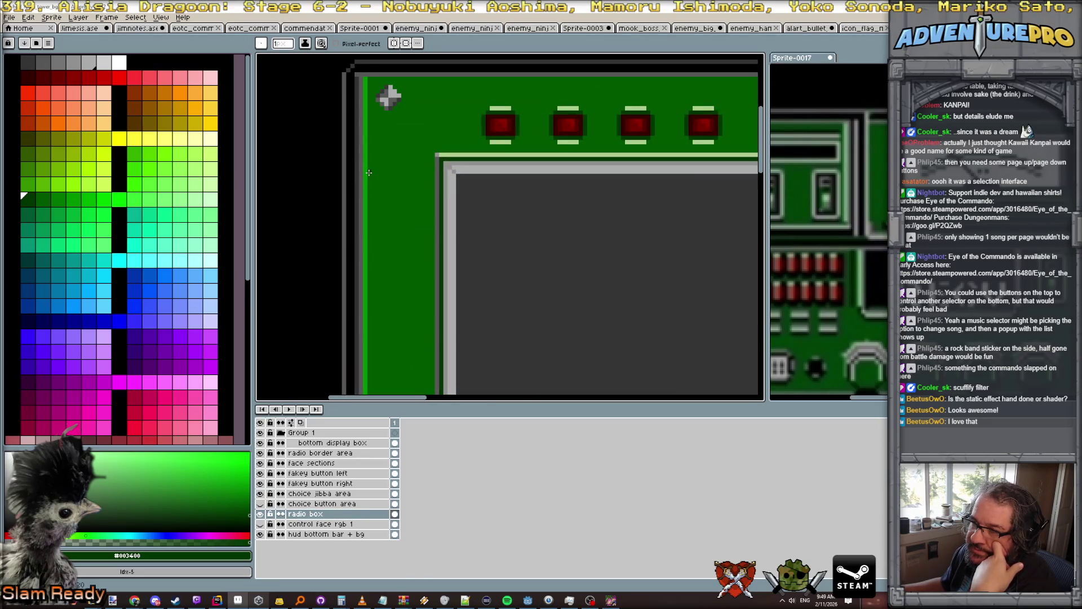
# Add a new layer above radio box and name it 'extra scuff'.
pyautogui.click(78, 16)
pyautogui.moveTo(107, 70)
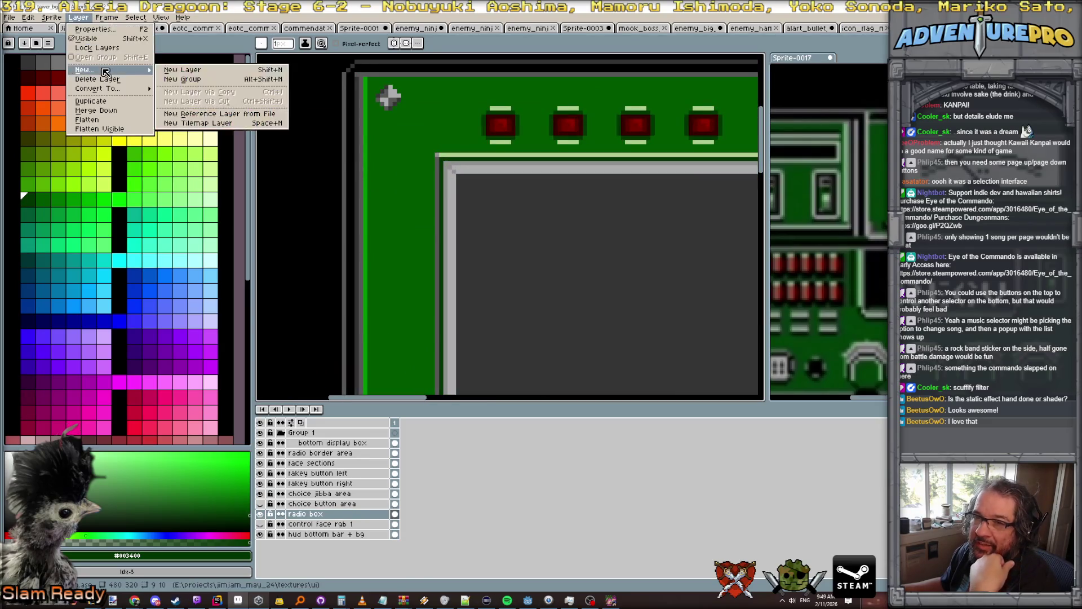
pyautogui.click(193, 71)
pyautogui.doubleClick(331, 514)
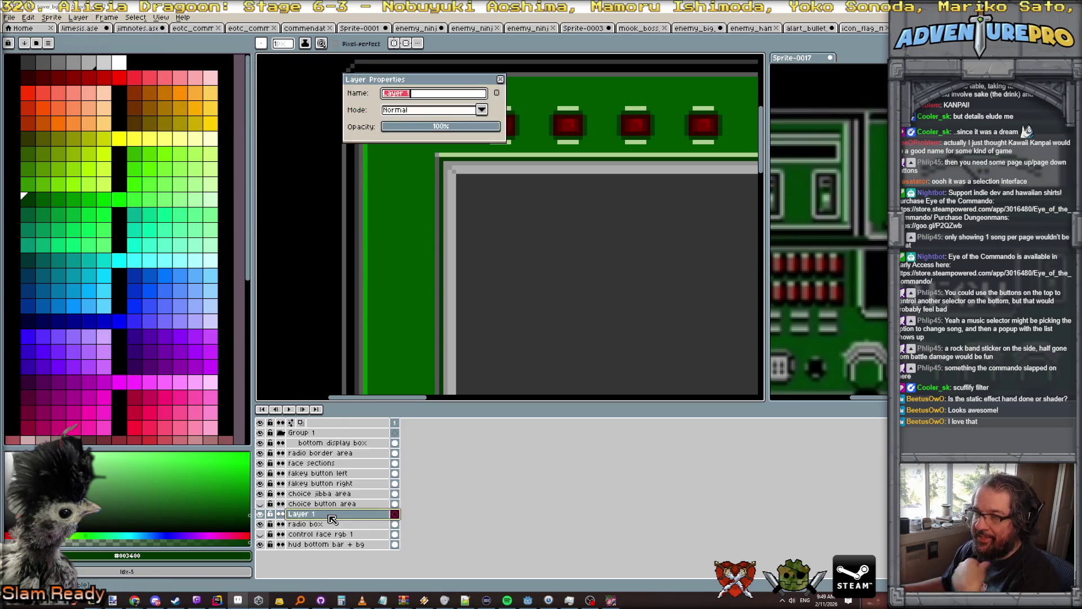
pyautogui.write('extra scuff')
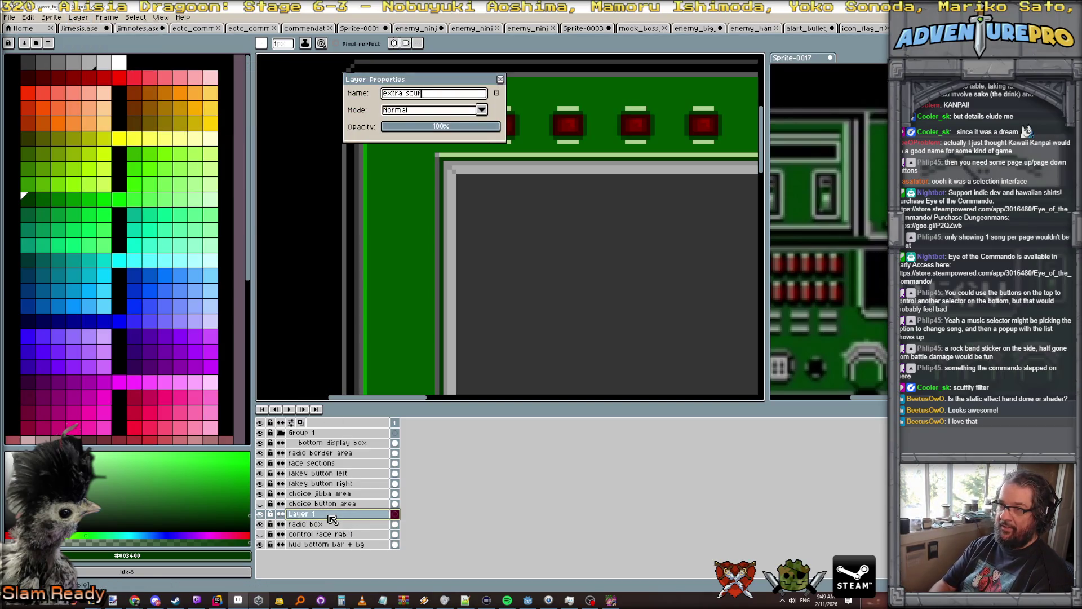
pyautogui.press('Return')
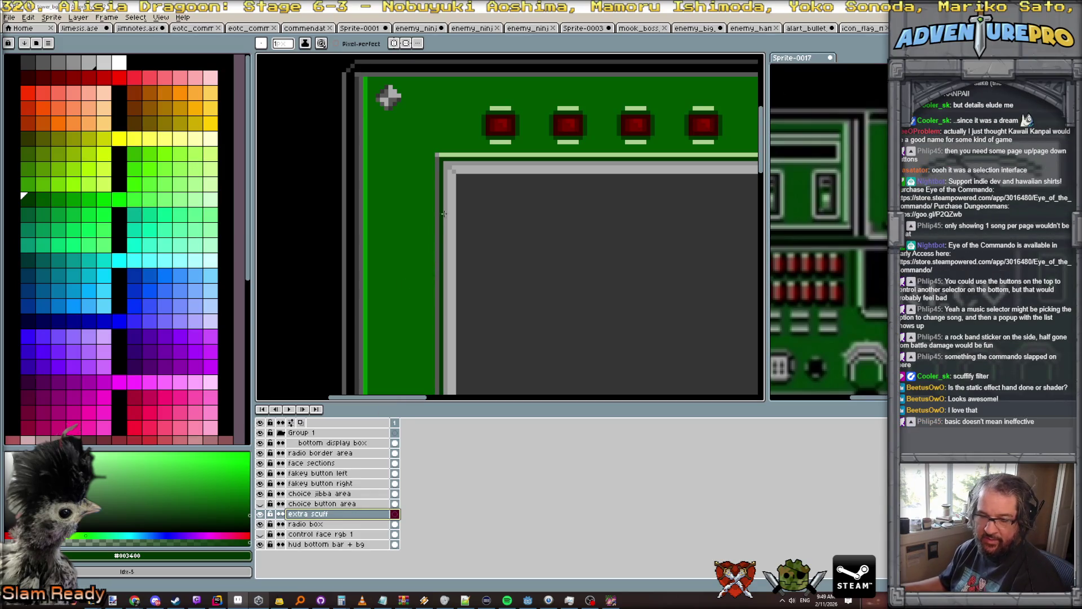
# Paint dark-green scuff strokes along the left panel's edge.
pyautogui.scroll(1, 380, 200)
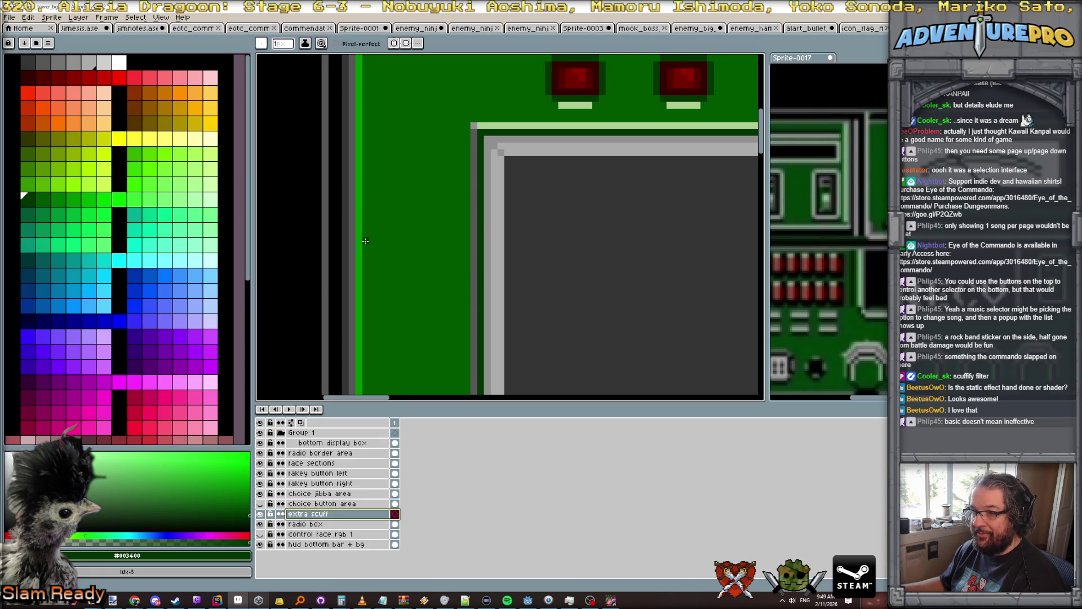
pyautogui.moveTo(370, 234)
pyautogui.mouseDown()
pyautogui.moveTo(386, 214)
pyautogui.moveTo(367, 248)
pyautogui.moveTo(366, 322)
pyautogui.moveTo(380, 312)
pyautogui.moveTo(366, 336)
pyautogui.mouseUp()
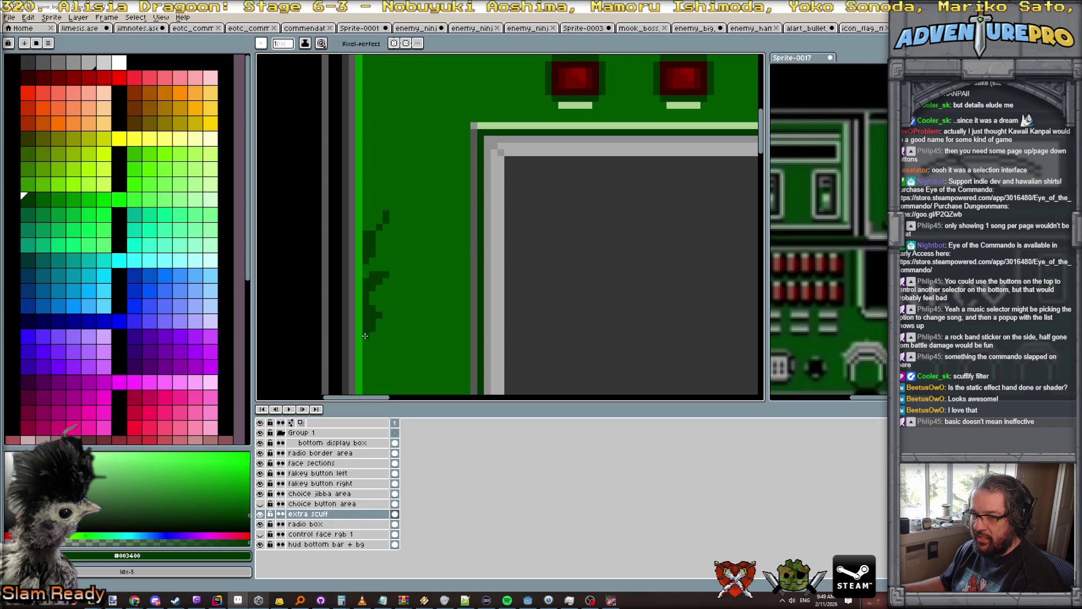
pyautogui.moveTo(367, 215); pyautogui.dragTo(371, 192)
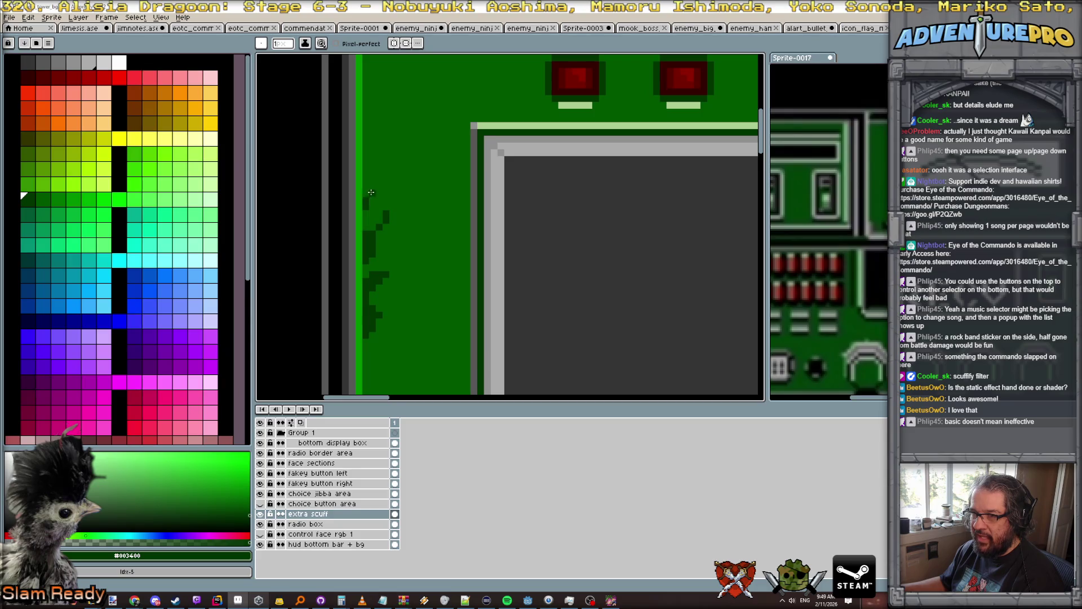
pyautogui.scroll(-4, 365, 208)
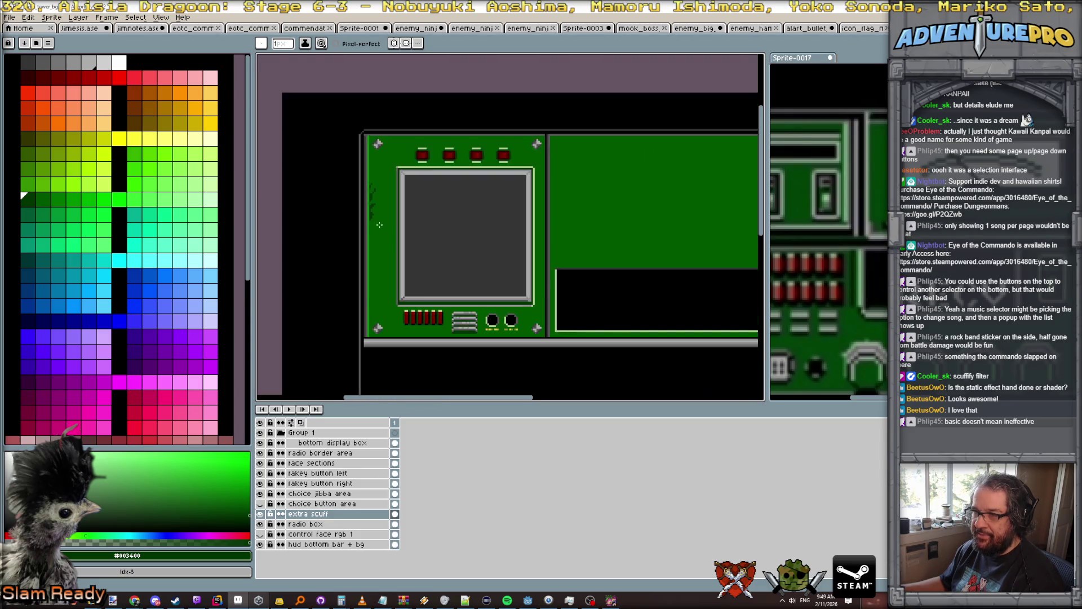
pyautogui.scroll(2, 374, 212)
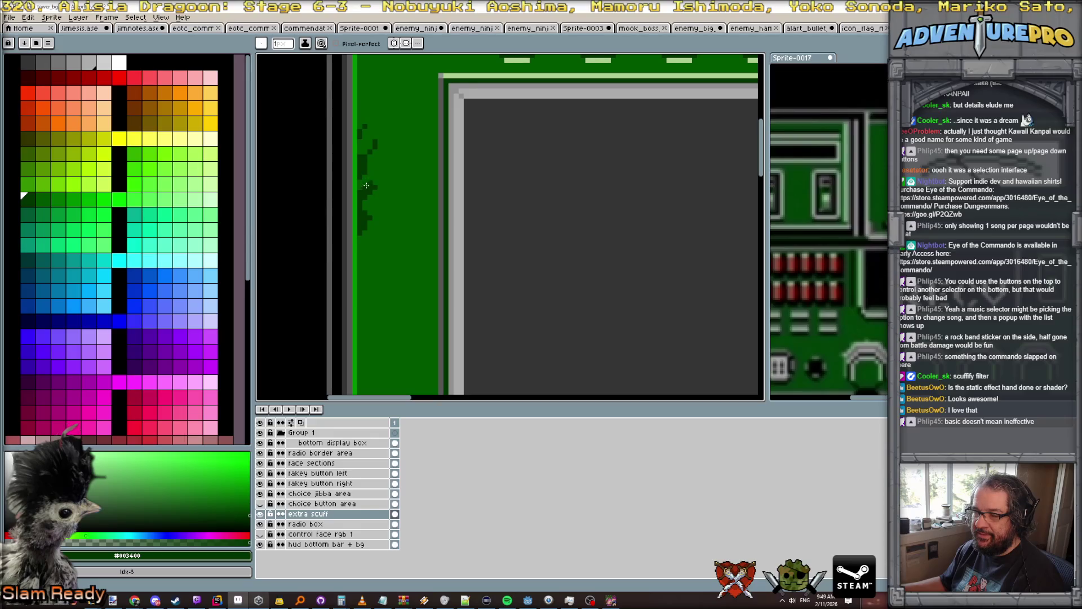
pyautogui.scroll(2, 369, 248)
# Switch to green #005700 and paint a scuff stroke up the bright green edge column.
pyautogui.press(']')
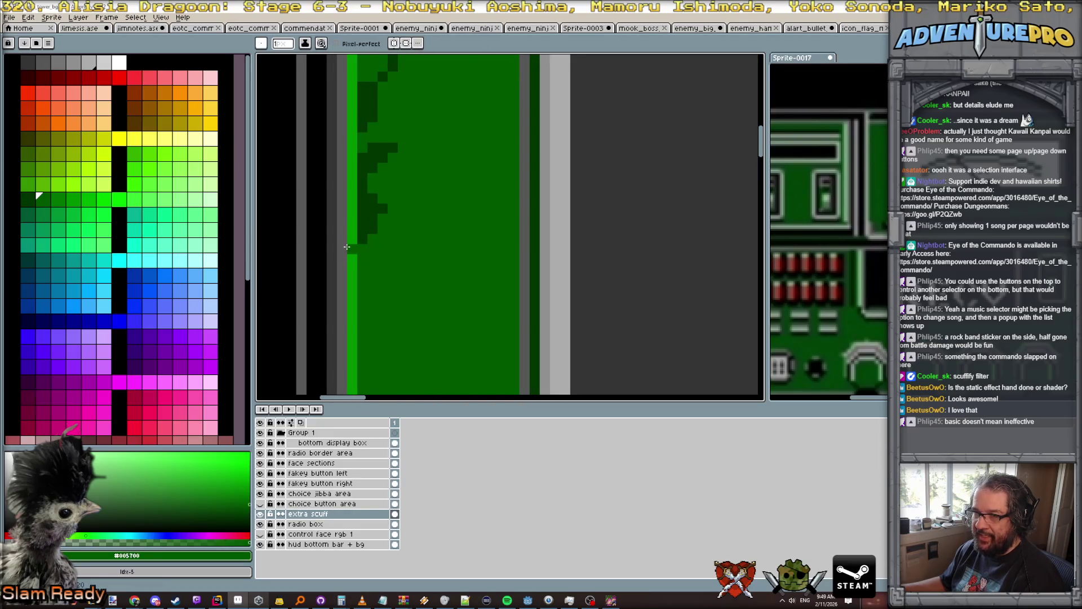
pyautogui.moveTo(349, 247); pyautogui.dragTo(352, 162)
pyautogui.press('v')
pyautogui.scroll(-3, 357, 194)
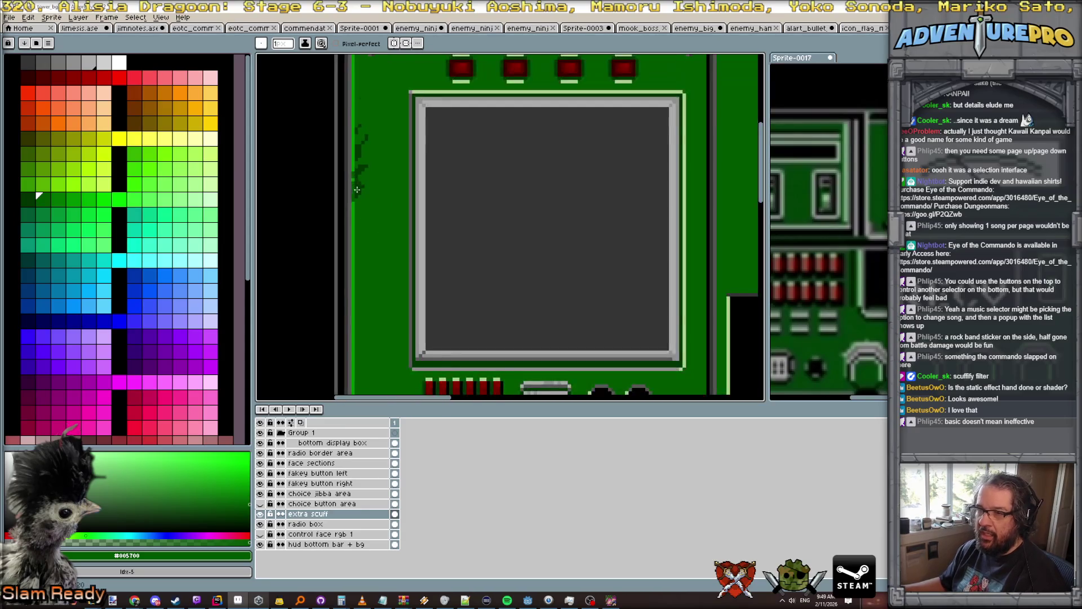
pyautogui.scroll(2, 357, 193)
pyautogui.press('b')
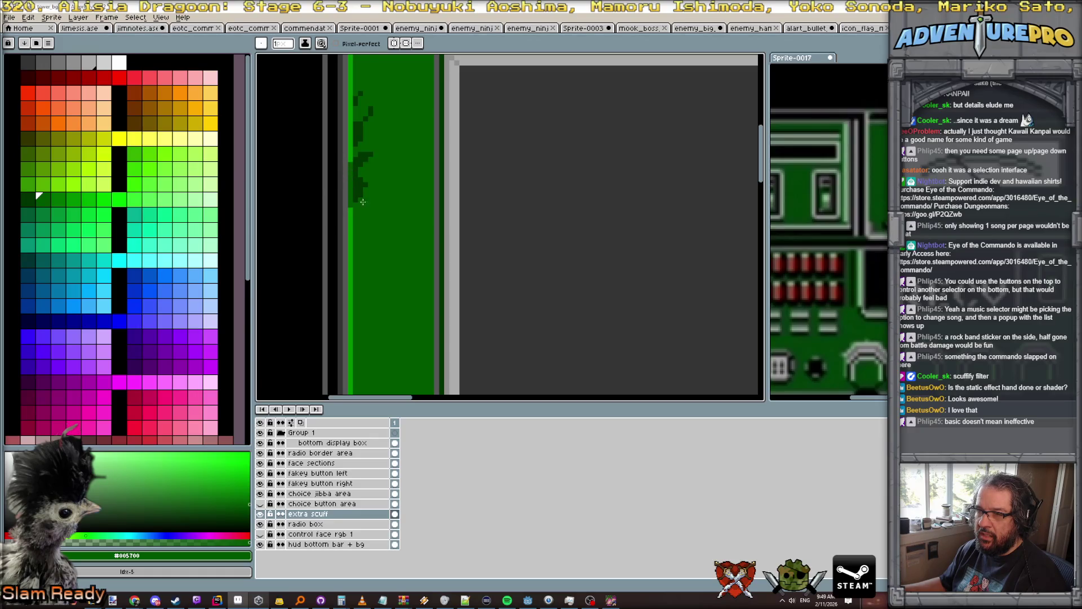
# Dot scattered scuff pixels along the bright edge column.
pyautogui.scroll(-2, 363, 201)
pyautogui.scroll(4, 325, 203)
pyautogui.click(329, 183)
pyautogui.click(329, 156)
pyautogui.click(328, 143)
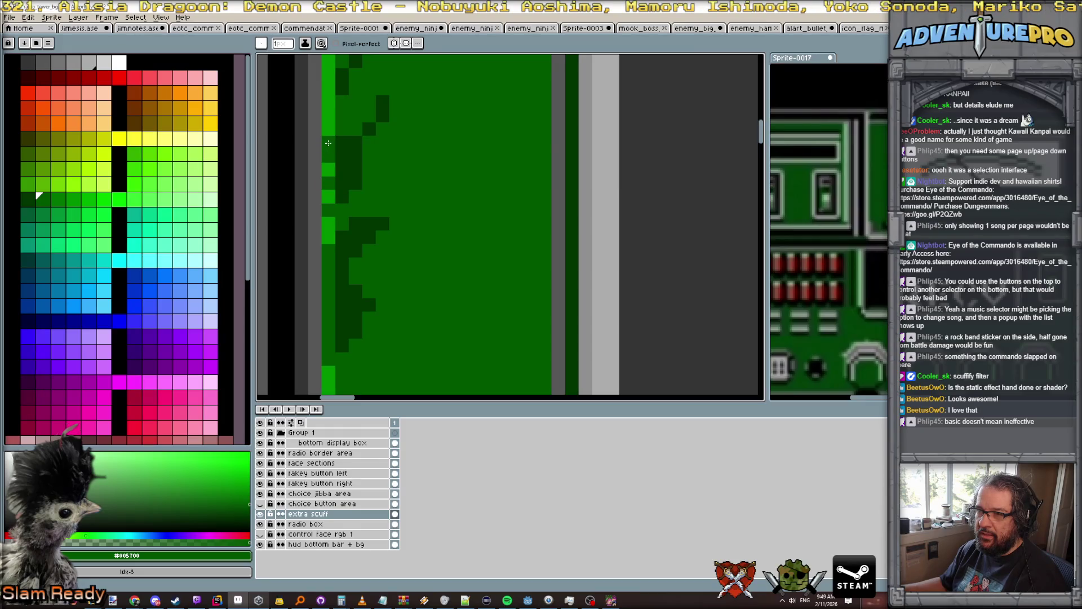
pyautogui.click(330, 162)
pyautogui.scroll(-3, 375, 203)
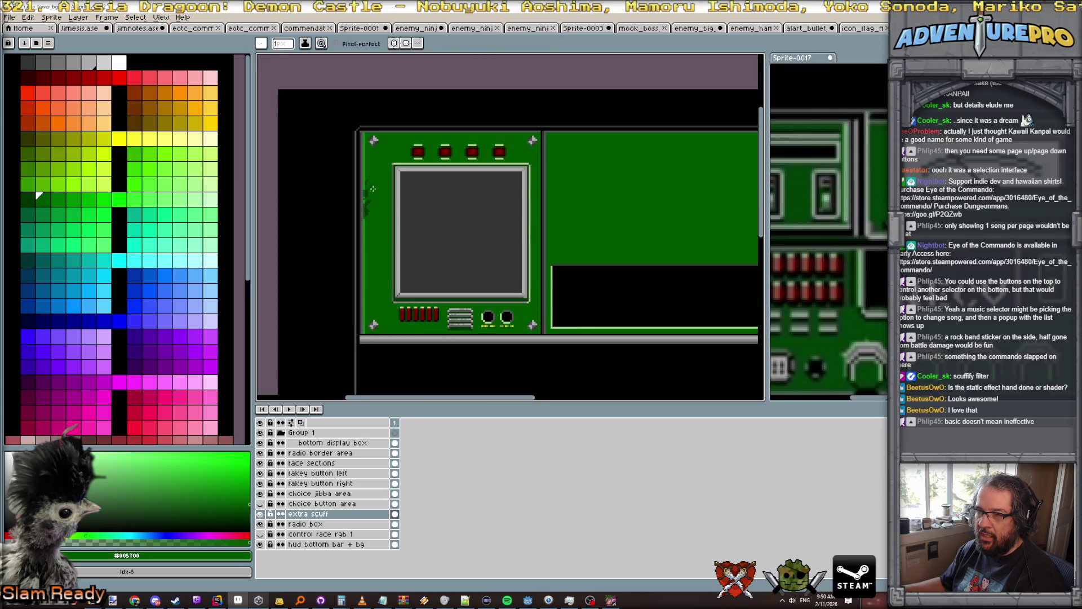
pyautogui.scroll(3, 373, 189)
# Toggle between #003400 and #005700 and add a darker pixel on the edge column.
pyautogui.keyDown('alt'); pyautogui.click(360, 220); pyautogui.keyUp('alt')
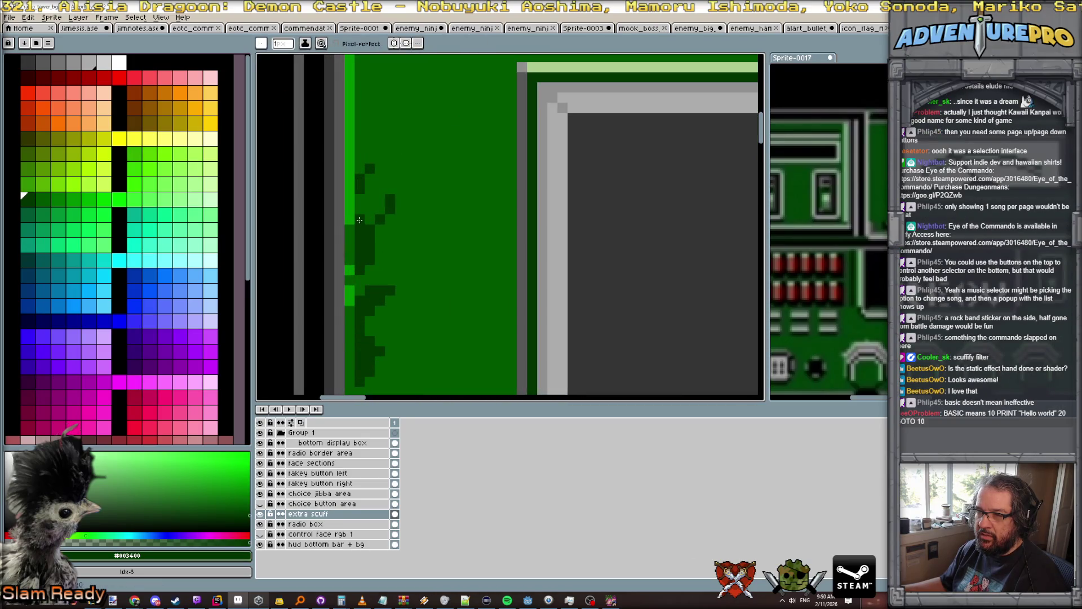
pyautogui.keyDown('alt'); pyautogui.click(349, 229); pyautogui.keyUp('alt')
pyautogui.click(351, 190)
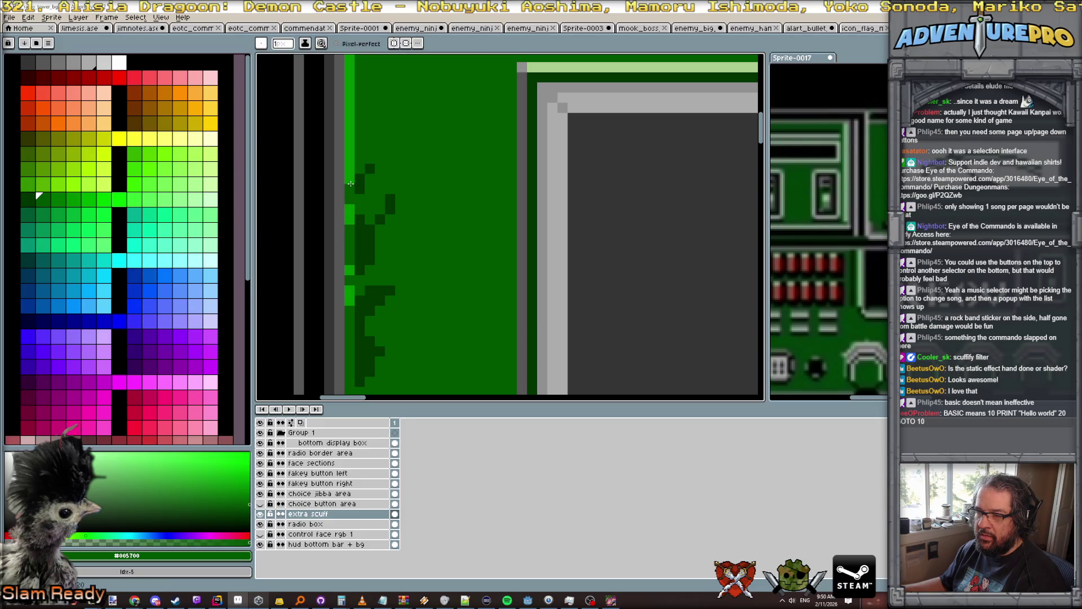
pyautogui.scroll(-3, 458, 231)
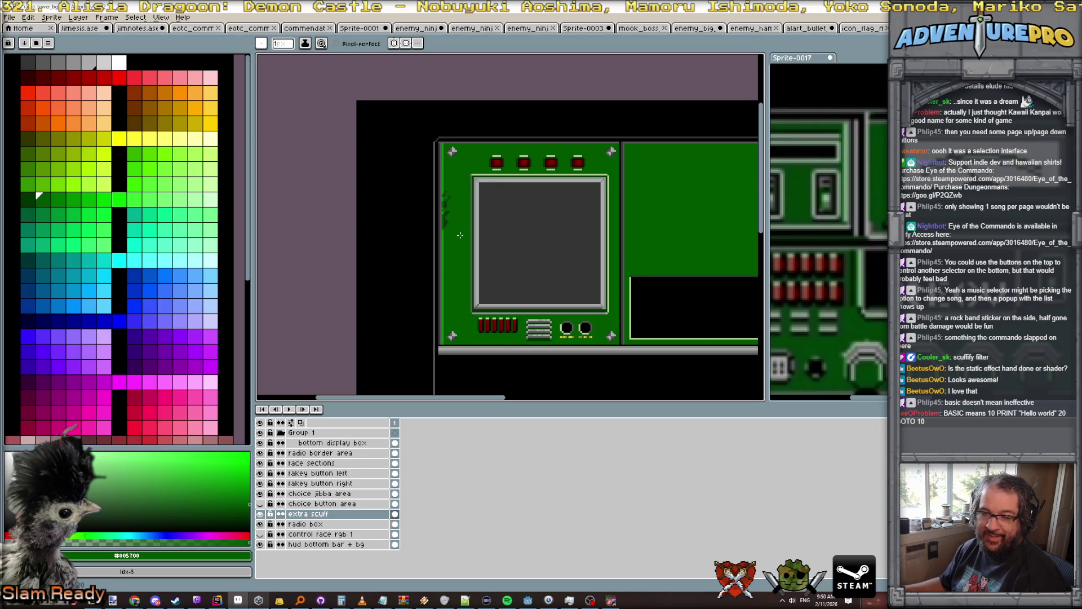
pyautogui.scroll(3, 439, 213)
# Draw a dark #003400 shadow line under the top-left rivet.
pyautogui.keyDown('alt'); pyautogui.click(423, 203); pyautogui.keyUp('alt')
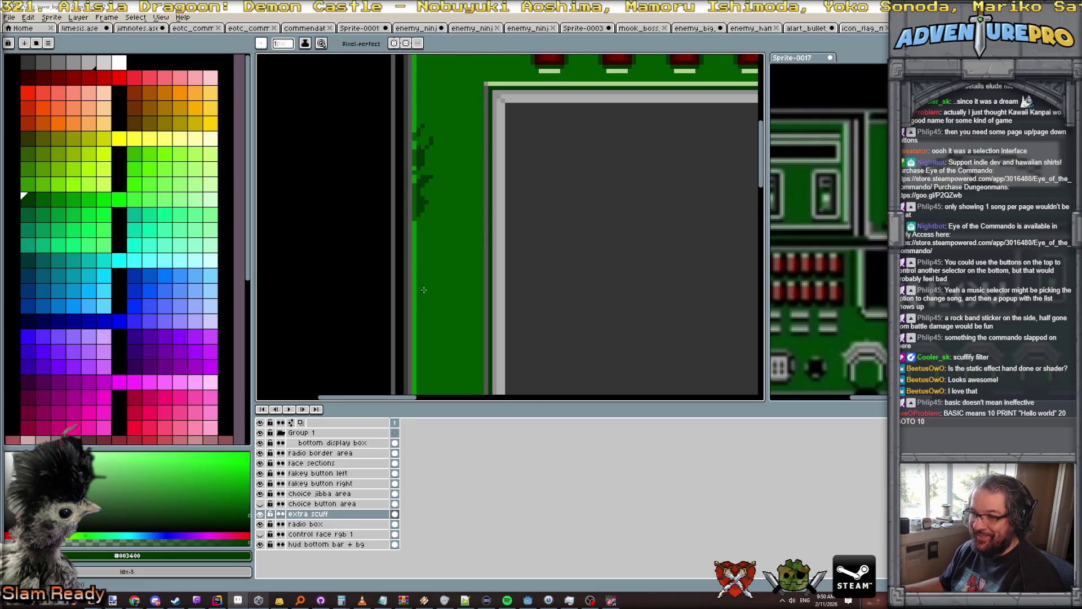
pyautogui.scroll(-4, 431, 281)
pyautogui.scroll(2, 430, 280)
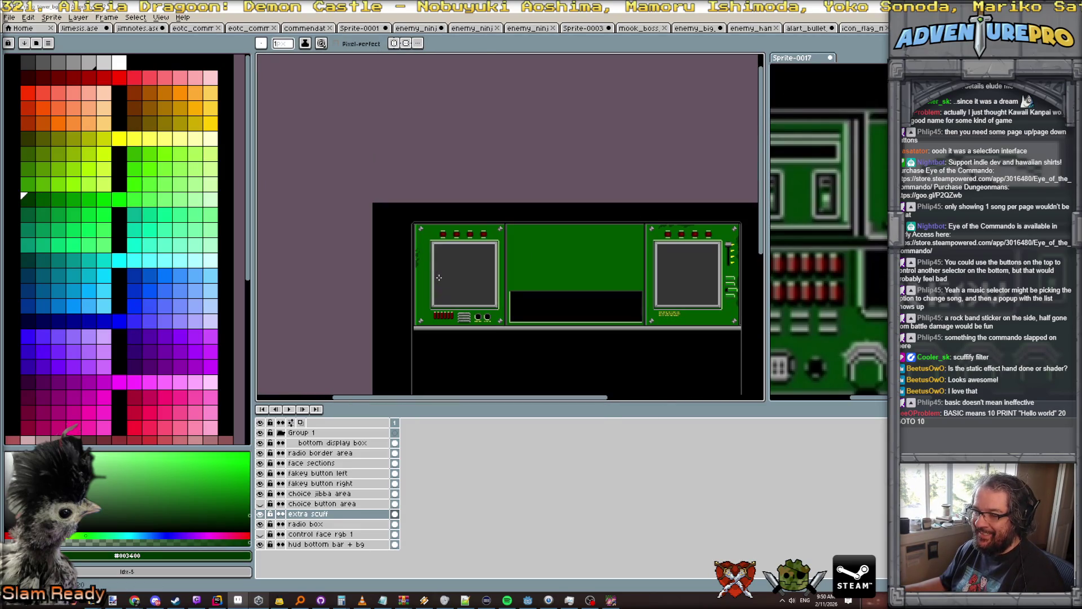
pyautogui.scroll(3, 399, 196)
pyautogui.scroll(2, 399, 196)
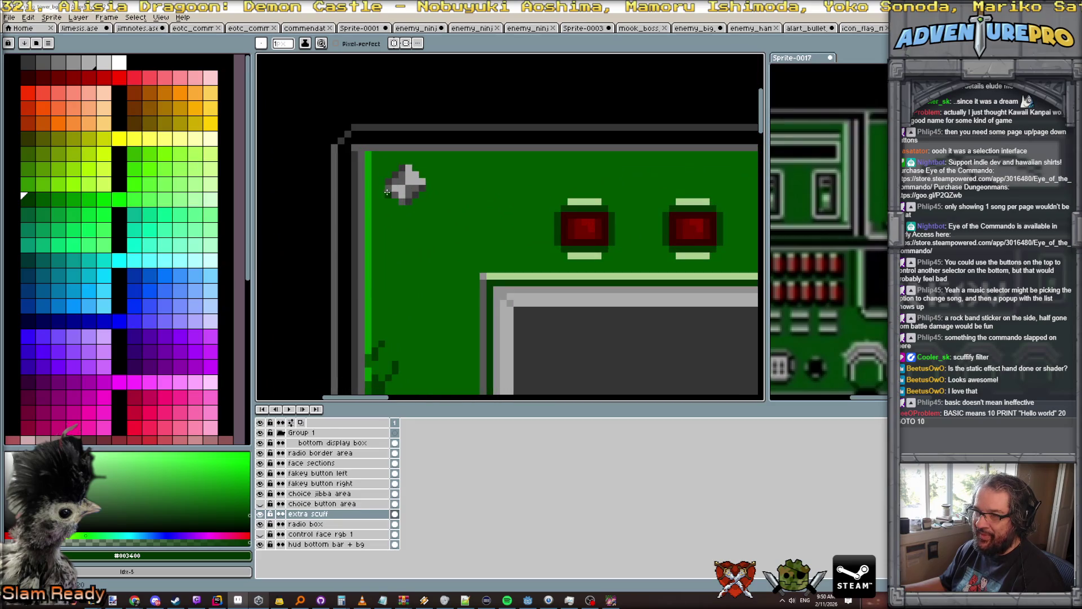
pyautogui.moveTo(408, 231)
pyautogui.mouseDown()
pyautogui.moveTo(408, 213)
pyautogui.moveTo(435, 186)
pyautogui.moveTo(428, 180)
pyautogui.mouseUp()
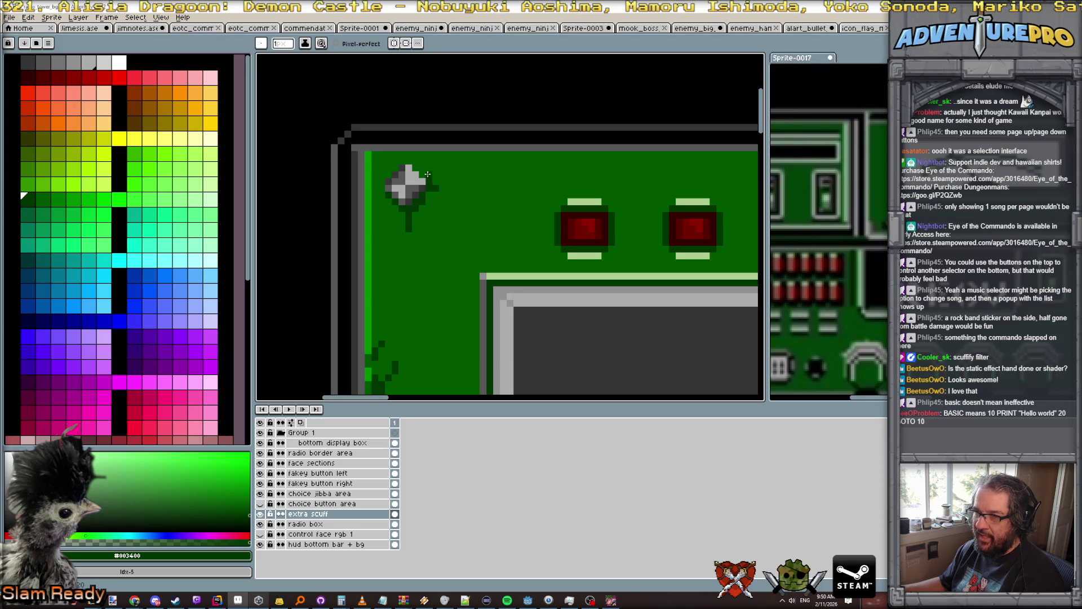
pyautogui.scroll(-5, 467, 238)
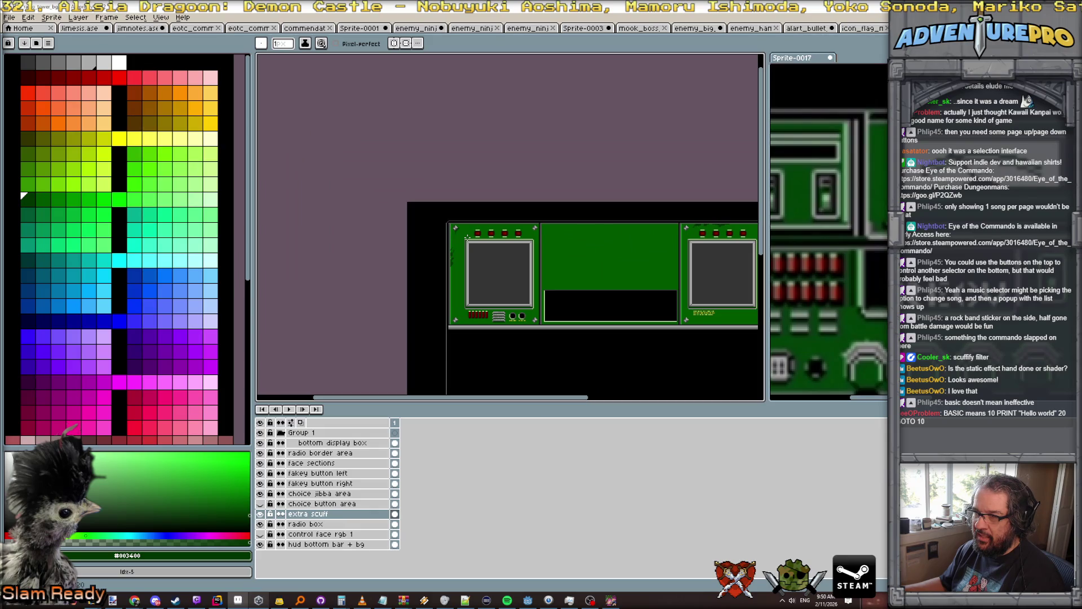
pyautogui.scroll(5, 456, 230)
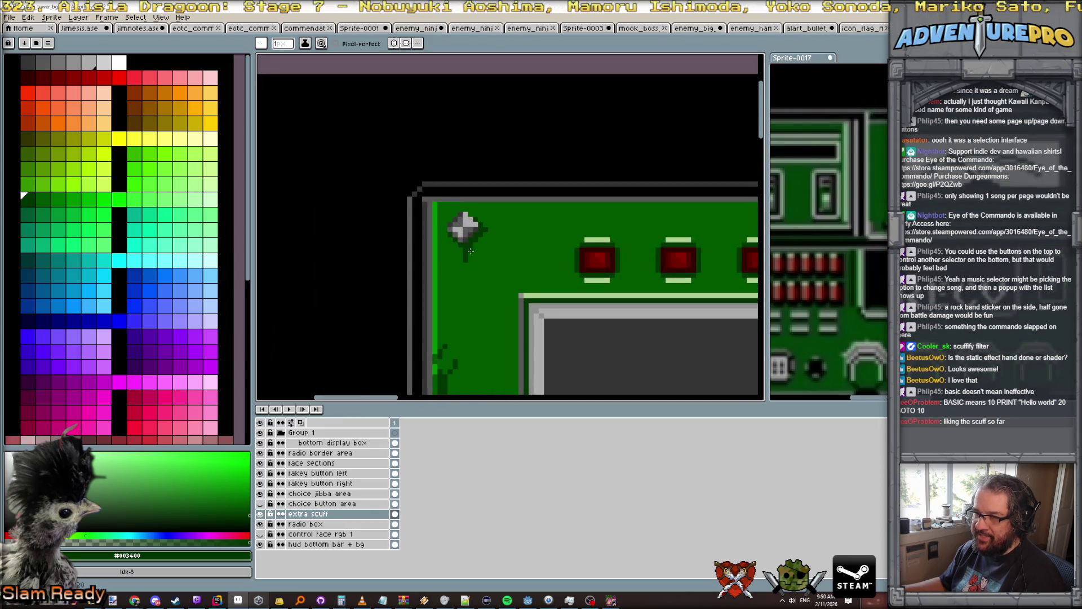
# Dot dark shadow pixels to the right of and above the rivet.
pyautogui.click(483, 239)
pyautogui.click(495, 233)
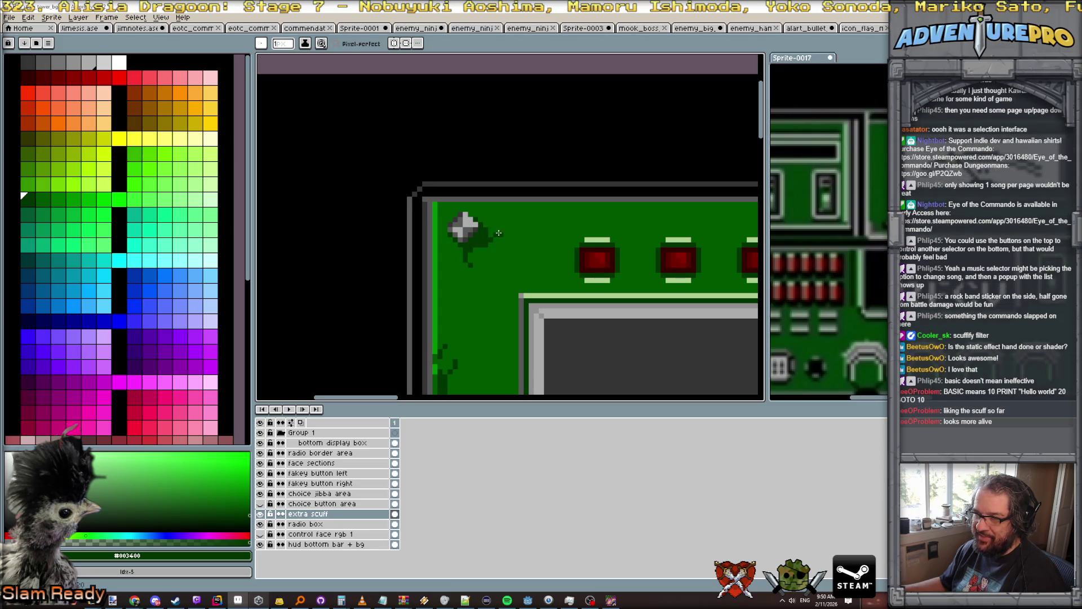
pyautogui.click(485, 218)
pyautogui.click(497, 210)
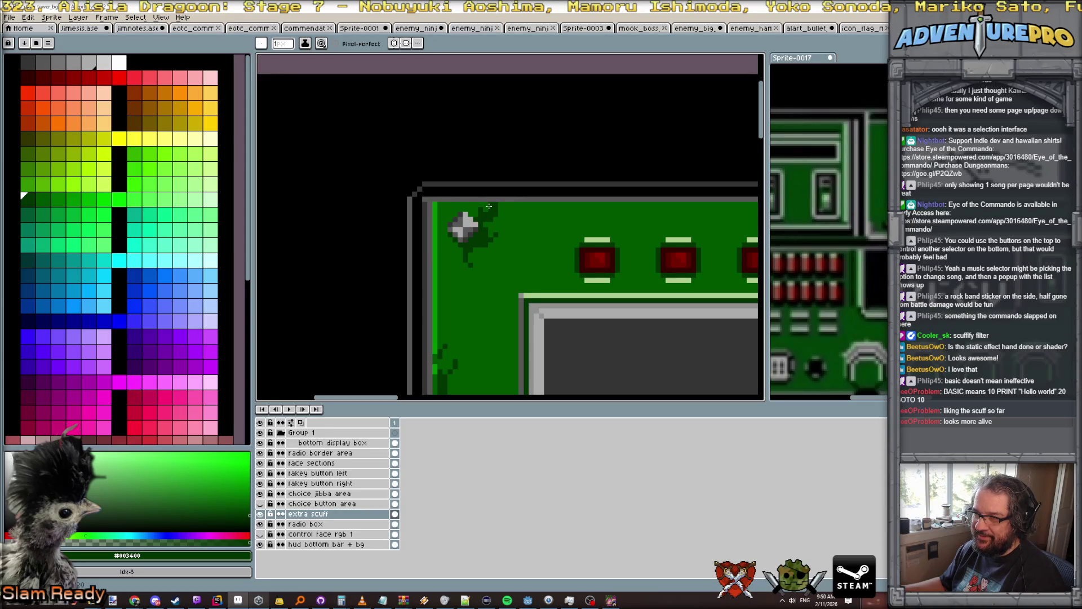
pyautogui.scroll(-3, 501, 208)
pyautogui.scroll(-2, 502, 210)
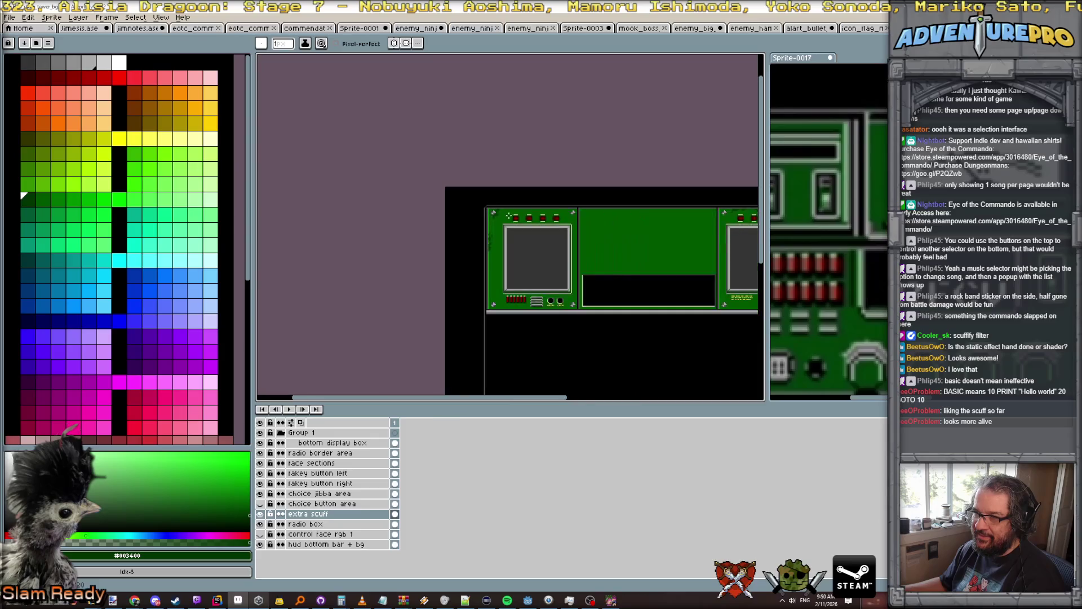
pyautogui.scroll(4, 515, 222)
pyautogui.press('ctrl')
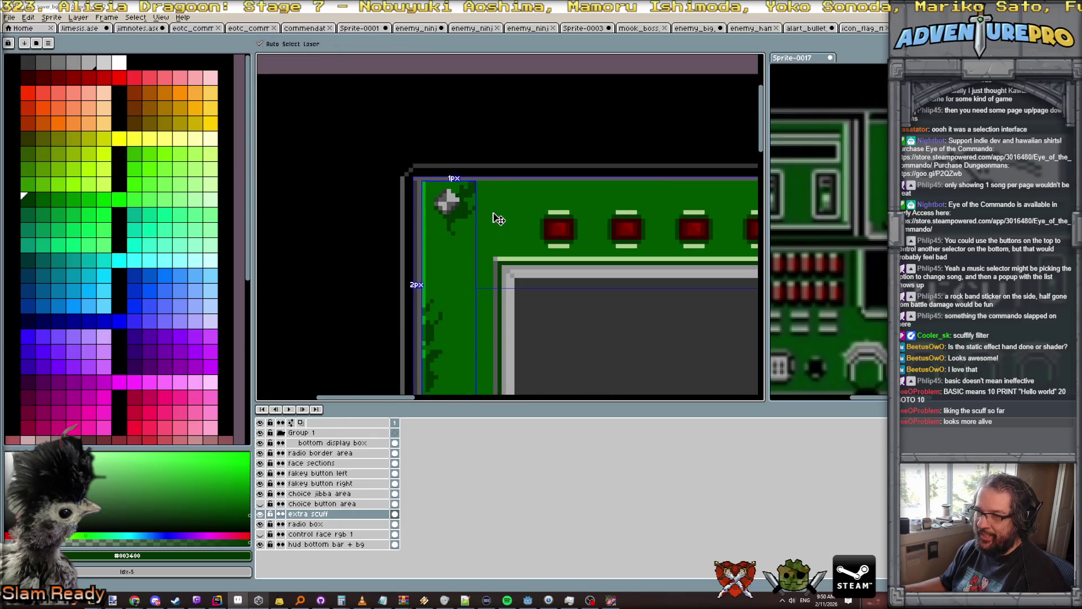
pyautogui.hotkey('ctrl', 'z')
pyautogui.hotkey('ctrl', 'z')
pyautogui.hotkey('ctrl', 'z')
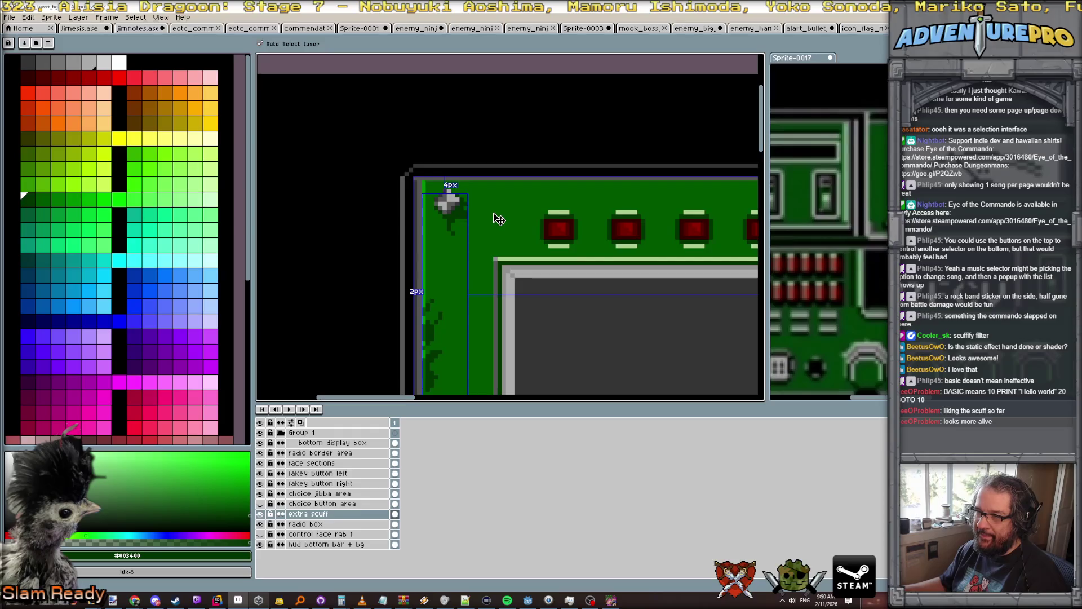
pyautogui.hotkey('ctrl', 'z')
pyautogui.hotkey('ctrl', 'z')
pyautogui.hotkey('ctrl', 'z')
pyautogui.hotkey('ctrl', 'z')
pyautogui.hotkey('ctrl', 'z')
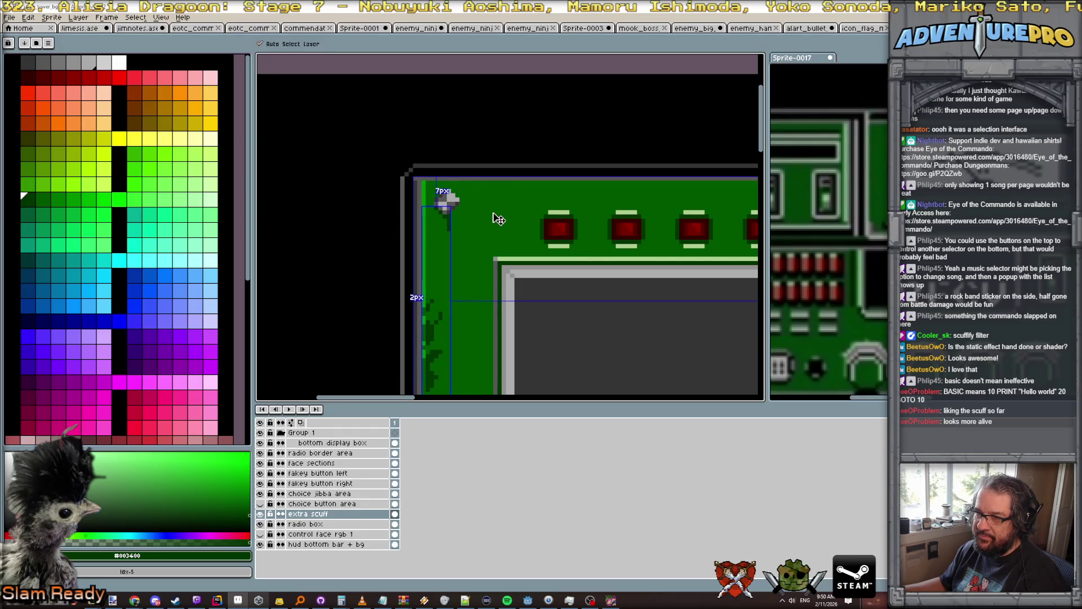
pyautogui.hotkey('ctrl', 'z')
pyautogui.hotkey('ctrl', 'z')
pyautogui.press('b')
pyautogui.scroll(-3, 458, 167)
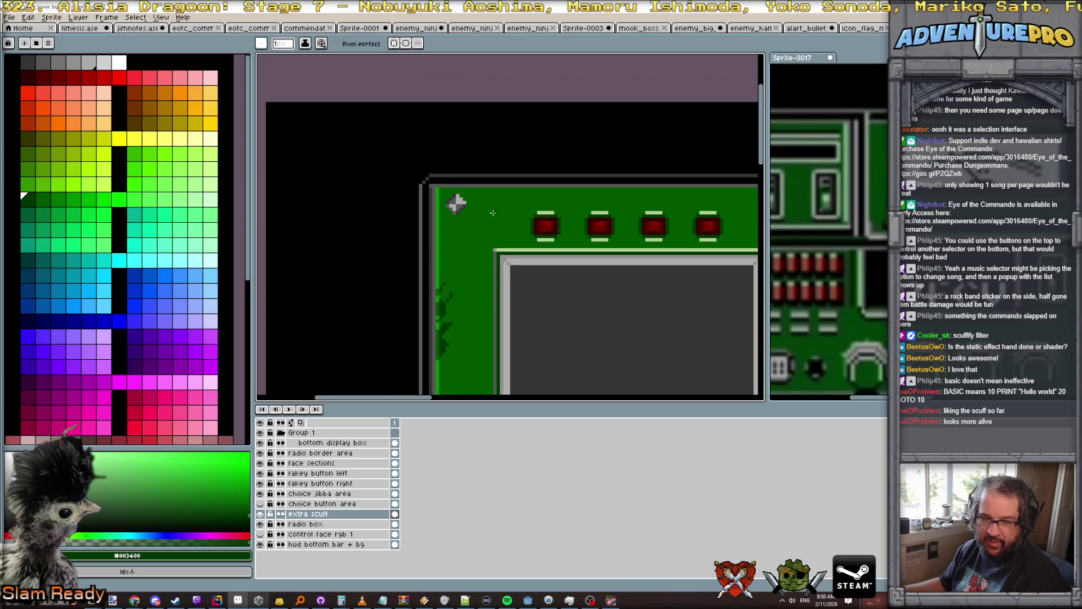
pyautogui.scroll(-2, 459, 167)
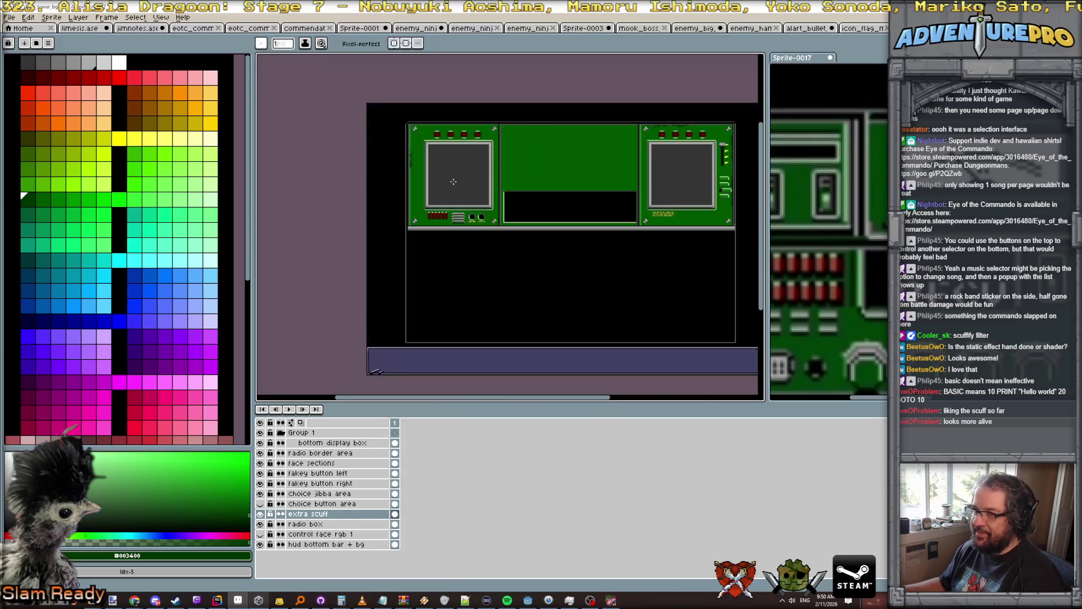
pyautogui.scroll(2, 415, 192)
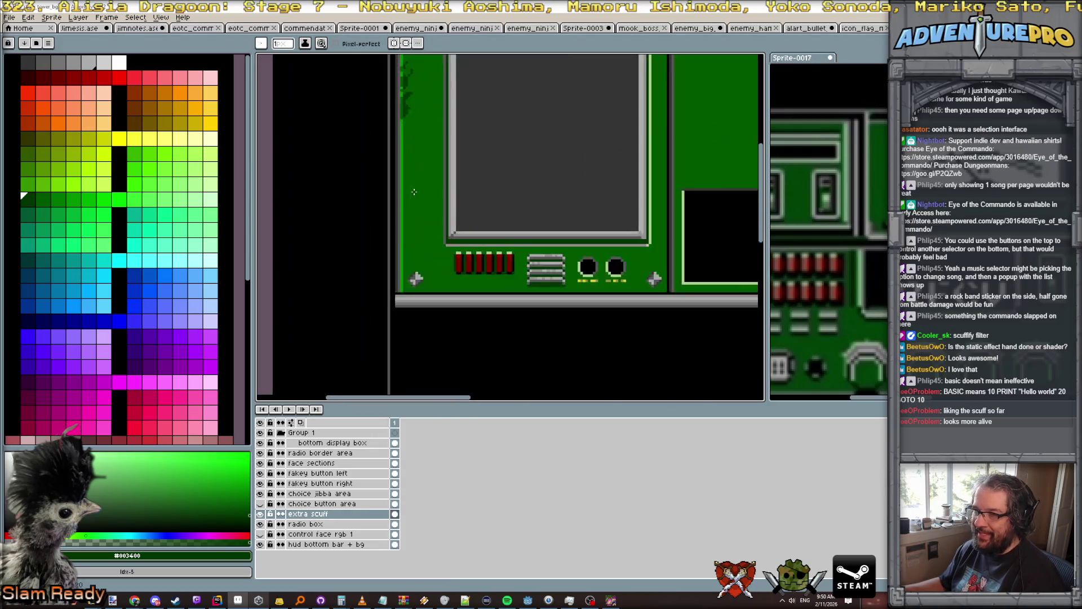
pyautogui.scroll(-1, 412, 214)
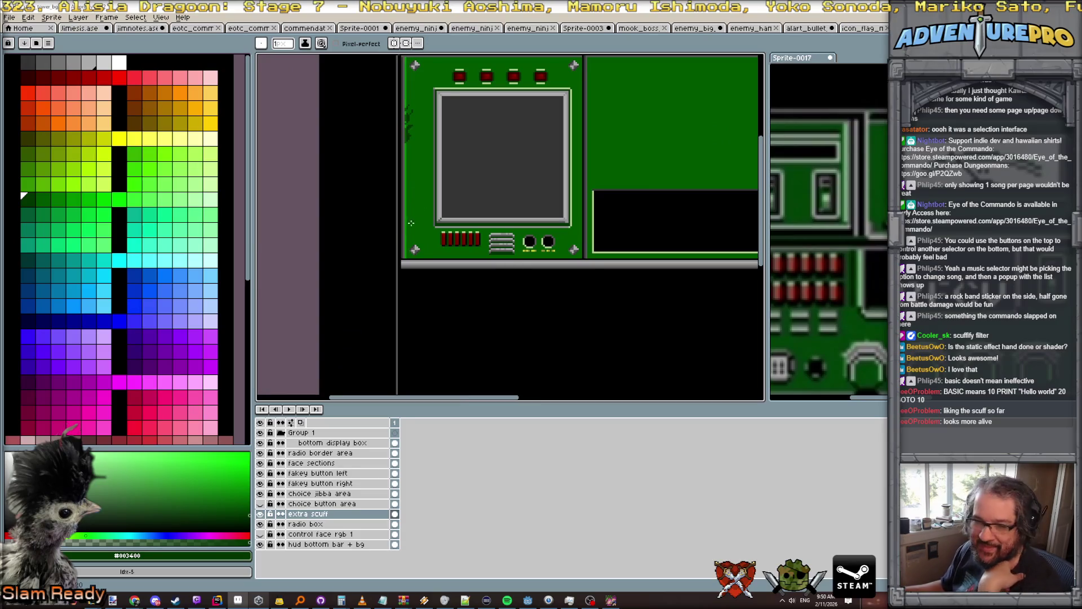
pyautogui.scroll(-2, 417, 210)
pyautogui.scroll(1, 417, 210)
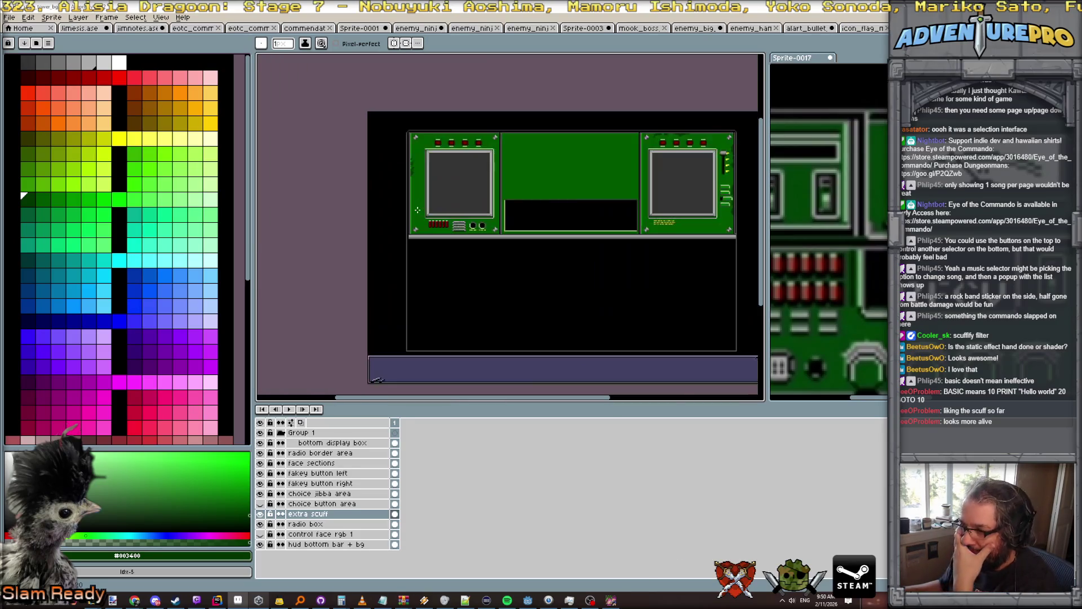
pyautogui.click(829, 225)
pyautogui.scroll(2, 828, 226)
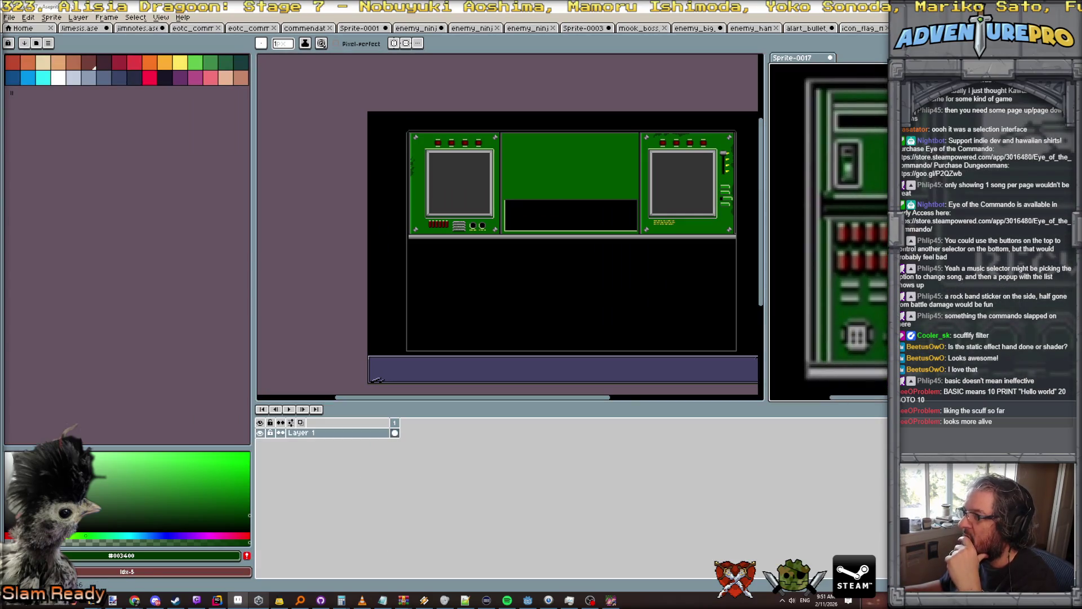
pyautogui.scroll(2, 857, 201)
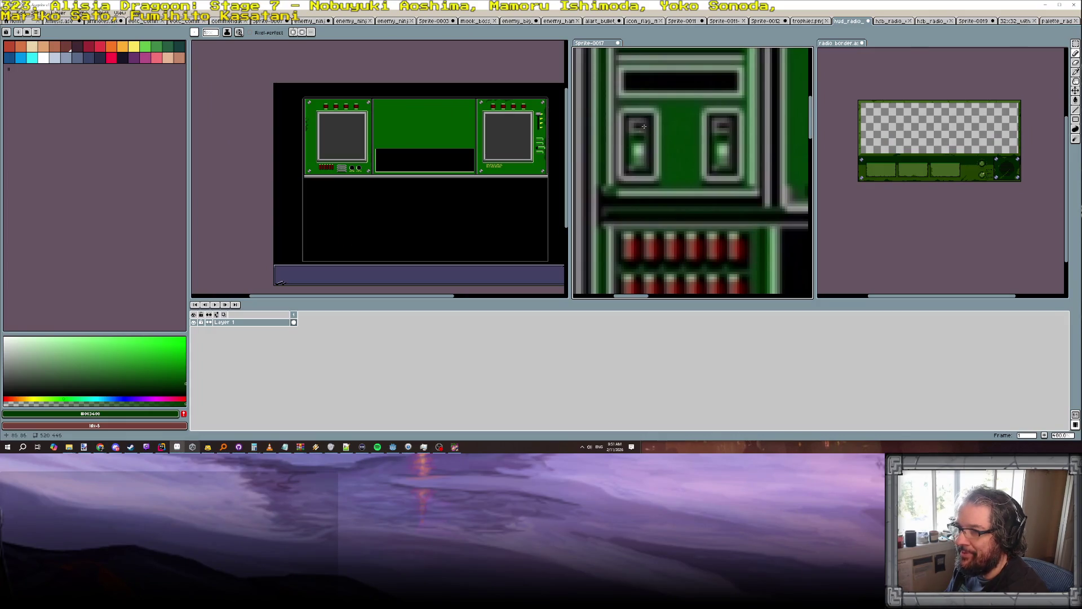
pyautogui.scroll(3, 310, 135)
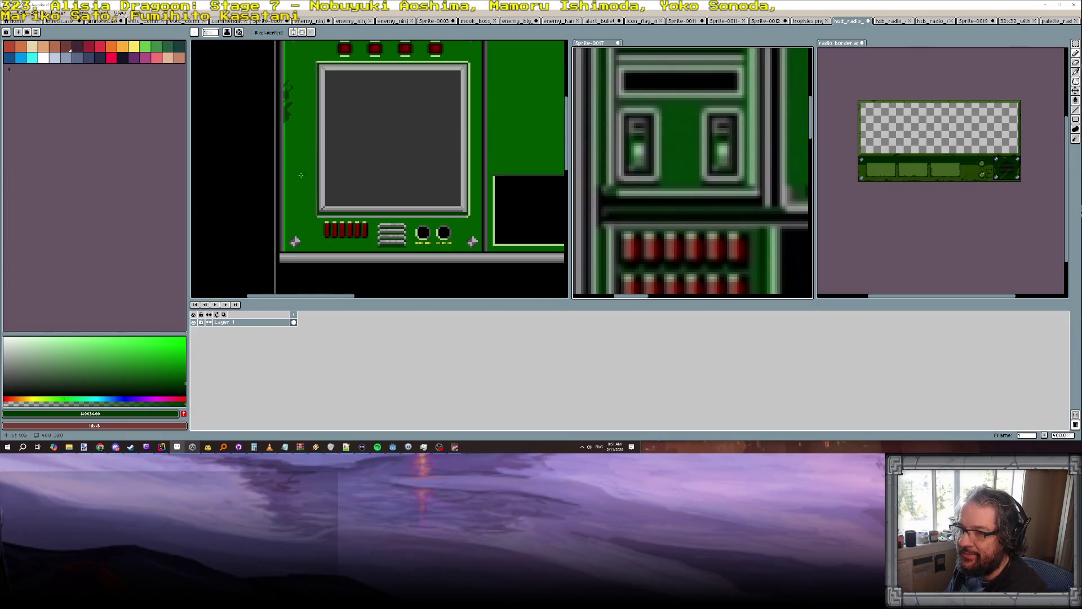
pyautogui.click(252, 208)
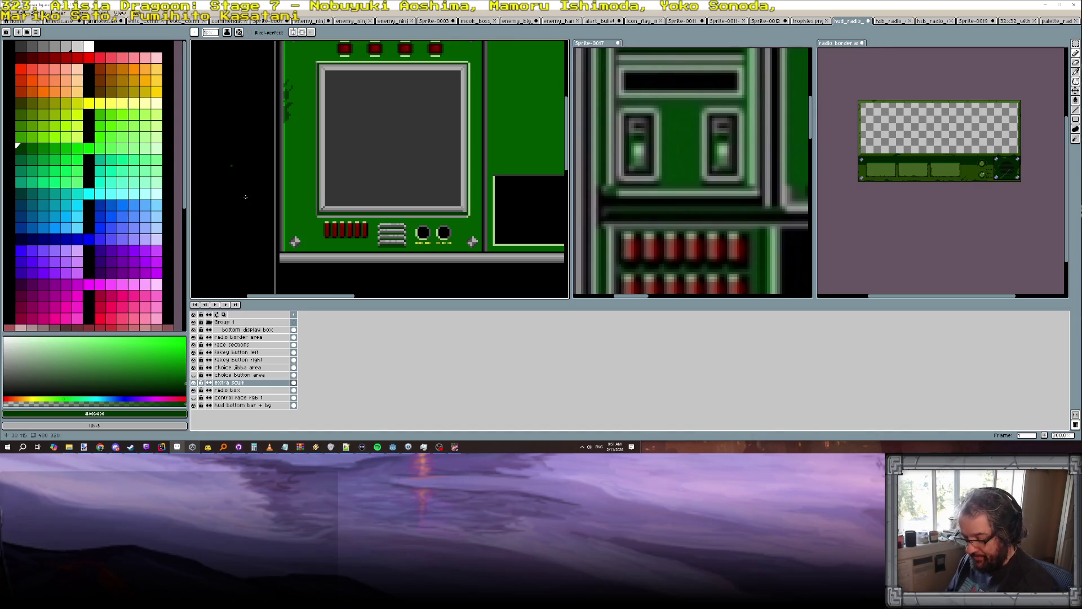
# On the radio box layer, draw #acce90 light-green highlights along the box's right and top edges.
pyautogui.click(227, 390)
pyautogui.scroll(2, 293, 128)
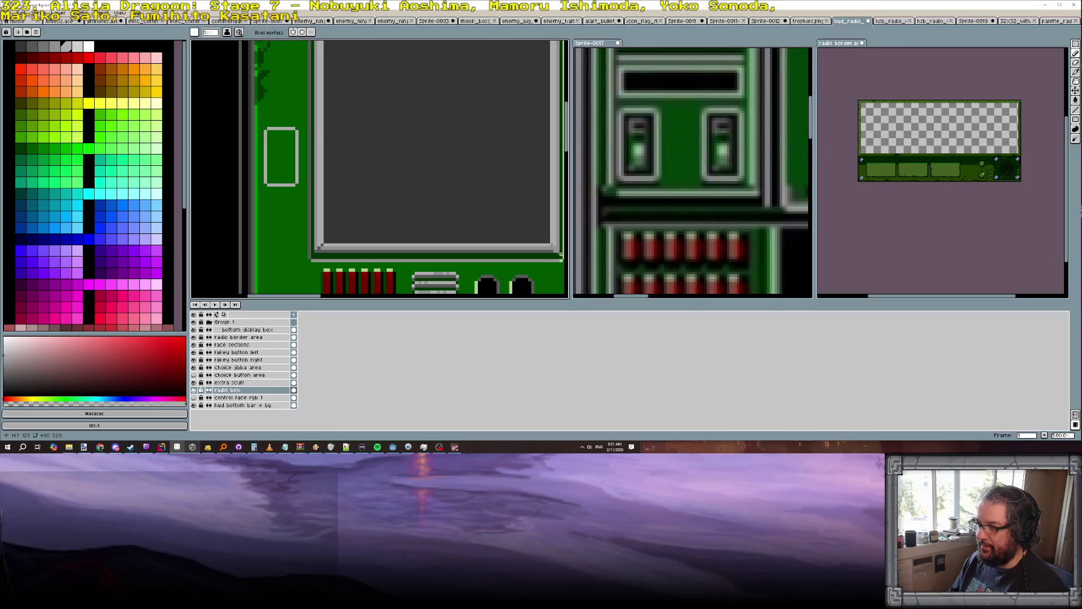
pyautogui.keyDown('alt'); pyautogui.click(561, 260); pyautogui.keyUp('alt')
pyautogui.scroll(2, 325, 142)
pyautogui.moveTo(281, 124); pyautogui.dragTo(282, 209)
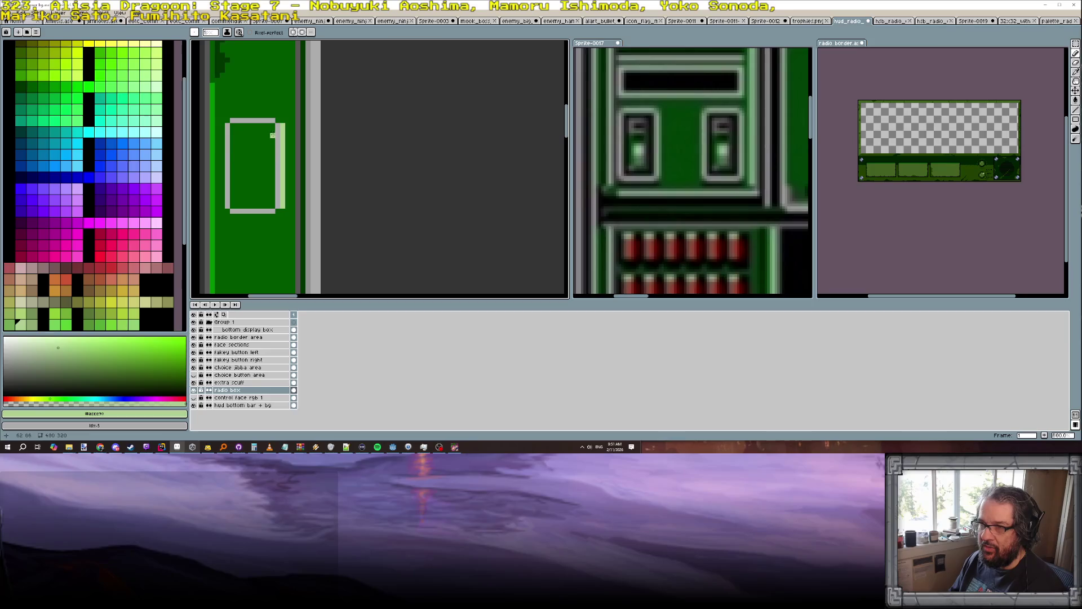
pyautogui.moveTo(232, 116); pyautogui.dragTo(271, 117)
pyautogui.scroll(-2, 248, 136)
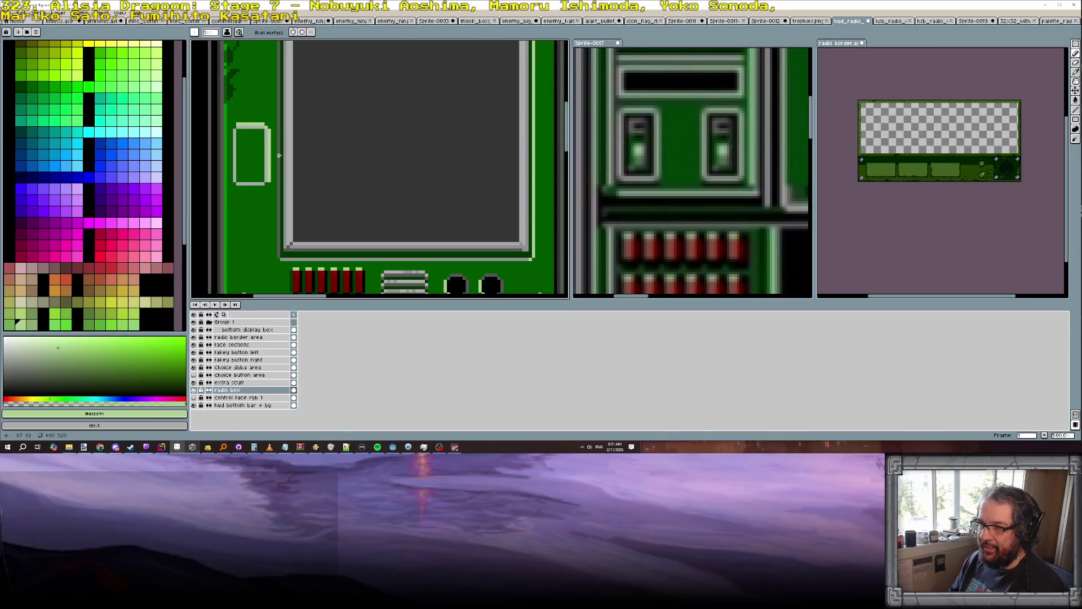
# Draw a #575757 grey line down the box's left edge and bucket-fill its interior dark green.
pyautogui.keyDown('alt'); pyautogui.click(229, 137); pyautogui.keyUp('alt')
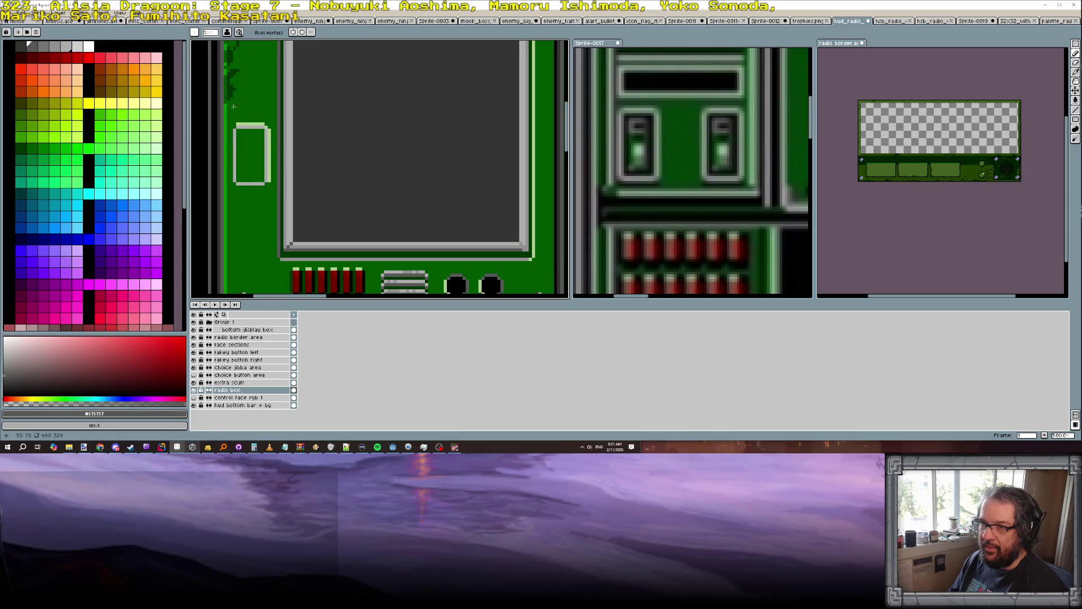
pyautogui.scroll(2, 233, 106)
pyautogui.moveTo(231, 130)
pyautogui.mouseDown()
pyautogui.moveTo(233, 211)
pyautogui.moveTo(283, 220)
pyautogui.mouseUp()
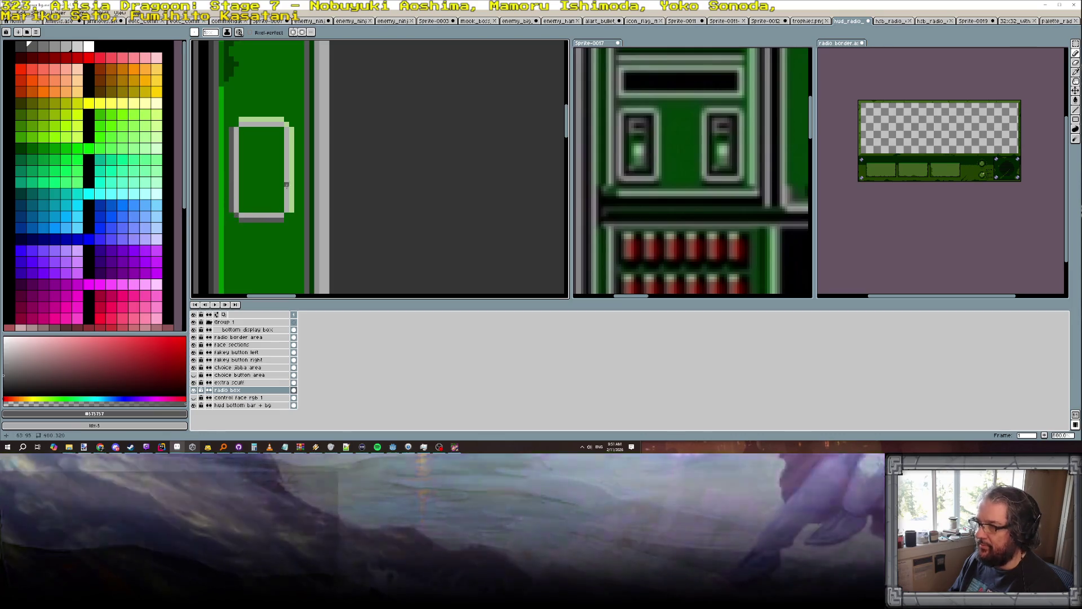
pyautogui.keyDown('alt'); pyautogui.click(248, 160); pyautogui.keyUp('alt')
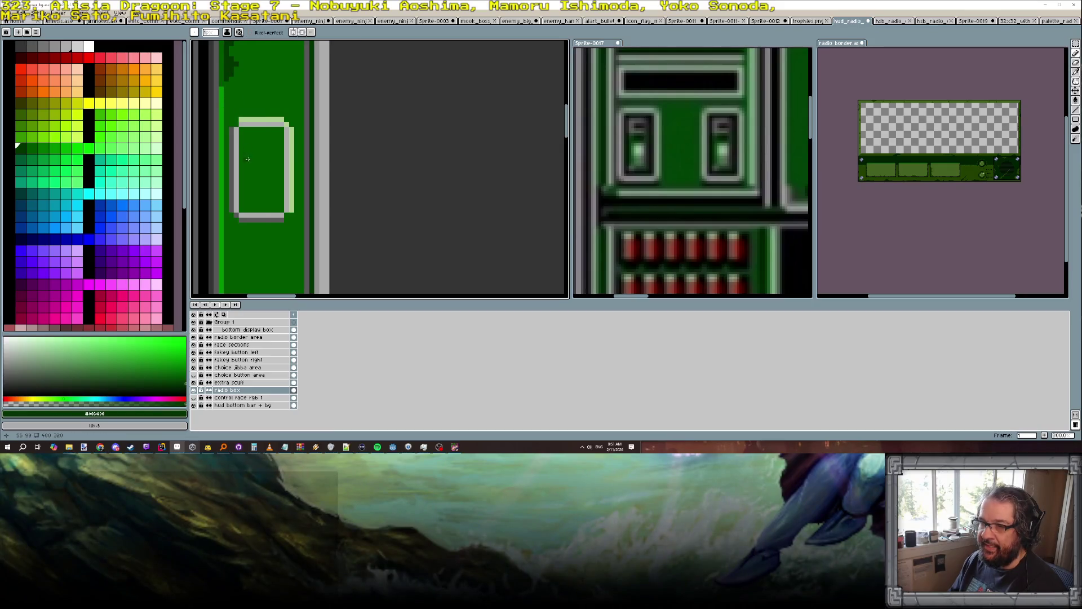
pyautogui.press('g')
pyautogui.click(268, 182)
pyautogui.scroll(-2, 268, 182)
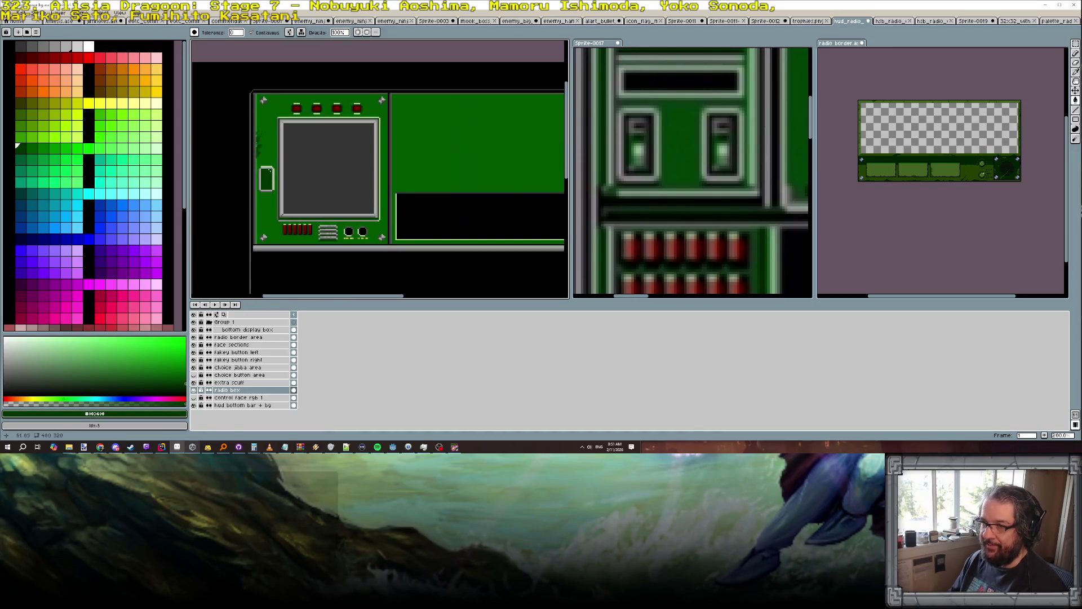
pyautogui.scroll(1, 265, 174)
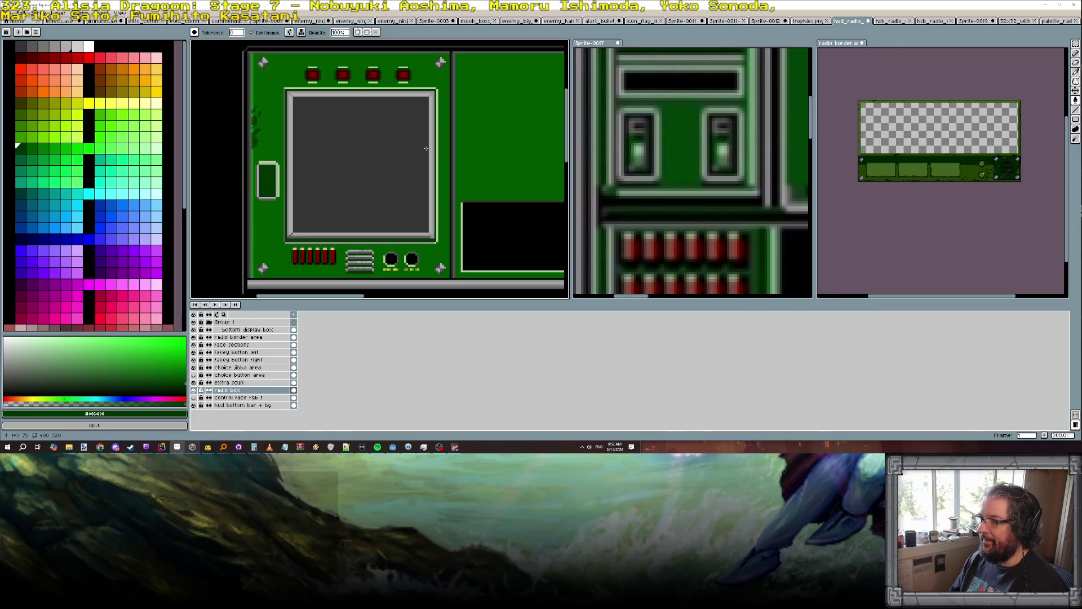
pyautogui.scroll(2, 268, 151)
# Outline the small inner box with grey #575757 edges on all four sides.
pyautogui.keyDown('alt'); pyautogui.click(296, 168); pyautogui.keyUp('alt')
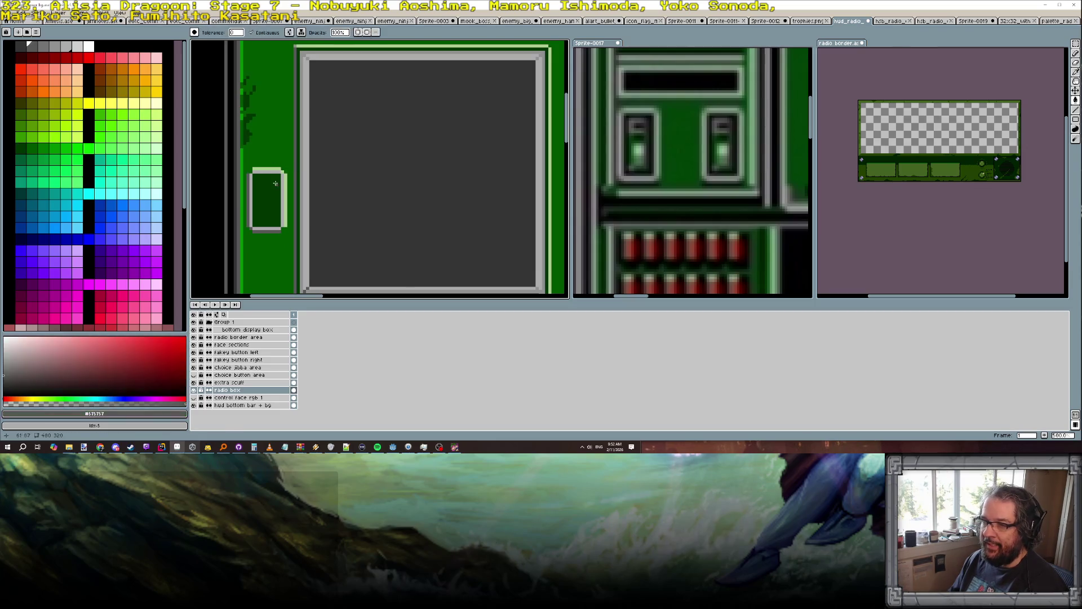
pyautogui.scroll(2, 262, 176)
pyautogui.click(250, 179)
pyautogui.click(254, 176)
pyautogui.hotkey('ctrl', 'z')
pyautogui.press('b')
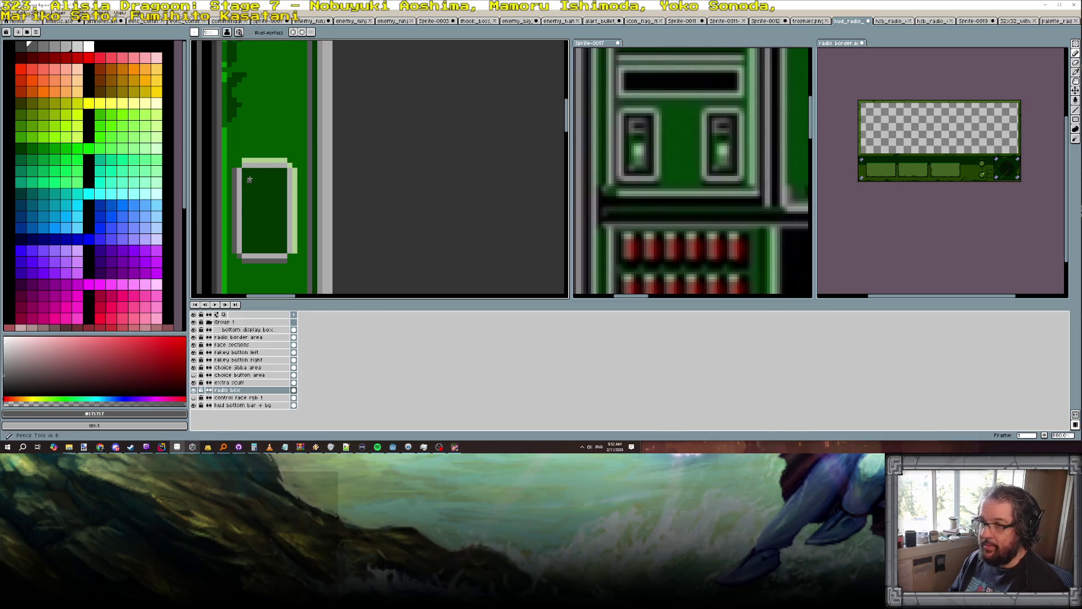
pyautogui.moveTo(254, 175); pyautogui.dragTo(278, 185)
pyautogui.moveTo(249, 179)
pyautogui.mouseDown()
pyautogui.moveTo(248, 189)
pyautogui.moveTo(264, 190)
pyautogui.moveTo(256, 246)
pyautogui.moveTo(279, 244)
pyautogui.moveTo(278, 205)
pyautogui.mouseUp()
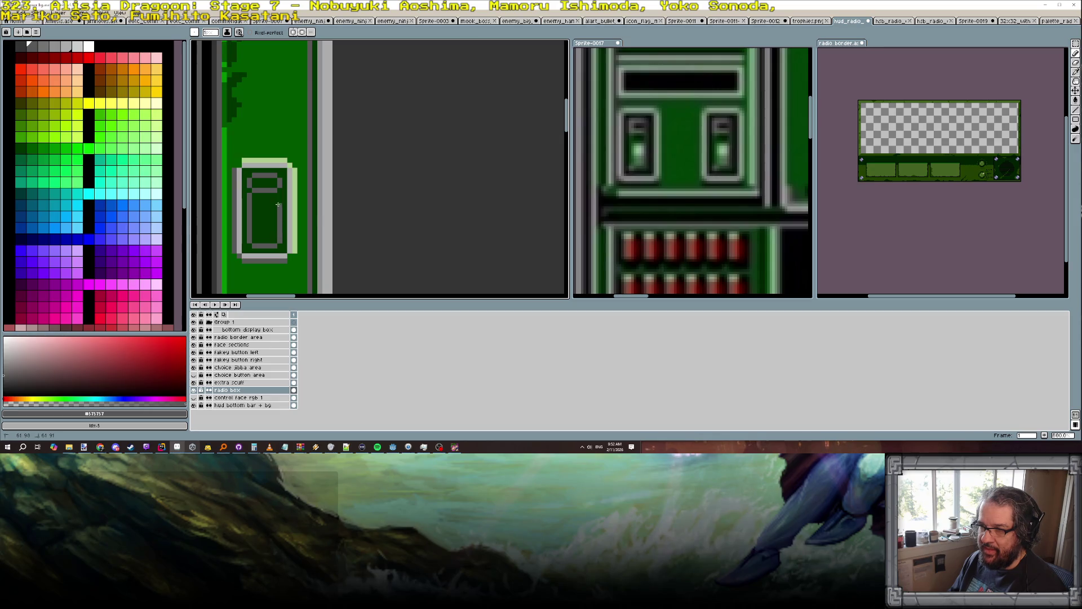
# Paint light-green #acce90 pixels inside the small box.
pyautogui.scroll(-1, 278, 194)
pyautogui.scroll(1, 278, 193)
pyautogui.scroll(-1, 277, 193)
pyautogui.scroll(1, 277, 194)
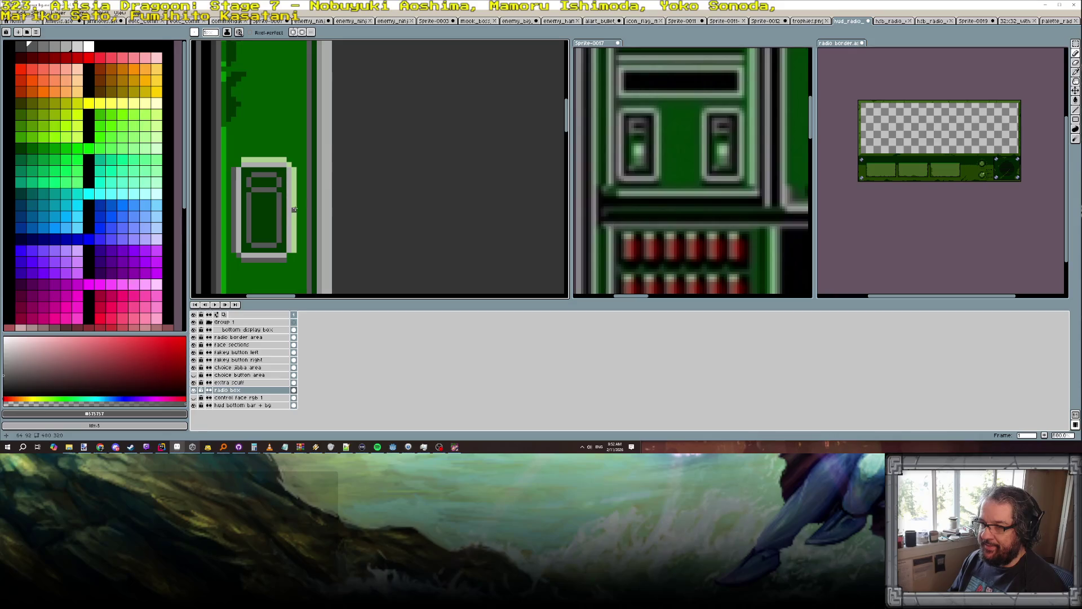
pyautogui.keyDown('alt'); pyautogui.click(294, 210); pyautogui.keyUp('alt')
pyautogui.moveTo(264, 210); pyautogui.dragTo(267, 216)
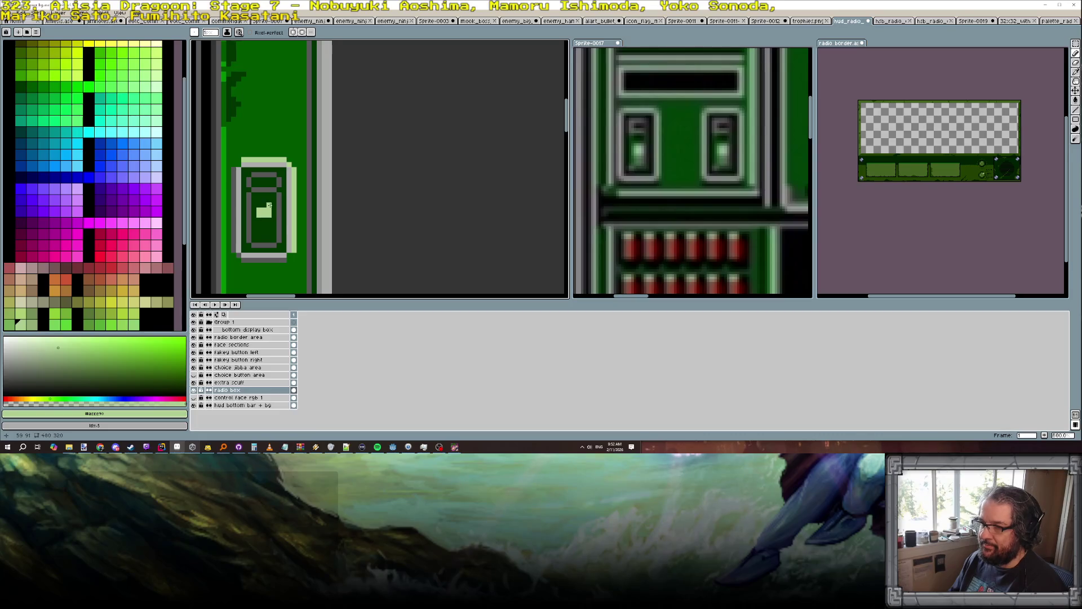
# With mid green #009000, paint a row under the light block and darken its left column.
pyautogui.scroll(-6, 269, 206)
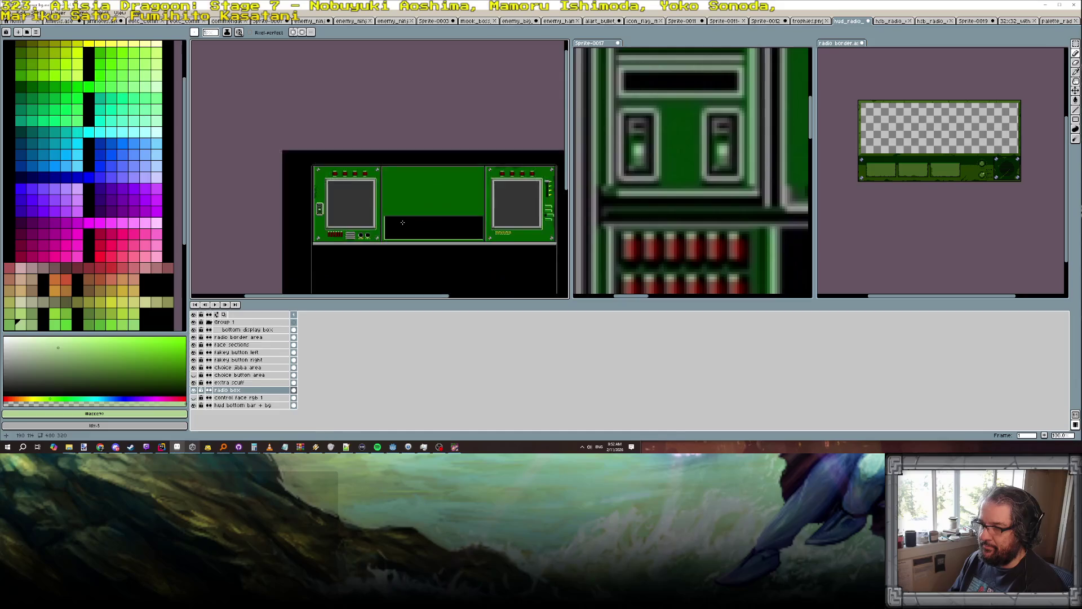
pyautogui.scroll(1, 403, 222)
pyautogui.scroll(5, 237, 209)
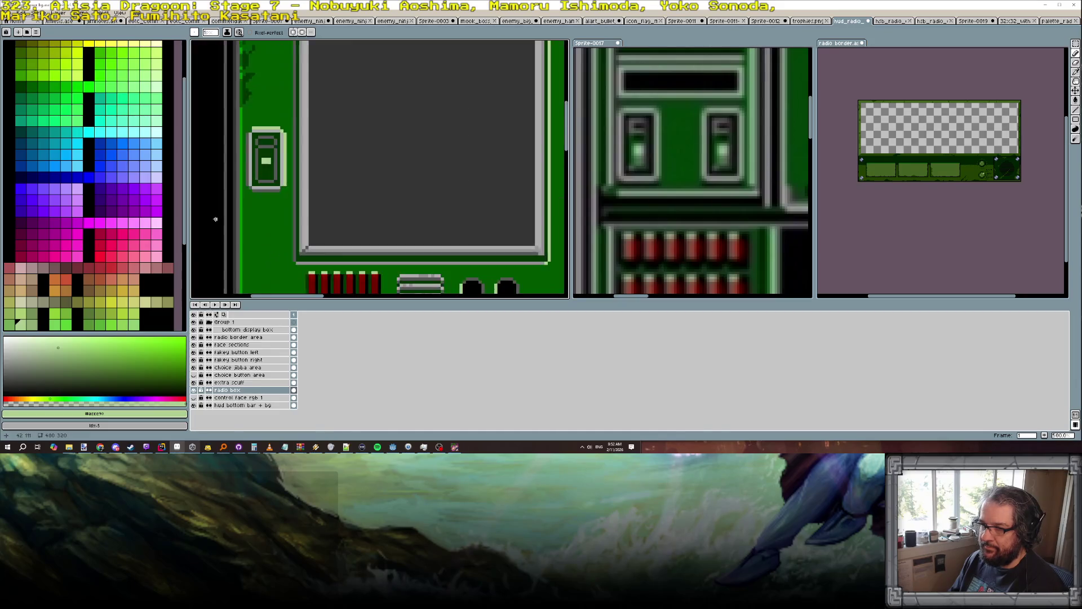
pyautogui.keyDown('alt'); pyautogui.click(274, 151); pyautogui.keyUp('alt')
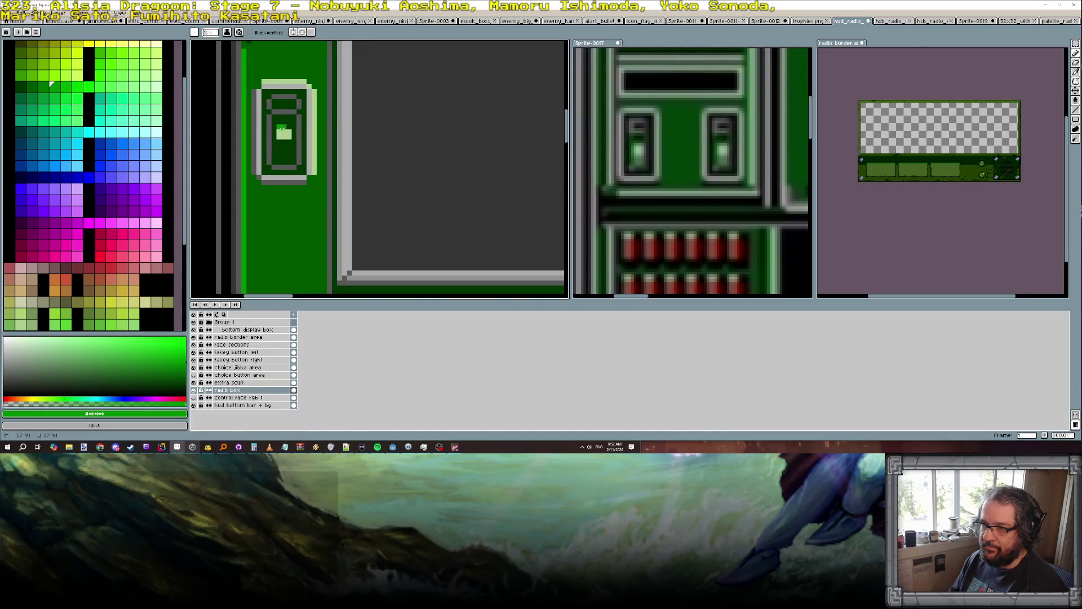
pyautogui.moveTo(278, 142); pyautogui.dragTo(289, 142)
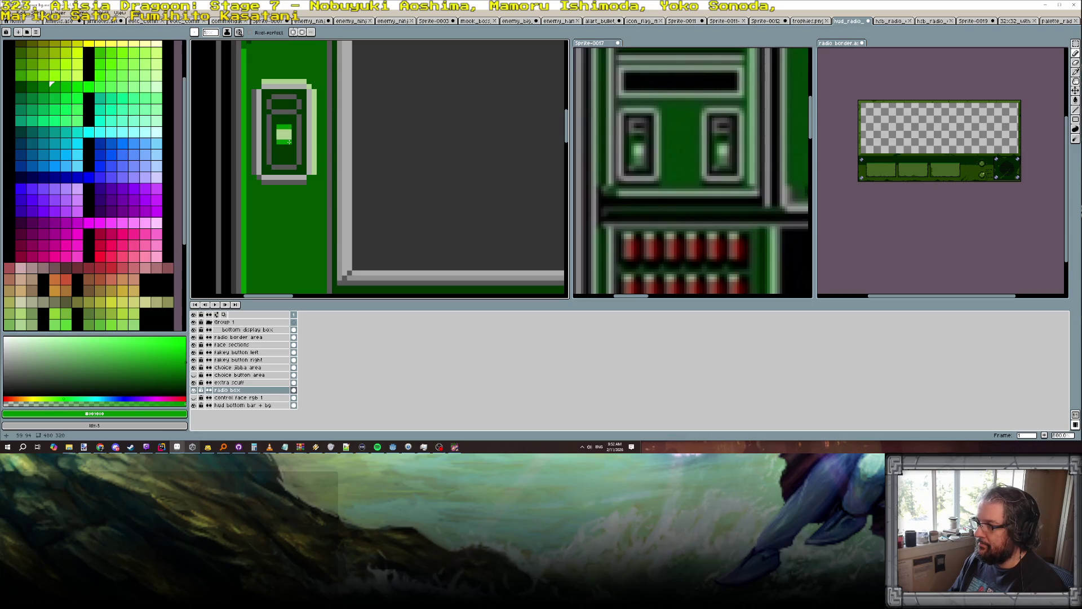
pyautogui.moveTo(279, 145); pyautogui.dragTo(277, 132)
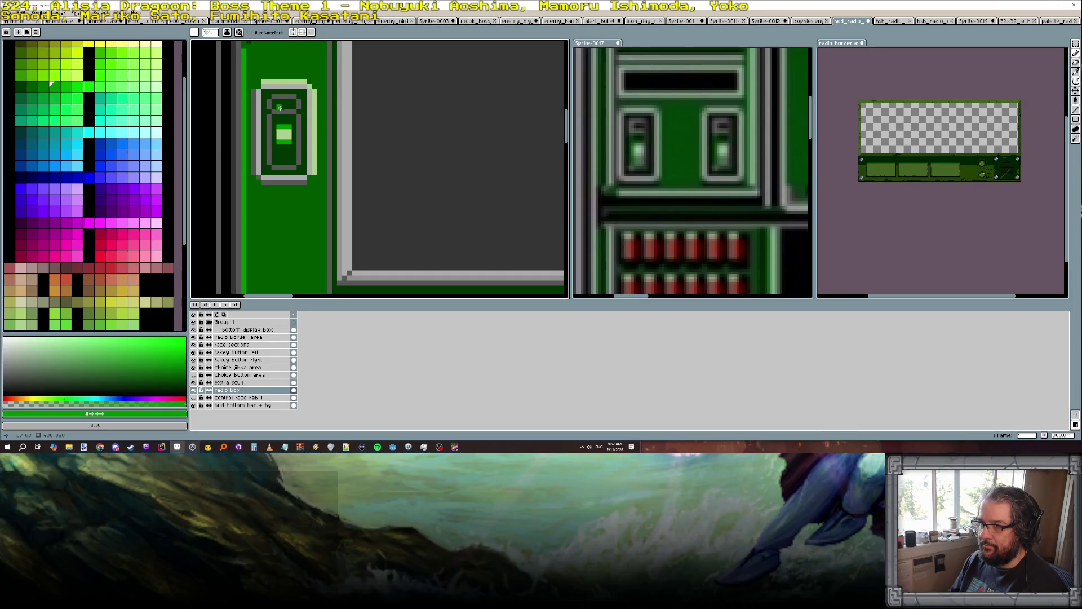
# Fill parts of the small button and the inner edge's left end with black.
pyautogui.keyDown('alt'); pyautogui.click(232, 172); pyautogui.keyUp('alt')
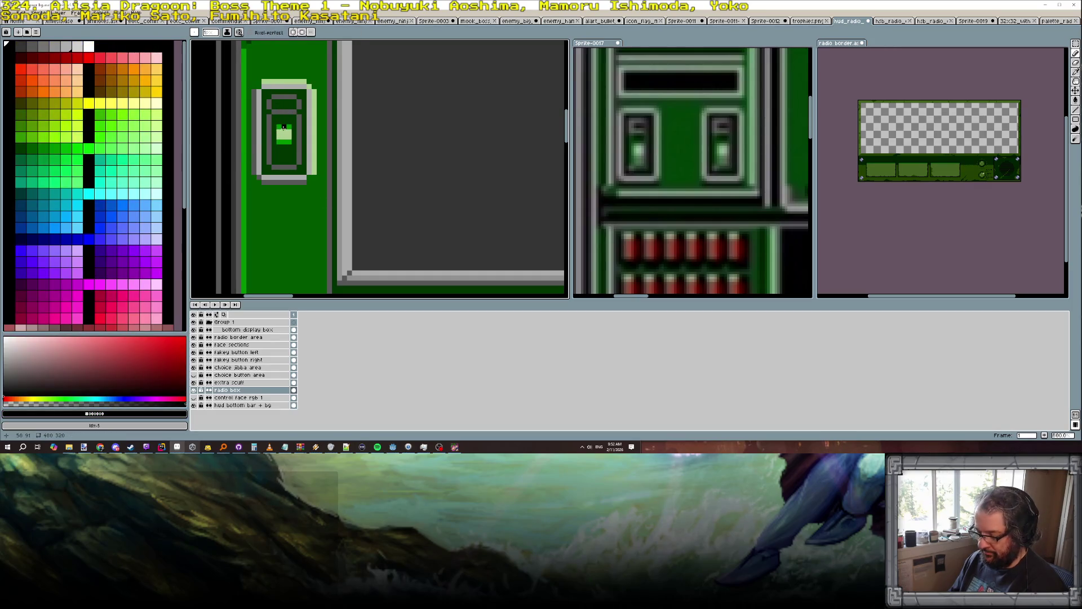
pyautogui.press('g')
pyautogui.click(275, 107)
pyautogui.click(274, 149)
pyautogui.click(289, 133)
pyautogui.scroll(-7, 293, 142)
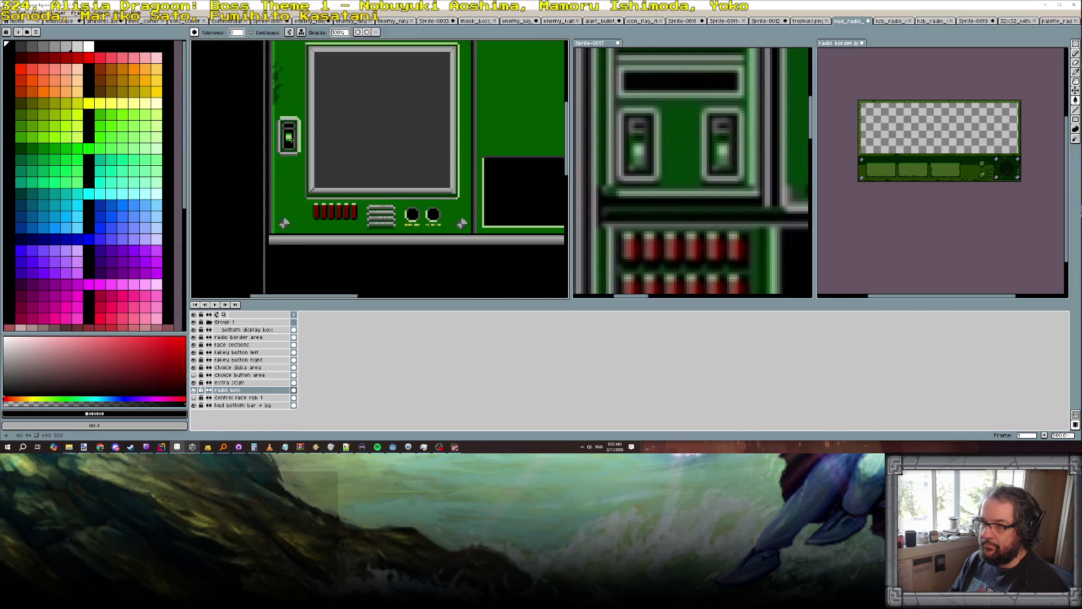
pyautogui.scroll(5, 293, 143)
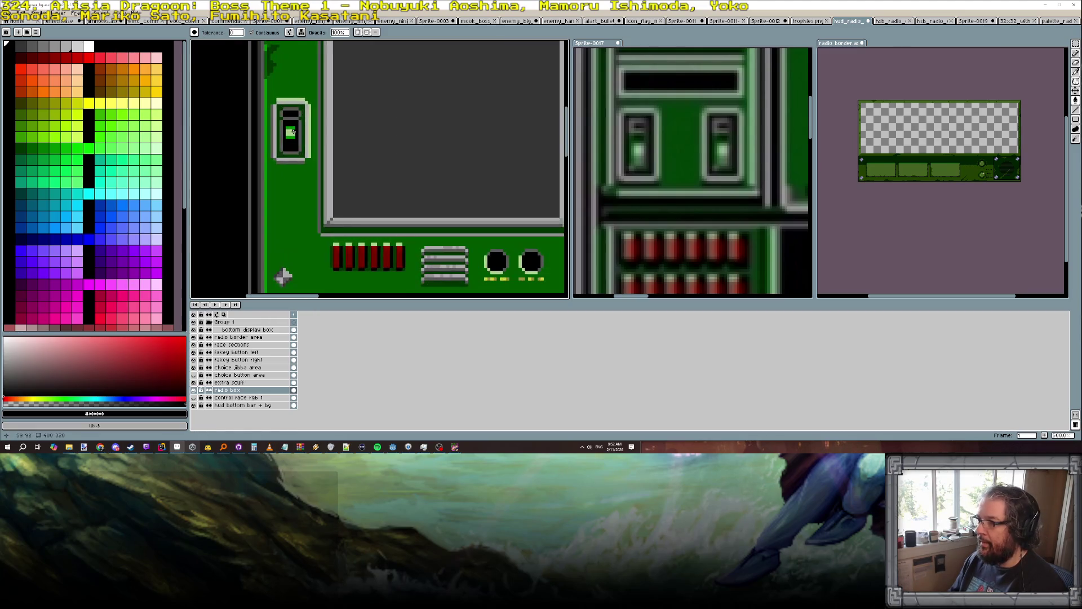
pyautogui.scroll(3, 292, 128)
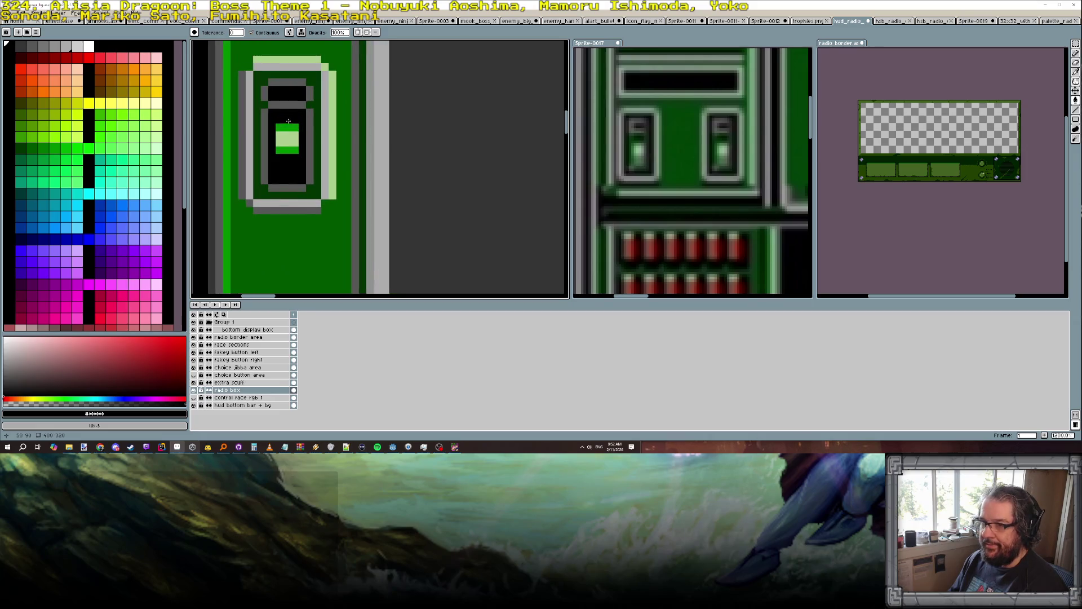
pyautogui.click(270, 190)
# Draw a short dark grey #575757 bar and a comb pattern inside the button.
pyautogui.keyDown('alt'); pyautogui.click(272, 189); pyautogui.keyUp('alt')
pyautogui.click(294, 169)
pyautogui.press('v')
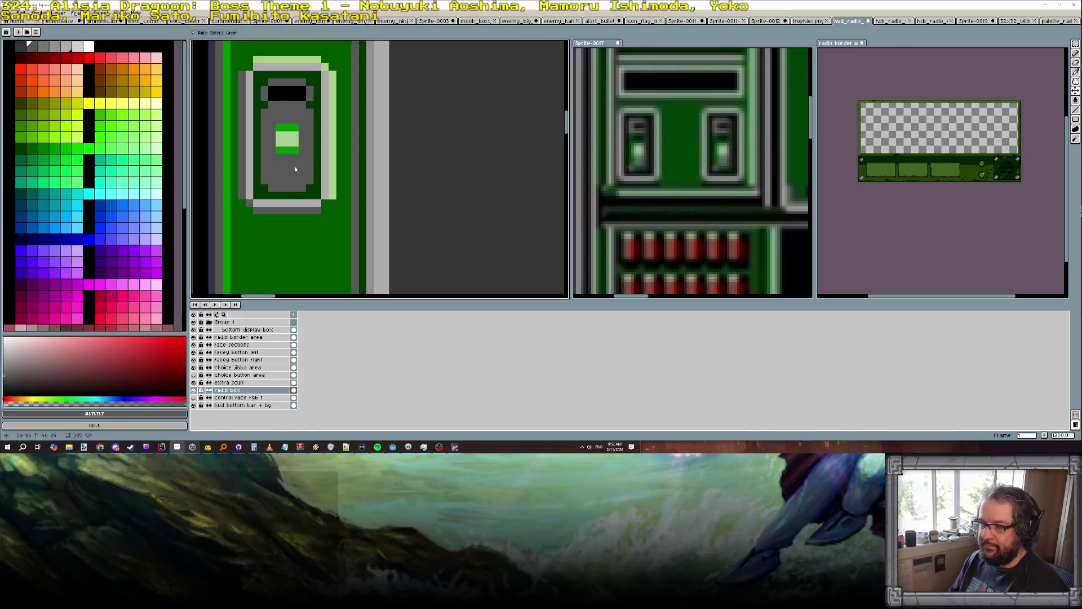
pyautogui.hotkey('ctrl', 'z')
pyautogui.press('b')
pyautogui.moveTo(278, 165)
pyautogui.mouseDown()
pyautogui.moveTo(295, 165)
pyautogui.moveTo(298, 177)
pyautogui.moveTo(276, 184)
pyautogui.moveTo(298, 184)
pyautogui.mouseUp()
pyautogui.moveTo(281, 114); pyautogui.dragTo(305, 104)
# Pick light grey #acacac, then add a green pixel to the small switch device.
pyautogui.keyDown('alt'); pyautogui.click(322, 126); pyautogui.keyUp('alt')
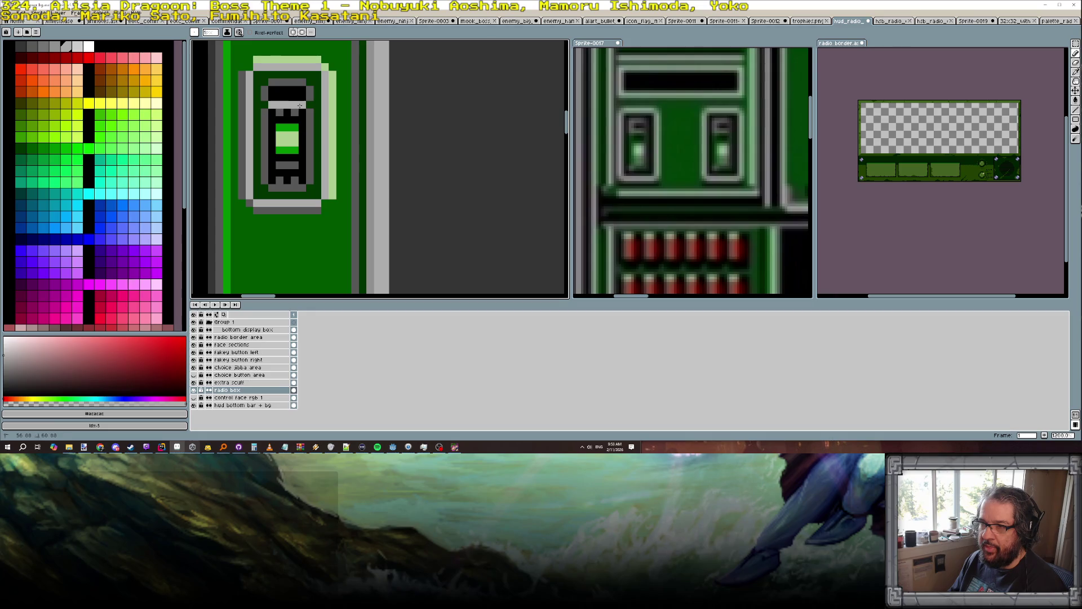
pyautogui.scroll(-6, 300, 106)
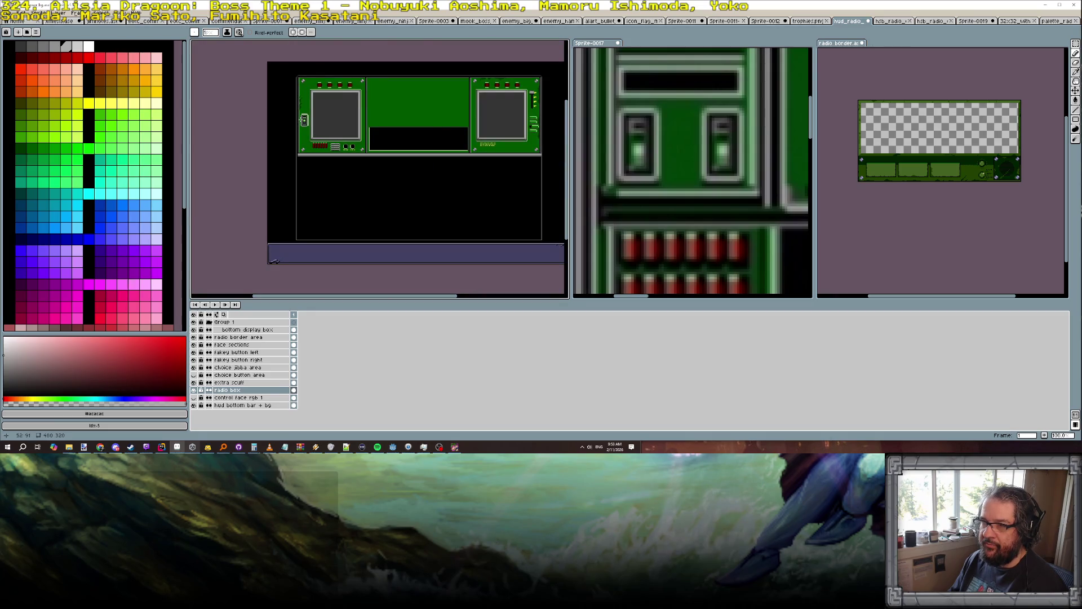
pyautogui.scroll(4, 304, 120)
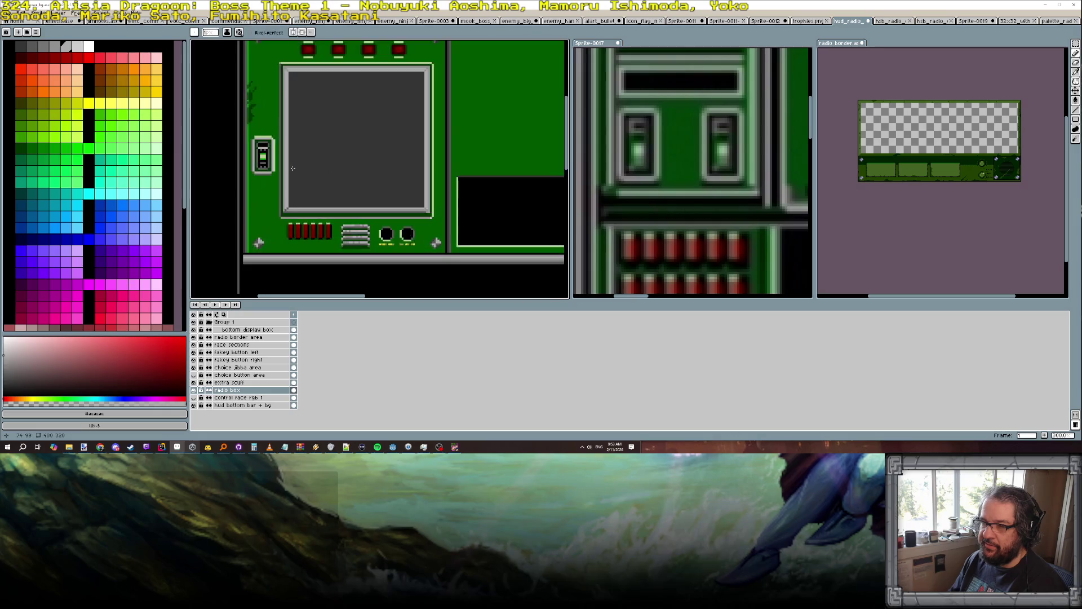
pyautogui.scroll(1, 292, 171)
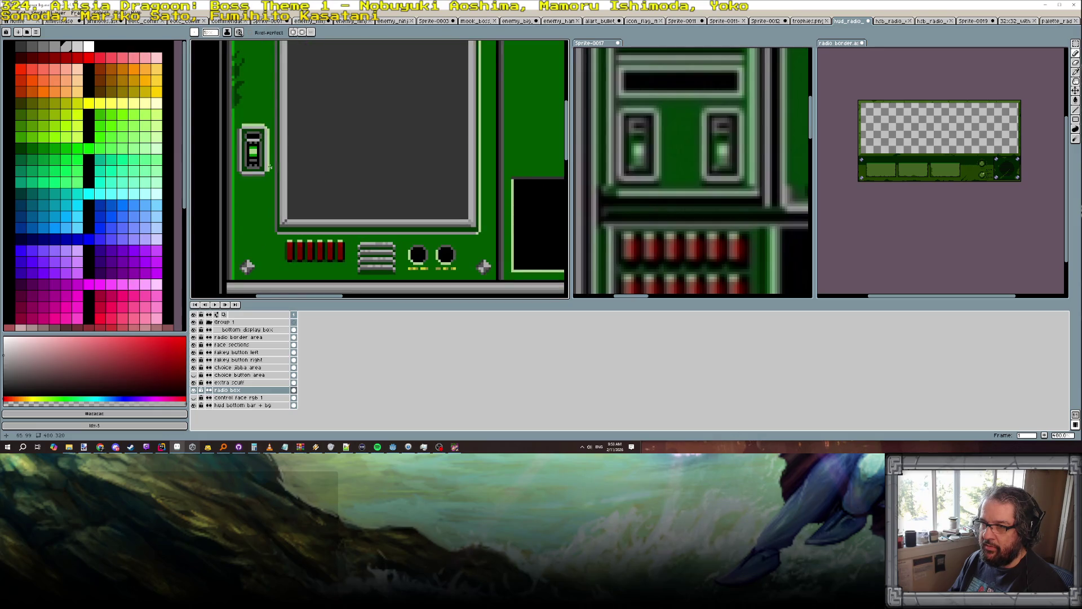
pyautogui.keyDown('alt'); pyautogui.click(341, 263); pyautogui.keyUp('alt')
pyautogui.scroll(2, 279, 191)
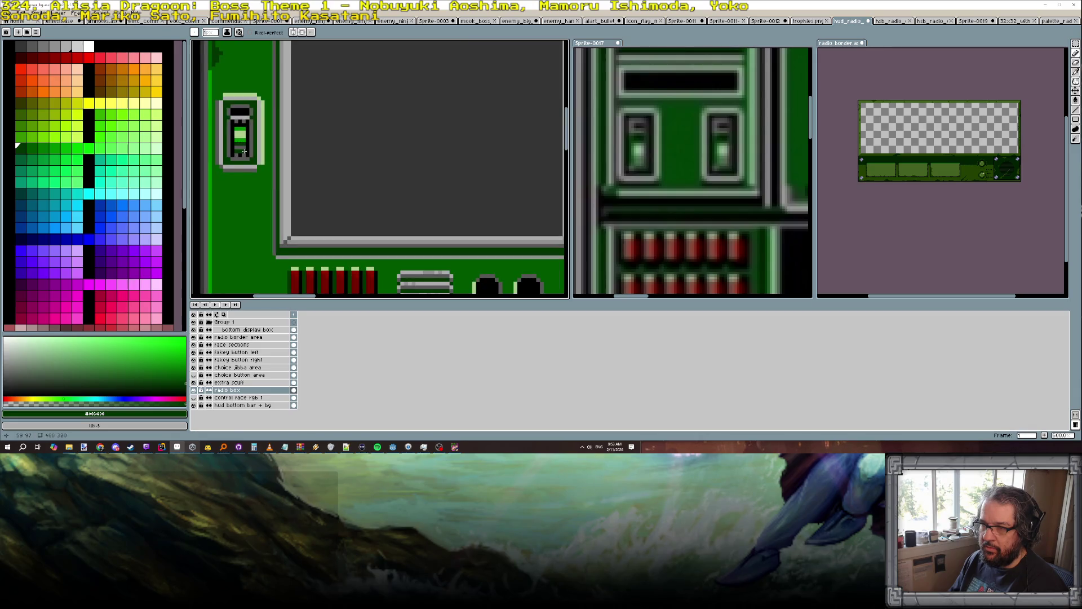
pyautogui.click(237, 124)
pyautogui.scroll(-2, 246, 115)
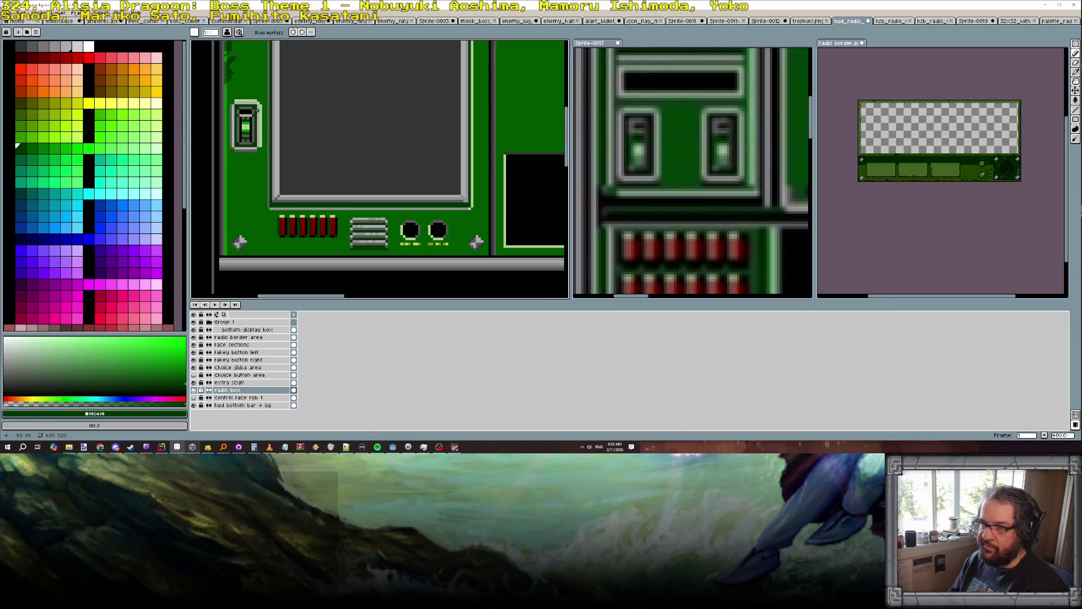
pyautogui.scroll(-1, 259, 124)
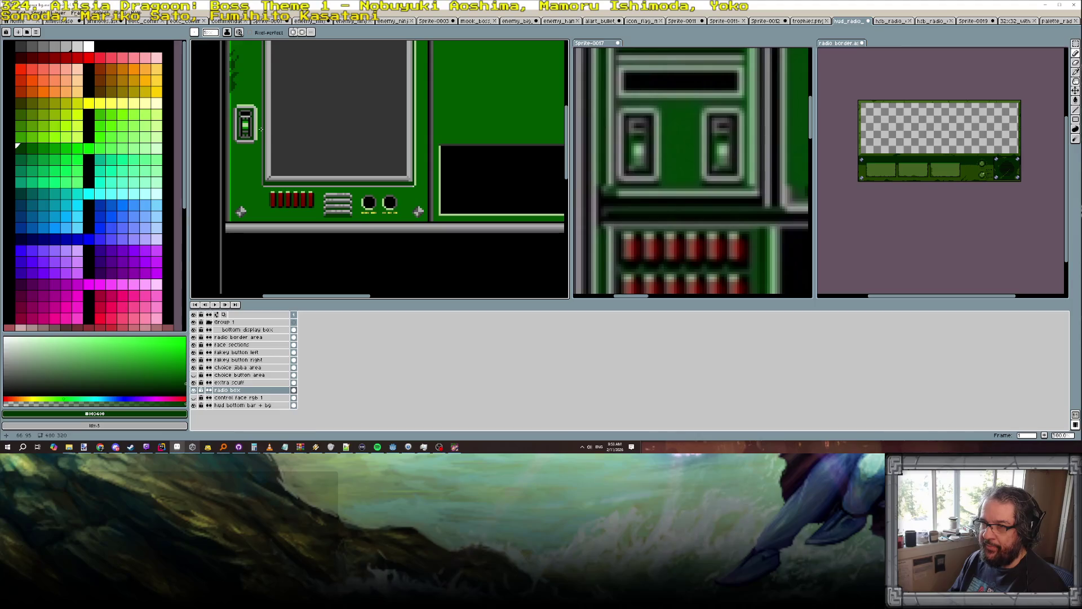
pyautogui.scroll(6, 260, 130)
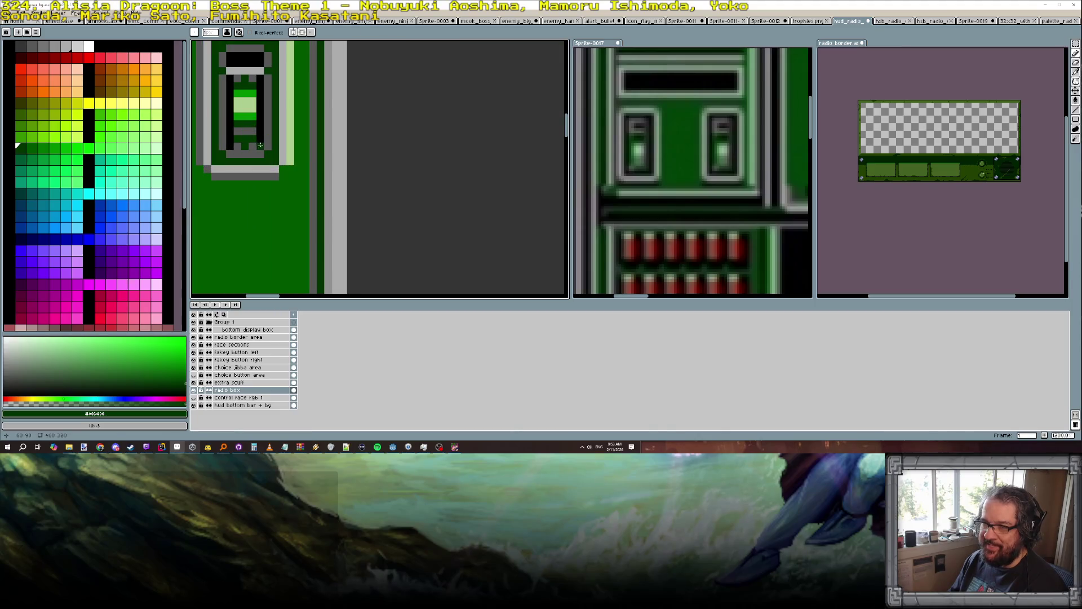
# Pick black, then sample the dark grey and mid grey from the switch.
pyautogui.keyDown('alt'); pyautogui.click(245, 145); pyautogui.keyUp('alt')
pyautogui.scroll(-3, 245, 146)
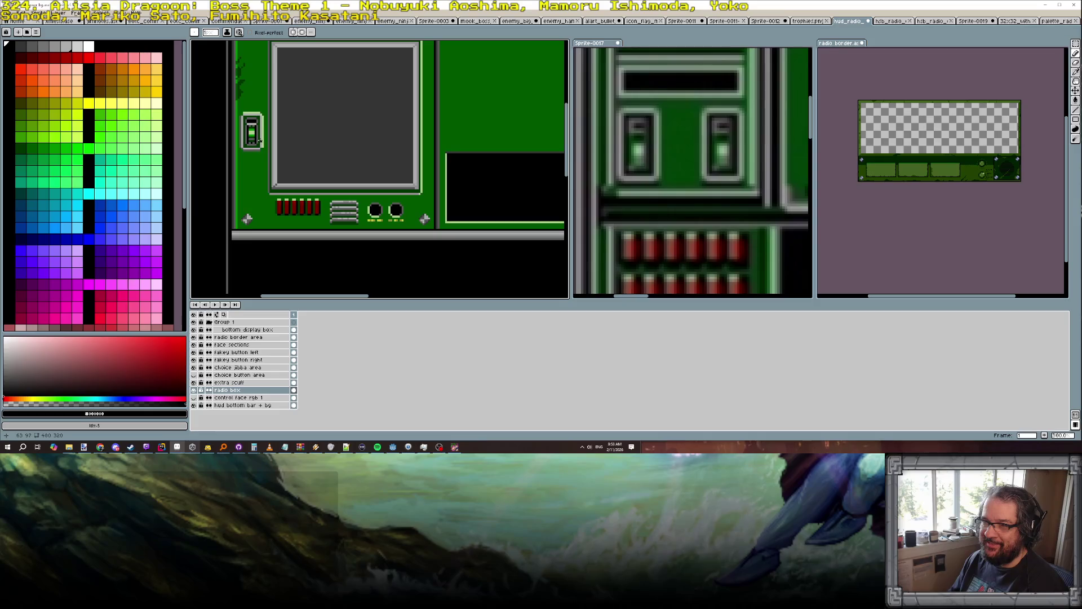
pyautogui.scroll(2, 253, 126)
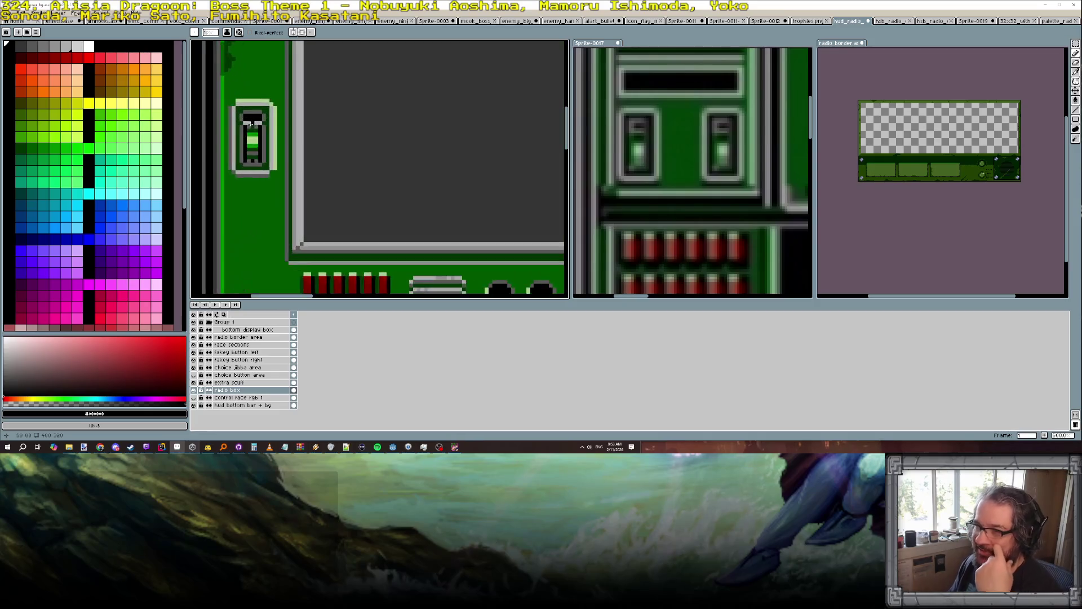
pyautogui.scroll(2, 248, 128)
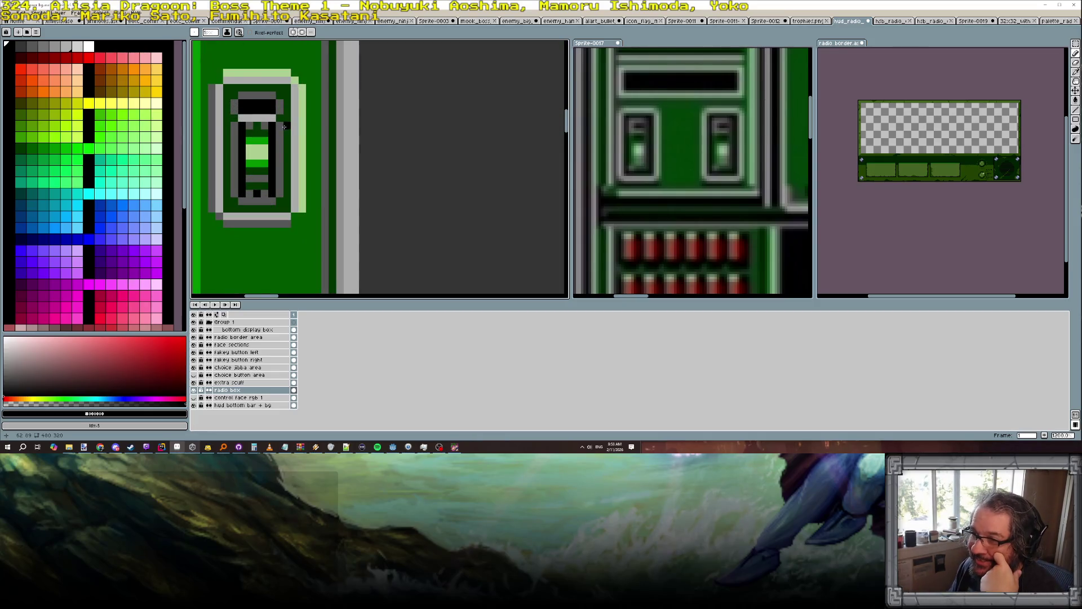
pyautogui.scroll(-4, 287, 152)
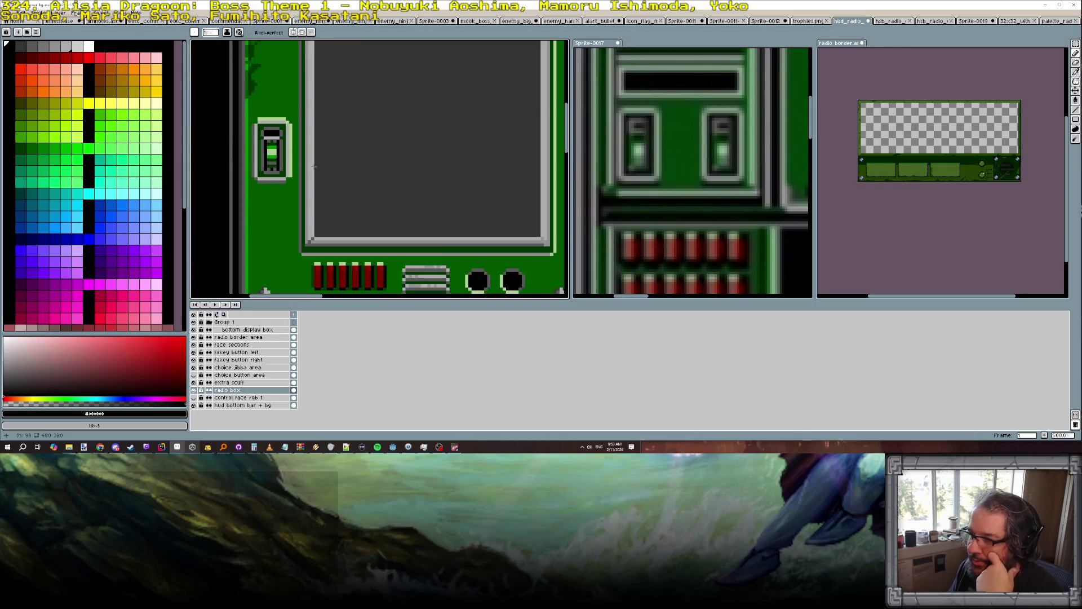
pyautogui.keyDown('alt'); pyautogui.click(420, 267); pyautogui.keyUp('alt')
pyautogui.scroll(2, 322, 167)
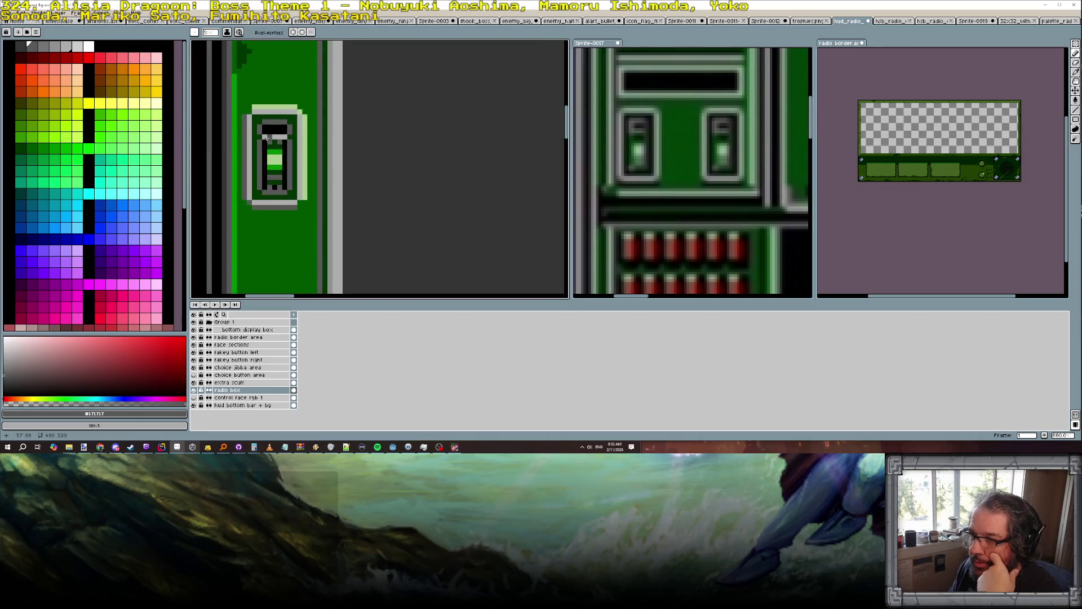
pyautogui.scroll(-2, 330, 168)
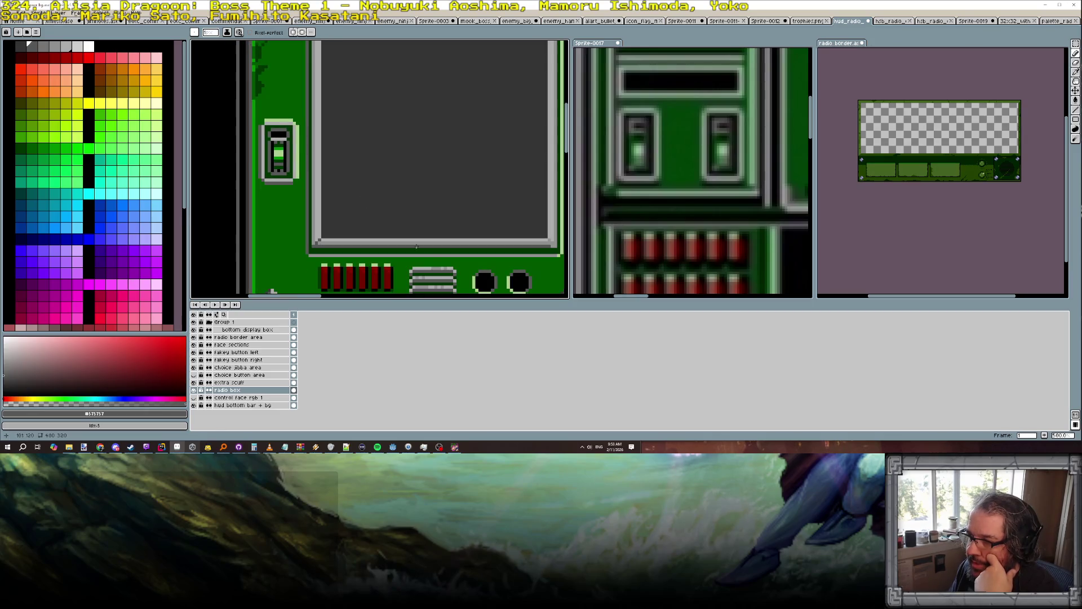
pyautogui.scroll(2, 326, 241)
pyautogui.keyDown('alt'); pyautogui.click(273, 124); pyautogui.keyUp('alt')
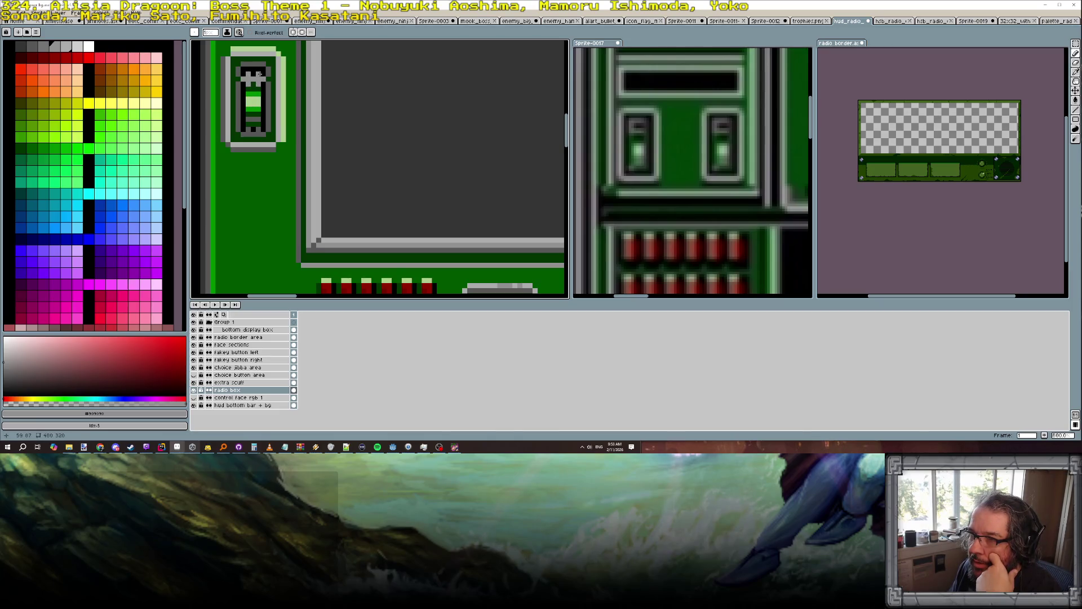
pyautogui.scroll(-2, 258, 82)
pyautogui.scroll(-2, 276, 96)
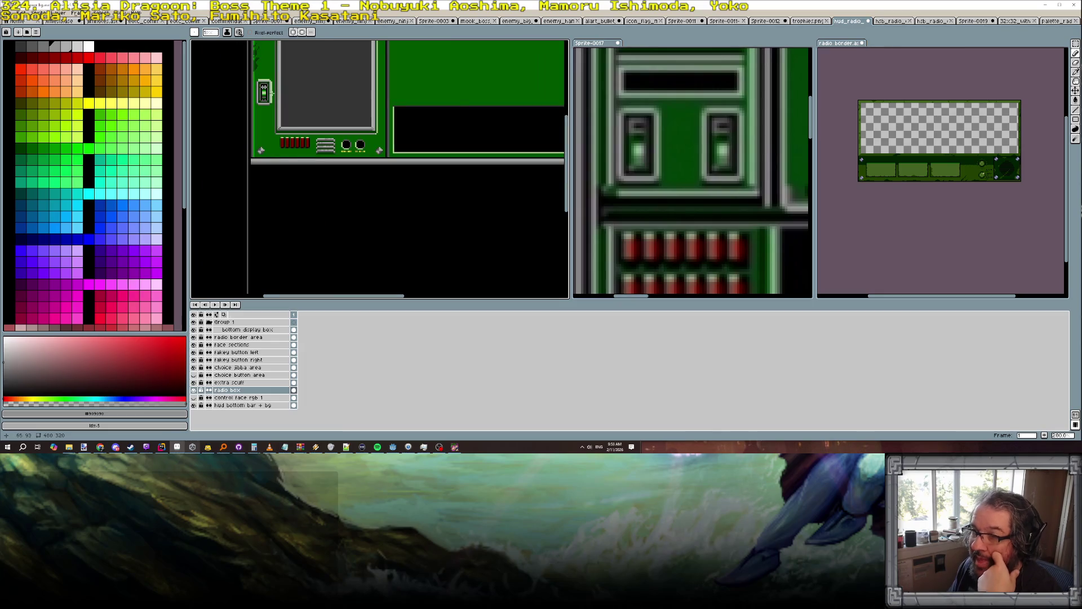
# Sample the light grey from the switch.
pyautogui.scroll(8, 272, 93)
pyautogui.keyDown('alt'); pyautogui.click(250, 90); pyautogui.keyUp('alt')
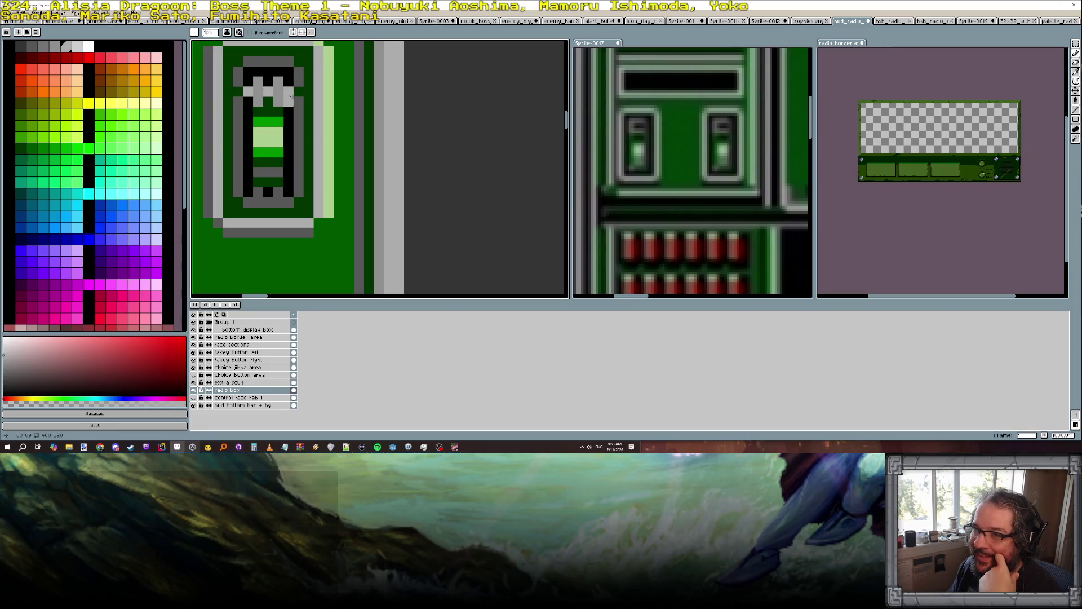
pyautogui.scroll(-5, 293, 102)
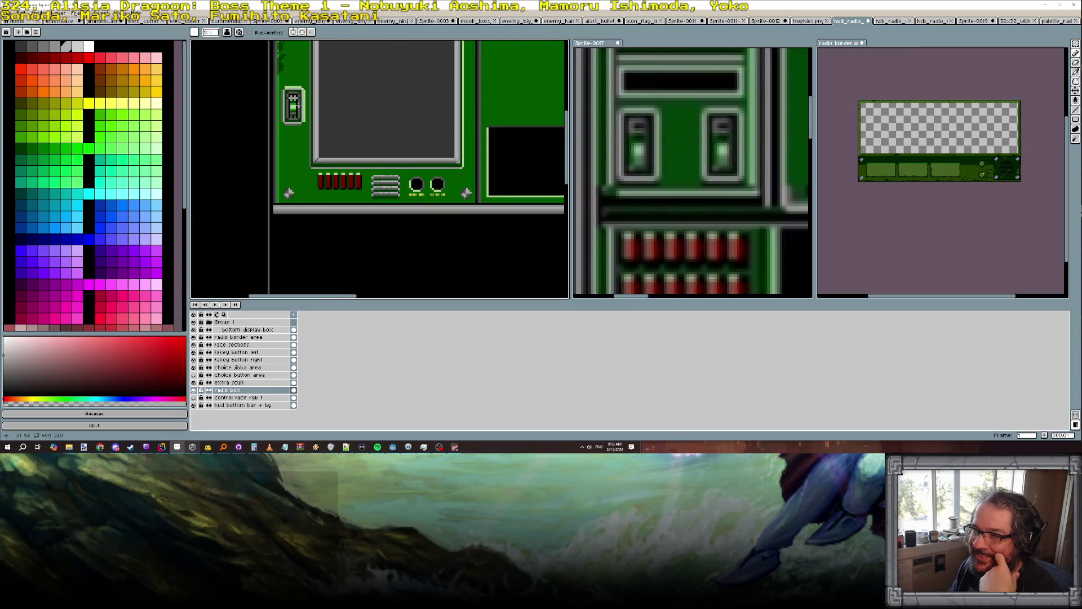
pyautogui.scroll(2, 298, 104)
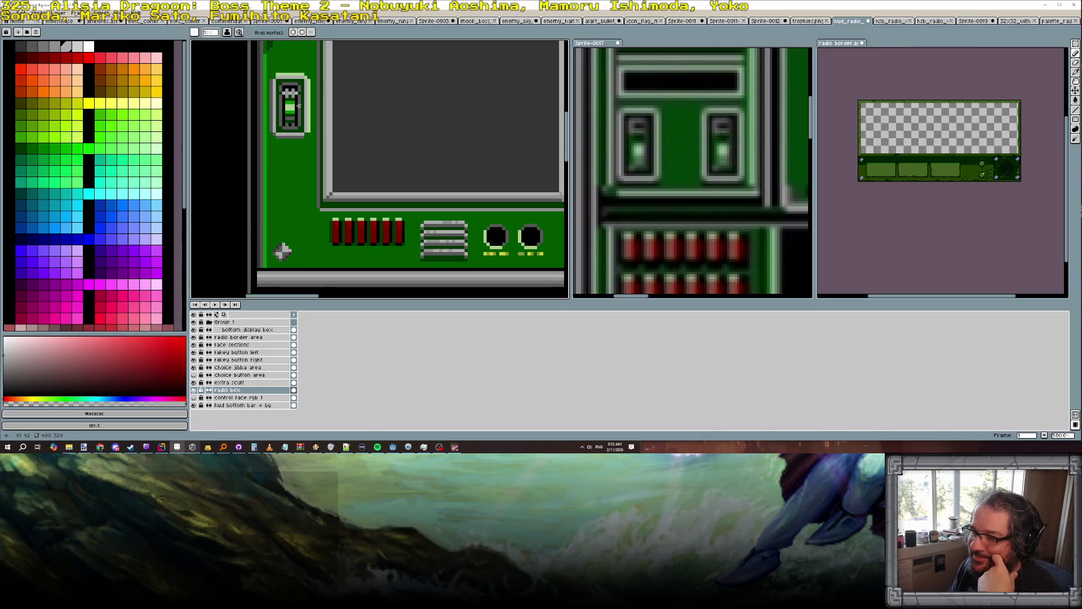
pyautogui.scroll(-3, 299, 105)
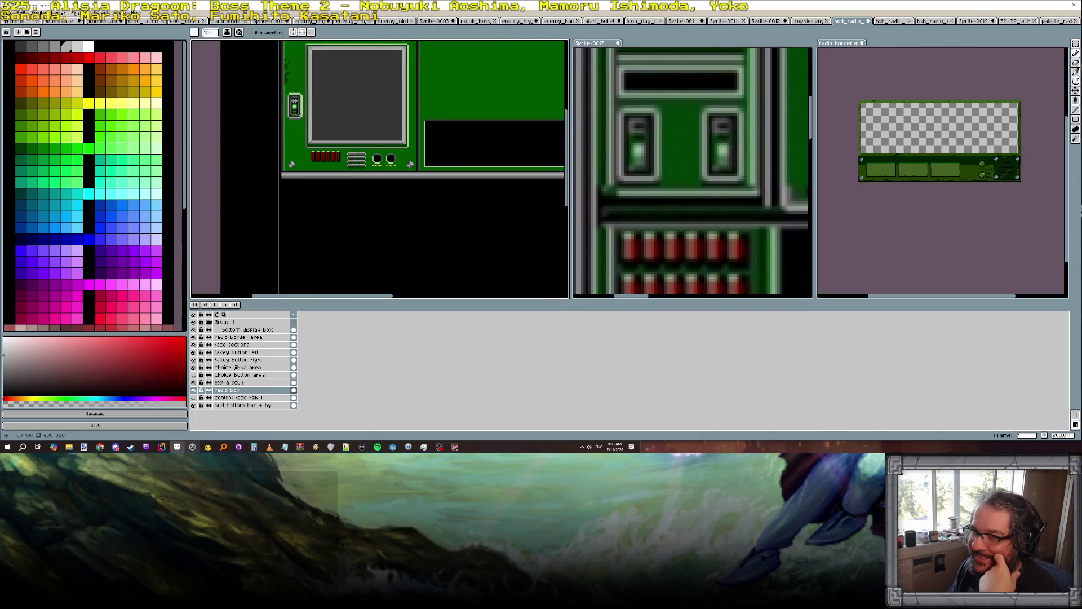
pyautogui.scroll(-1, 308, 128)
pyautogui.scroll(1, 303, 125)
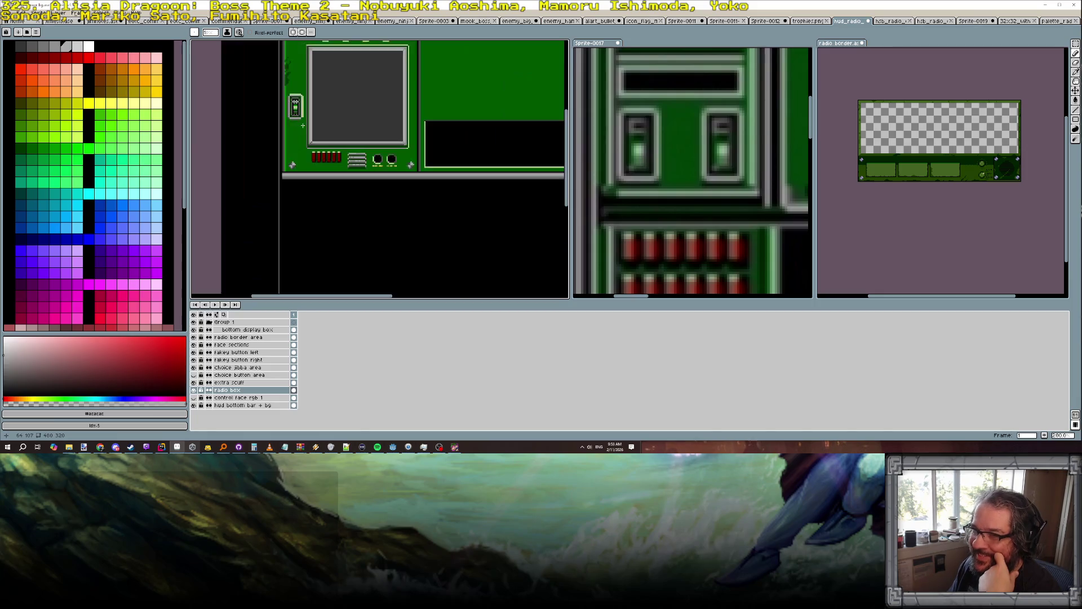
pyautogui.scroll(2, 306, 114)
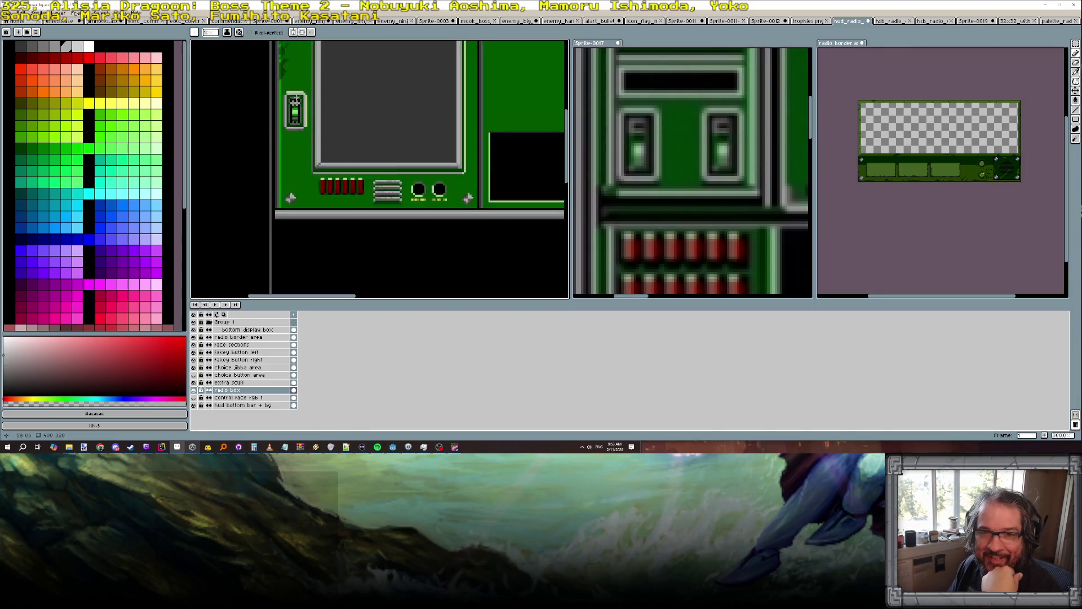
pyautogui.scroll(-2, 550, 95)
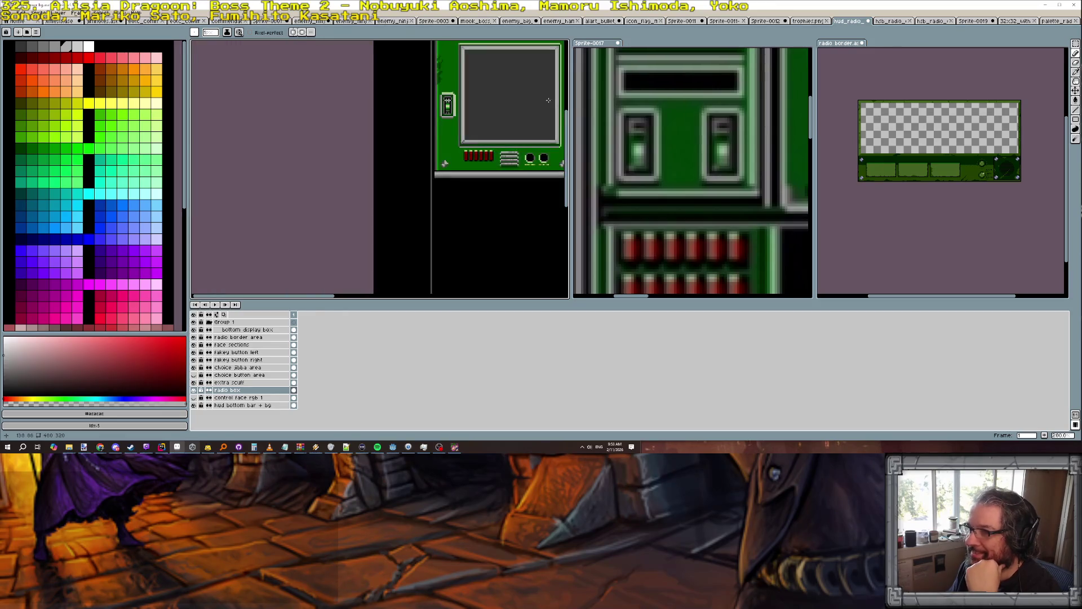
pyautogui.scroll(1, 550, 95)
# Try the selection tool, then return to the Pencil with light green and dark grey.
pyautogui.click(1076, 45)
pyautogui.scroll(2, 519, 100)
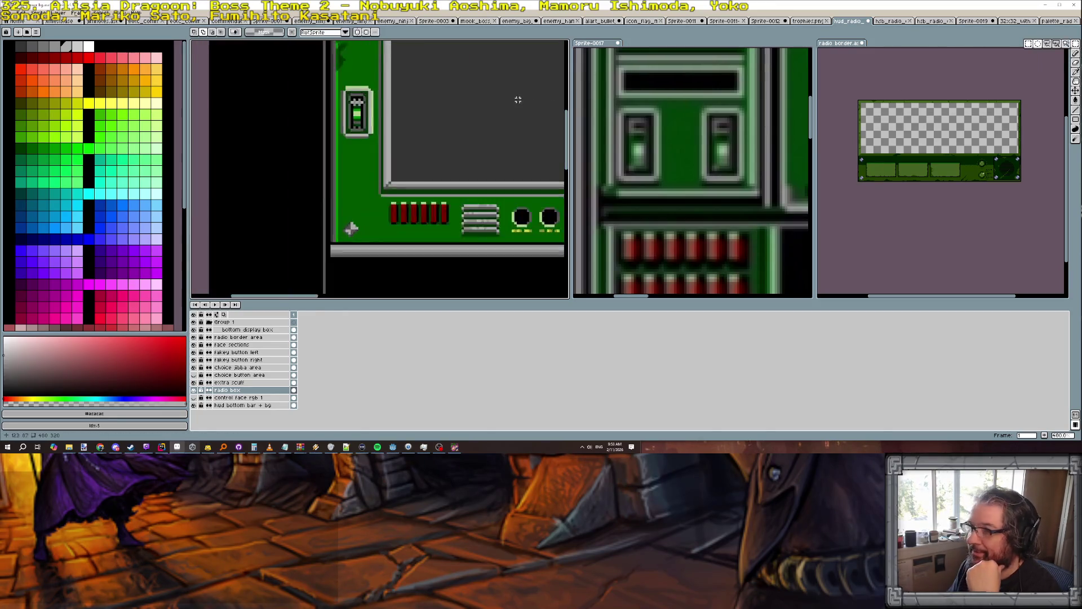
pyautogui.scroll(2, 297, 84)
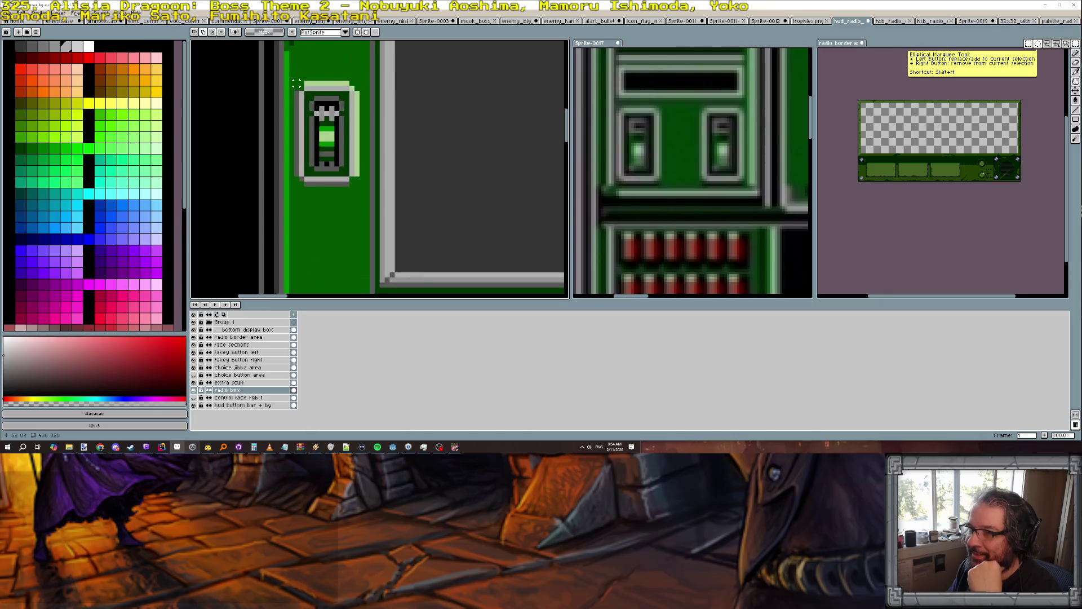
pyautogui.press('b')
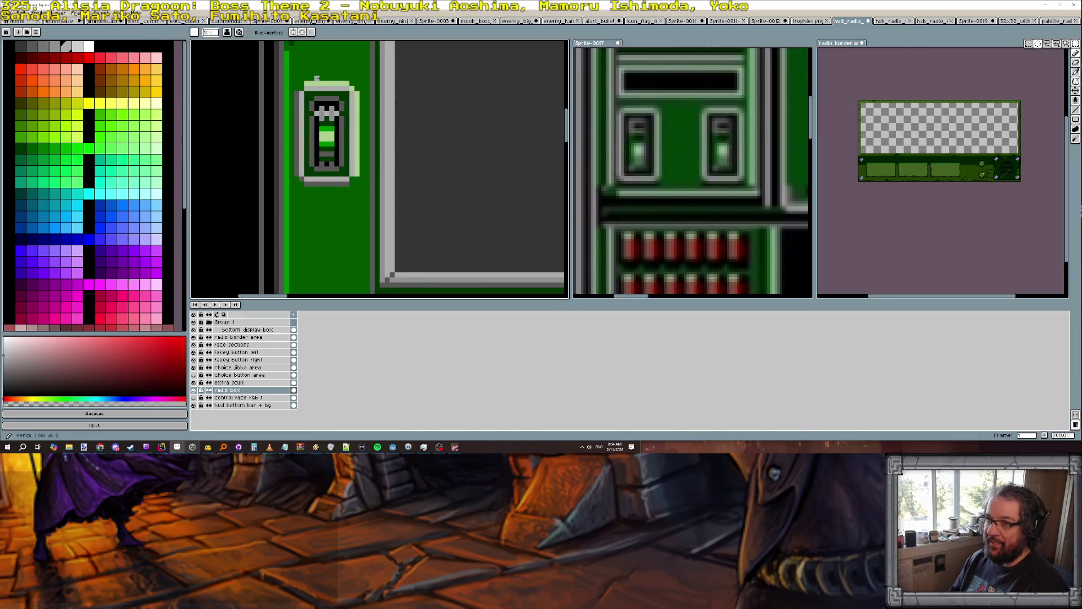
pyautogui.keyDown('alt'); pyautogui.click(300, 86); pyautogui.keyUp('alt')
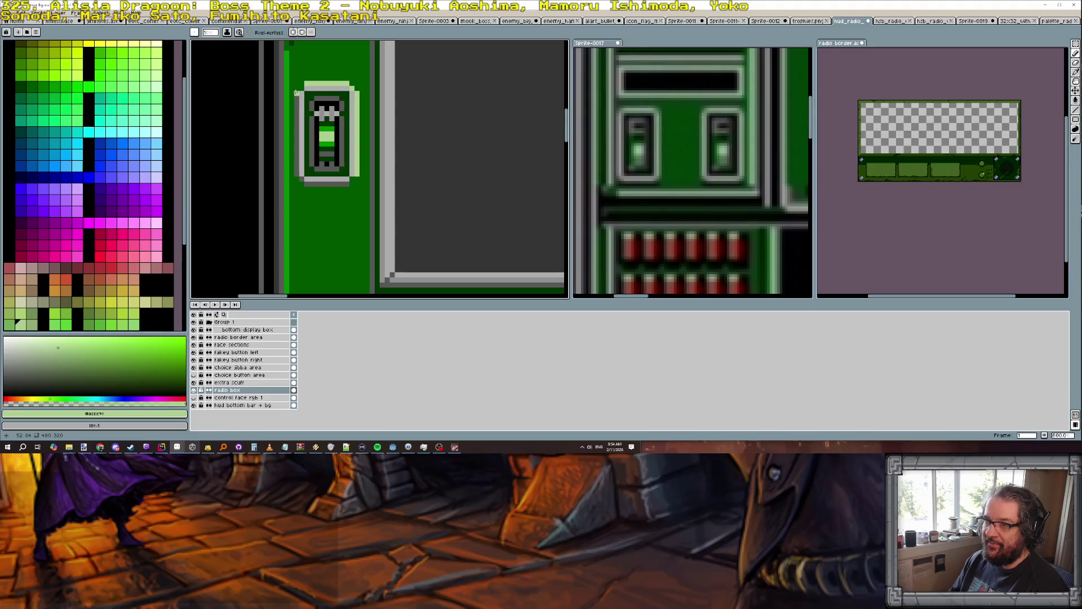
pyautogui.keyDown('alt'); pyautogui.click(301, 91); pyautogui.keyUp('alt')
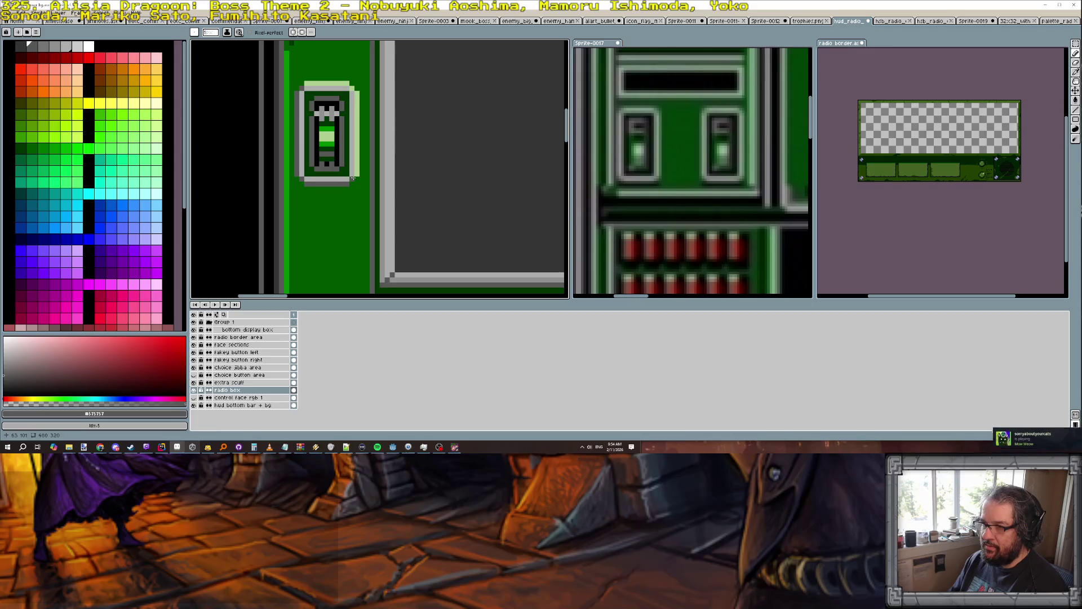
pyautogui.scroll(-2, 366, 170)
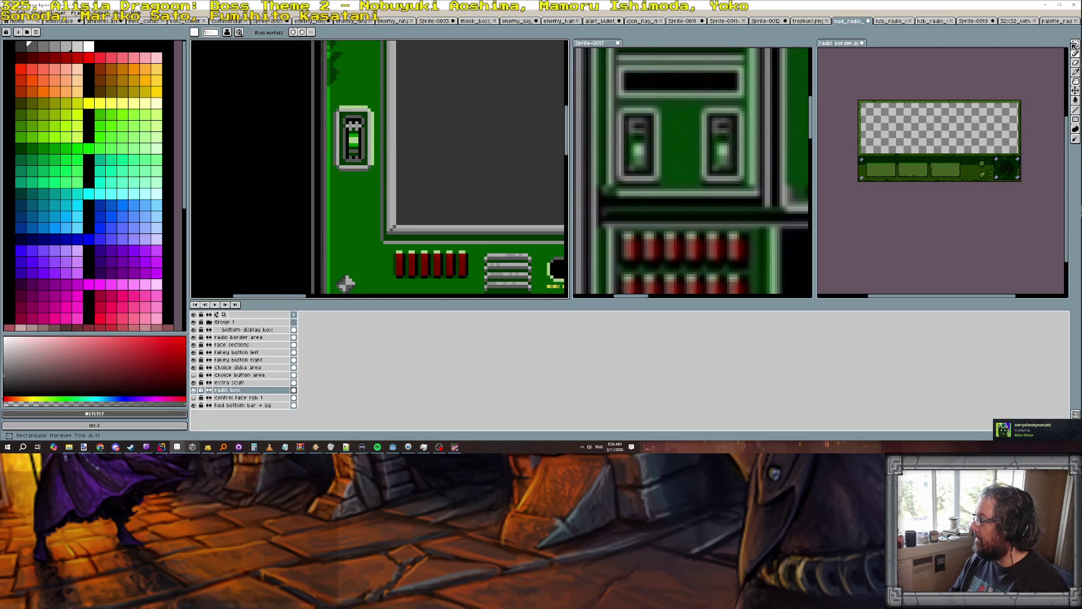
# Draw a rectangular selection around the small switch artwork.
pyautogui.press('m')
pyautogui.scroll(1, 332, 107)
pyautogui.scroll(1, 332, 107)
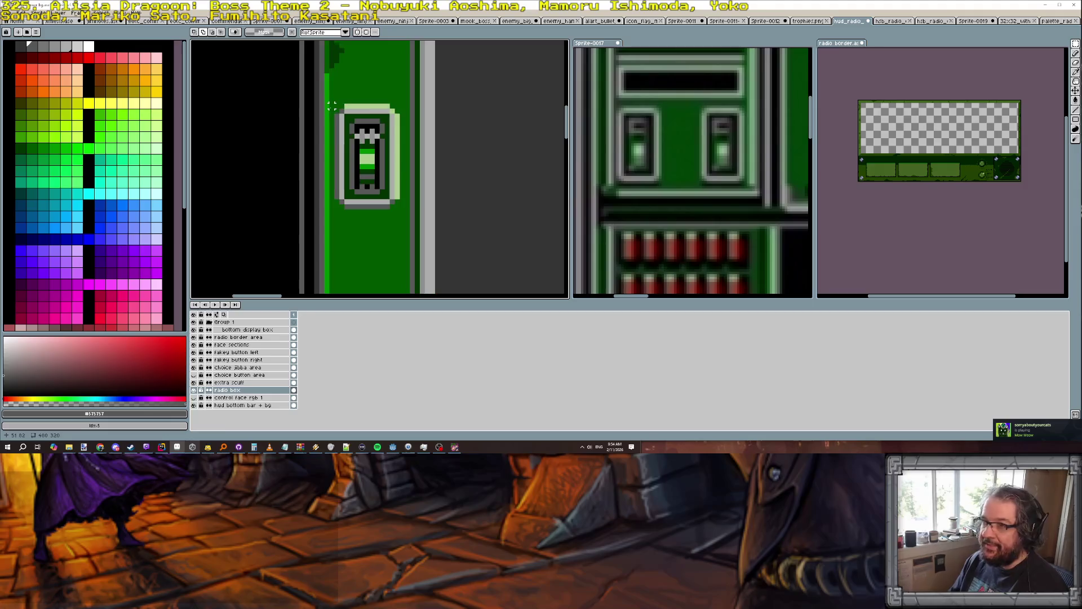
pyautogui.moveTo(337, 106)
pyautogui.mouseDown()
pyautogui.moveTo(401, 186)
pyautogui.moveTo(380, 288)
pyautogui.mouseUp()
# Copy the selected switch and paste the duplicate directly below the original.
pyautogui.hotkey('ctrl', 'c')
pyautogui.hotkey('ctrl', 'v')
pyautogui.scroll(-2, 375, 253)
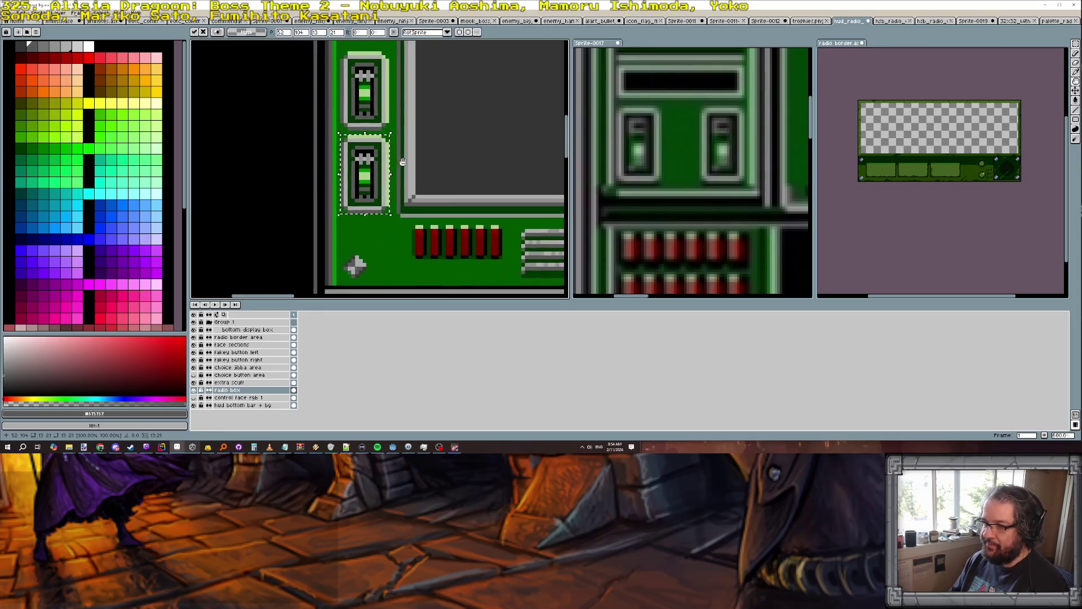
pyautogui.press('Return')
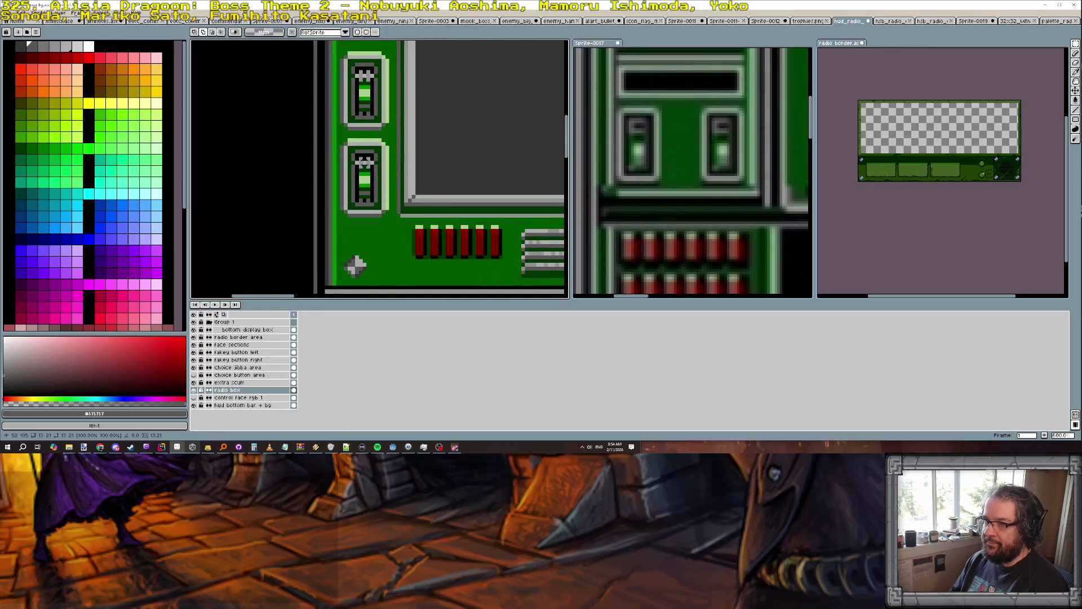
pyautogui.scroll(1, 363, 159)
pyautogui.scroll(-2, 363, 159)
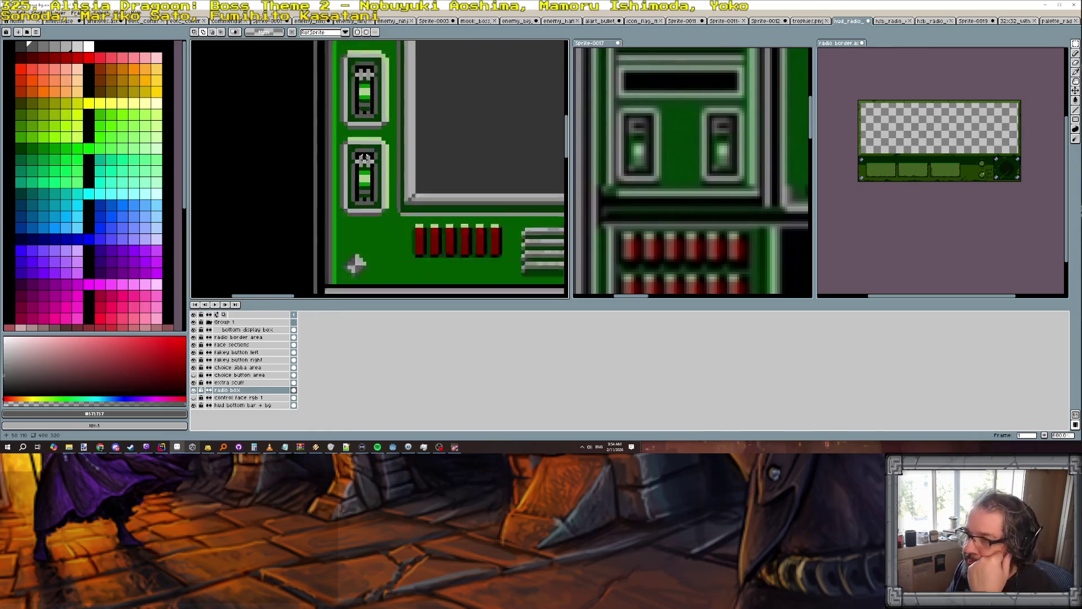
pyautogui.scroll(-1, 442, 236)
pyautogui.moveTo(481, 235)
pyautogui.mouseDown()
pyautogui.moveTo(336, 209)
pyautogui.moveTo(366, 206)
pyautogui.mouseUp()
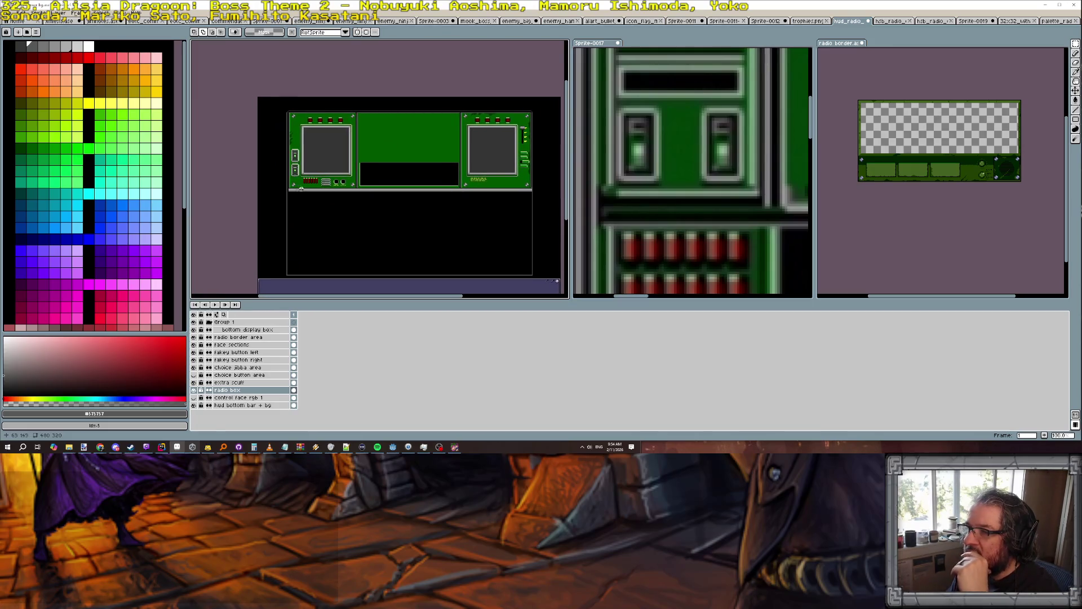
pyautogui.scroll(2, 297, 169)
pyautogui.scroll(1, 297, 170)
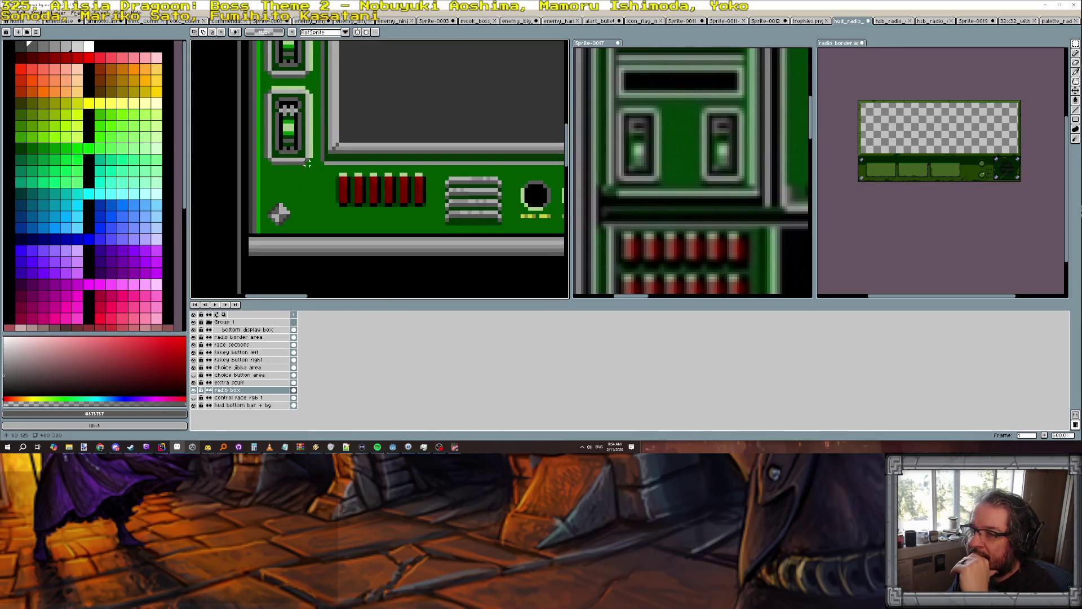
pyautogui.scroll(1, 333, 213)
pyautogui.scroll(1, 334, 170)
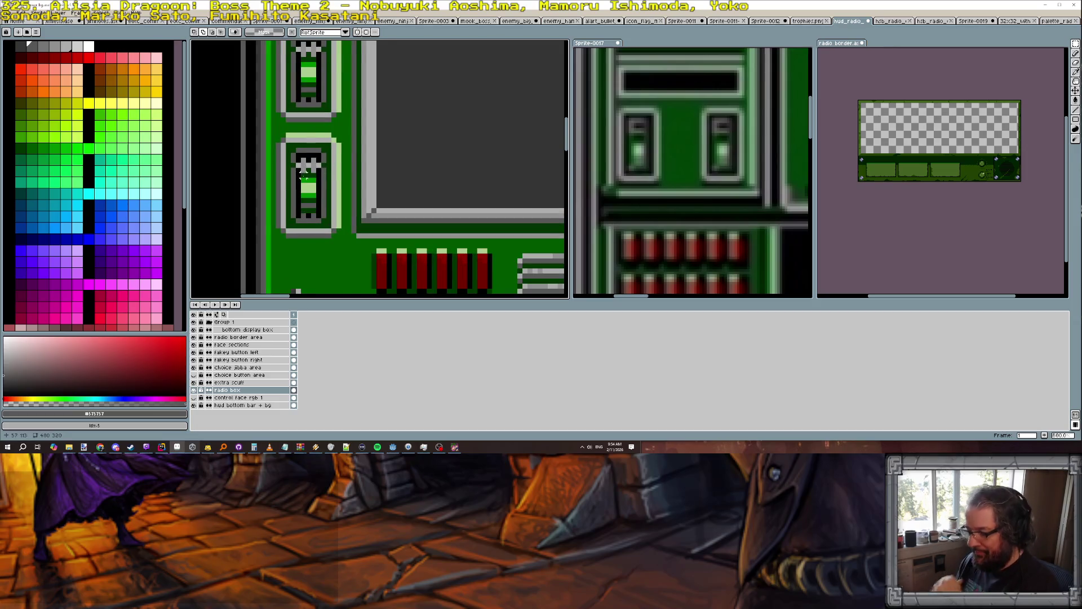
pyautogui.scroll(1, 297, 174)
# Repaint the duplicate button's stripe dark green, touching up pixels with mid green #009000.
pyautogui.press('b')
pyautogui.keyDown('alt'); pyautogui.click(306, 173); pyautogui.keyUp('alt')
pyautogui.moveTo(301, 182)
pyautogui.mouseDown()
pyautogui.moveTo(321, 182)
pyautogui.moveTo(302, 198)
pyautogui.moveTo(322, 190)
pyautogui.mouseUp()
pyautogui.keyDown('alt'); pyautogui.click(318, 207); pyautogui.keyUp('alt')
pyautogui.keyDown('alt'); pyautogui.click(307, 205); pyautogui.keyUp('alt')
pyautogui.scroll(-4, 339, 190)
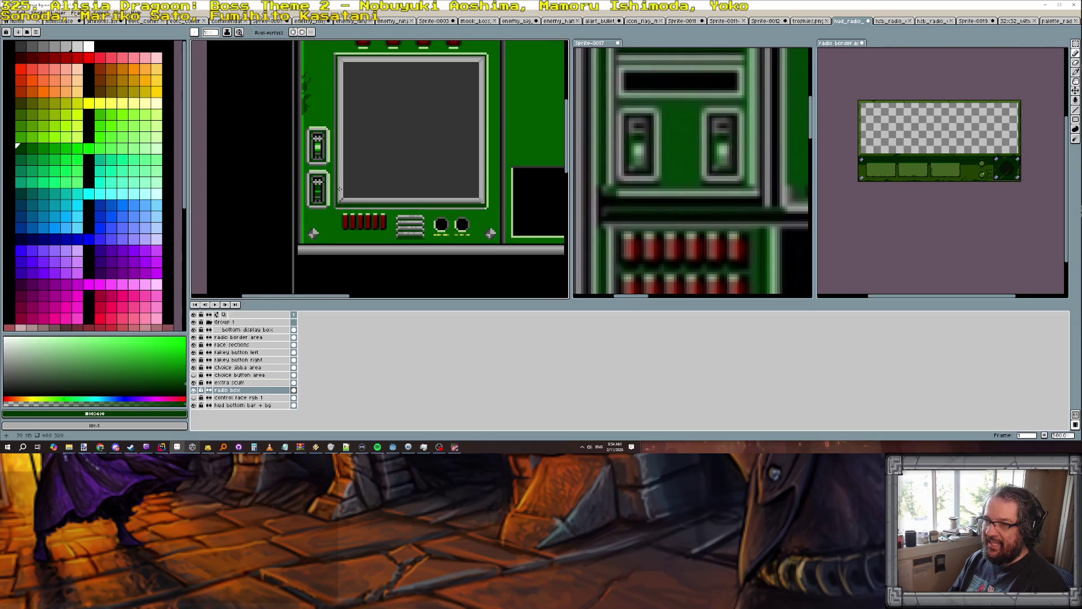
pyautogui.scroll(-4, 340, 190)
pyautogui.scroll(1, 340, 189)
pyautogui.scroll(-1, 340, 189)
pyautogui.moveTo(401, 229); pyautogui.dragTo(312, 215)
pyautogui.scroll(1, 313, 215)
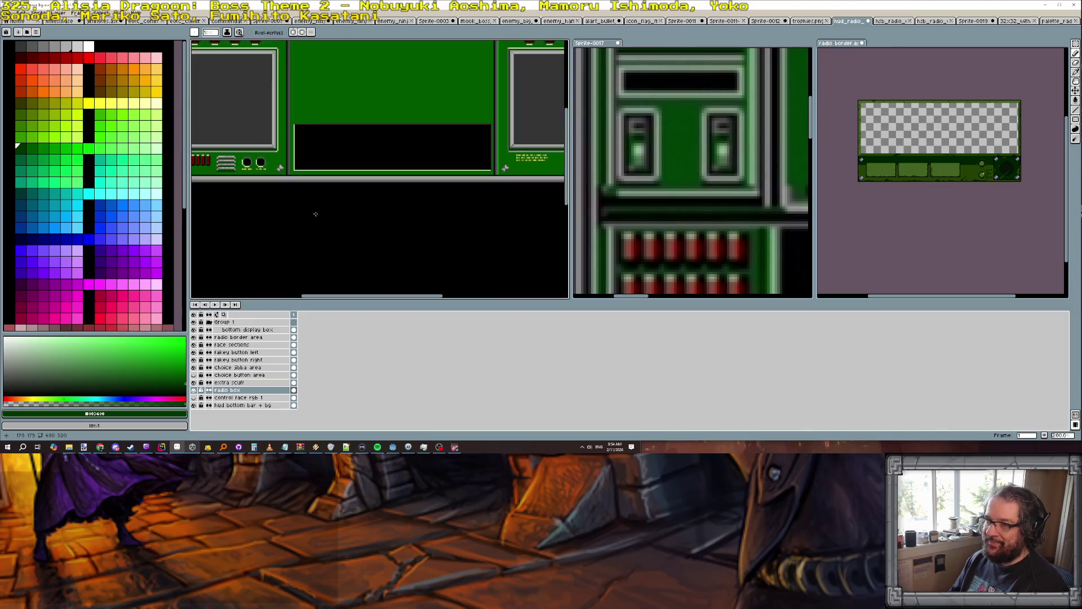
pyautogui.scroll(-1, 315, 215)
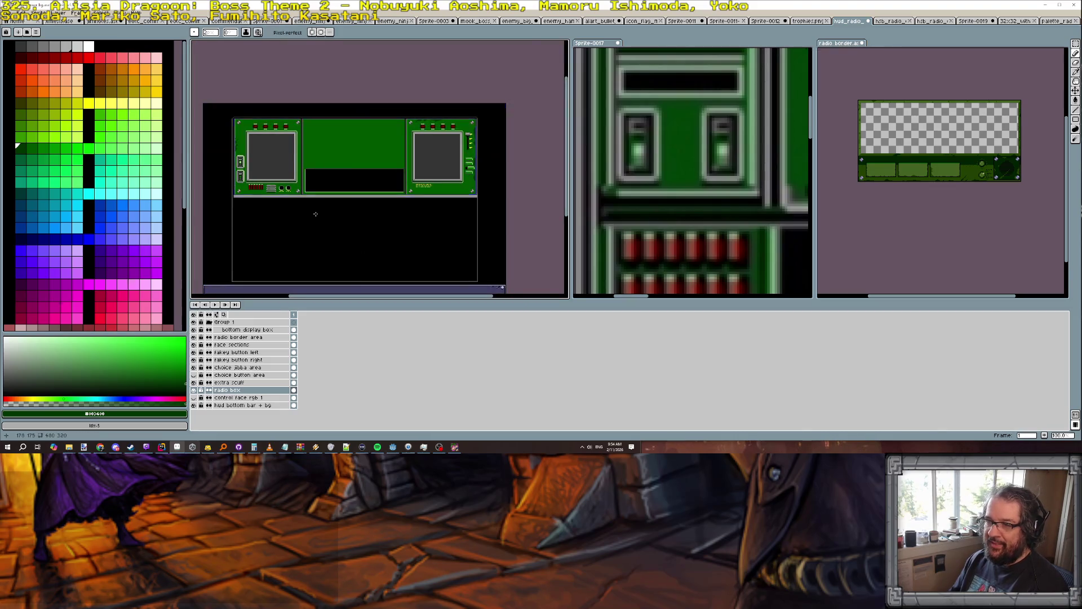
pyautogui.scroll(1, 315, 214)
pyautogui.scroll(-1, 316, 214)
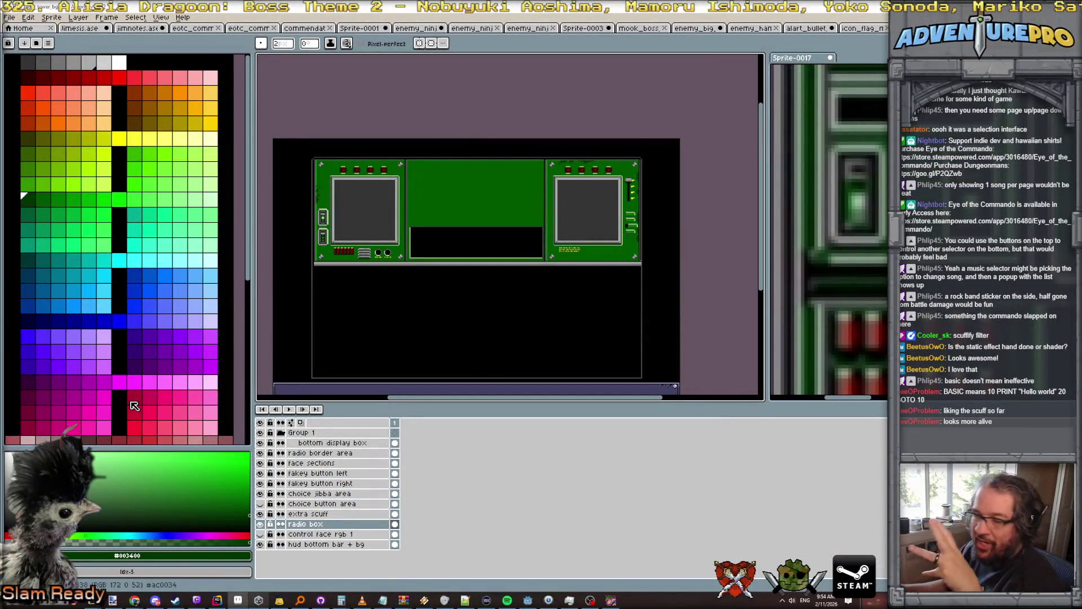
pyautogui.moveTo(385, 330); pyautogui.dragTo(385, 290)
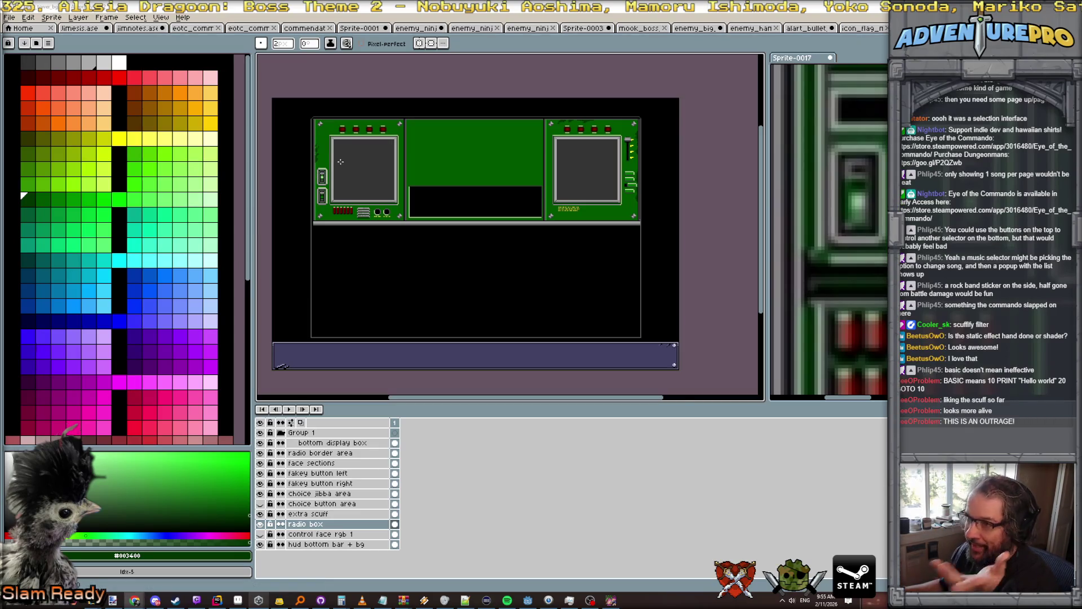
pyautogui.scroll(3, 340, 161)
pyautogui.scroll(-3, 341, 180)
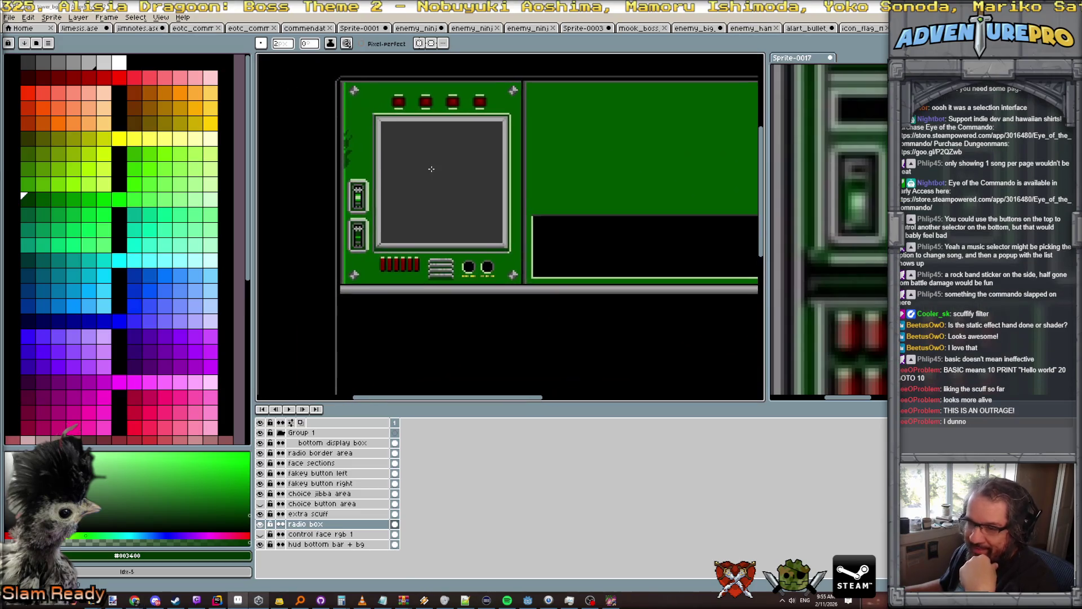
pyautogui.scroll(4, 345, 193)
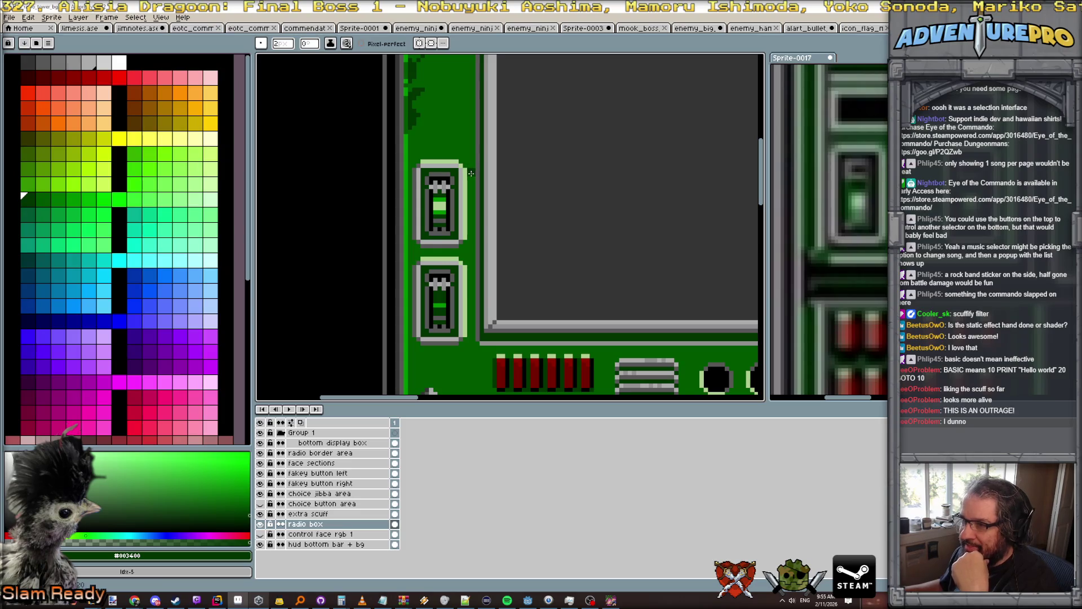
pyautogui.press('+')
pyautogui.press('+')
pyautogui.press('+')
pyautogui.press('-')
pyautogui.press('-')
pyautogui.press('-')
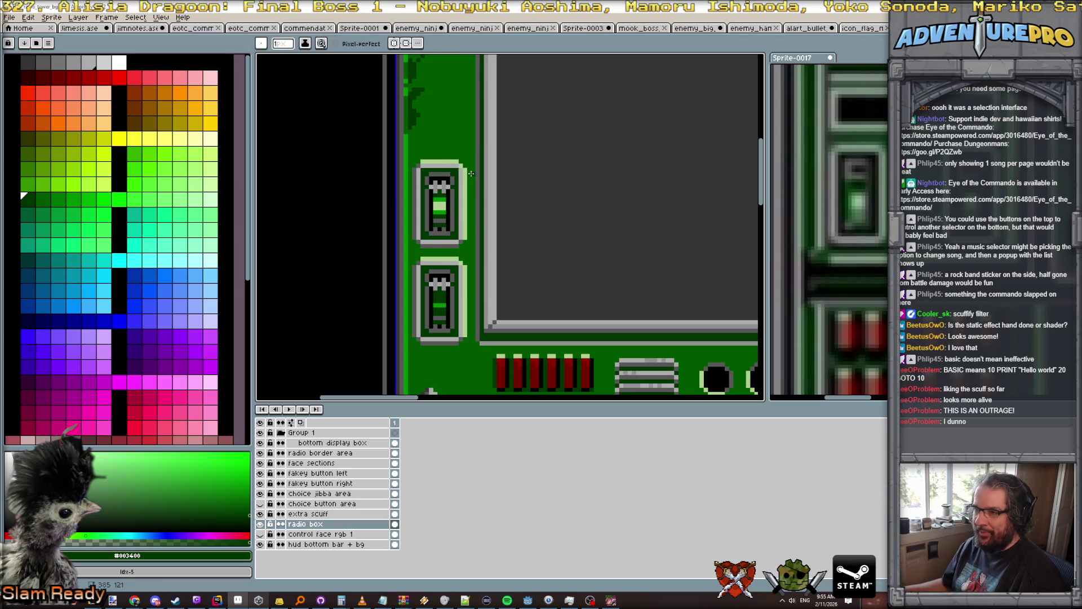
pyautogui.scroll(1, 413, 171)
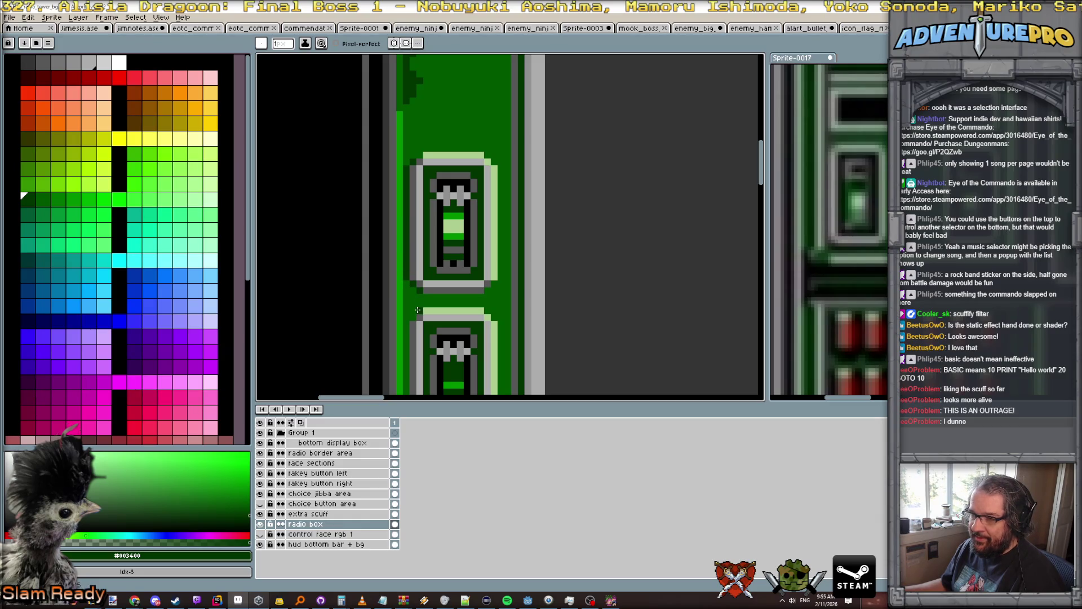
pyautogui.press('space')
pyautogui.moveTo(459, 301)
pyautogui.mouseDown()
pyautogui.moveTo(466, 169)
pyautogui.moveTo(412, 210)
pyautogui.moveTo(416, 301)
pyautogui.moveTo(427, 314)
pyautogui.mouseUp()
pyautogui.scroll(-4, 427, 315)
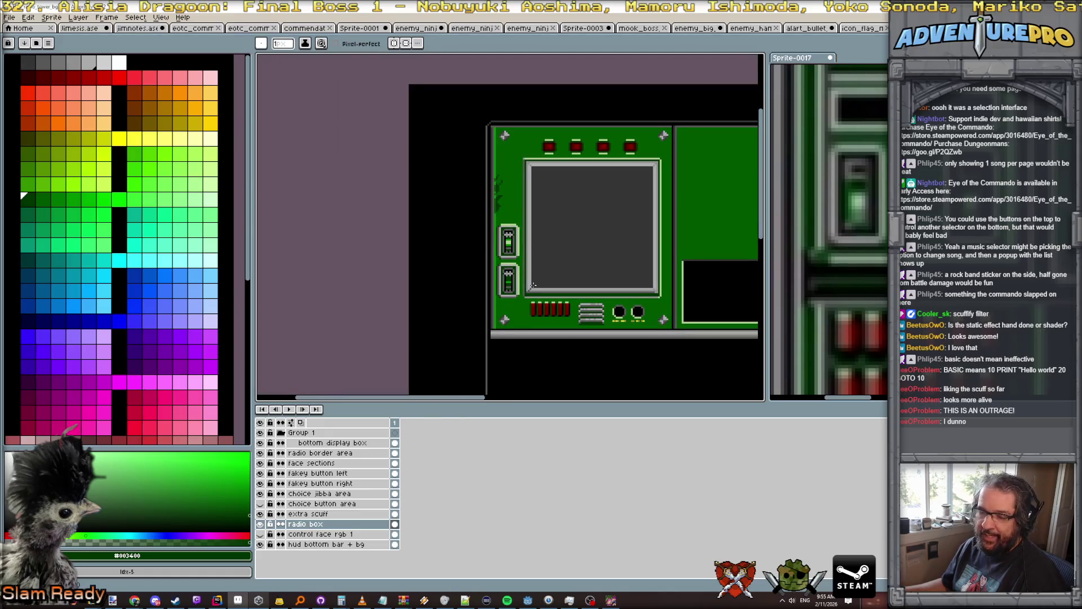
pyautogui.scroll(1, 518, 262)
pyautogui.scroll(-3, 524, 262)
pyautogui.scroll(2, 556, 260)
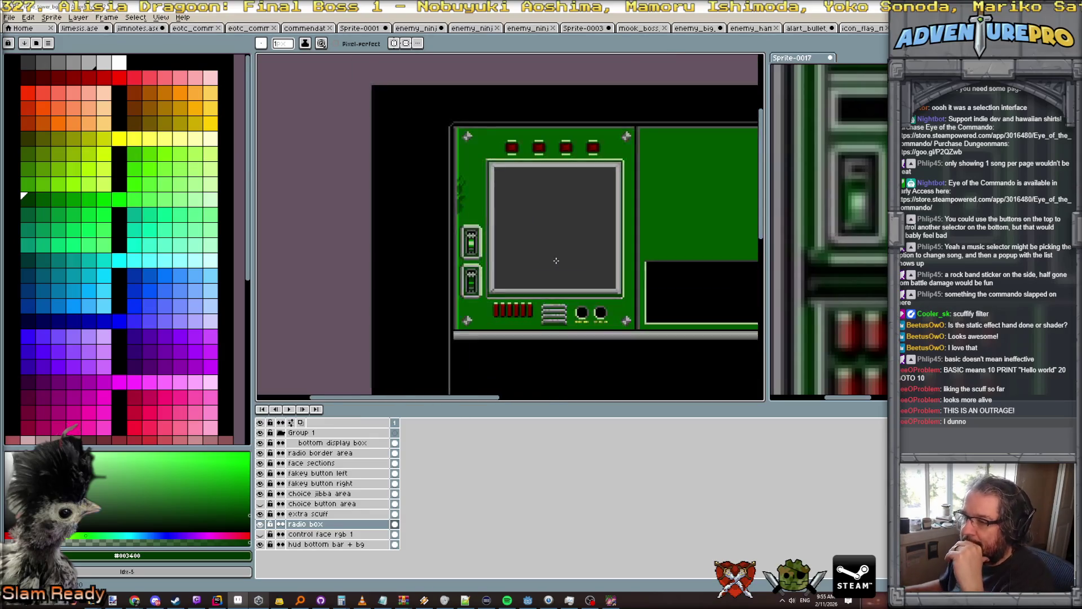
pyautogui.scroll(2, 556, 261)
pyautogui.moveTo(556, 260); pyautogui.dragTo(435, 257)
pyautogui.scroll(-2, 564, 271)
pyautogui.moveTo(644, 289); pyautogui.dragTo(634, 287)
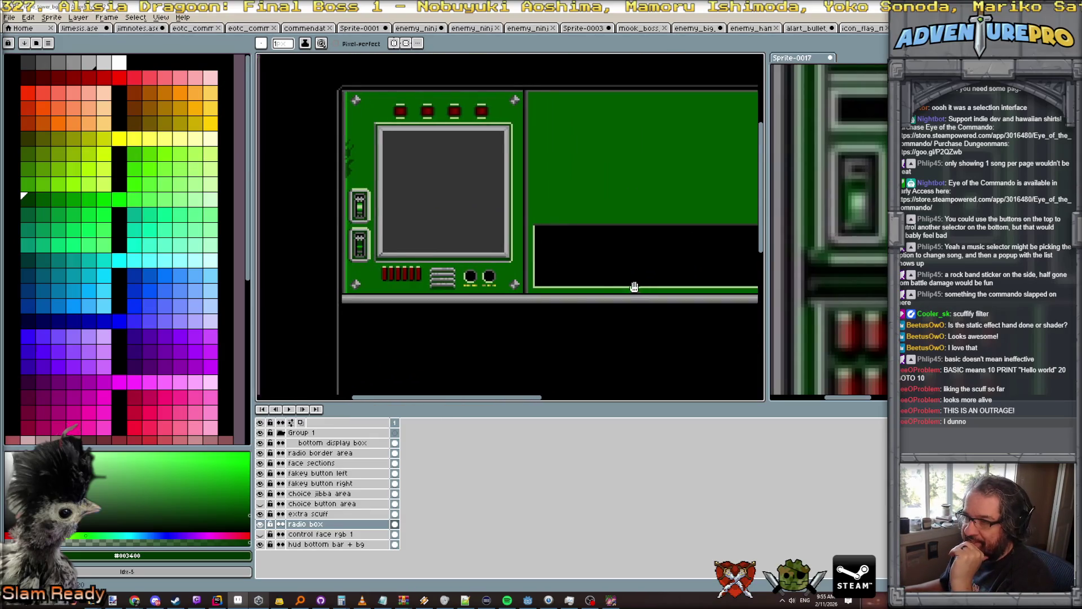
pyautogui.scroll(-3, 634, 288)
pyautogui.scroll(3, 473, 306)
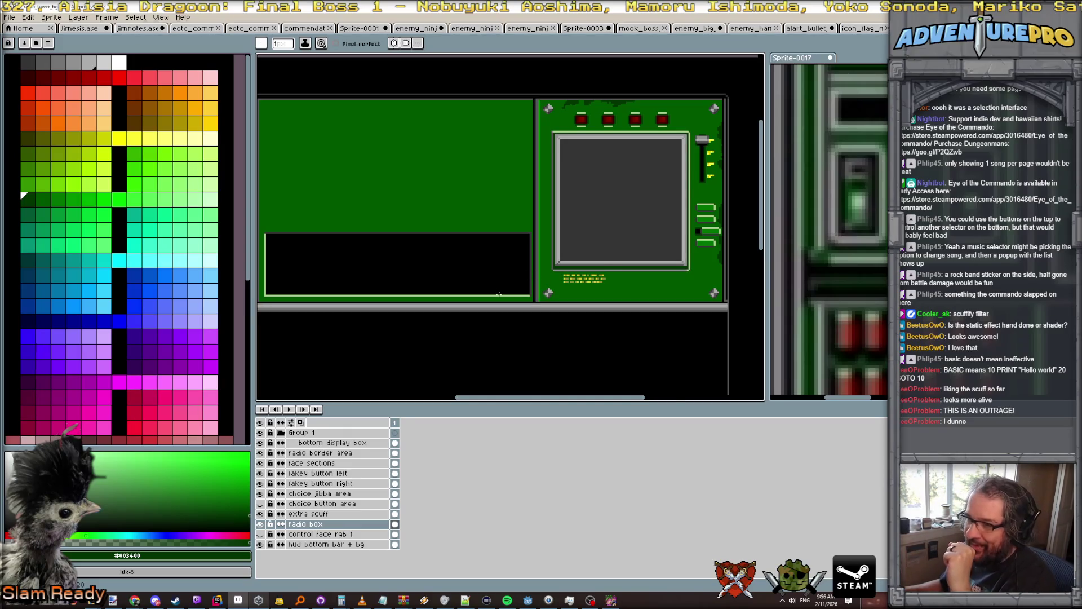
pyautogui.scroll(-2, 499, 293)
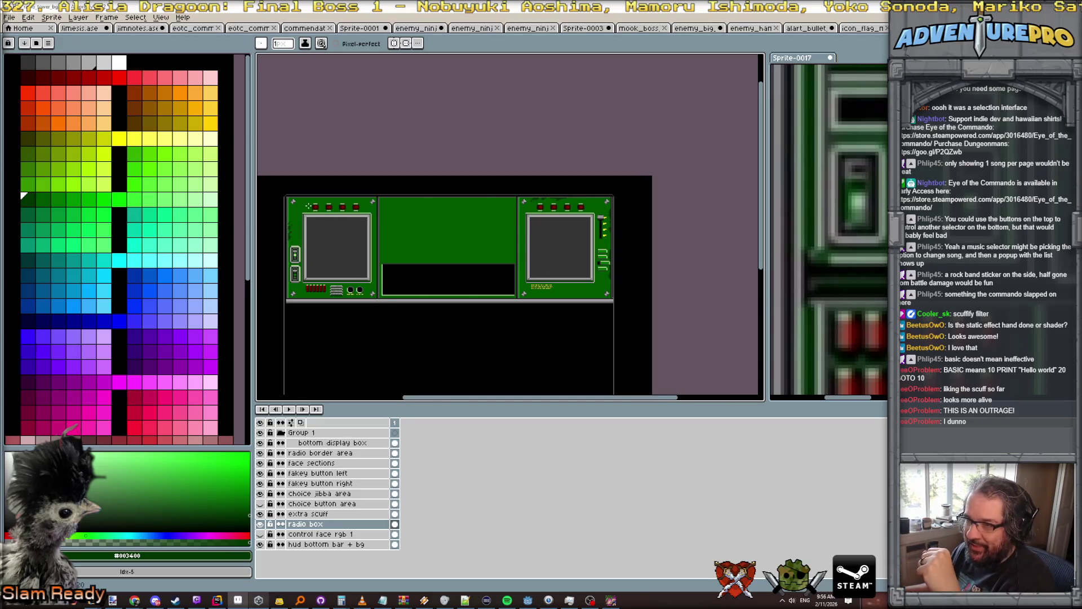
pyautogui.scroll(2, 307, 206)
pyautogui.scroll(-2, 404, 233)
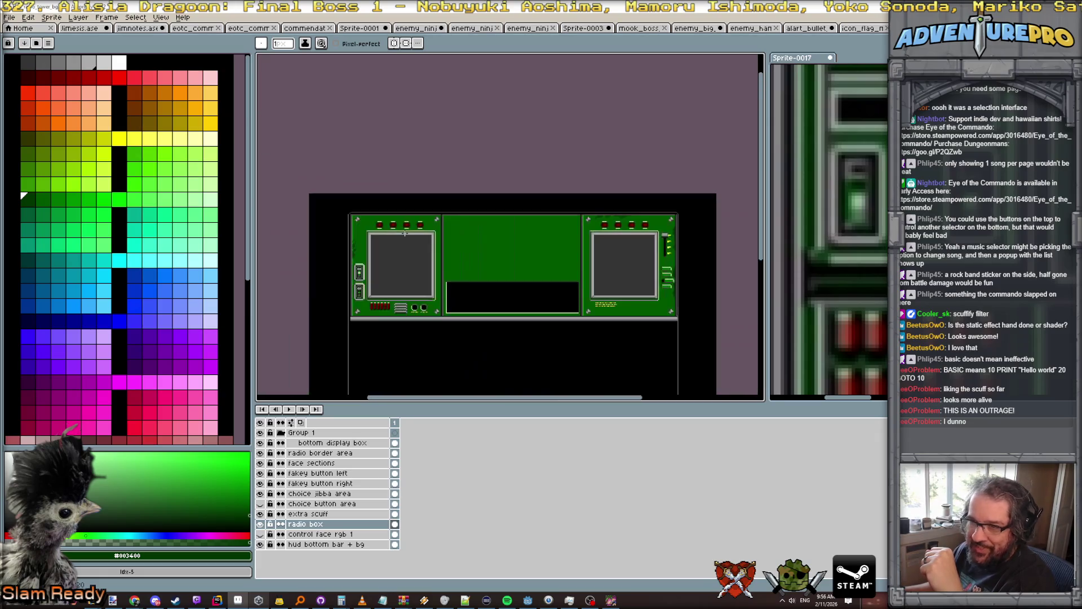
pyautogui.scroll(2, 417, 310)
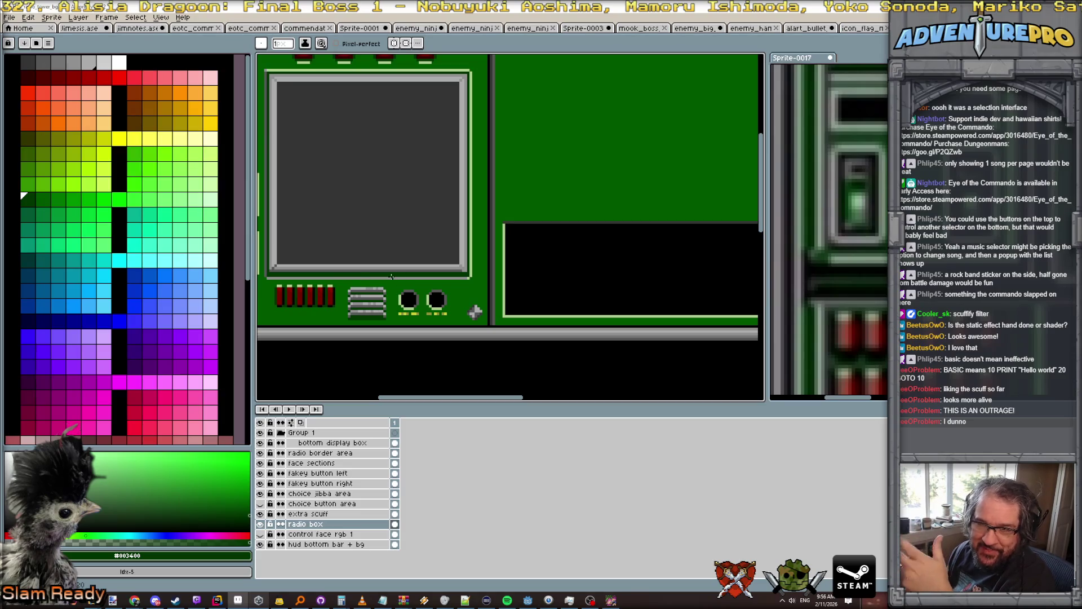
pyautogui.scroll(-1, 395, 284)
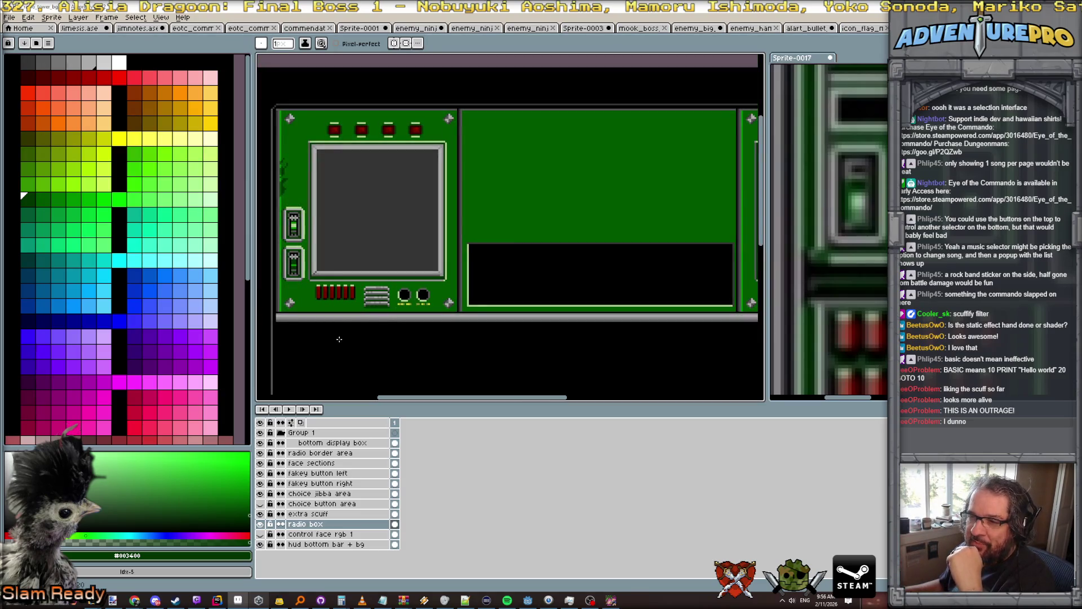
pyautogui.moveTo(347, 333); pyautogui.dragTo(400, 337)
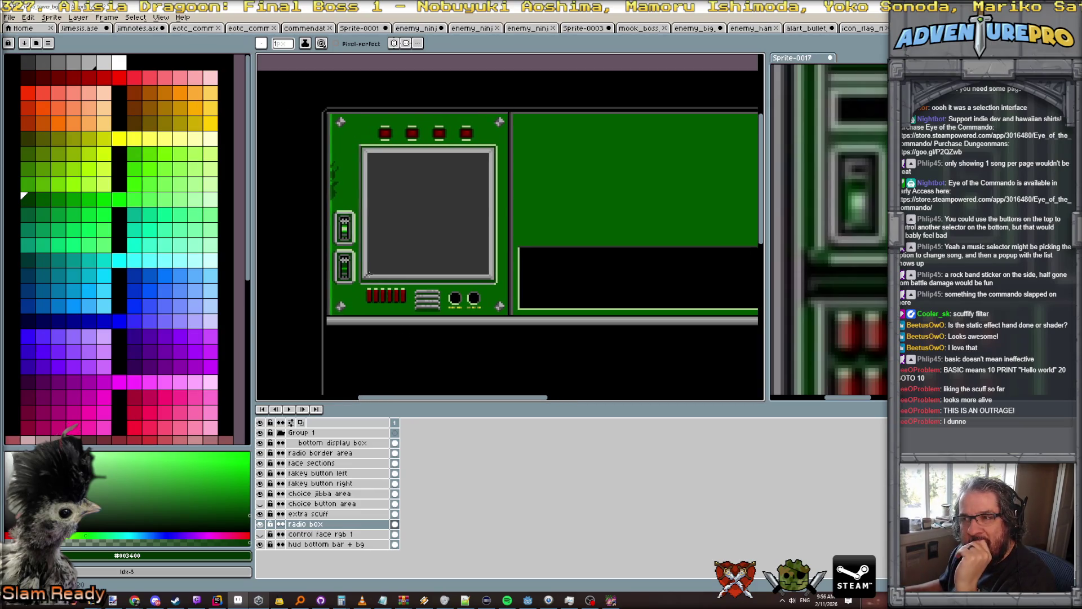
pyautogui.scroll(-3, 620, 338)
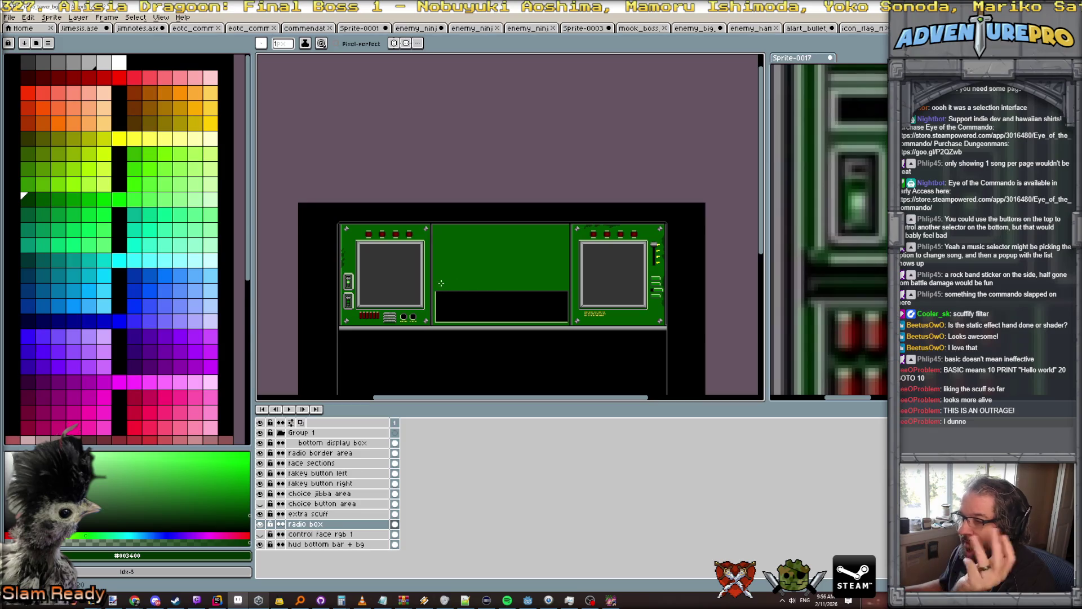
pyautogui.scroll(1, 484, 295)
pyautogui.scroll(1, 572, 244)
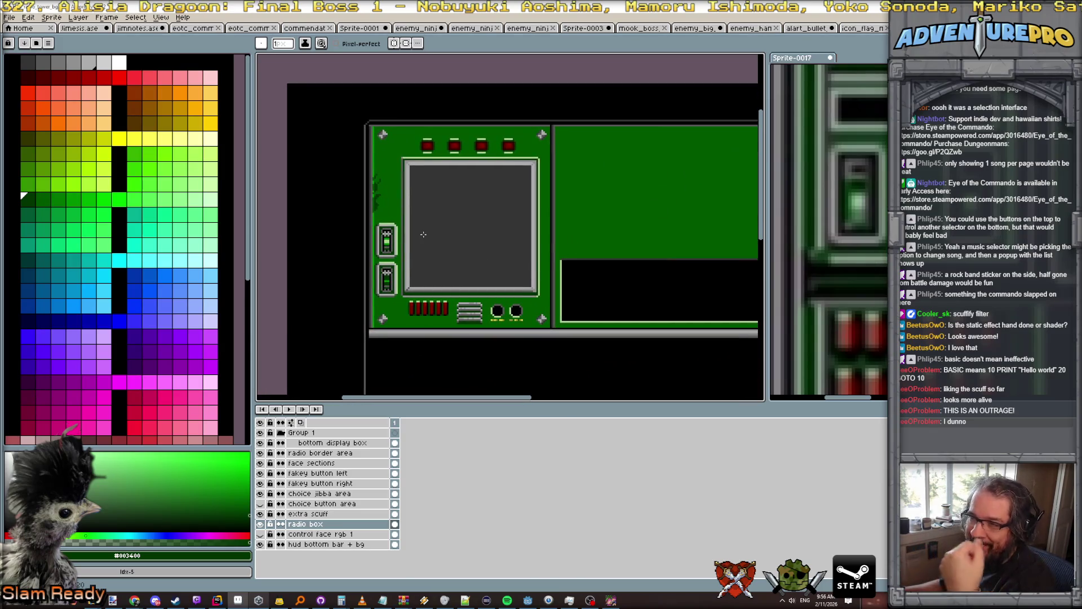
pyautogui.scroll(2, 406, 219)
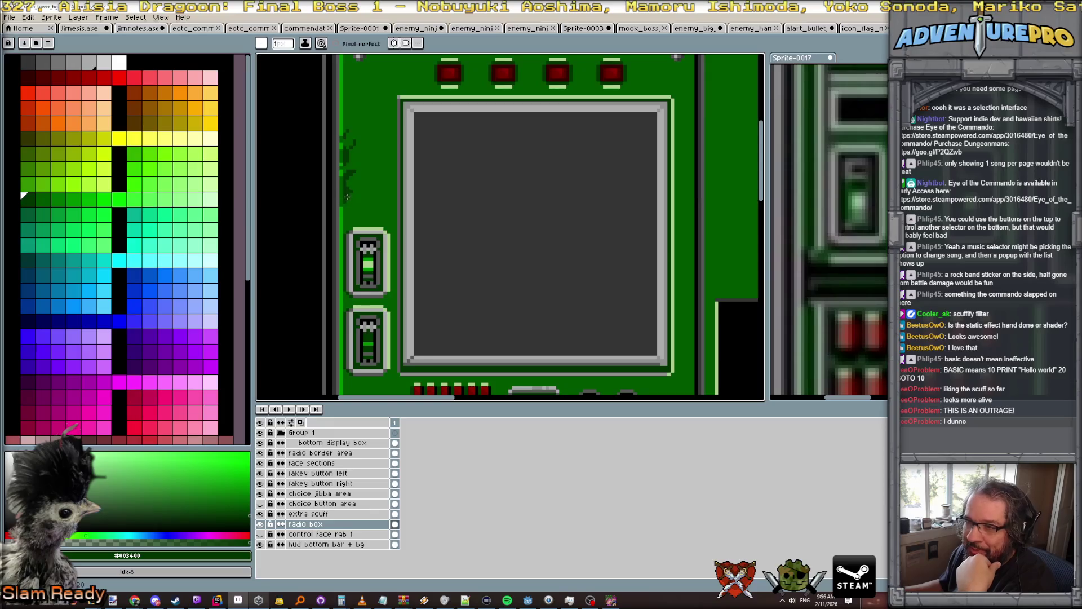
pyautogui.scroll(-1, 345, 196)
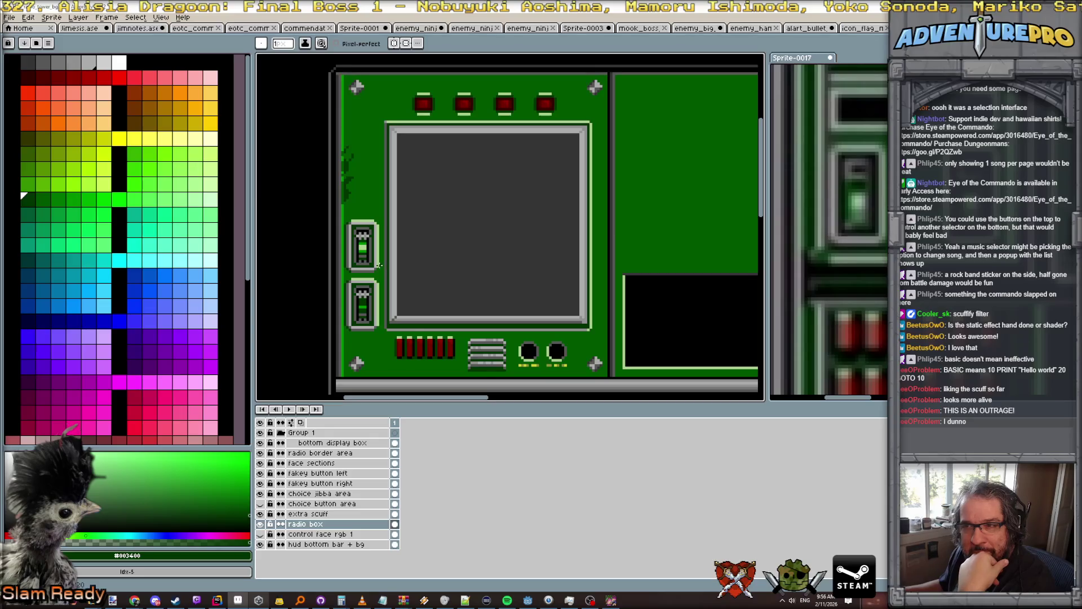
pyautogui.scroll(-1, 387, 251)
pyautogui.moveTo(447, 256); pyautogui.dragTo(362, 186)
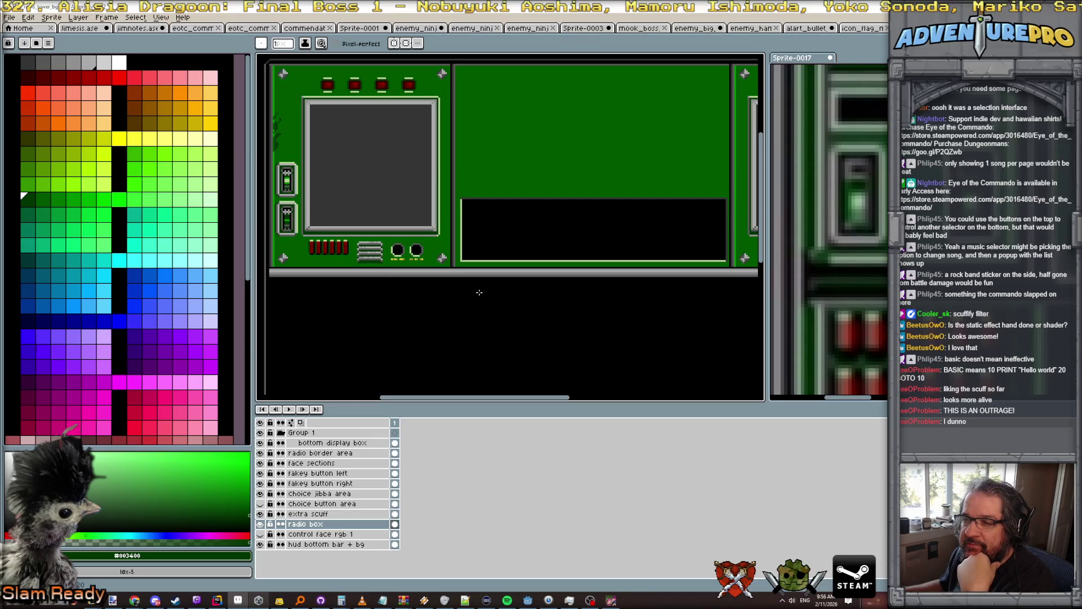
pyautogui.scroll(-2, 336, 282)
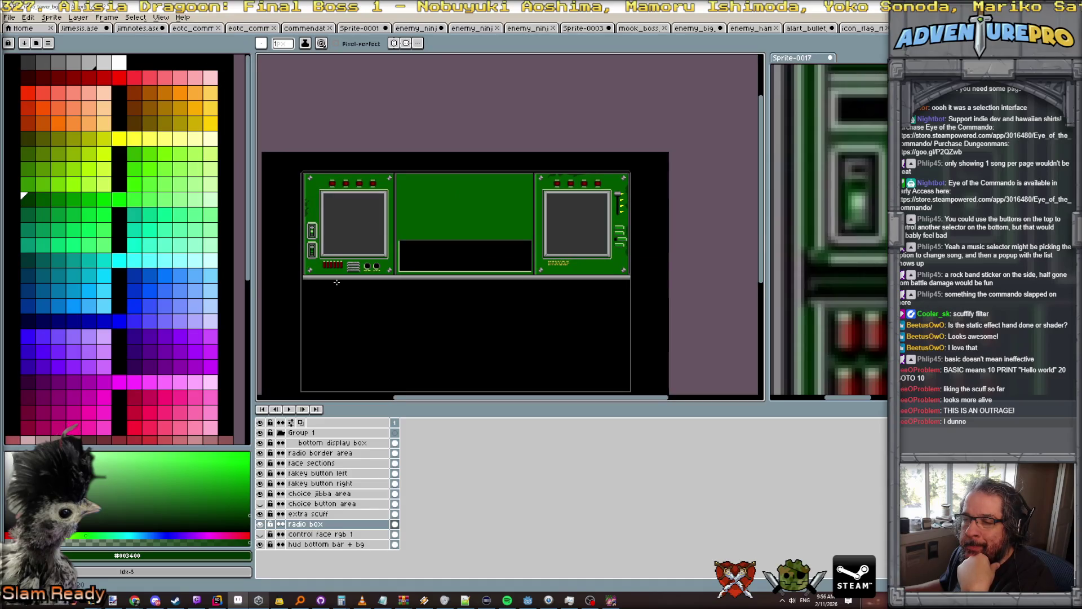
pyautogui.scroll(1, 337, 282)
pyautogui.scroll(1, 337, 282)
pyautogui.moveTo(337, 282)
pyautogui.mouseDown()
pyautogui.moveTo(466, 290)
pyautogui.moveTo(476, 309)
pyautogui.mouseUp()
pyautogui.scroll(-1, 477, 299)
pyautogui.scroll(2, 480, 234)
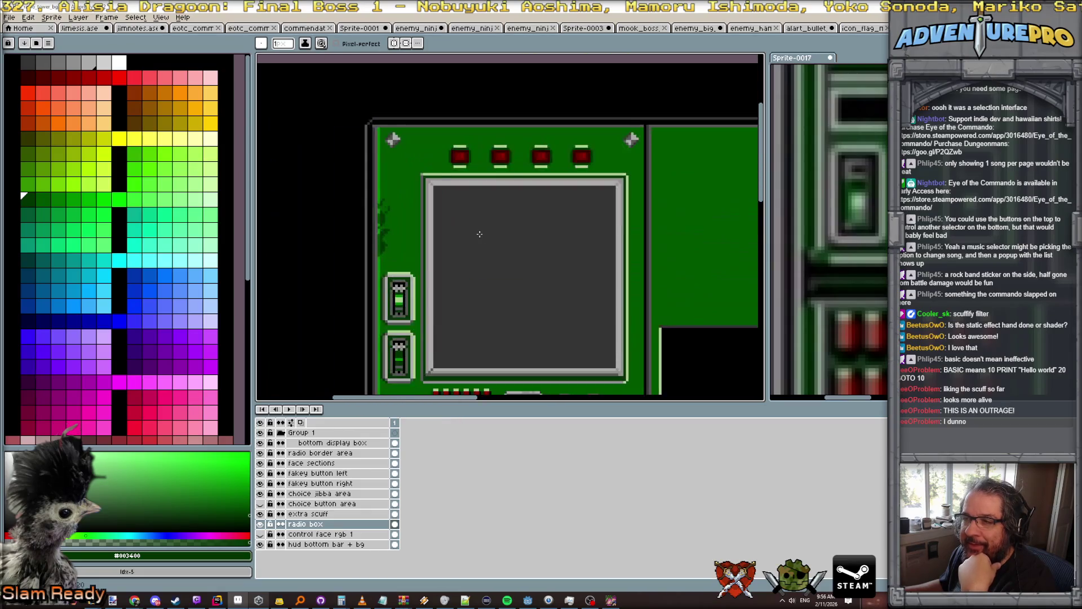
pyautogui.moveTo(528, 274); pyautogui.dragTo(512, 179)
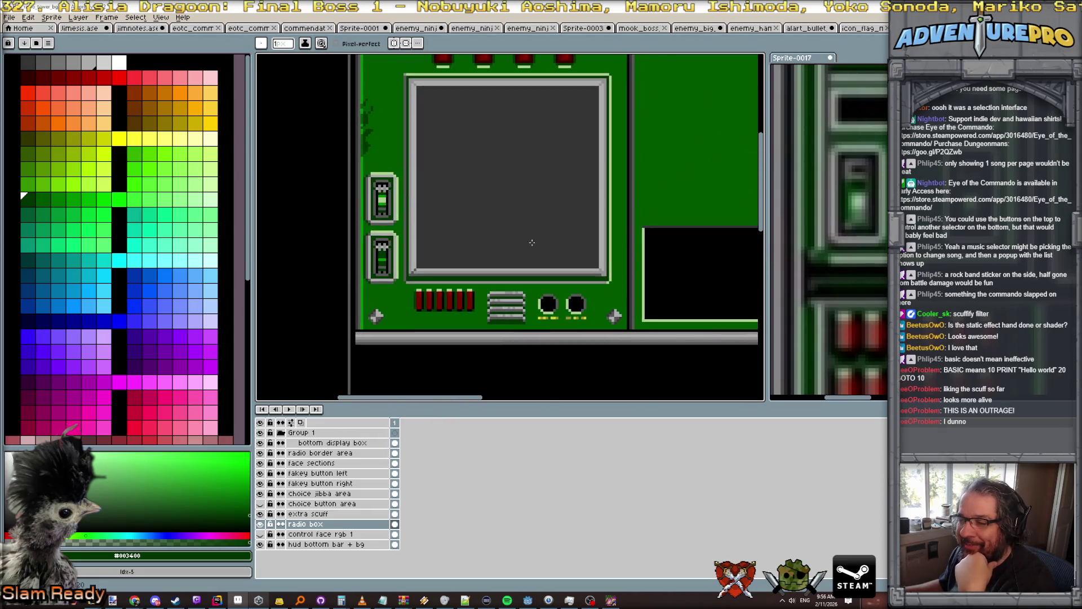
pyautogui.scroll(1, 532, 243)
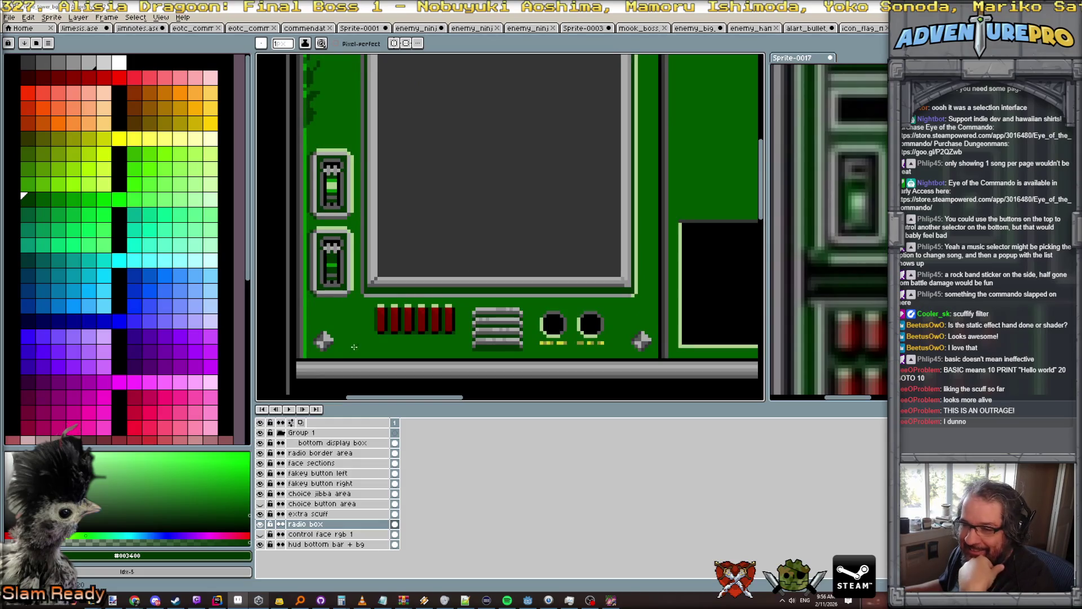
# Draw a bright green #009000 highlight line along the panel's bottom edge.
pyautogui.keyDown('alt'); pyautogui.click(305, 354); pyautogui.keyUp('alt')
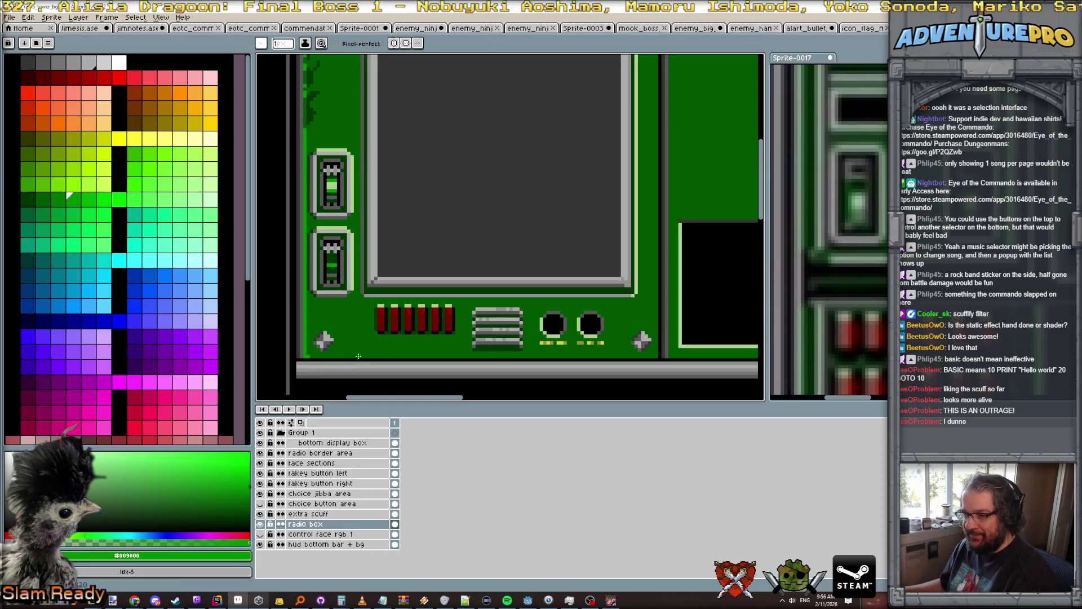
pyautogui.keyDown('shift'); pyautogui.click(388, 354); pyautogui.keyUp('shift')
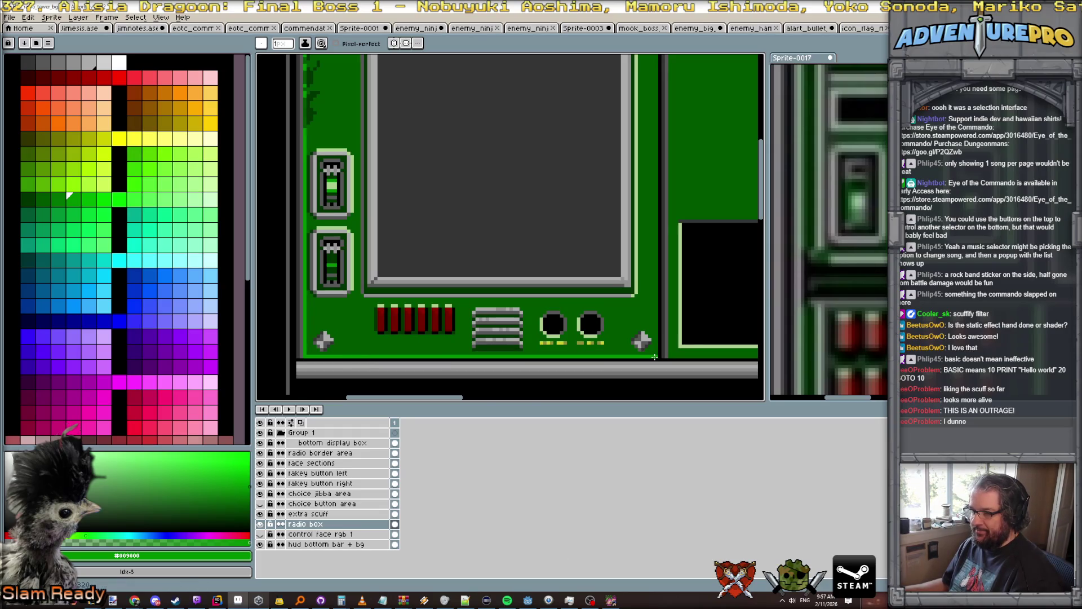
pyautogui.scroll(-3, 655, 357)
pyautogui.scroll(2, 654, 357)
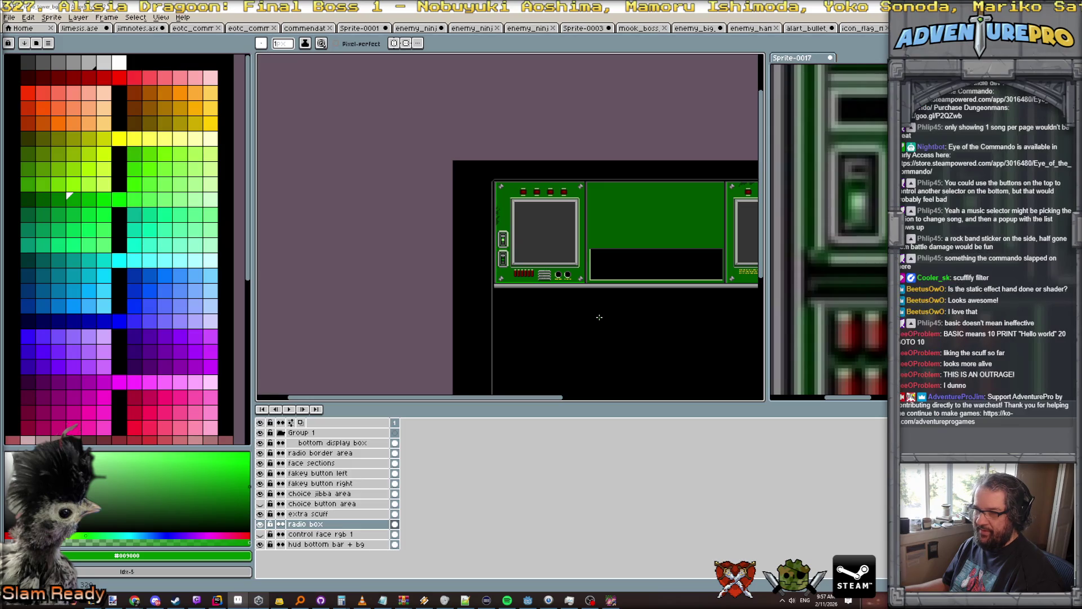
pyautogui.scroll(2, 601, 297)
pyautogui.moveTo(562, 314)
pyautogui.mouseDown()
pyautogui.moveTo(450, 338)
pyautogui.moveTo(315, 289)
pyautogui.mouseUp()
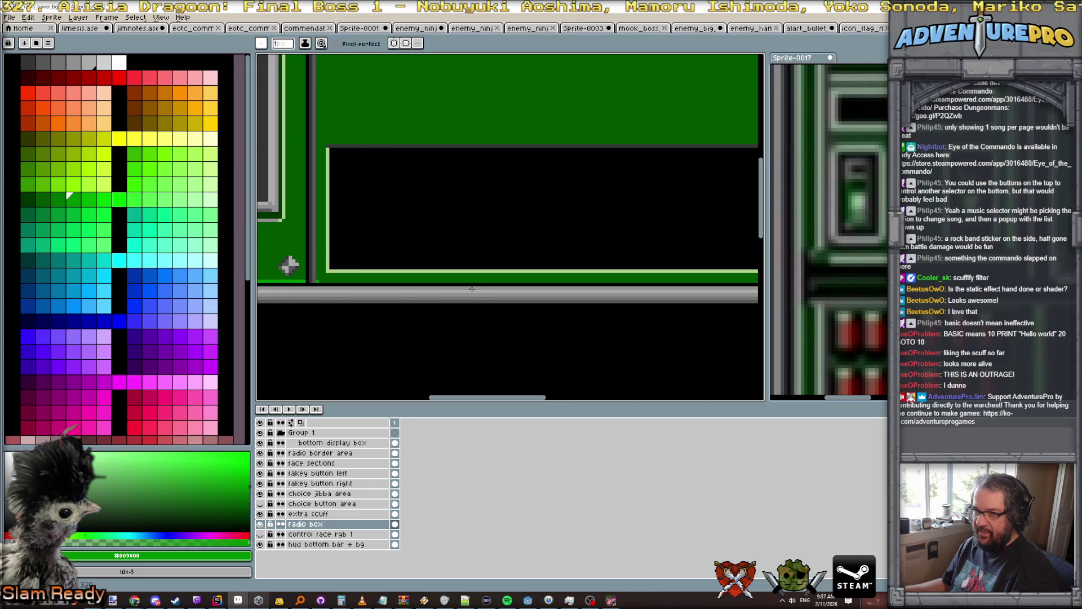
pyautogui.hscroll(4, 471, 289)
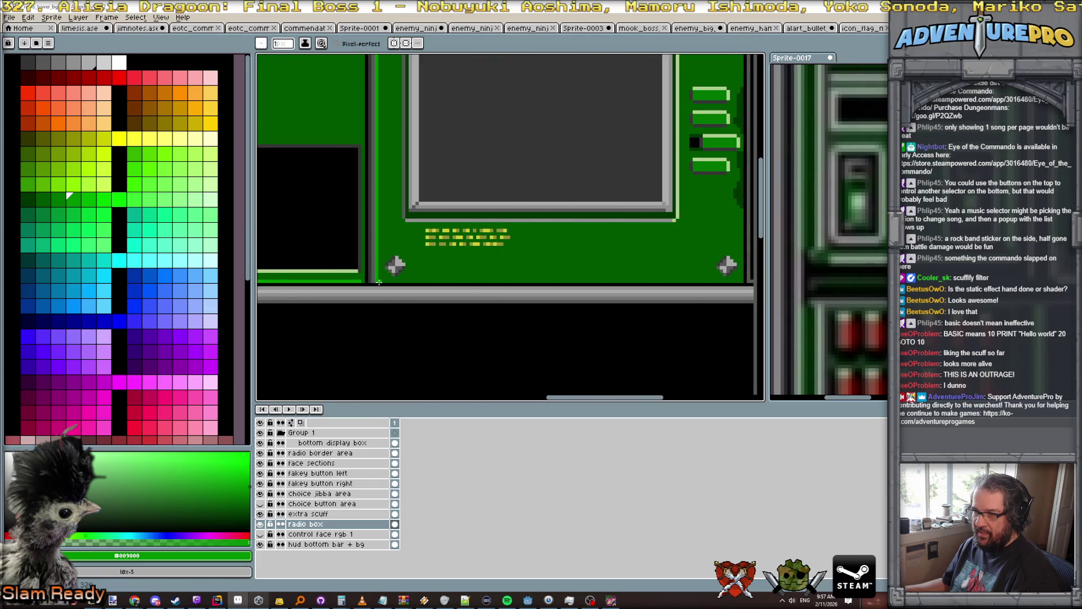
pyautogui.moveTo(379, 281); pyautogui.dragTo(743, 280)
# Switch to the Sprite-0017 transceiver reference image.
pyautogui.scroll(-5, 677, 341)
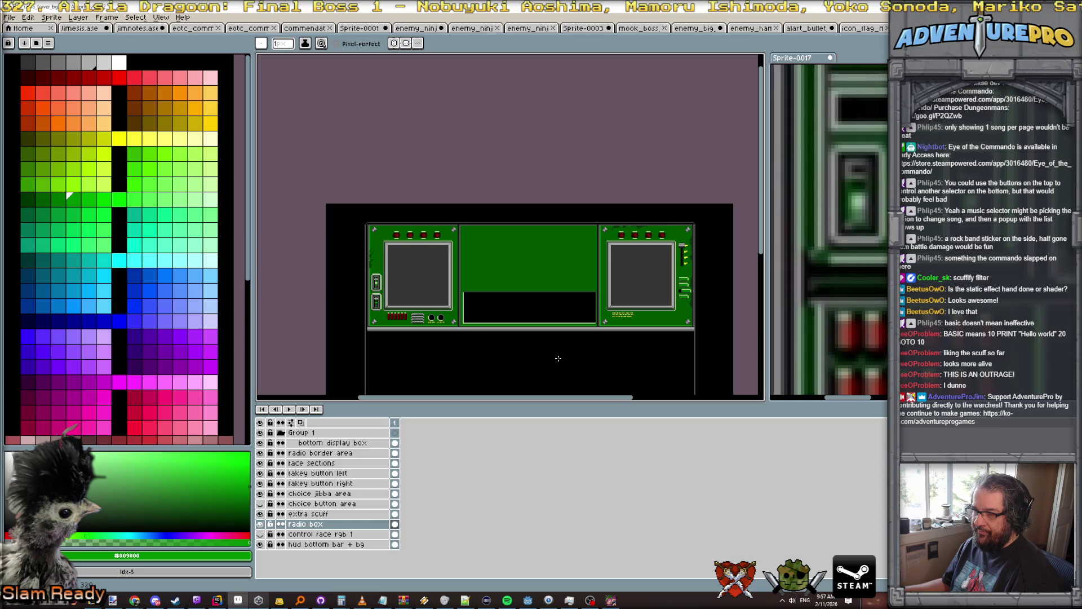
pyautogui.scroll(-1, 554, 358)
pyautogui.scroll(1, 535, 375)
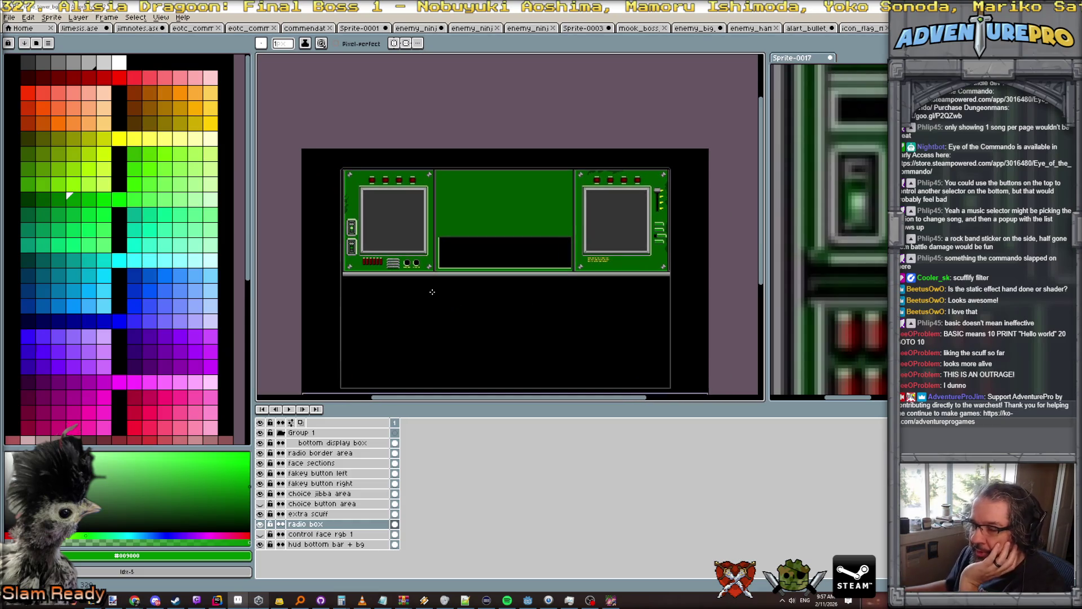
pyautogui.scroll(1, 438, 290)
pyautogui.scroll(-1, 426, 270)
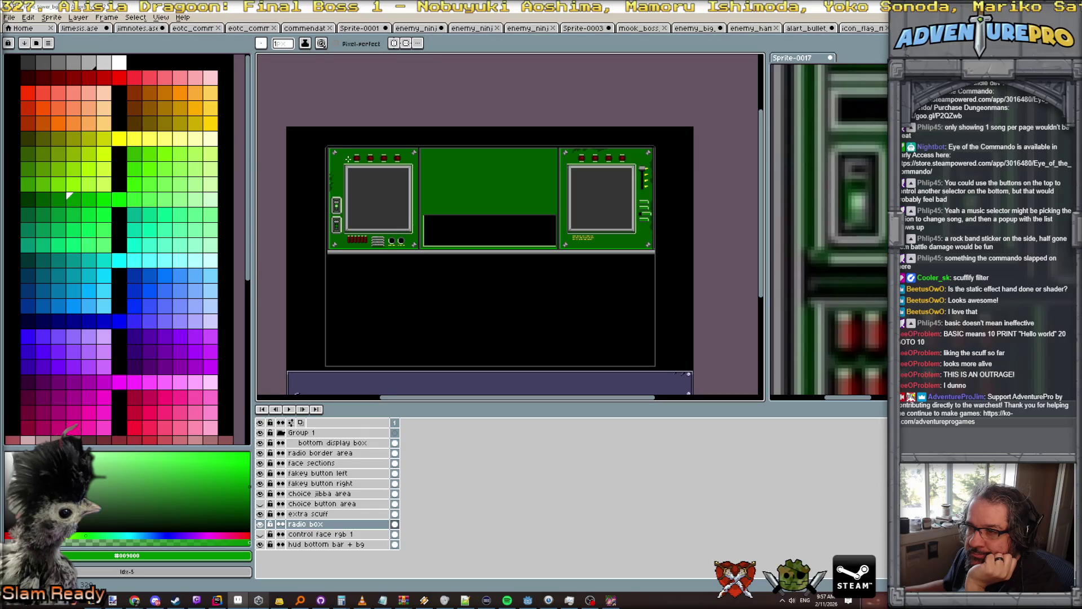
pyautogui.scroll(-3, 851, 223)
pyautogui.scroll(2, 852, 224)
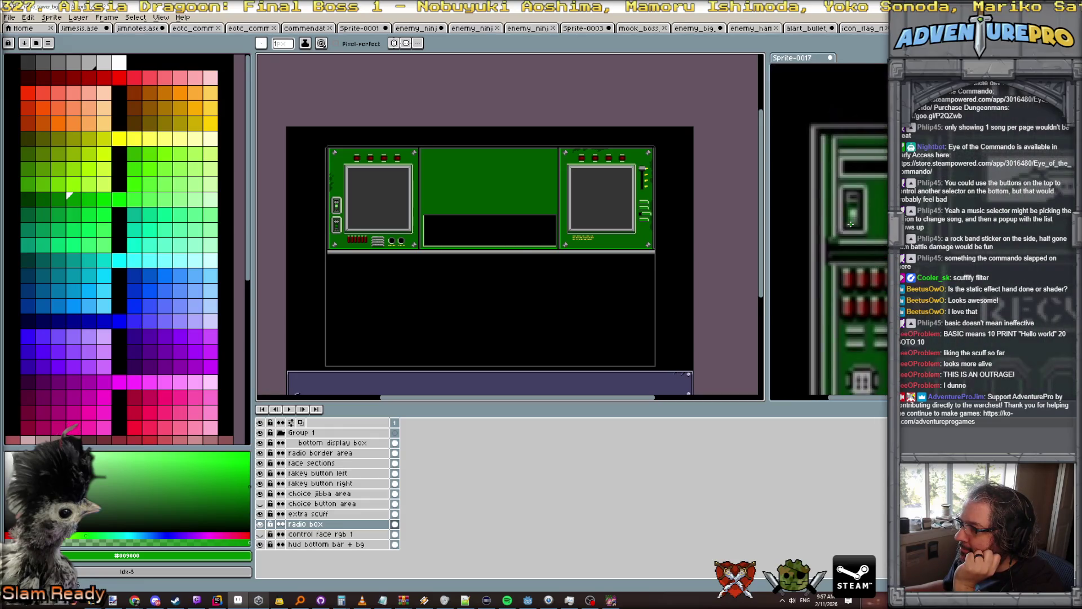
pyautogui.click(851, 224)
pyautogui.scroll(2, 851, 223)
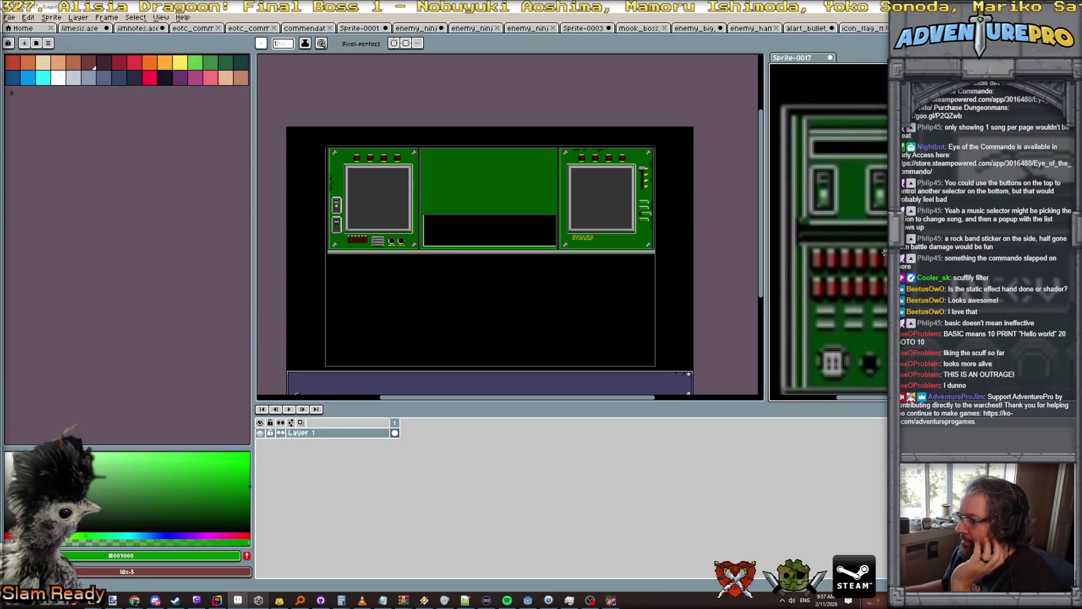
pyautogui.scroll(-3, 851, 224)
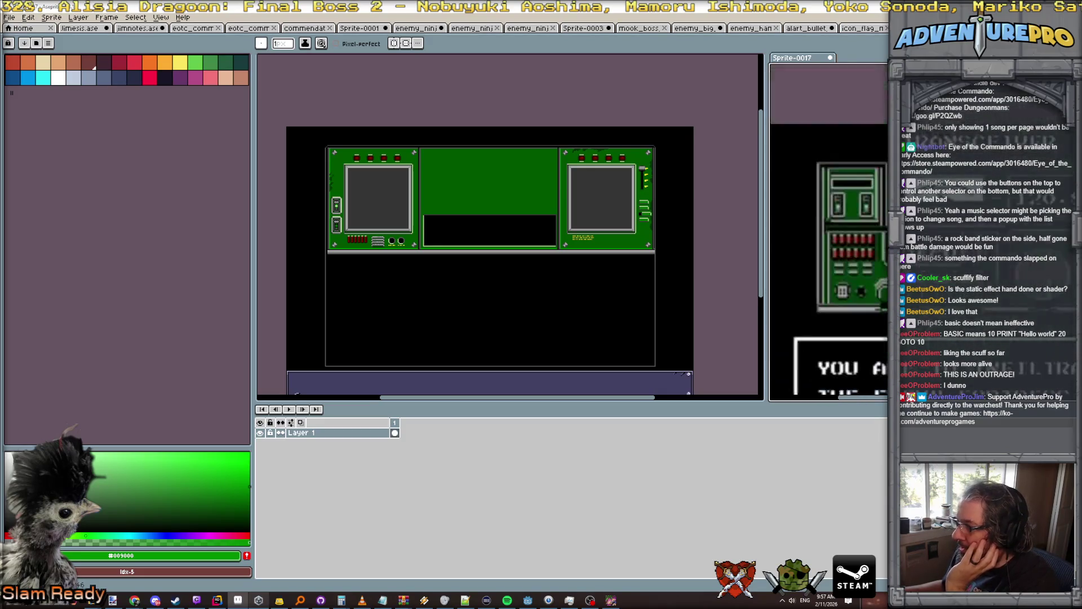
pyautogui.scroll(2, 828, 225)
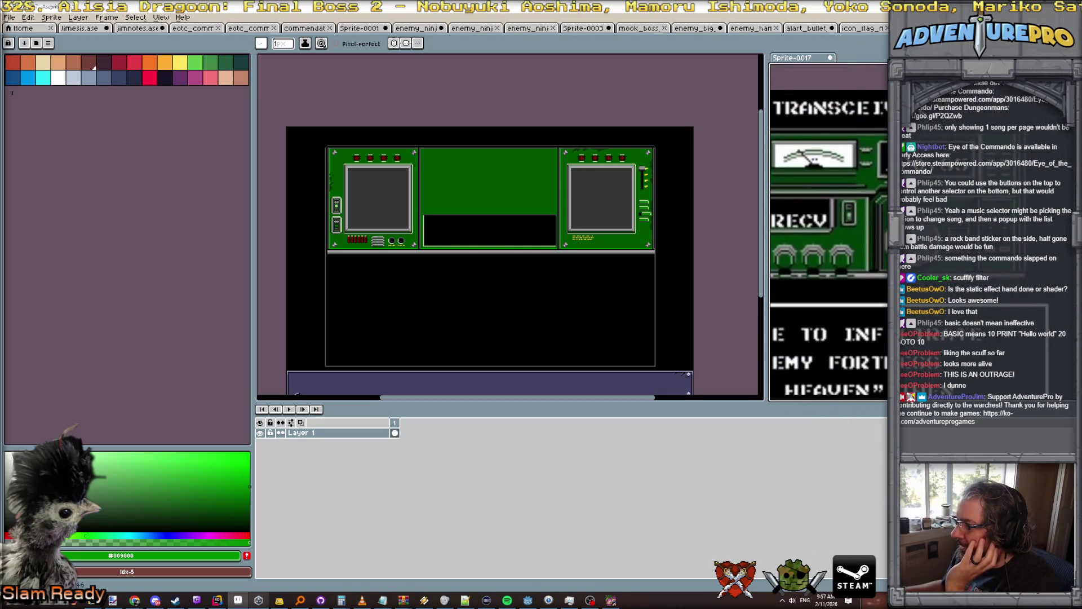
pyautogui.scroll(2, 828, 217)
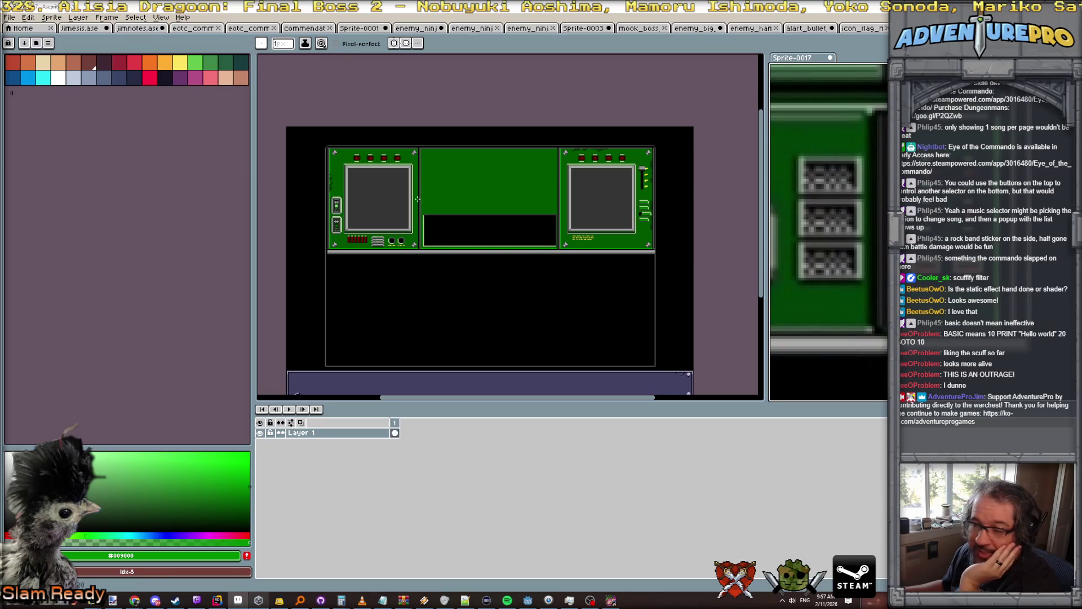
pyautogui.scroll(2, 355, 164)
pyautogui.scroll(-2, 829, 226)
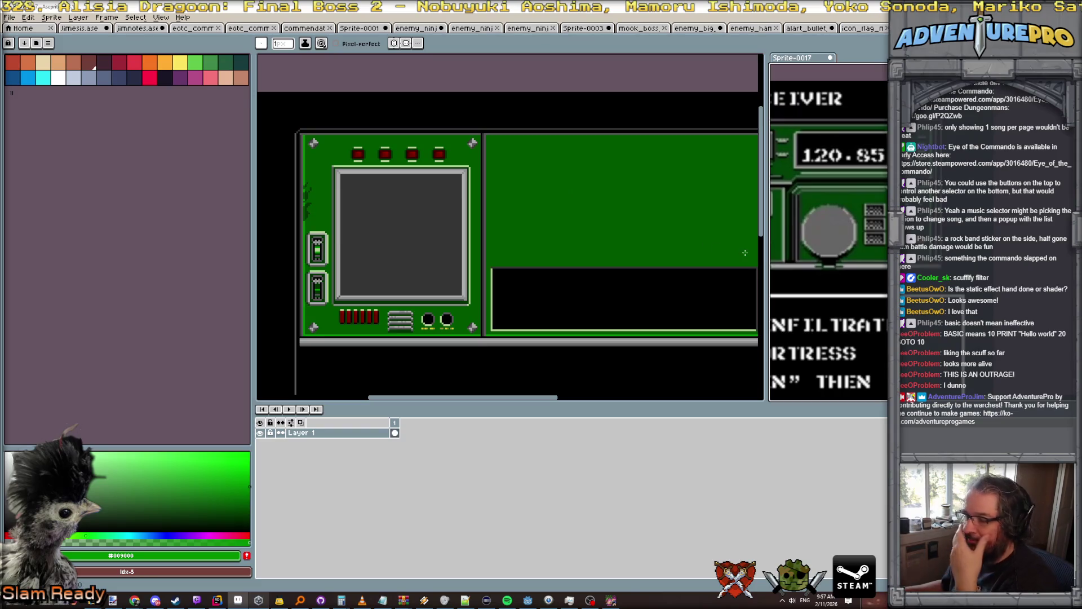
pyautogui.scroll(-2, 829, 225)
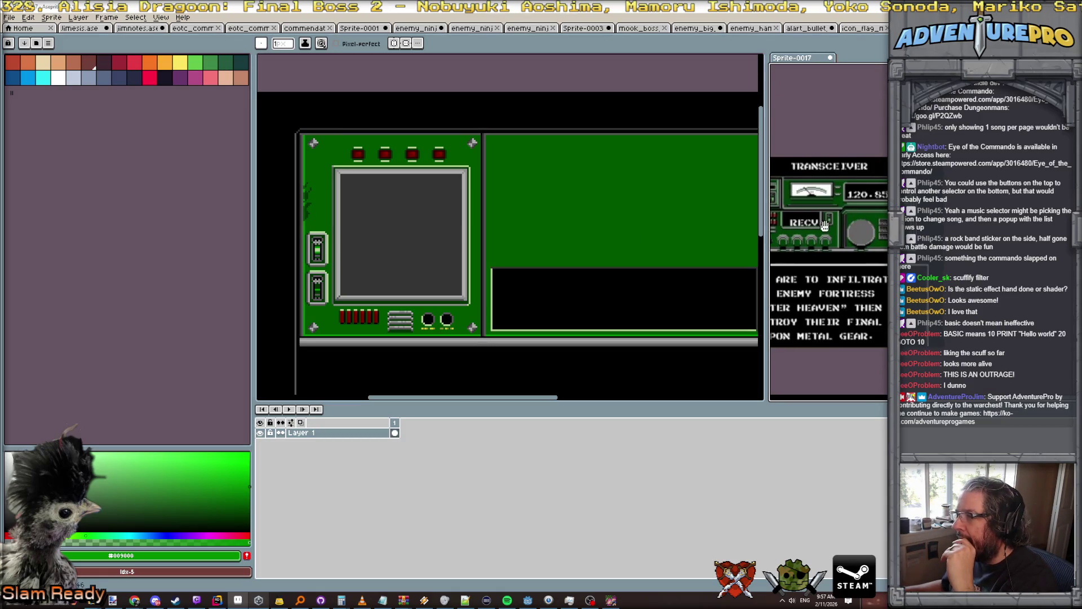
pyautogui.hscroll(-3, 790, 208)
pyautogui.scroll(1, 706, 200)
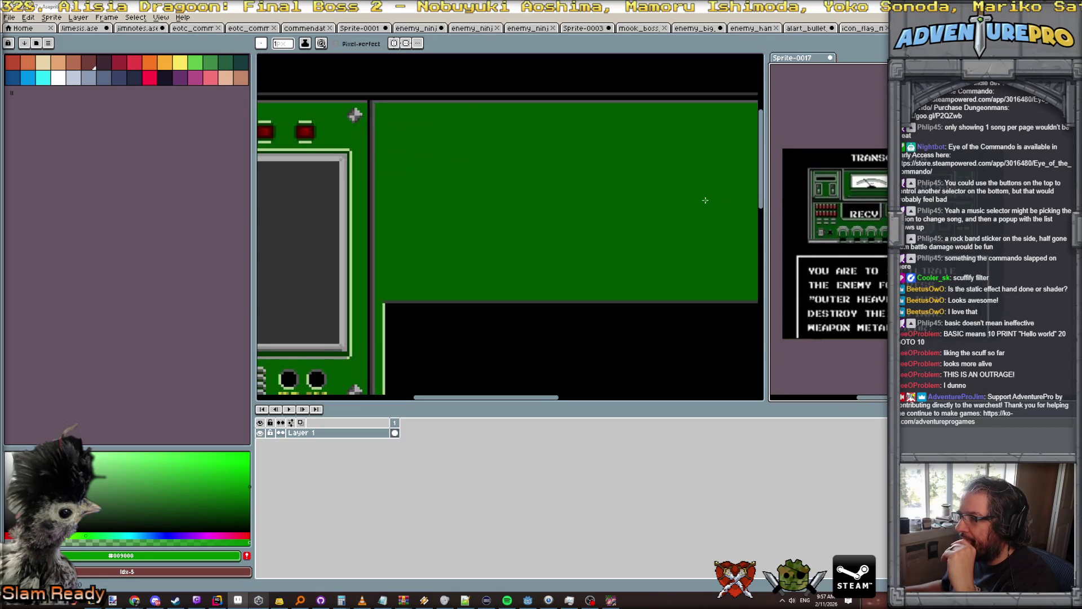
pyautogui.scroll(-1, 672, 205)
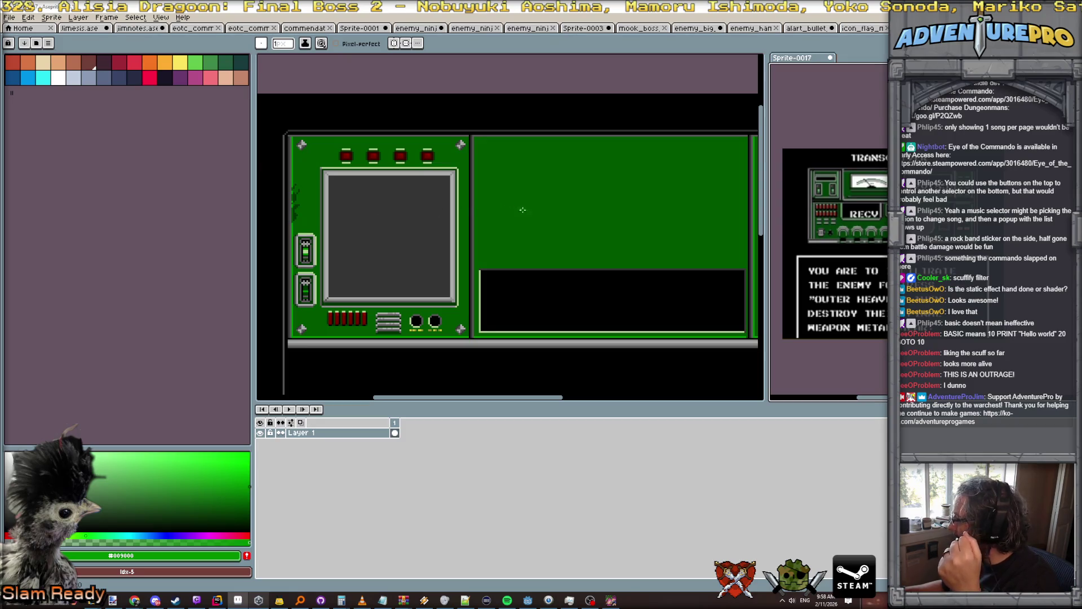
pyautogui.scroll(-2, 414, 204)
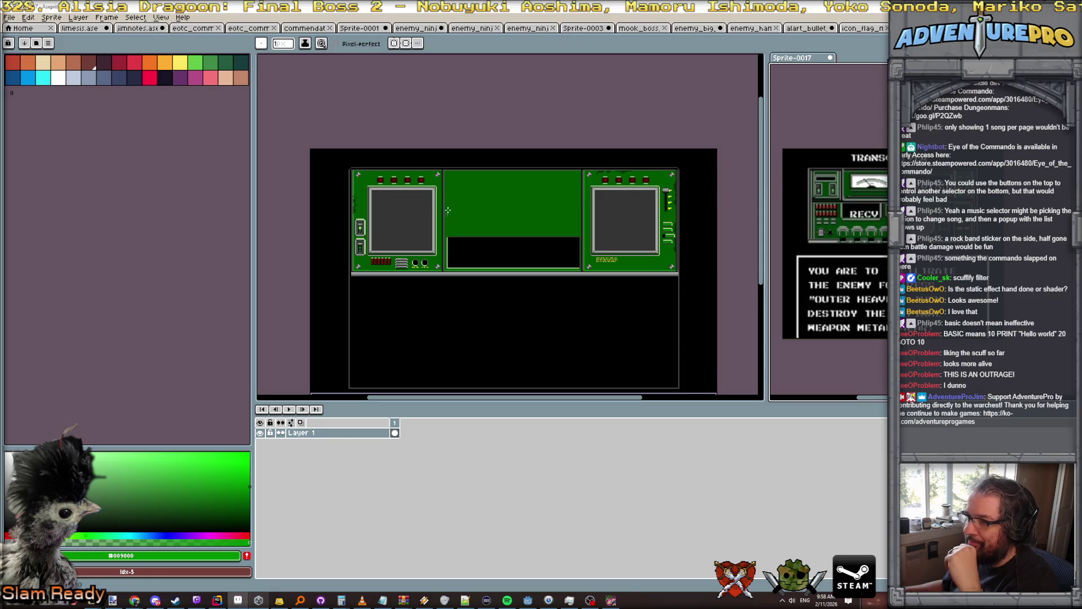
pyautogui.scroll(2, 444, 210)
pyautogui.scroll(-2, 443, 210)
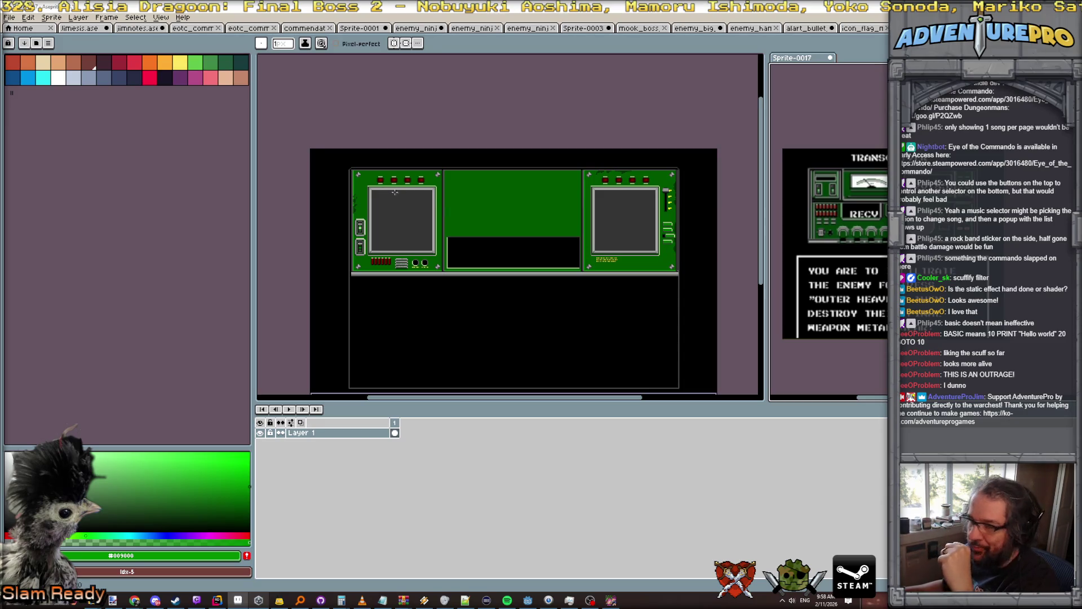
pyautogui.scroll(2, 379, 183)
pyautogui.moveTo(364, 209); pyautogui.dragTo(415, 202)
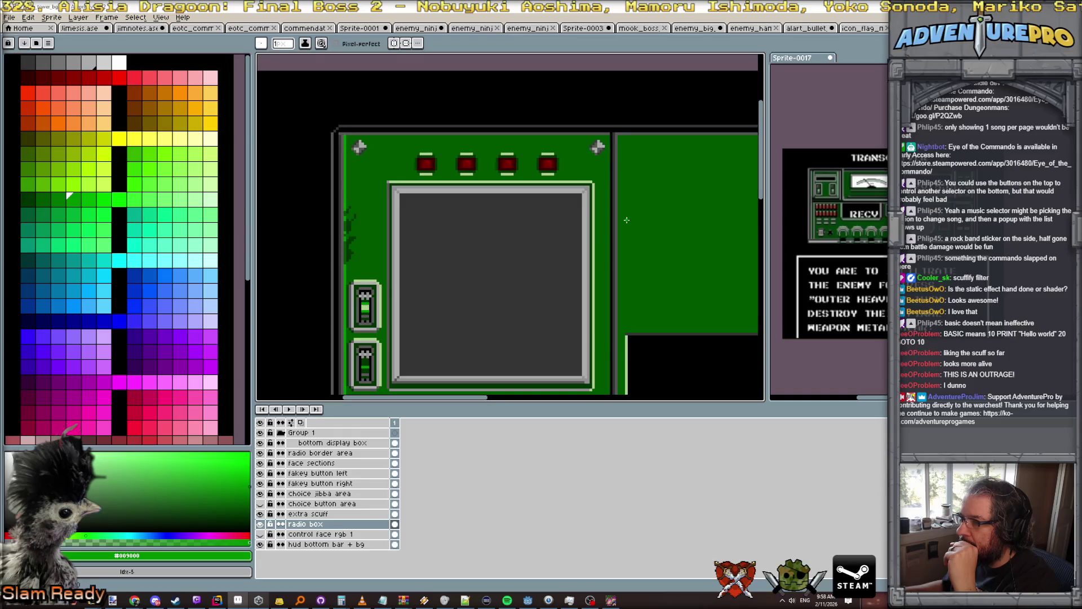
# Paint dark green #003400 scuff pixels along the lower edge around the corner rivet.
pyautogui.scroll(-1, 626, 219)
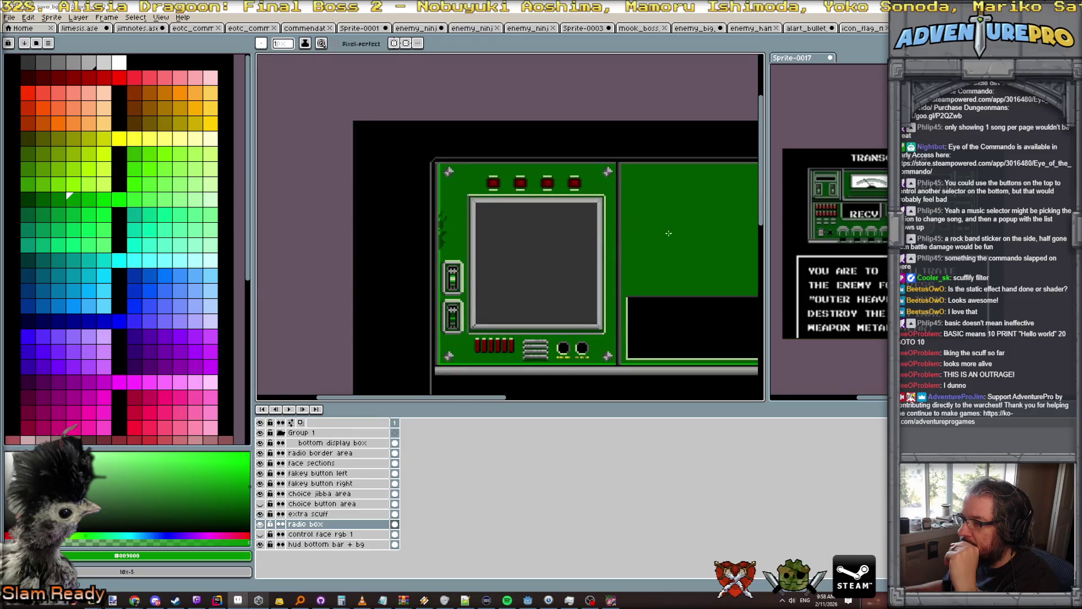
pyautogui.moveTo(675, 232); pyautogui.dragTo(502, 212)
pyautogui.scroll(-1, 502, 213)
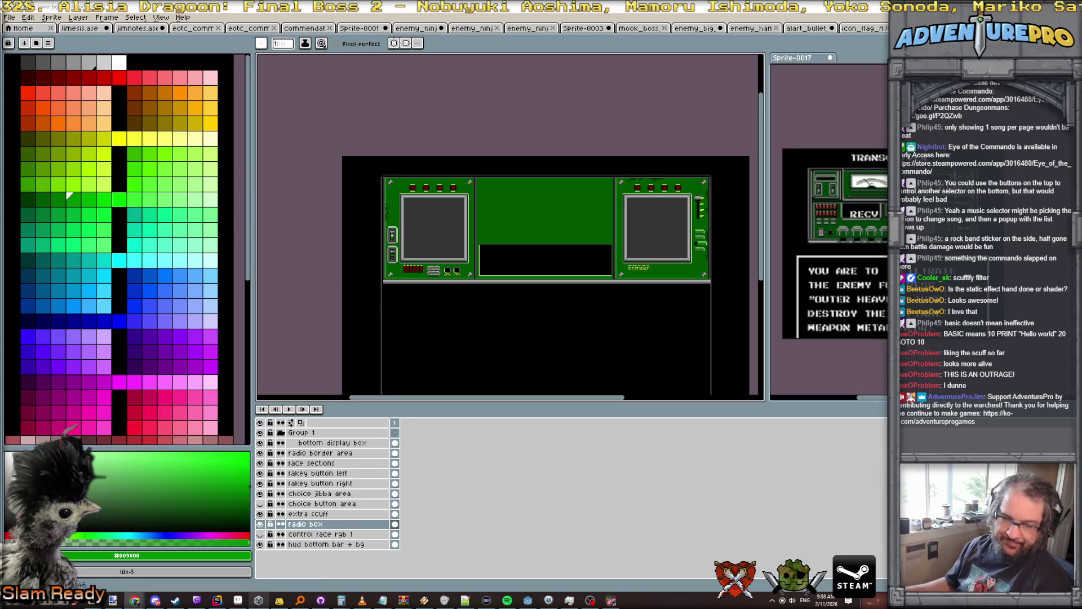
pyautogui.scroll(2, 400, 260)
pyautogui.scroll(4, 401, 260)
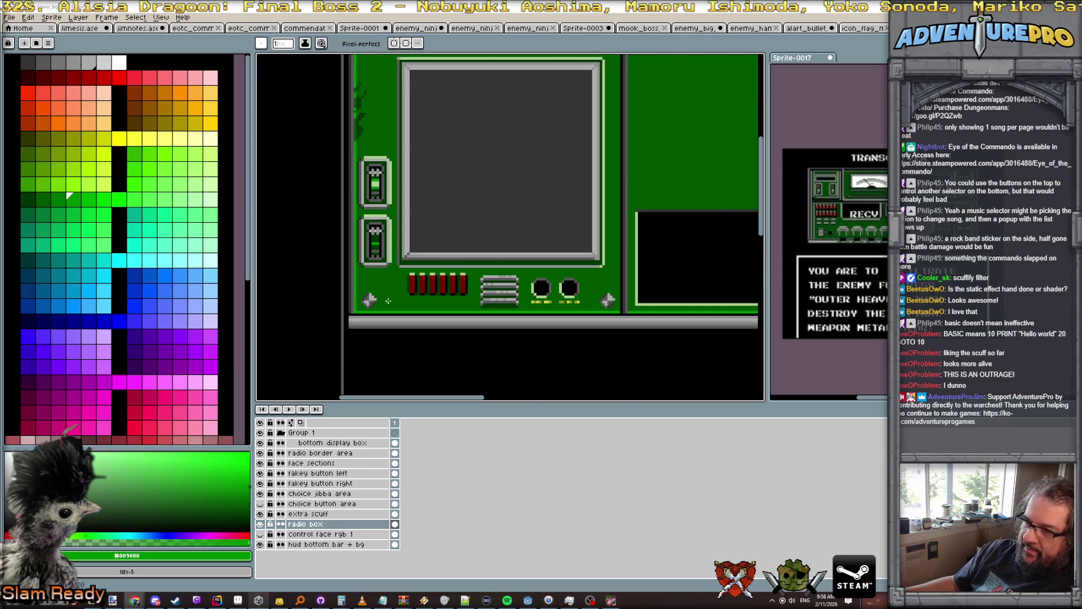
pyautogui.scroll(1, 387, 302)
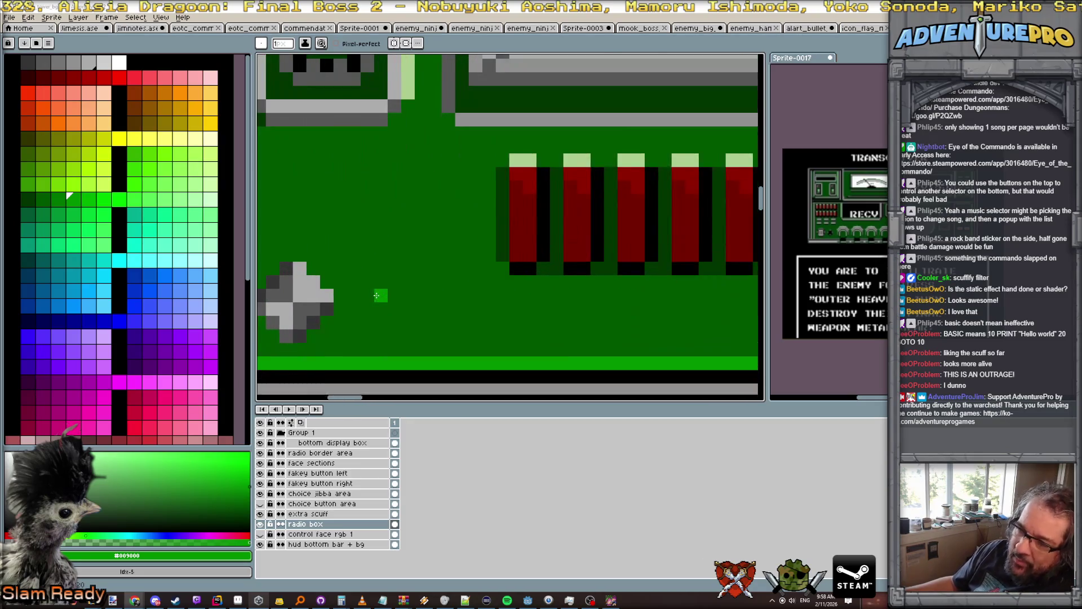
pyautogui.moveTo(388, 302); pyautogui.dragTo(486, 249)
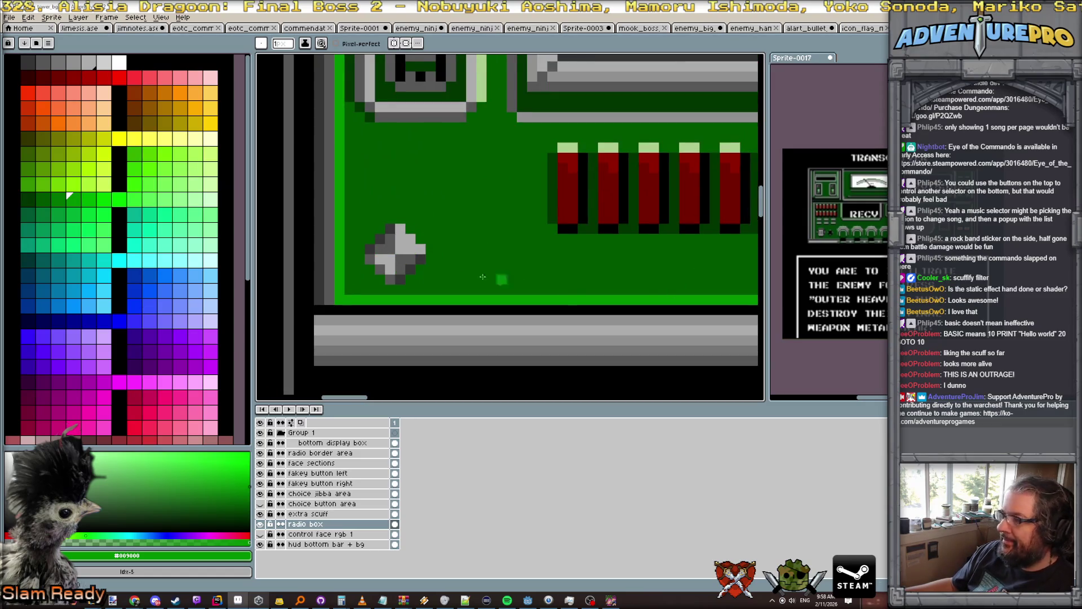
pyautogui.keyDown('alt'); pyautogui.click(370, 118); pyautogui.keyUp('alt')
pyautogui.click(359, 259)
pyautogui.click(370, 280)
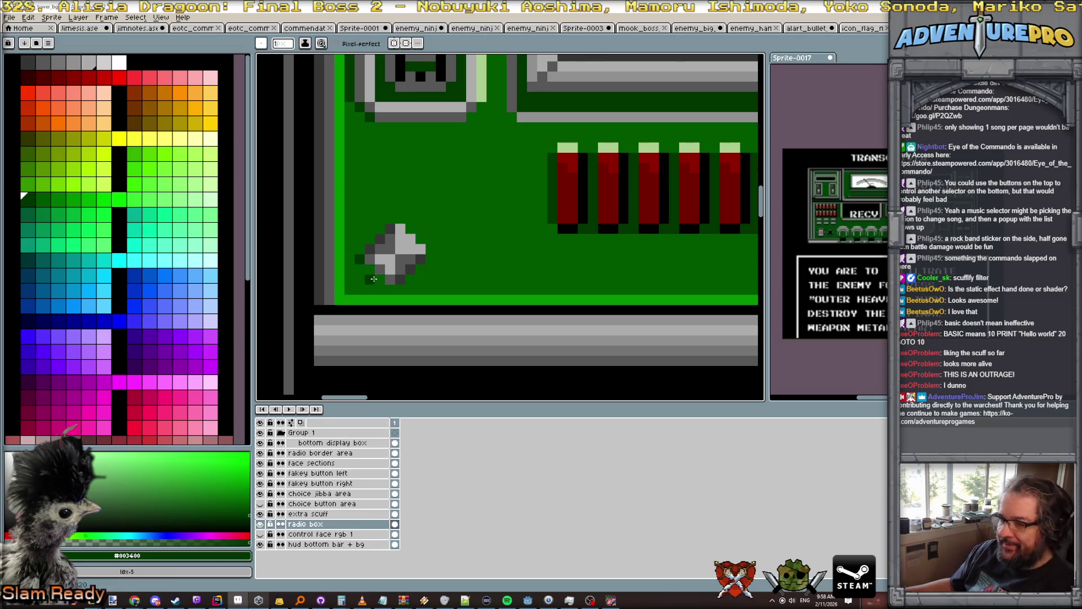
pyautogui.moveTo(369, 272)
pyautogui.mouseDown()
pyautogui.moveTo(405, 289)
pyautogui.moveTo(419, 271)
pyautogui.mouseUp()
pyautogui.scroll(-4, 418, 271)
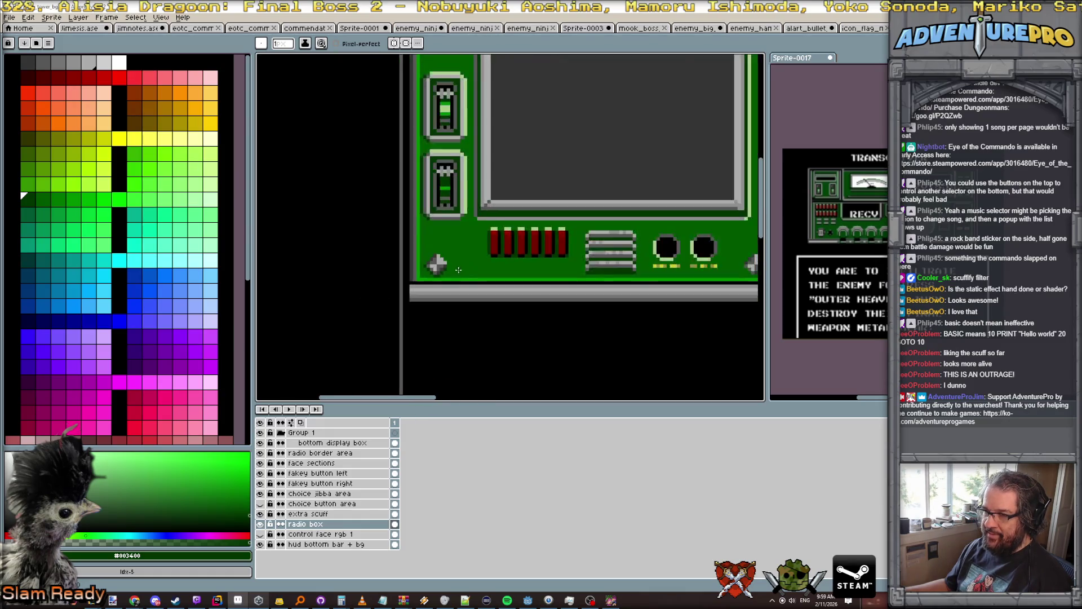
pyautogui.scroll(4, 484, 274)
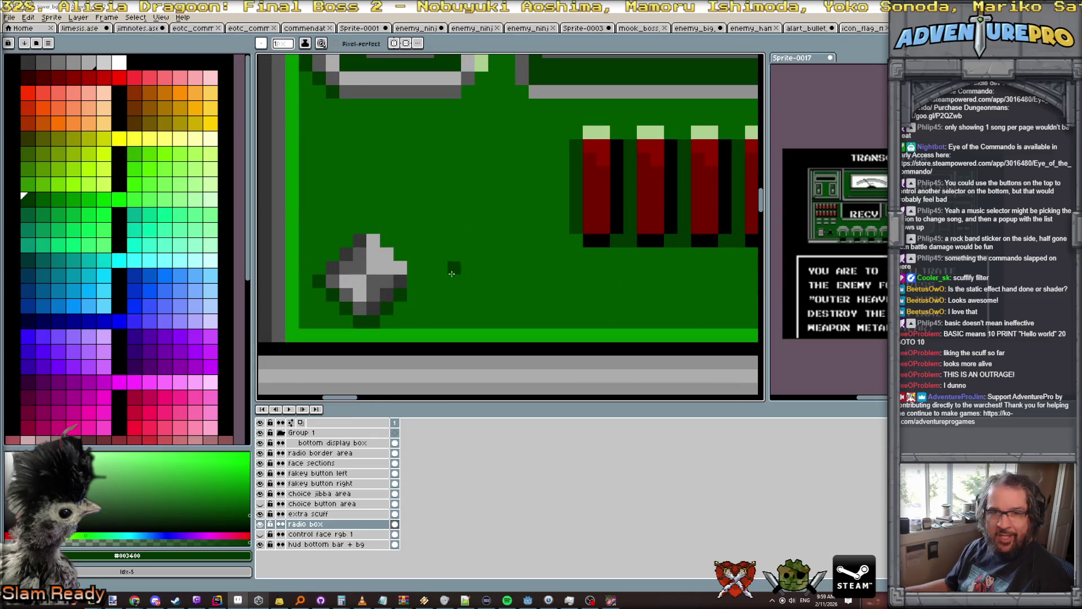
# Look over the panel's right side, then save the sprite with Ctrl+S.
pyautogui.press('v')
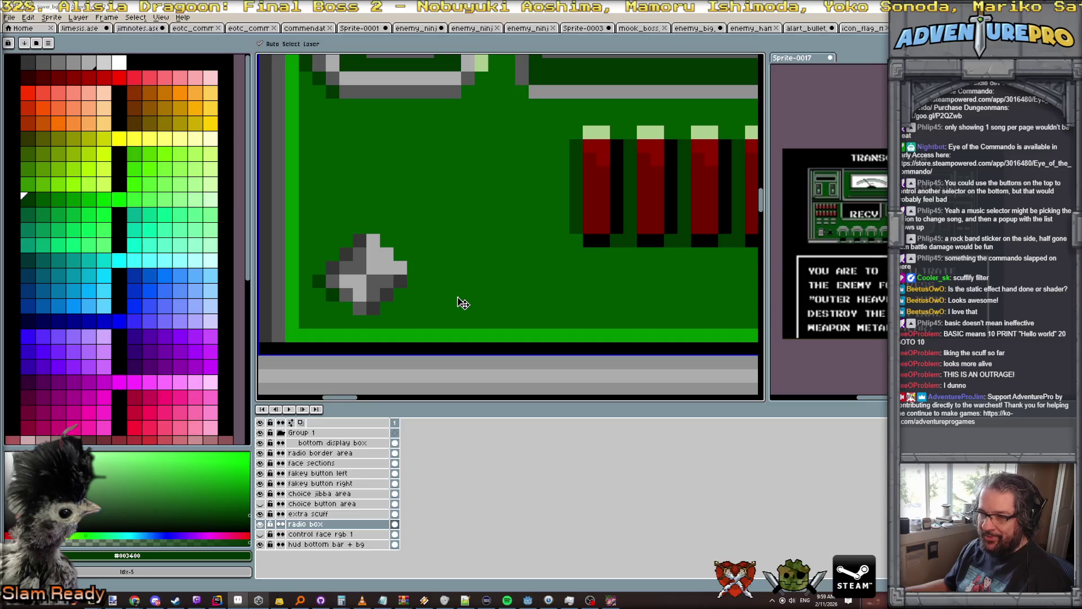
pyautogui.press('b')
pyautogui.scroll(-3, 441, 304)
pyautogui.scroll(-1, 441, 304)
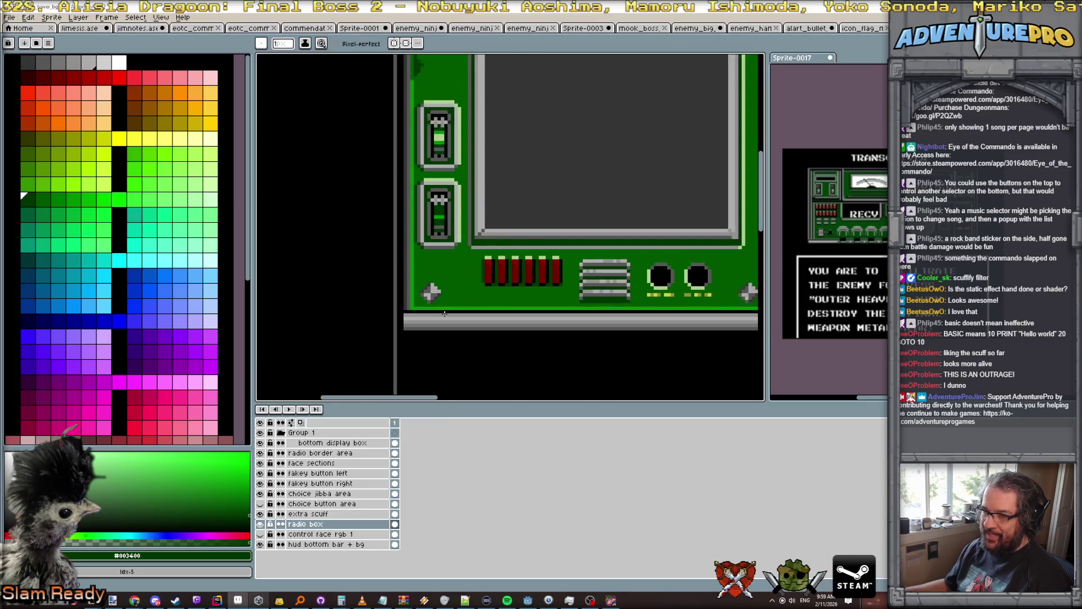
pyautogui.scroll(3, 441, 303)
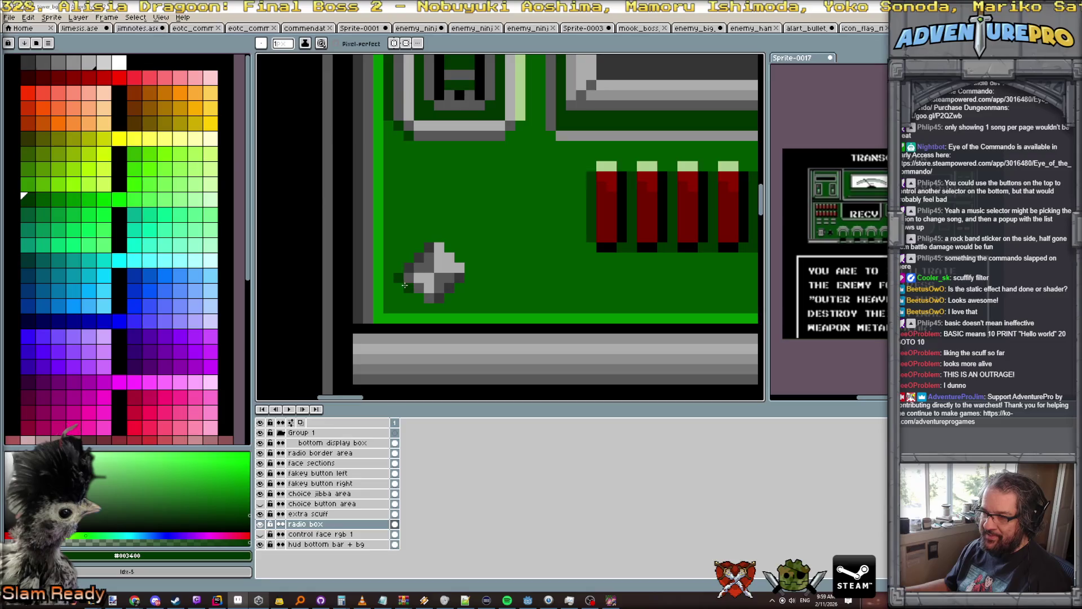
pyautogui.scroll(-2, 507, 309)
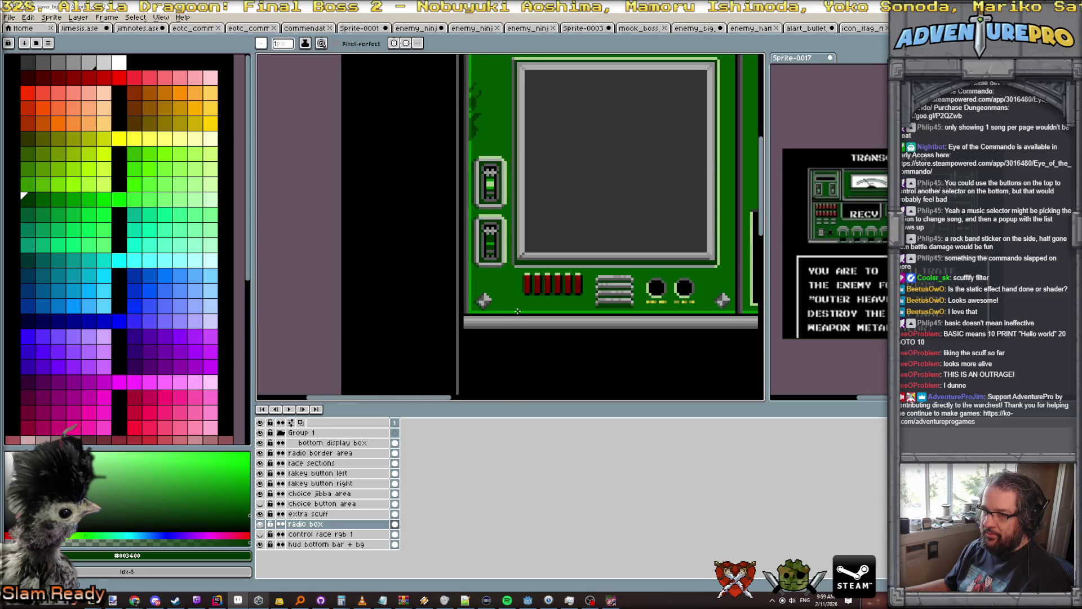
pyautogui.scroll(-1, 517, 310)
pyautogui.press('v')
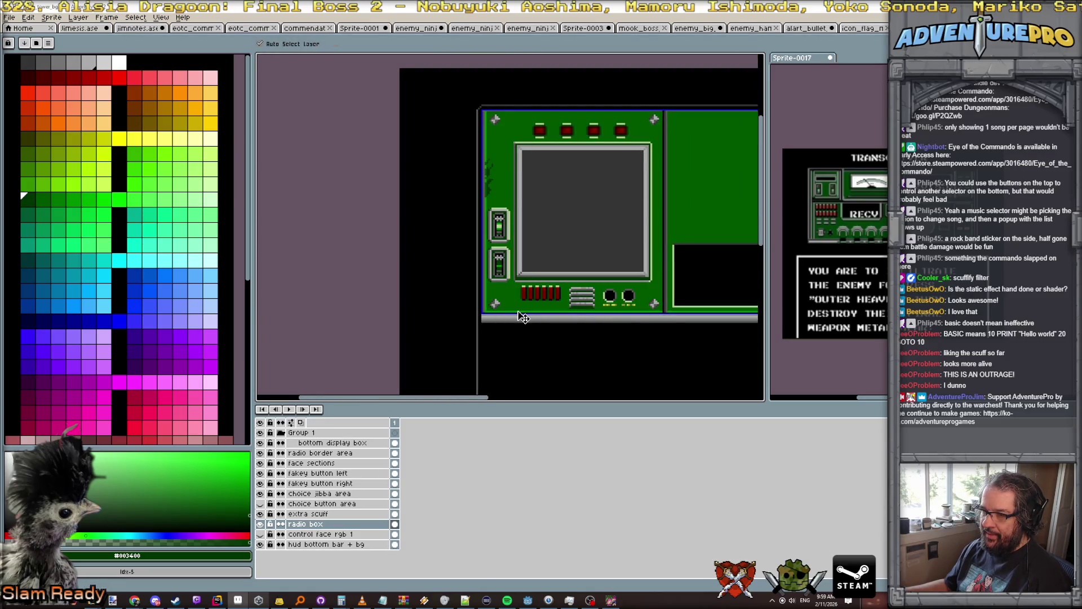
pyautogui.press('b')
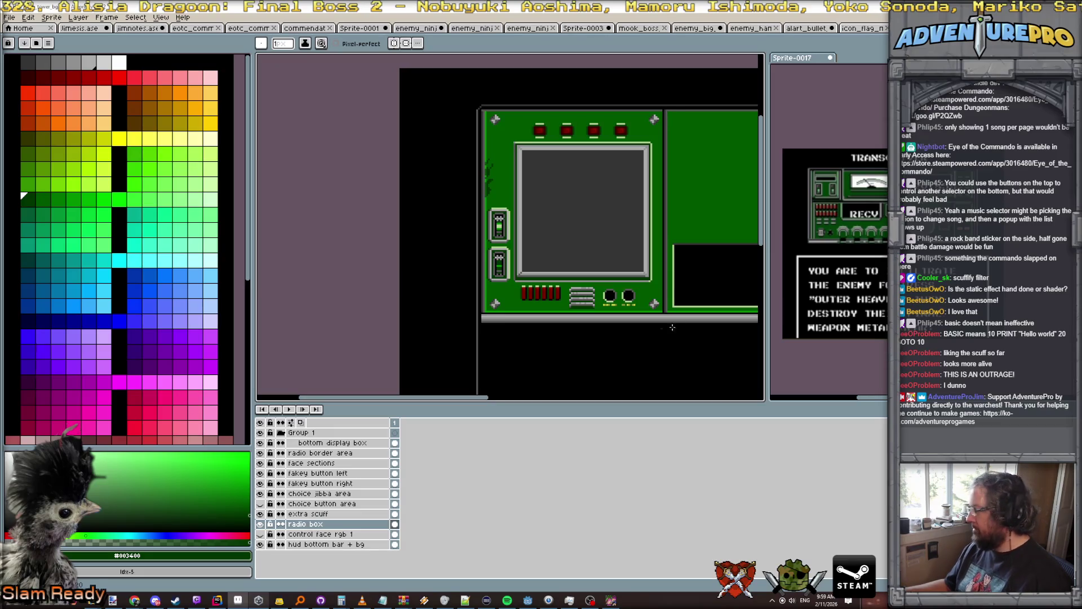
pyautogui.moveTo(641, 371); pyautogui.dragTo(498, 352)
pyautogui.scroll(-2, 498, 352)
pyautogui.hotkey('ctrl', 's')
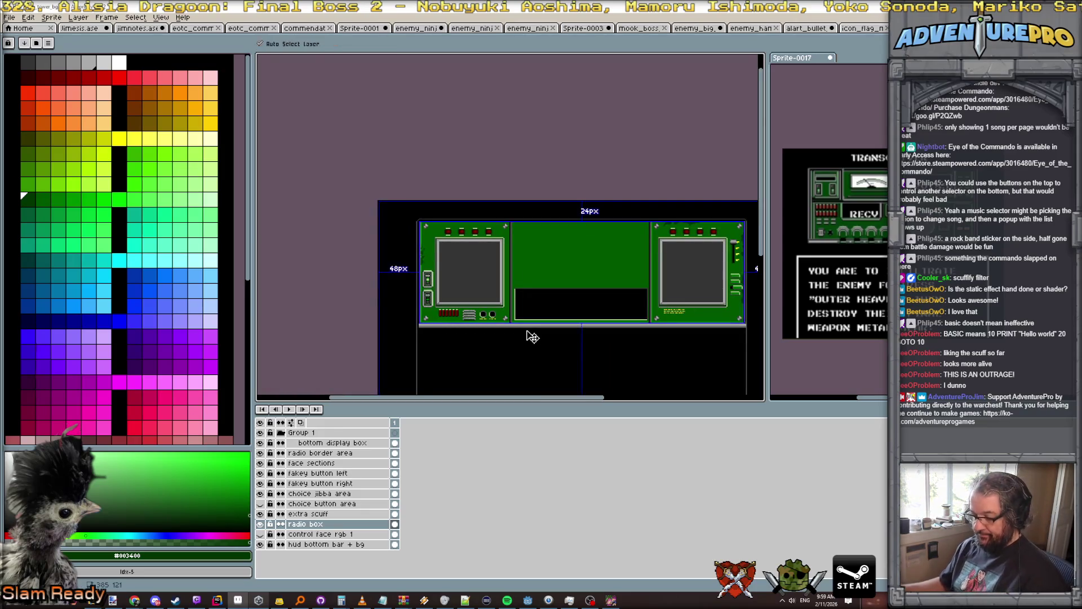
# Save the sprite as PNG hud_radio_tower_bg.png, overwriting the existing file.
pyautogui.click(9, 17)
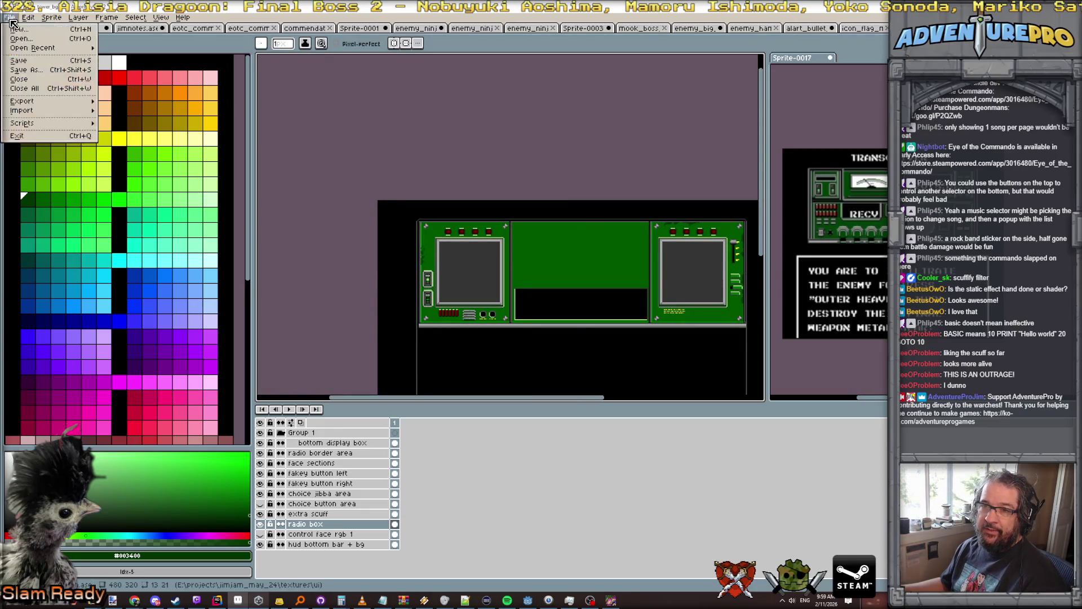
pyautogui.click(24, 69)
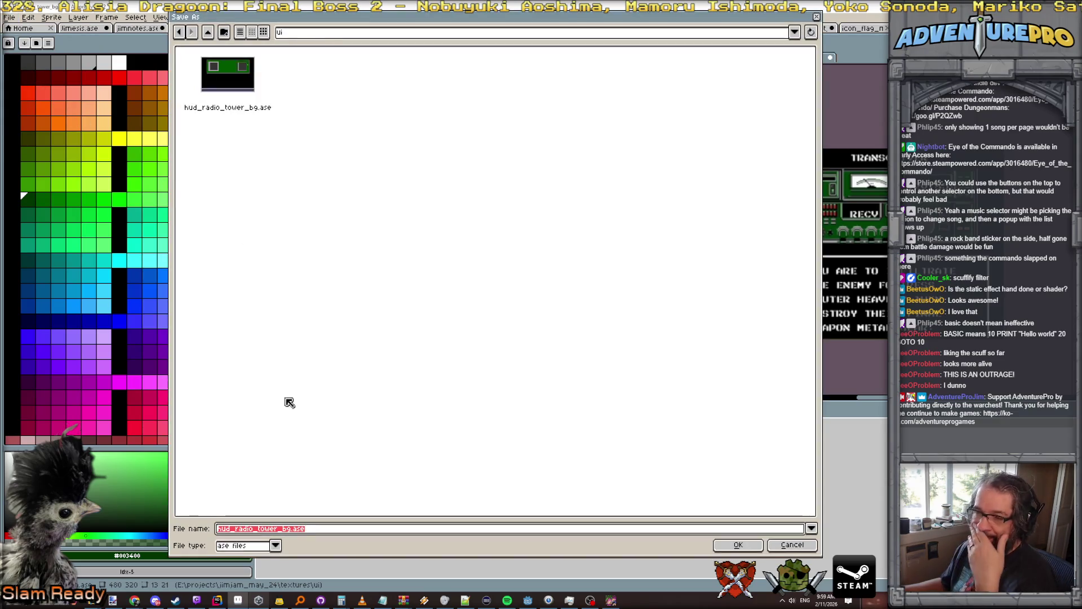
pyautogui.click(277, 545)
pyautogui.click(237, 499)
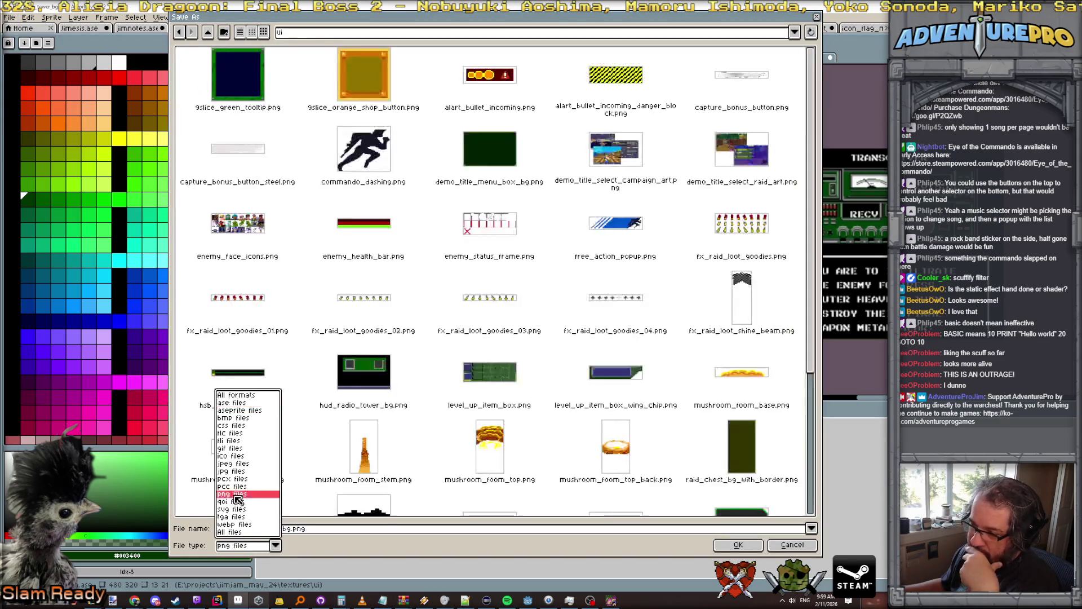
pyautogui.click(738, 545)
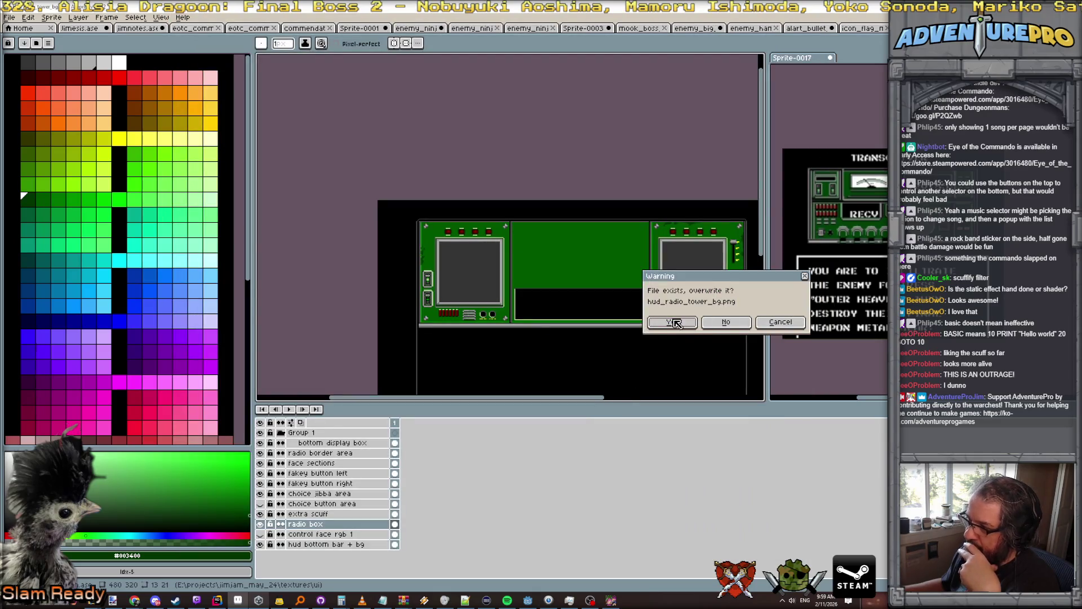
pyautogui.click(699, 355)
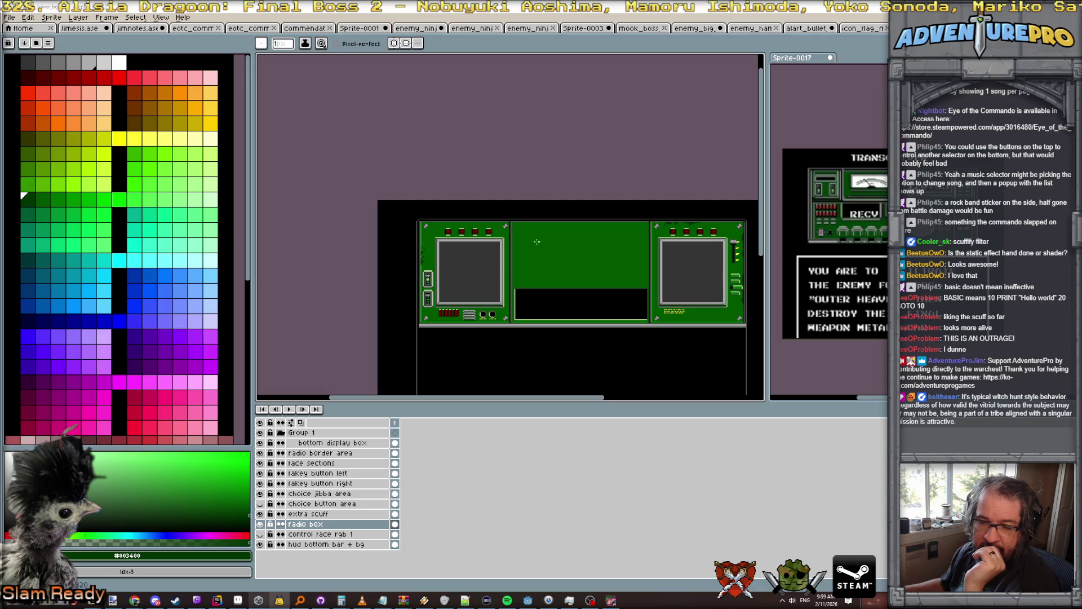
# Pan and zoom the canvas to frame the whole radio sprite and its upper-left panel.
pyautogui.moveTo(615, 193)
pyautogui.mouseDown()
pyautogui.moveTo(541, 121)
pyautogui.moveTo(513, 124)
pyautogui.mouseUp()
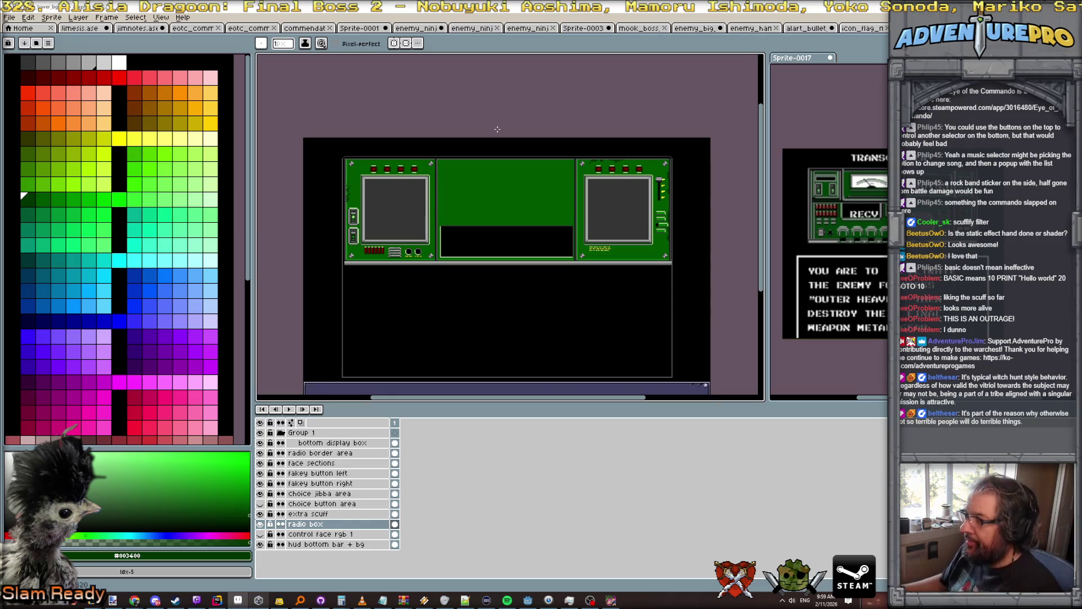
pyautogui.scroll(1, 497, 254)
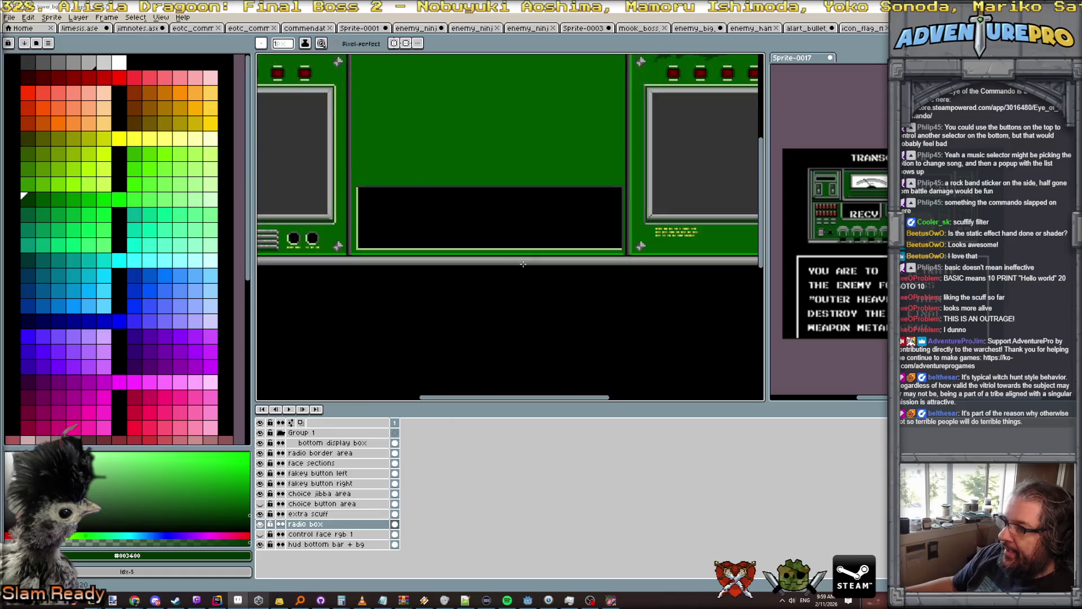
pyautogui.scroll(-1, 520, 282)
pyautogui.moveTo(520, 282)
pyautogui.mouseDown()
pyautogui.moveTo(499, 231)
pyautogui.moveTo(475, 210)
pyautogui.mouseUp()
pyautogui.scroll(1, 481, 217)
pyautogui.scroll(-1, 481, 217)
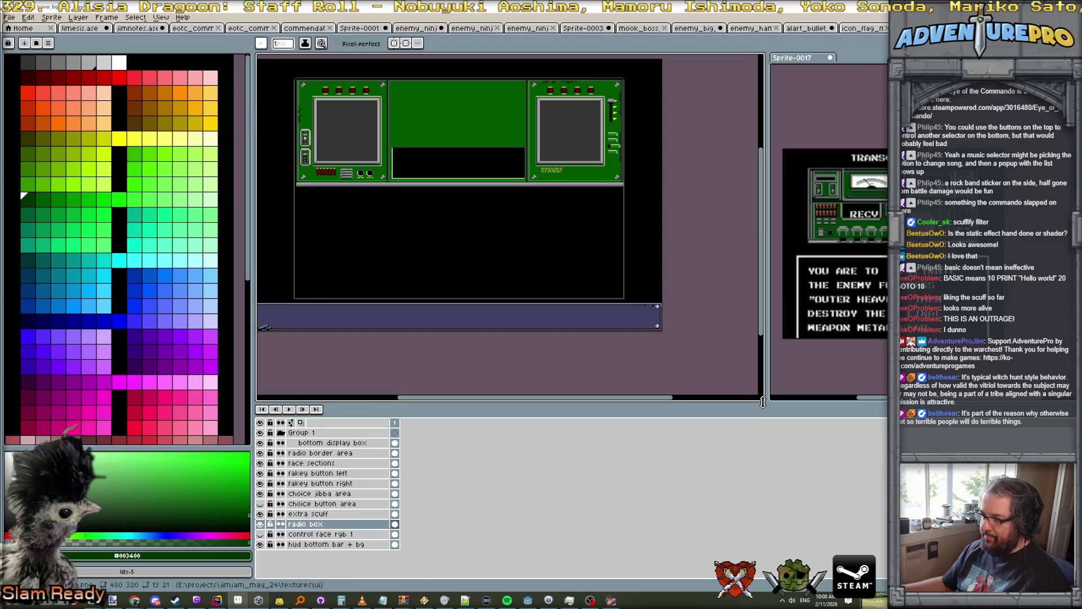
# Shorten the layers and timeline panel to enlarge the canvas, then re-centre the sprite.
pyautogui.moveTo(766, 403)
pyautogui.mouseDown()
pyautogui.moveTo(769, 478)
pyautogui.moveTo(885, 447)
pyautogui.mouseUp()
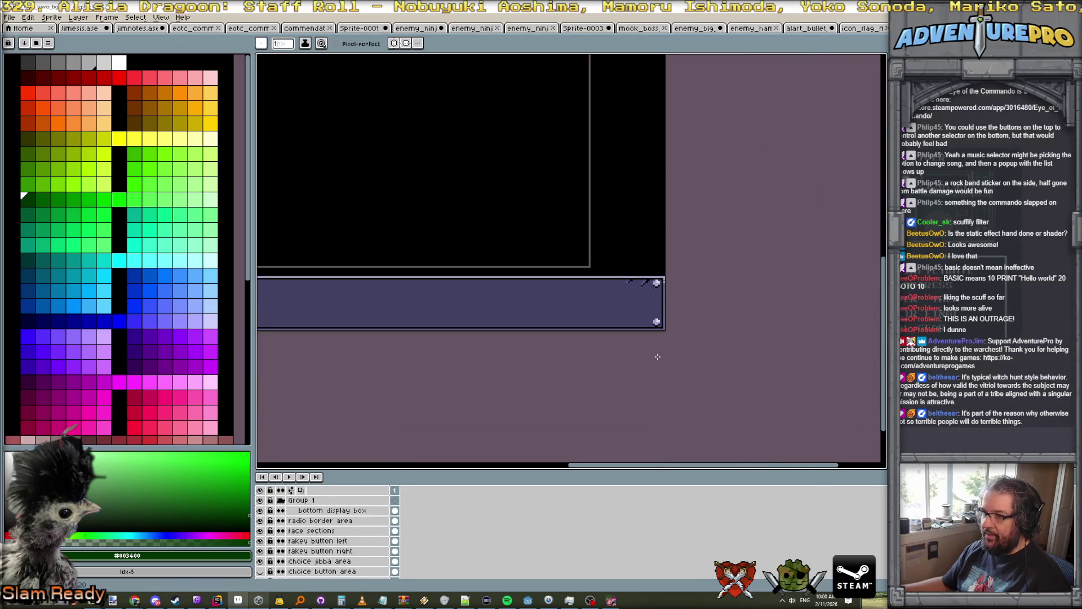
pyautogui.scroll(1, 658, 358)
pyautogui.scroll(-2, 720, 399)
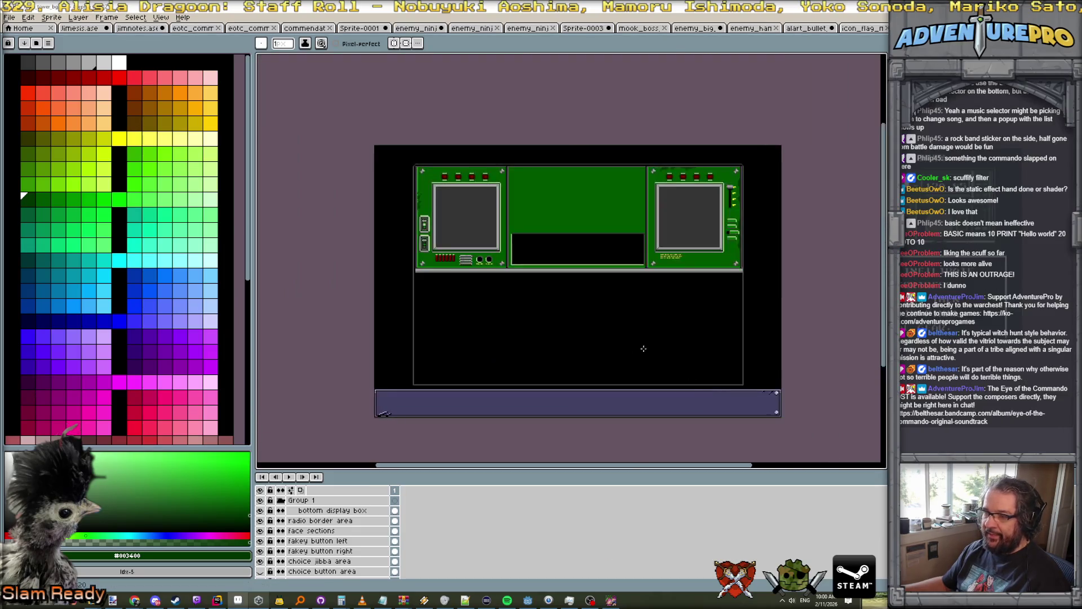
pyautogui.scroll(2, 632, 333)
pyautogui.moveTo(631, 333); pyautogui.dragTo(635, 340)
pyautogui.scroll(-2, 651, 366)
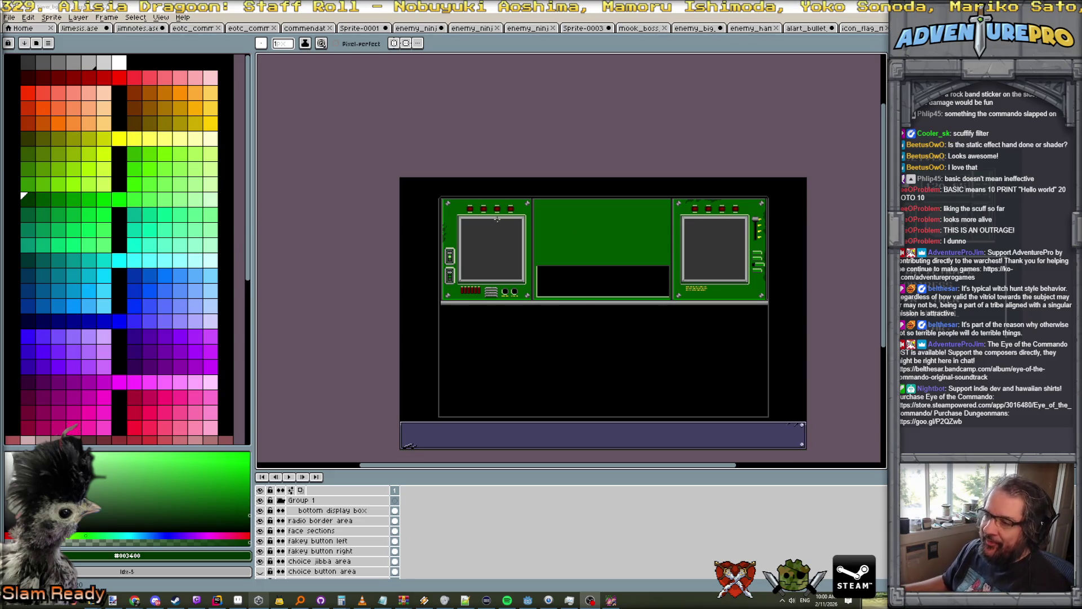
# Bring the right-hand panel into view and select the extra scuff layer.
pyautogui.scroll(4, 497, 219)
pyautogui.scroll(-2, 488, 222)
pyautogui.moveTo(641, 200)
pyautogui.mouseDown()
pyautogui.moveTo(536, 121)
pyautogui.moveTo(454, 121)
pyautogui.moveTo(543, 139)
pyautogui.mouseUp()
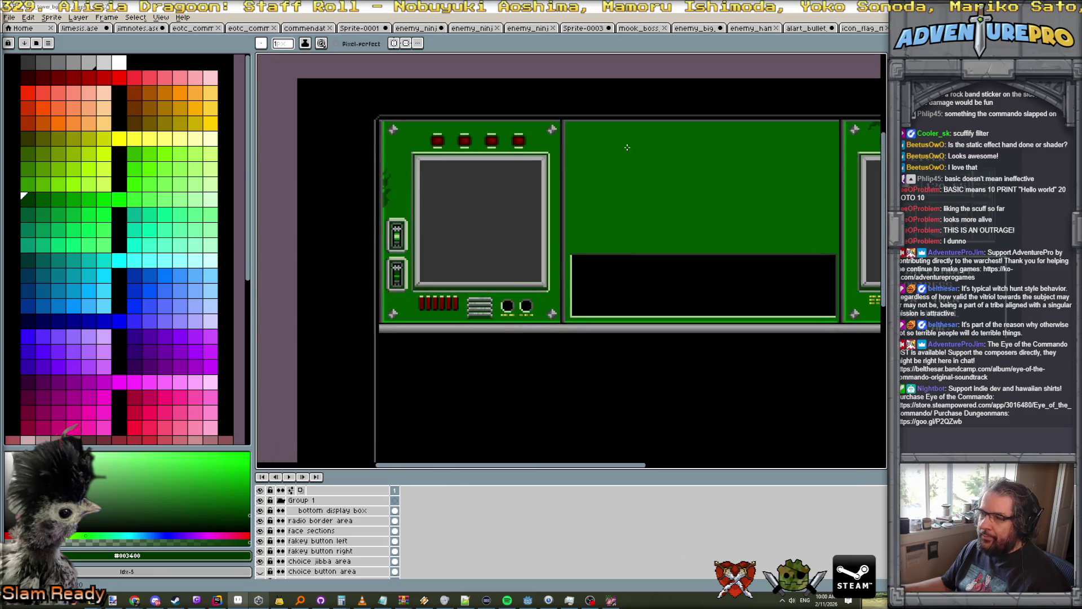
pyautogui.scroll(3, 423, 196)
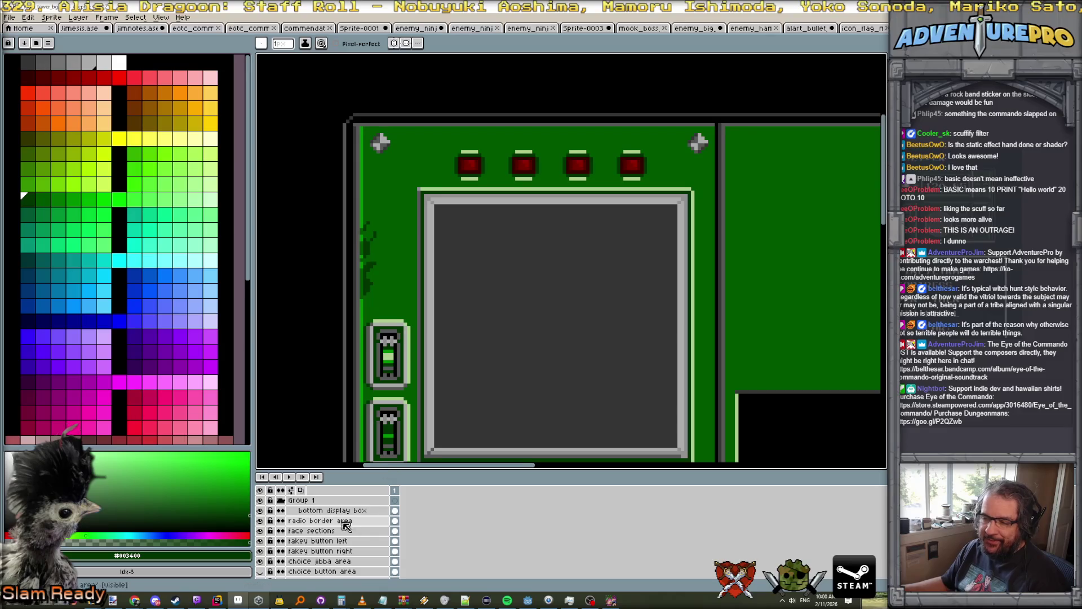
pyautogui.scroll(-3, 356, 537)
pyautogui.click(316, 551)
# Paint dark green #003400 scuffs along the panel's upper-left and right edges.
pyautogui.scroll(1, 338, 542)
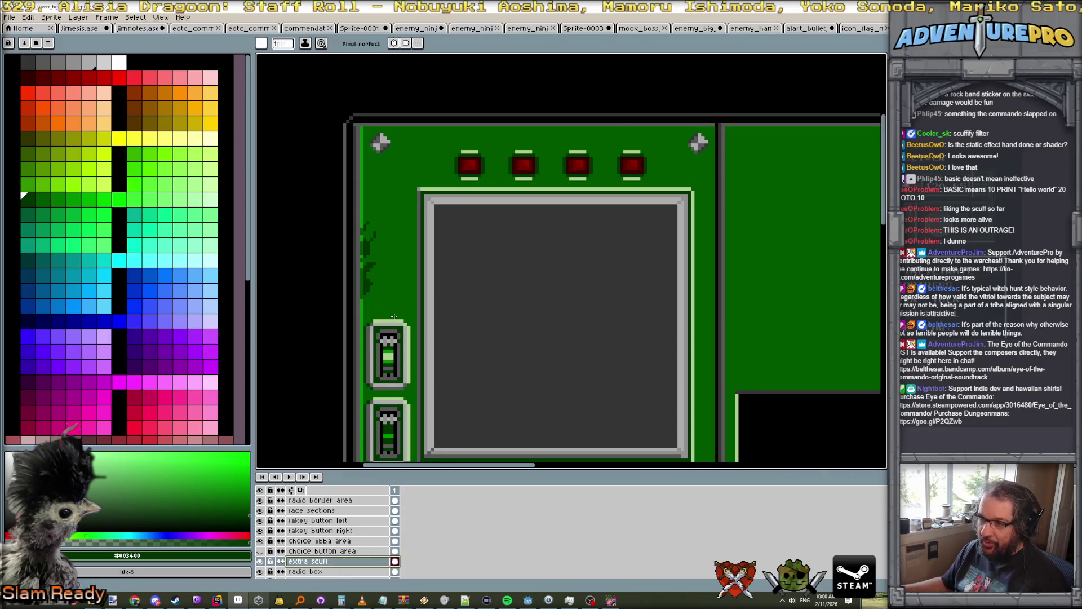
pyautogui.scroll(1, 394, 316)
pyautogui.scroll(-2, 351, 257)
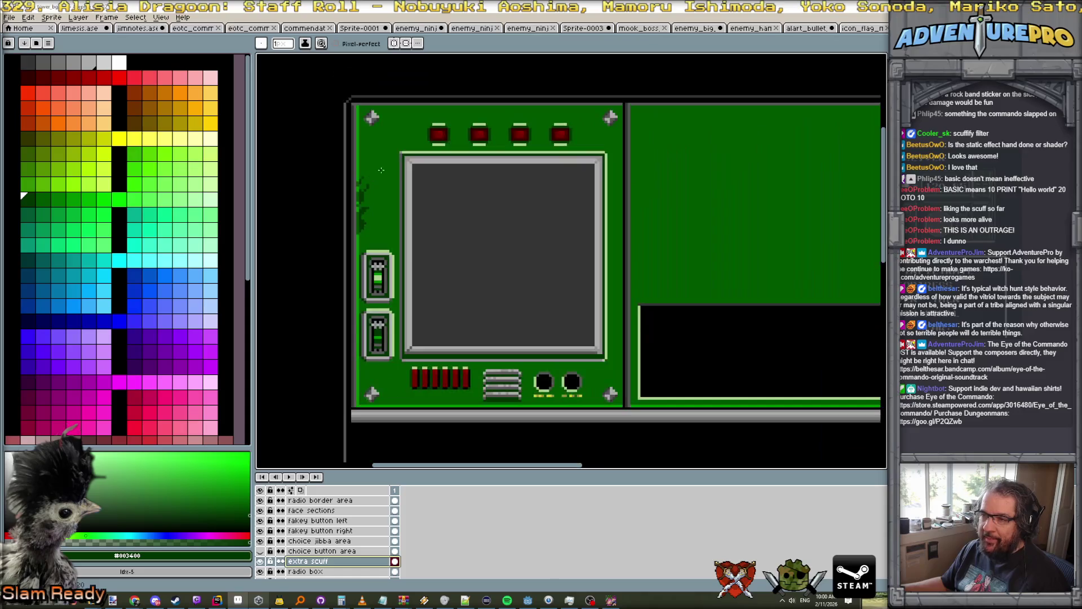
pyautogui.scroll(2, 432, 203)
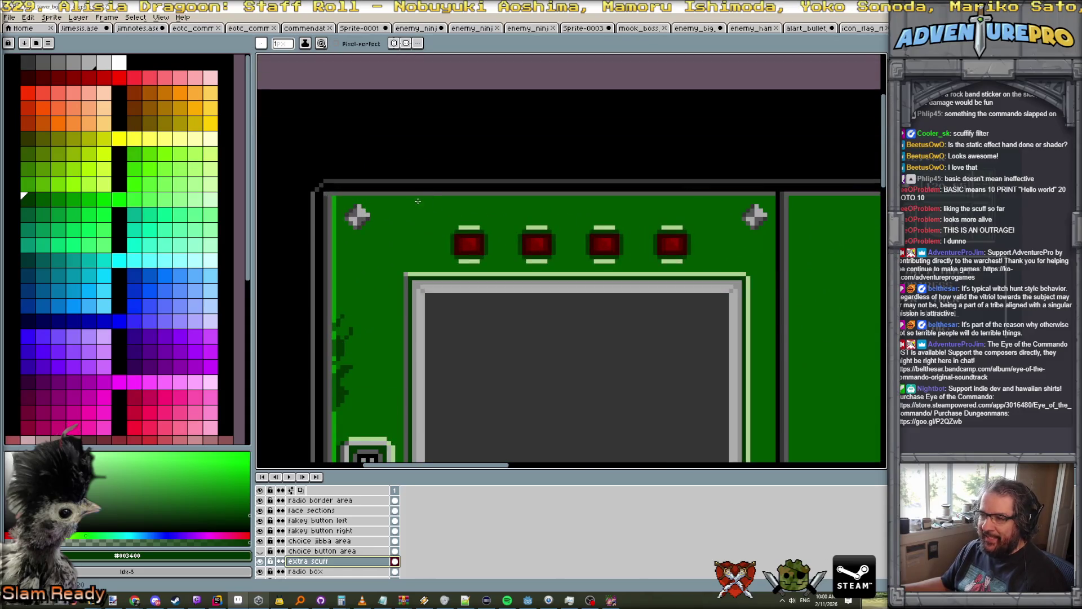
pyautogui.moveTo(341, 199)
pyautogui.mouseDown()
pyautogui.moveTo(336, 217)
pyautogui.moveTo(346, 201)
pyautogui.moveTo(383, 198)
pyautogui.moveTo(371, 198)
pyautogui.mouseUp()
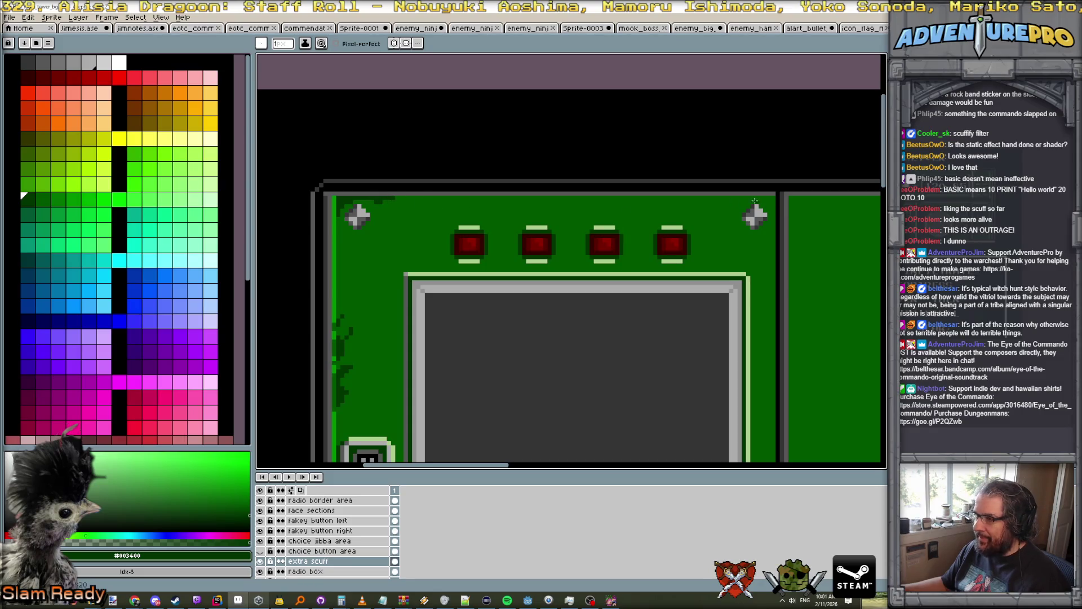
pyautogui.moveTo(774, 223)
pyautogui.mouseDown()
pyautogui.moveTo(773, 204)
pyautogui.moveTo(754, 200)
pyautogui.moveTo(772, 198)
pyautogui.moveTo(746, 200)
pyautogui.mouseUp()
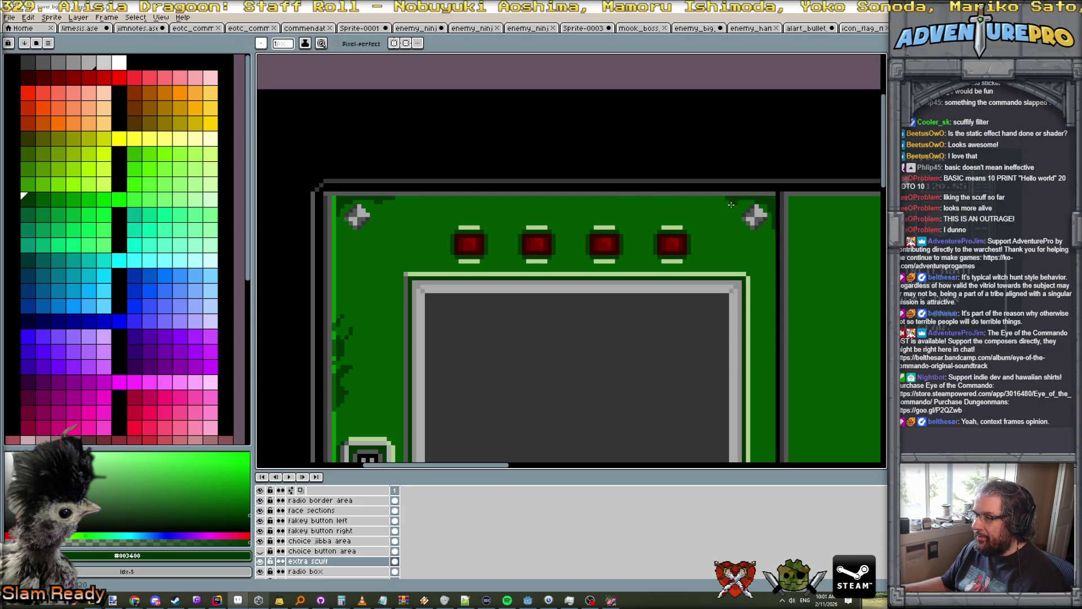
# Add a dark green scuff along the right panel's top-left edge.
pyautogui.scroll(-3, 769, 197)
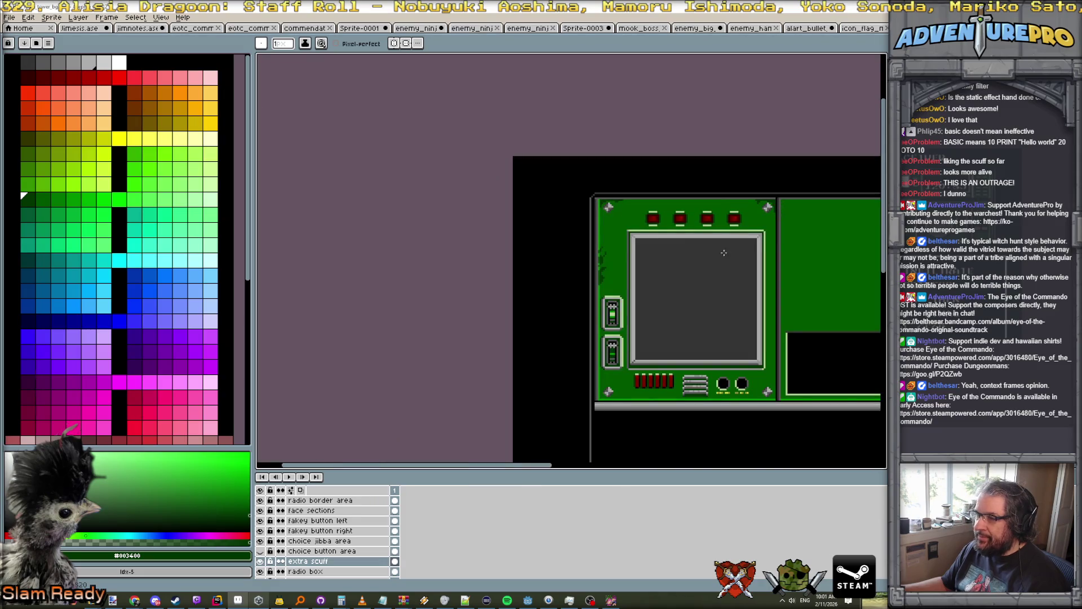
pyautogui.scroll(4, 784, 232)
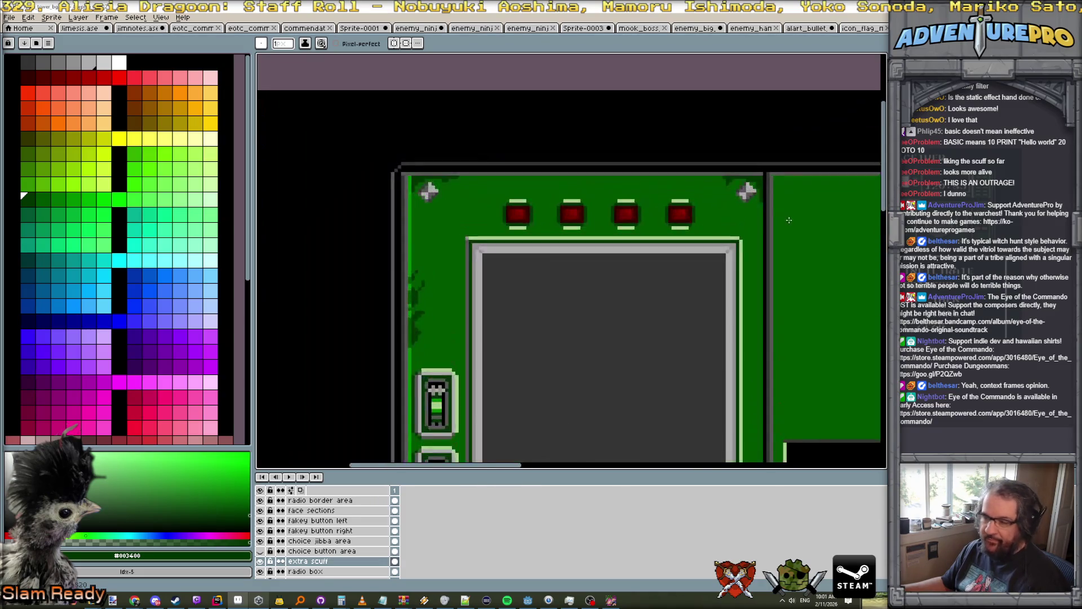
pyautogui.moveTo(766, 136)
pyautogui.mouseDown()
pyautogui.moveTo(769, 180)
pyautogui.moveTo(787, 135)
pyautogui.moveTo(775, 135)
pyautogui.moveTo(840, 135)
pyautogui.moveTo(785, 152)
pyautogui.moveTo(792, 158)
pyautogui.moveTo(806, 146)
pyautogui.moveTo(797, 141)
pyautogui.moveTo(828, 141)
pyautogui.mouseUp()
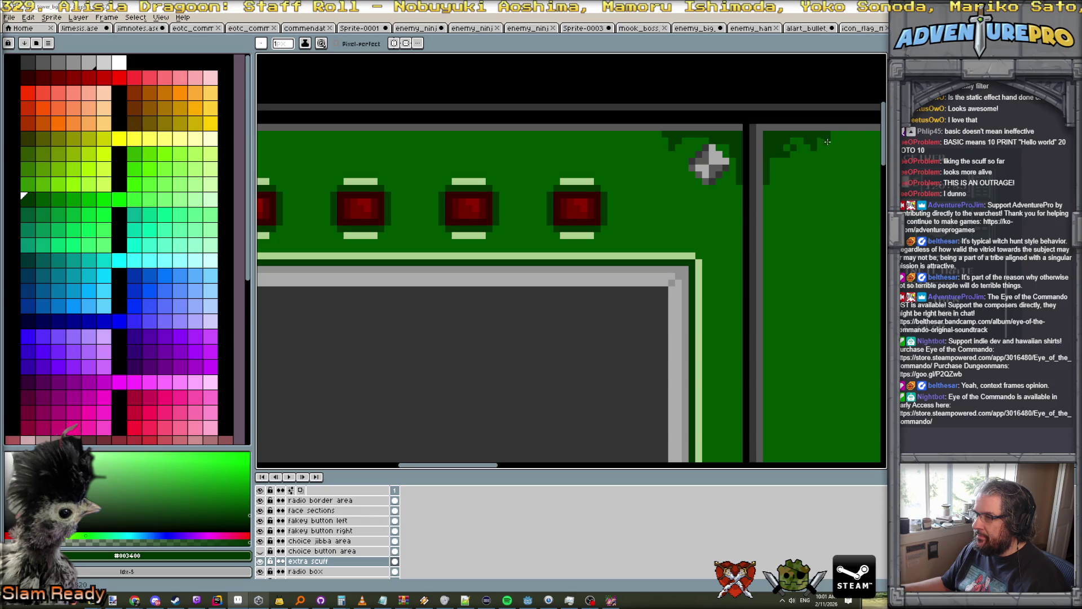
pyautogui.scroll(-1, 828, 141)
pyautogui.scroll(-1, 848, 192)
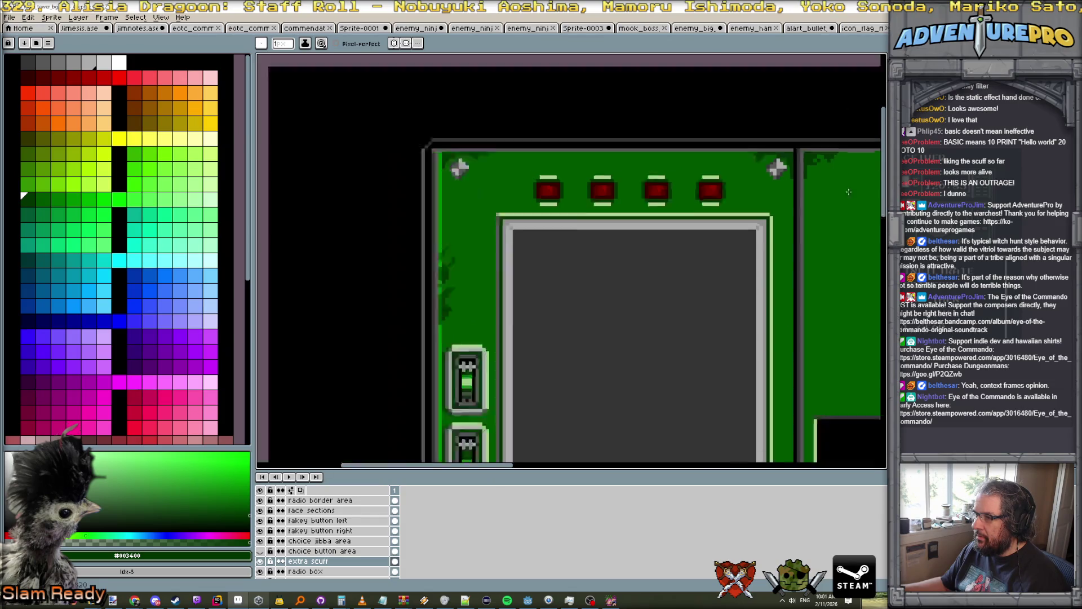
pyautogui.scroll(-3, 849, 192)
pyautogui.scroll(1, 850, 209)
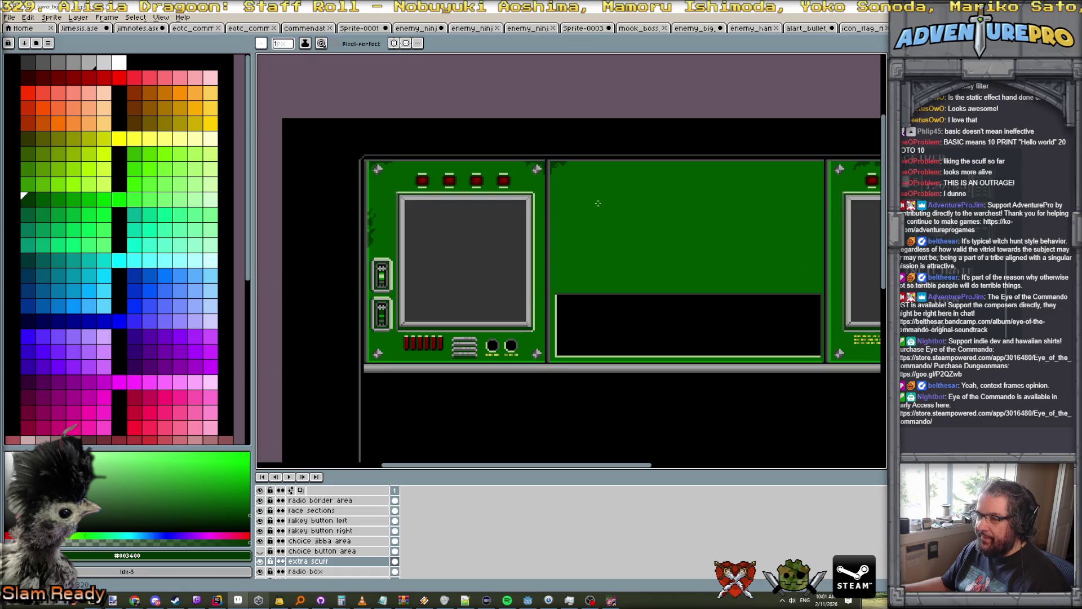
pyautogui.scroll(2, 544, 361)
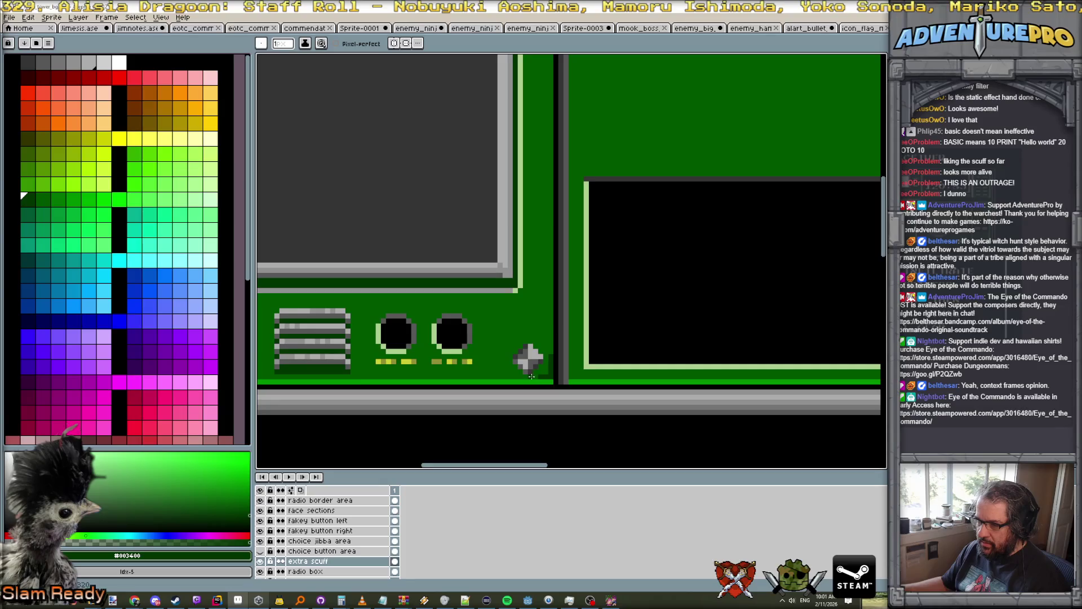
# Cover part of the bright edge line with panel green #005700, then resample the dark scuff green.
pyautogui.keyDown('alt'); pyautogui.click(524, 379); pyautogui.keyUp('alt')
pyautogui.moveTo(530, 381); pyautogui.dragTo(550, 381)
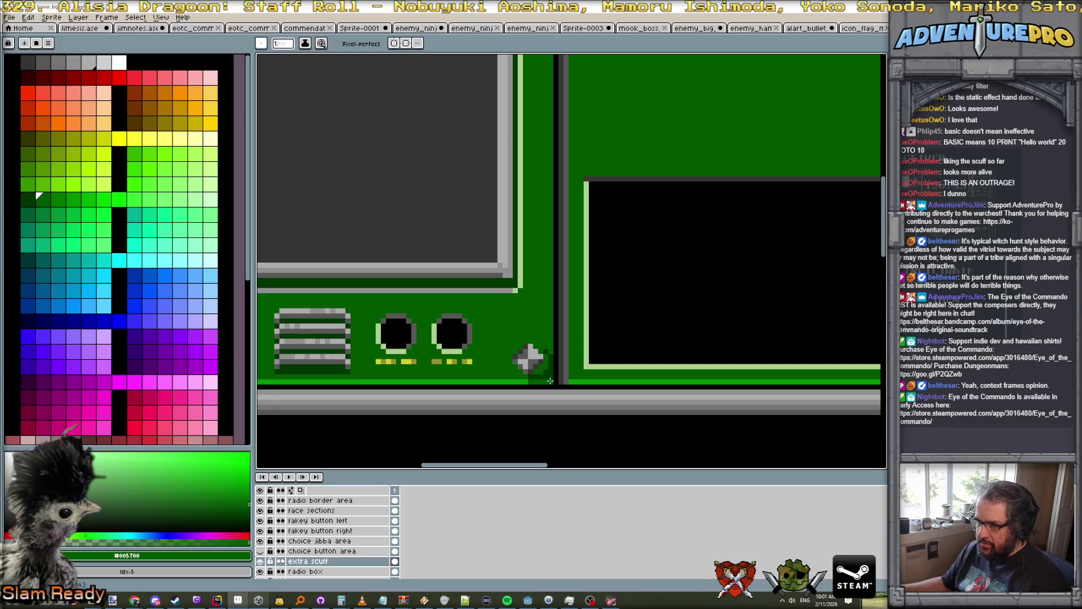
pyautogui.keyDown('alt'); pyautogui.click(545, 377); pyautogui.keyUp('alt')
# Scuff the left panel's bottom-left edge beside its rivet in #003400, trimming with panel green.
pyautogui.scroll(-3, 546, 376)
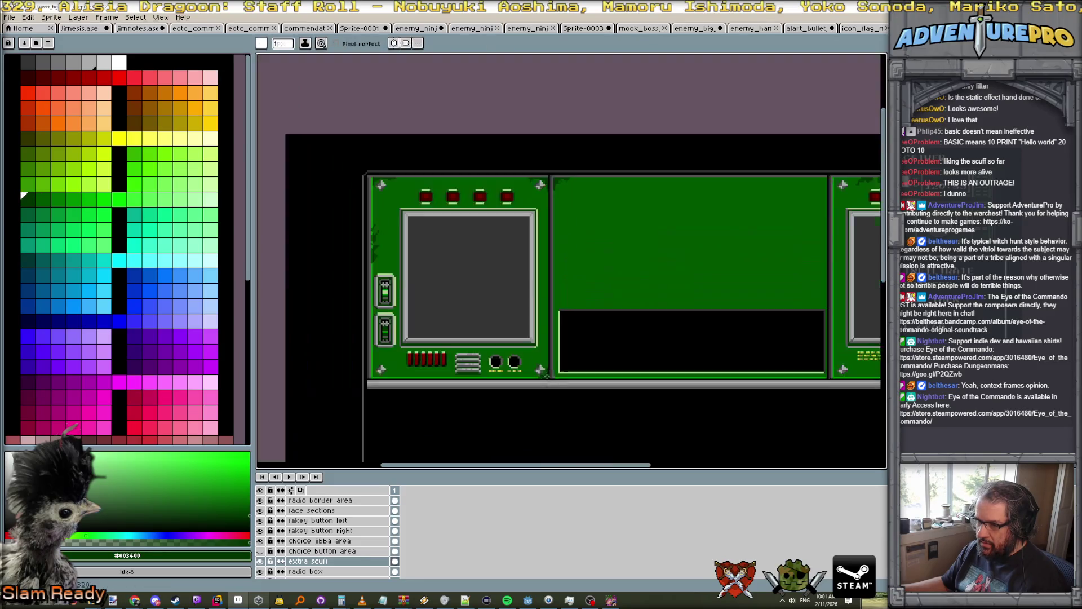
pyautogui.scroll(2, 543, 365)
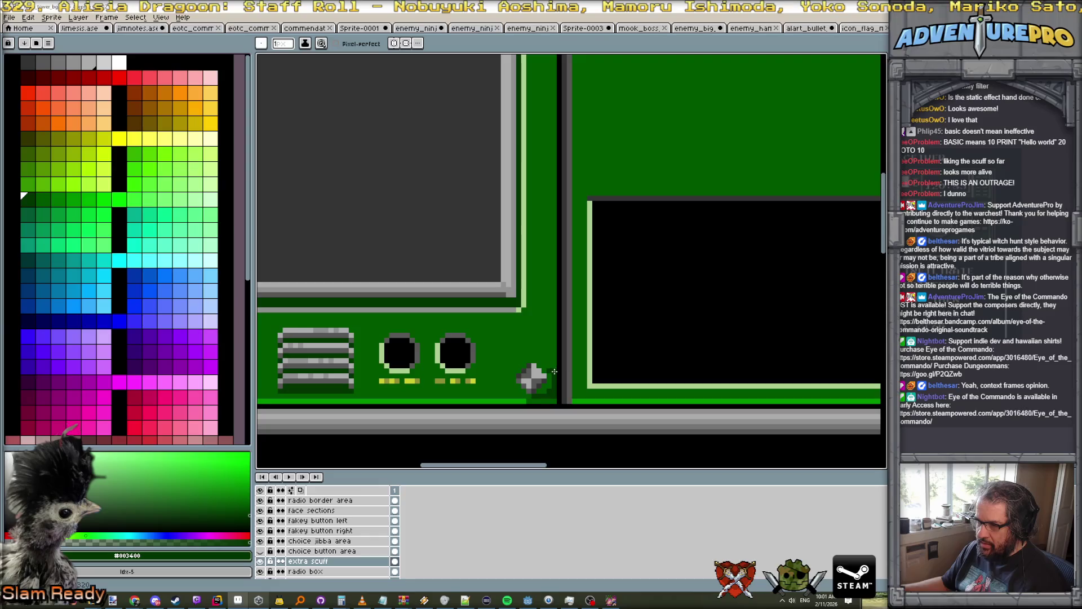
pyautogui.scroll(-2, 551, 373)
pyautogui.scroll(1, 558, 372)
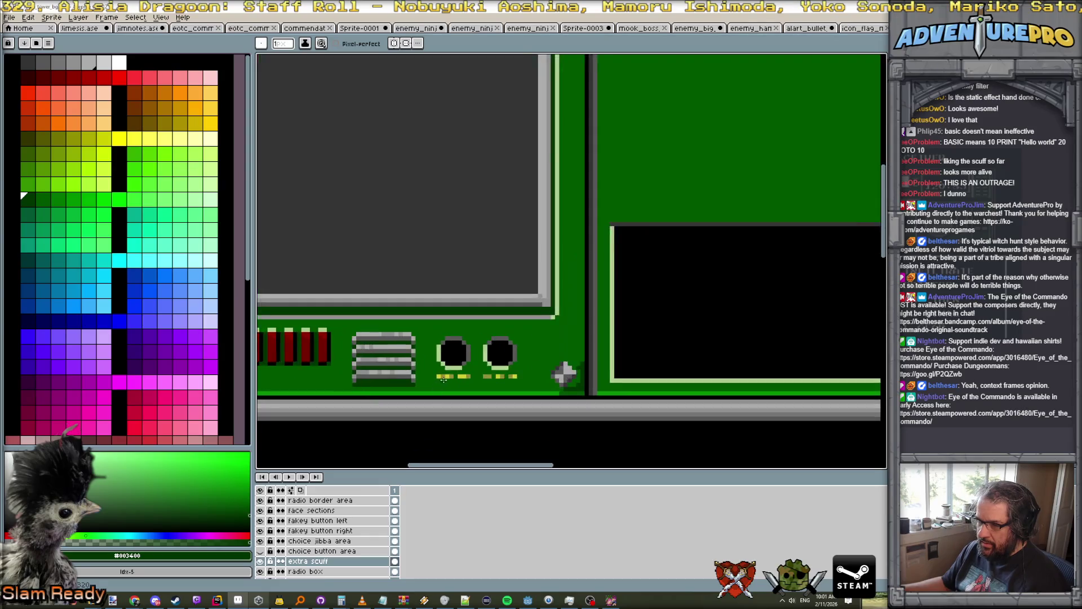
pyautogui.scroll(1, 402, 278)
pyautogui.scroll(1, 402, 277)
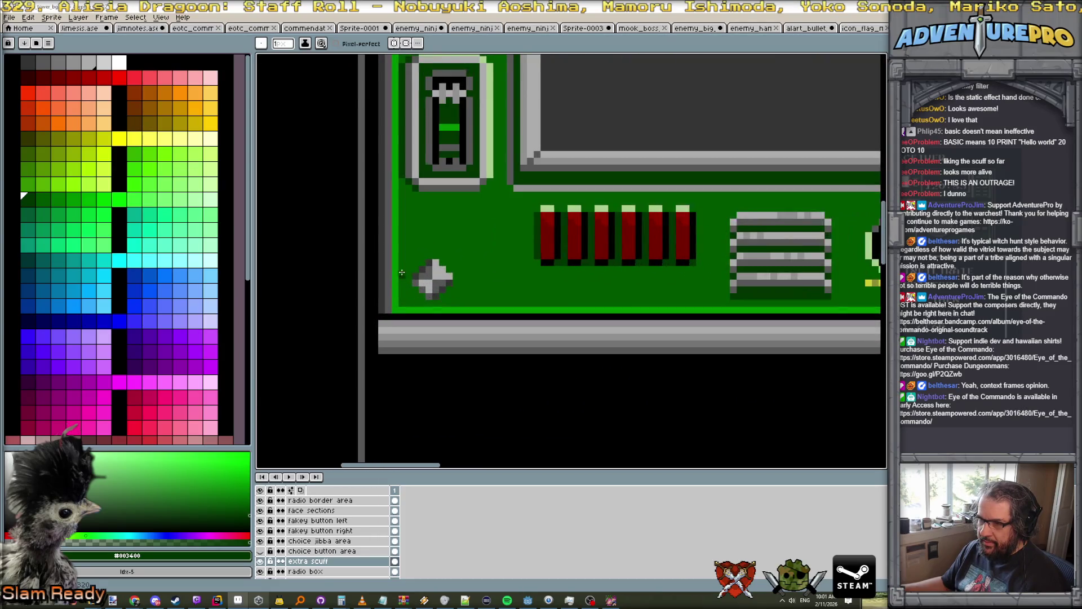
pyautogui.moveTo(402, 275); pyautogui.dragTo(400, 302)
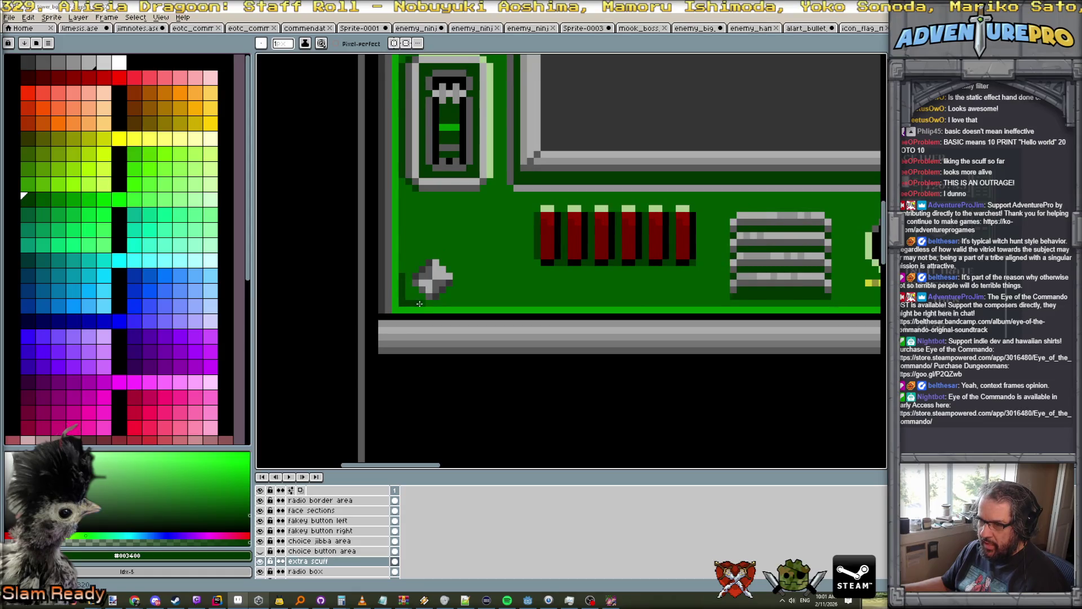
pyautogui.click(422, 310)
pyautogui.click(38, 196)
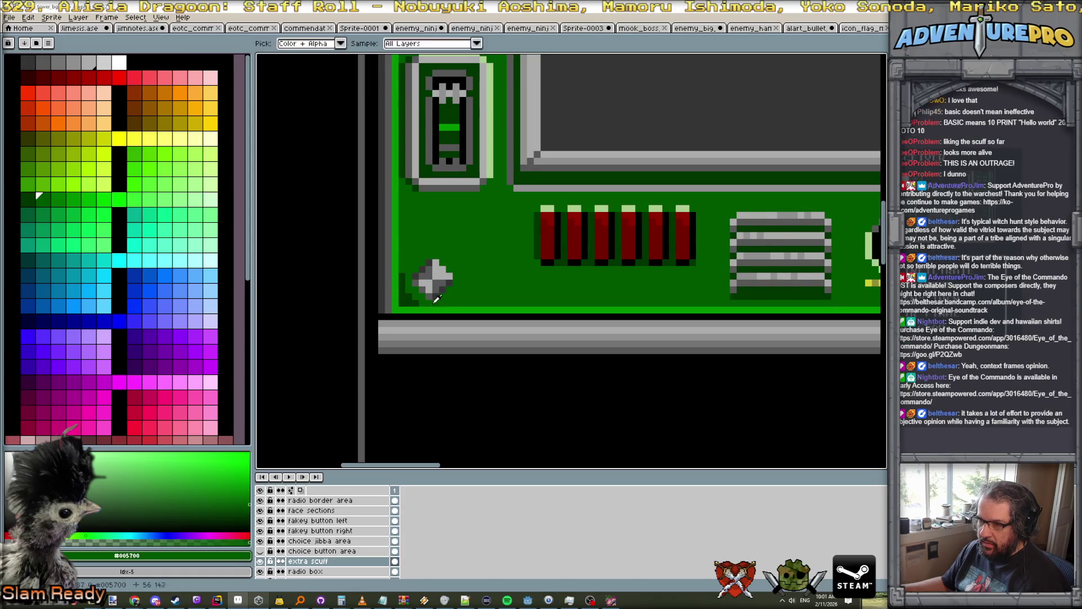
pyautogui.moveTo(411, 310)
pyautogui.mouseDown()
pyautogui.moveTo(398, 307)
pyautogui.moveTo(397, 269)
pyautogui.mouseUp()
pyautogui.keyDown('alt'); pyautogui.click(400, 293); pyautogui.keyUp('alt')
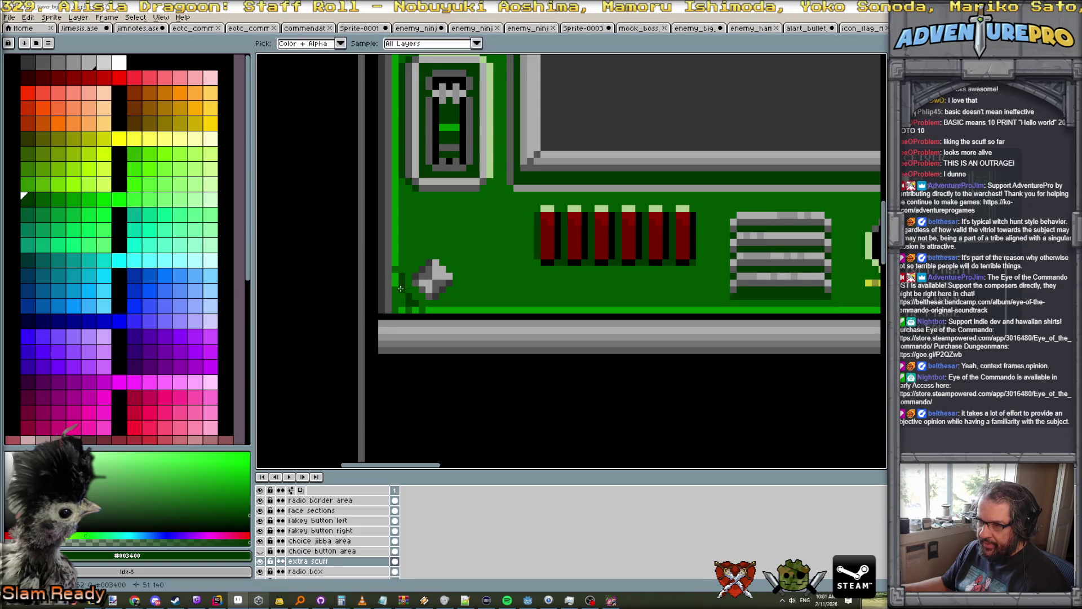
# Paint a dark green scuff beside the right panel's lower-left rivet and pick panel green to trim it.
pyautogui.scroll(-6, 409, 307)
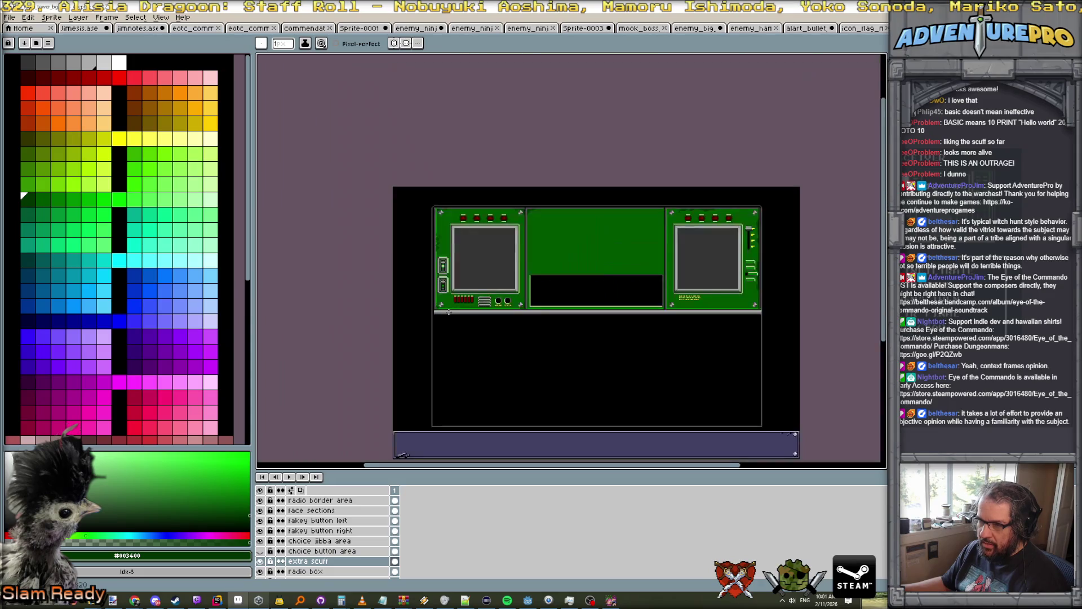
pyautogui.scroll(1, 452, 312)
pyautogui.scroll(-2, 452, 312)
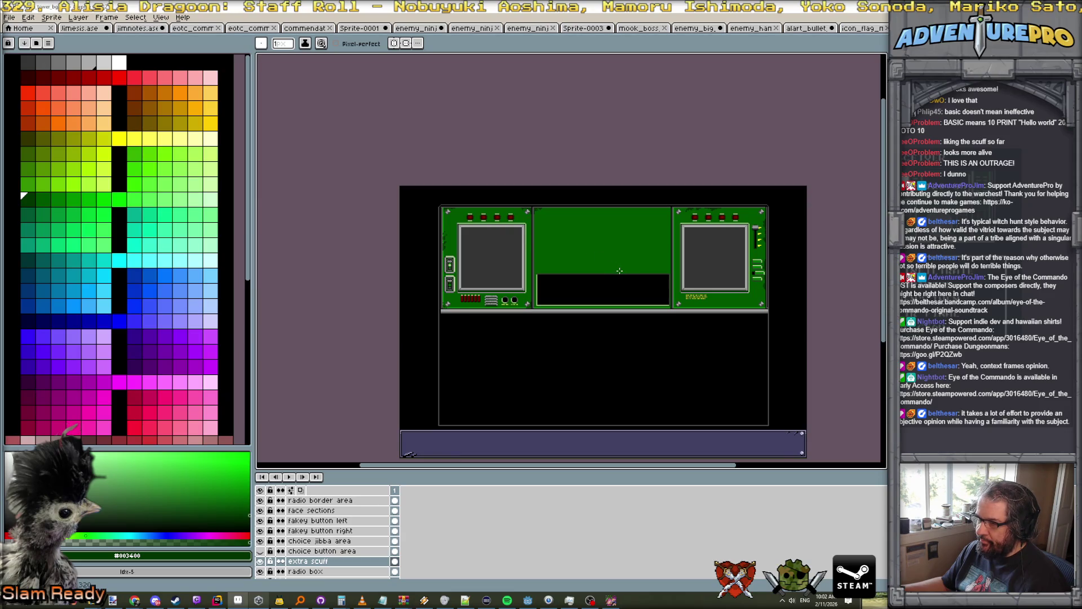
pyautogui.scroll(6, 620, 271)
pyautogui.moveTo(635, 332)
pyautogui.mouseDown()
pyautogui.moveTo(636, 316)
pyautogui.moveTo(677, 344)
pyautogui.moveTo(628, 346)
pyautogui.moveTo(625, 289)
pyautogui.mouseUp()
pyautogui.keyDown('alt'); pyautogui.click(676, 343); pyautogui.keyUp('alt')
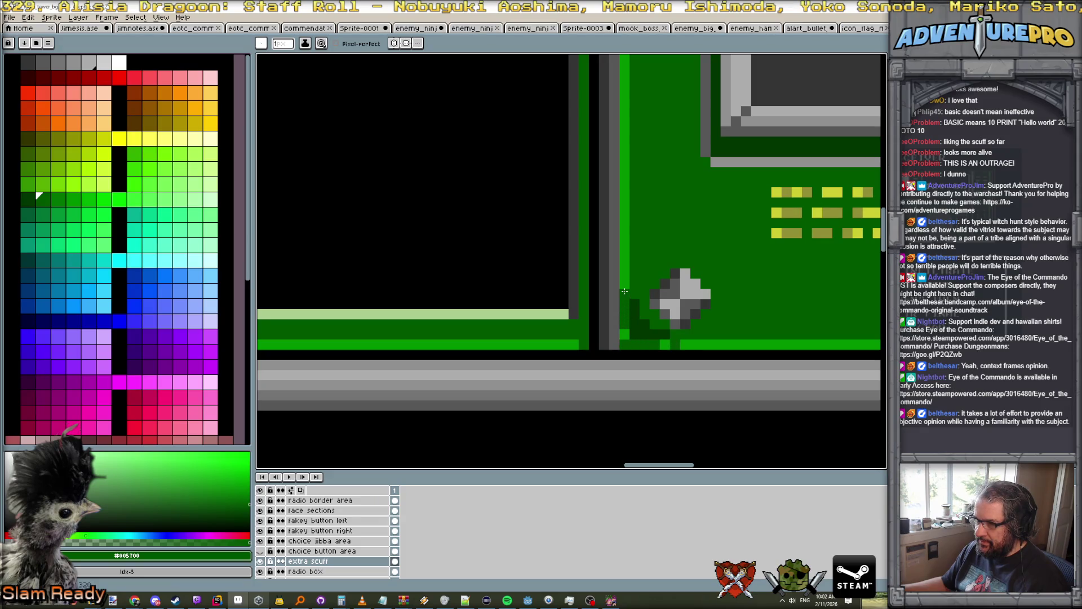
# Scuff the right panel's top-left corner by the rivet and extend the top-edge scuff.
pyautogui.scroll(-3, 625, 288)
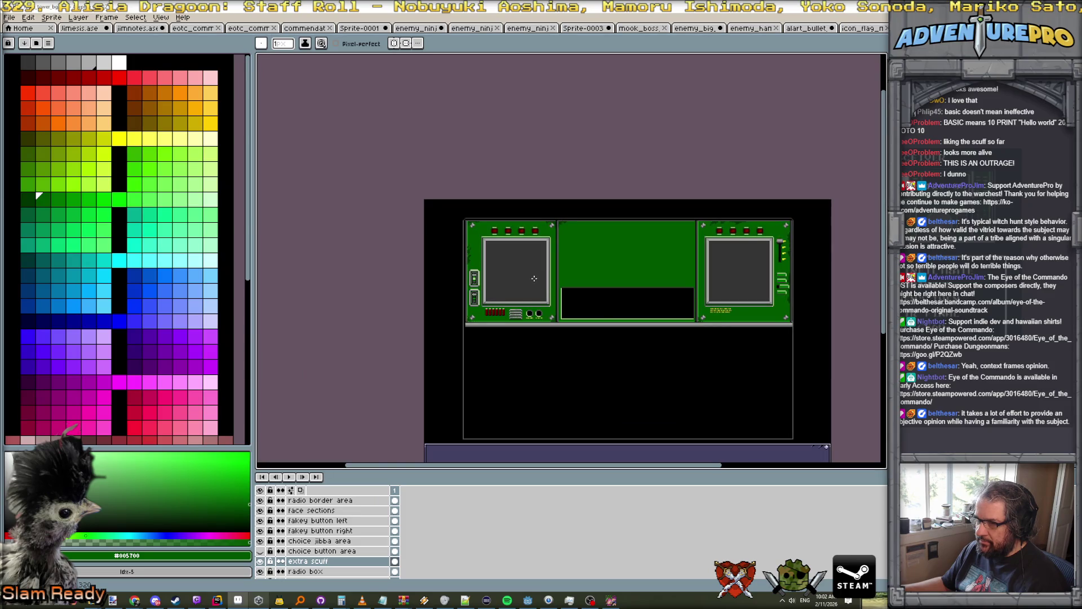
pyautogui.scroll(5, 479, 233)
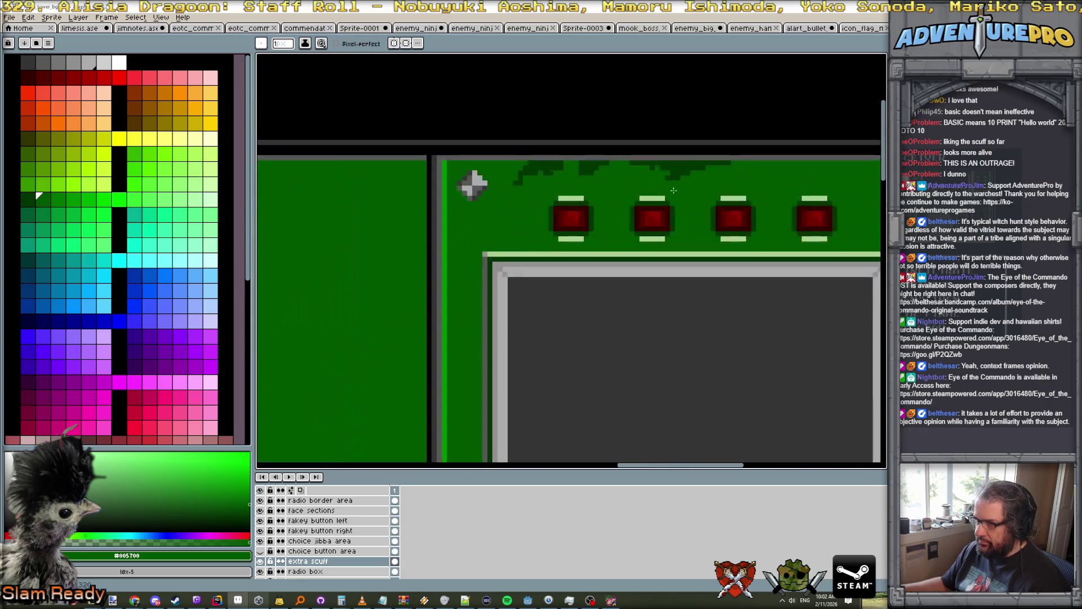
pyautogui.scroll(2, 674, 190)
pyautogui.moveTo(305, 141)
pyautogui.mouseDown()
pyautogui.moveTo(329, 165)
pyautogui.moveTo(529, 208)
pyautogui.mouseUp()
pyautogui.moveTo(464, 192)
pyautogui.mouseDown()
pyautogui.moveTo(454, 233)
pyautogui.moveTo(465, 192)
pyautogui.moveTo(505, 192)
pyautogui.moveTo(471, 213)
pyautogui.moveTo(455, 287)
pyautogui.moveTo(461, 268)
pyautogui.mouseUp()
pyautogui.moveTo(516, 194); pyautogui.dragTo(508, 190)
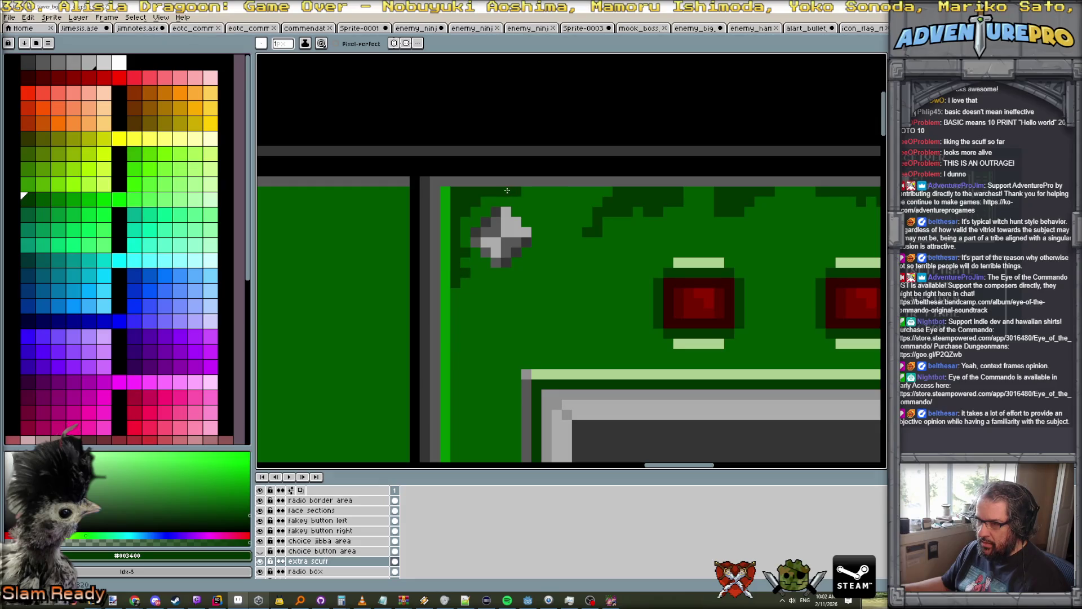
# Reselect the dark scuff green #003400 after briefly switching to black.
pyautogui.scroll(-2, 557, 217)
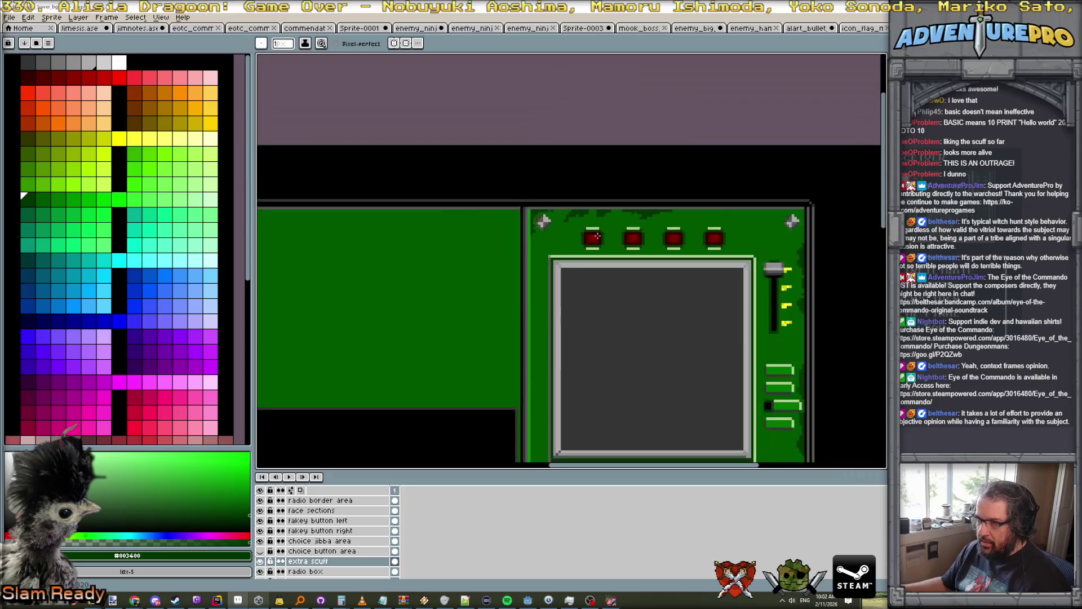
pyautogui.scroll(-2, 598, 235)
pyautogui.scroll(1, 598, 237)
pyautogui.scroll(2, 750, 227)
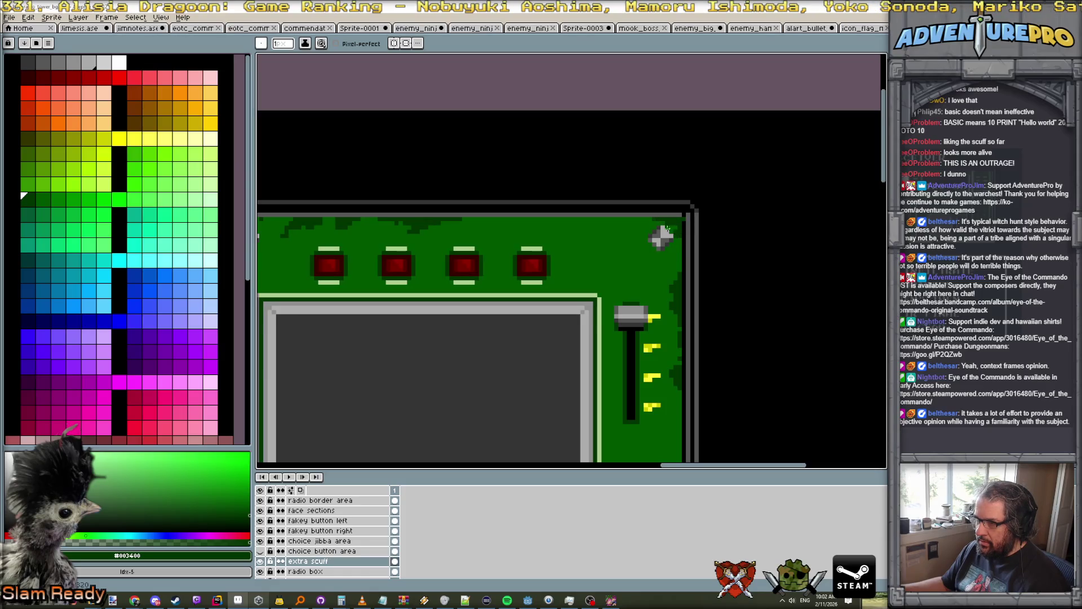
pyautogui.scroll(1, 679, 238)
pyautogui.keyDown('alt'); pyautogui.click(673, 232); pyautogui.keyUp('alt')
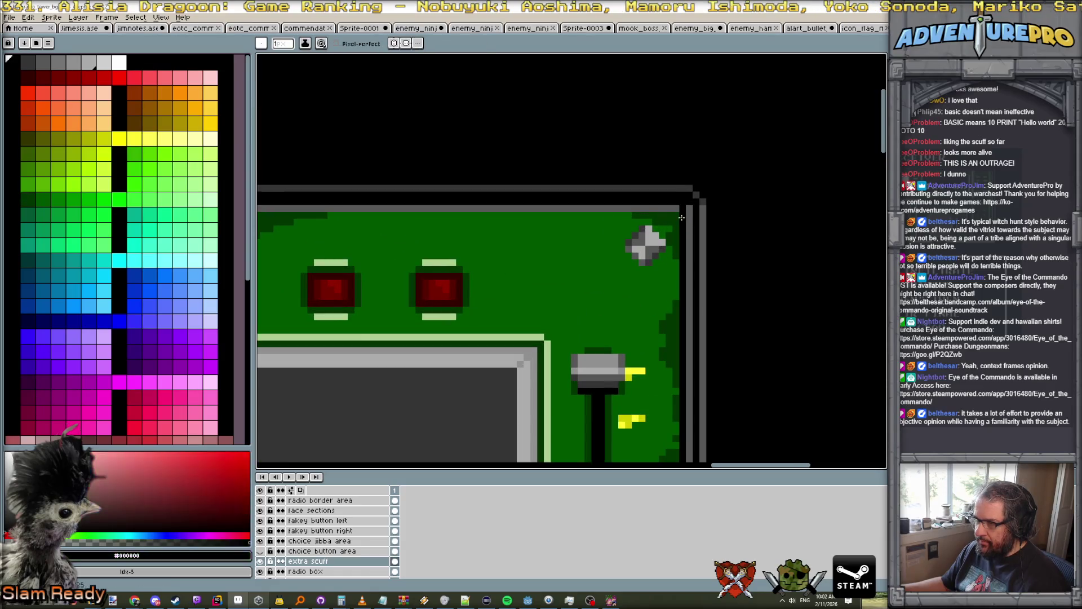
pyautogui.keyDown('alt'); pyautogui.click(673, 231); pyautogui.keyUp('alt')
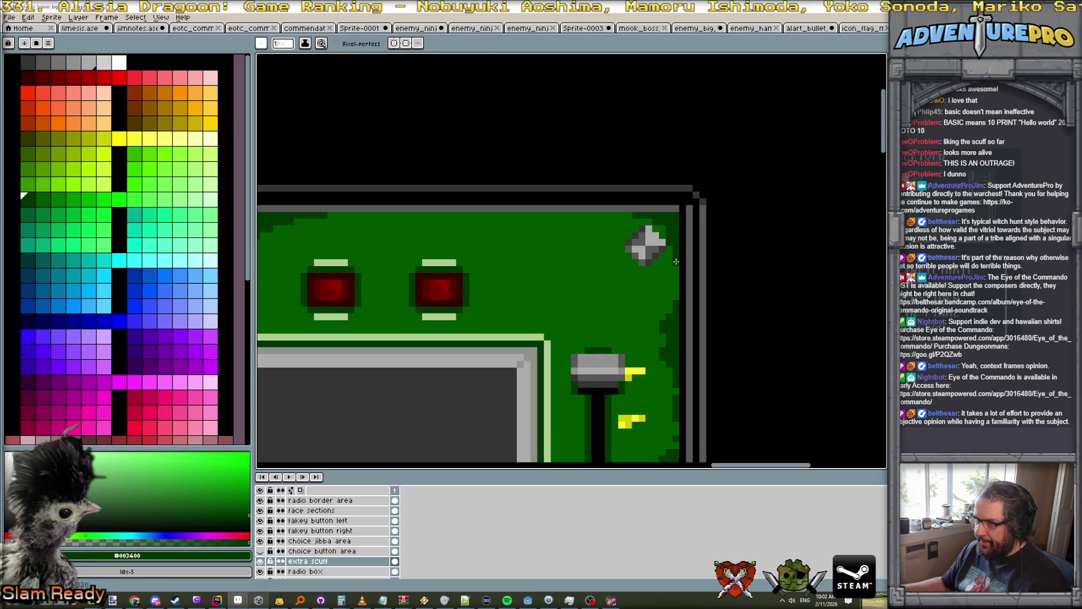
# Add dark green scuffs along the right panel's lower-right edge near its rivet, then pick panel green #005700.
pyautogui.scroll(-2, 678, 258)
pyautogui.moveTo(609, 339)
pyautogui.mouseDown()
pyautogui.moveTo(722, 346)
pyautogui.moveTo(699, 250)
pyautogui.moveTo(678, 228)
pyautogui.mouseUp()
pyautogui.scroll(1, 723, 346)
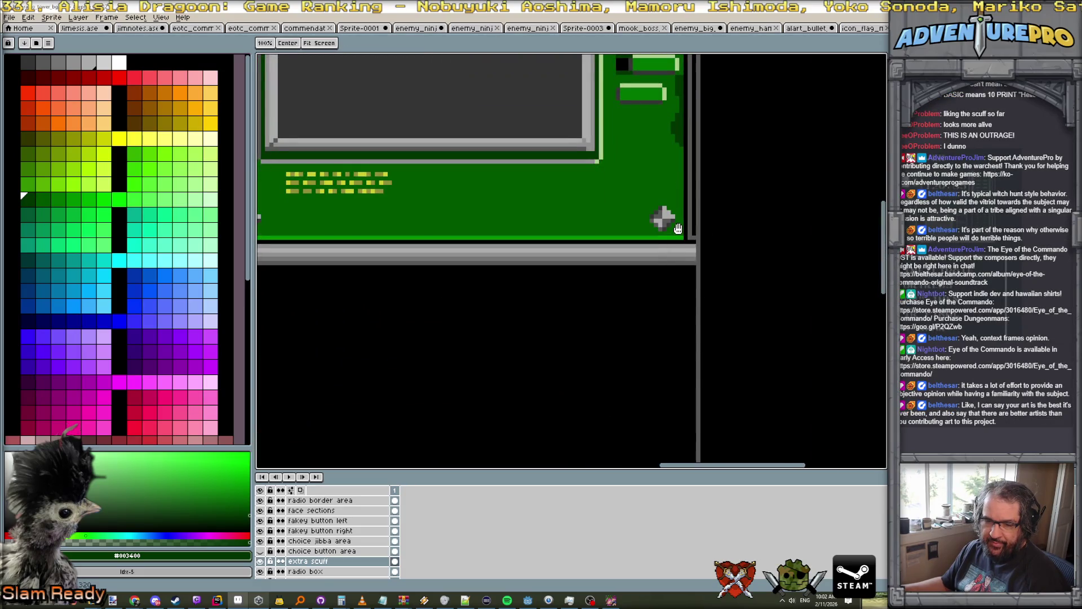
pyautogui.scroll(2, 678, 229)
pyautogui.moveTo(643, 281)
pyautogui.mouseDown()
pyautogui.moveTo(643, 313)
pyautogui.moveTo(622, 311)
pyautogui.mouseUp()
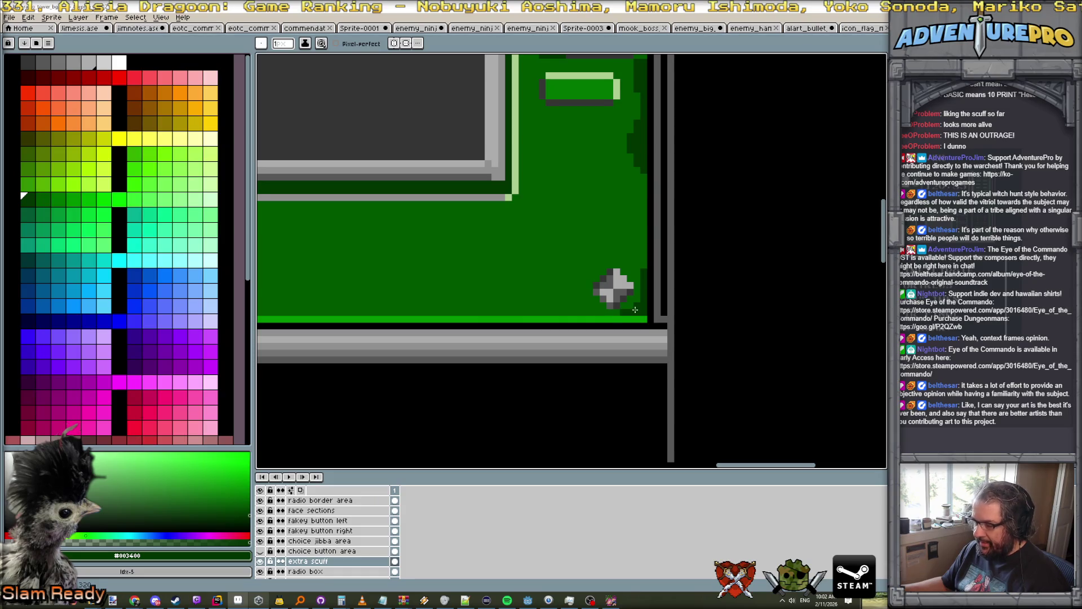
pyautogui.scroll(-1, 638, 290)
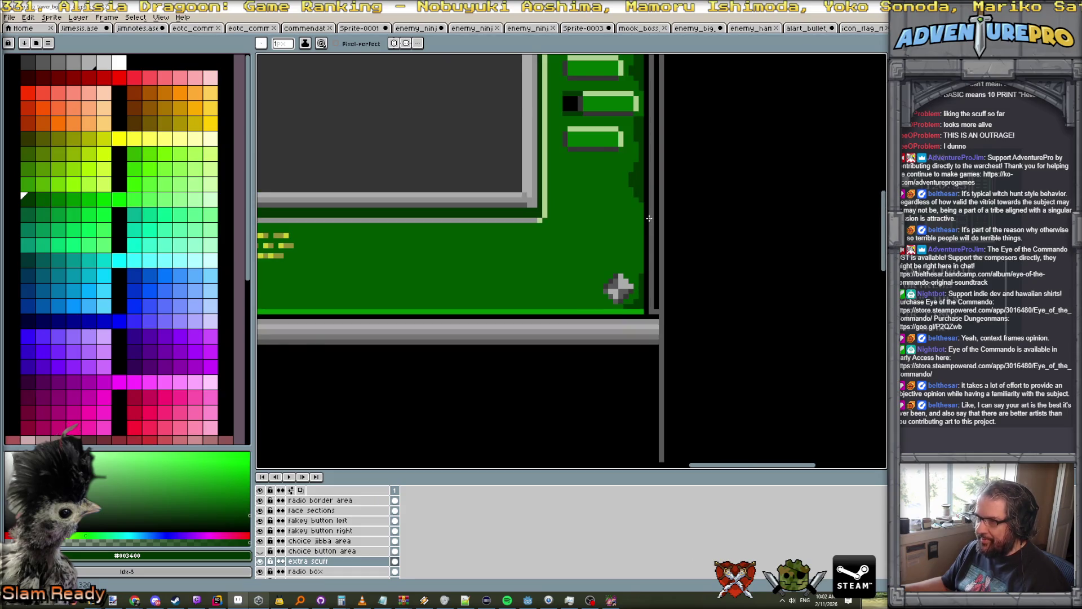
pyautogui.scroll(1, 649, 218)
pyautogui.keyDown('alt'); pyautogui.click(613, 328); pyautogui.keyUp('alt')
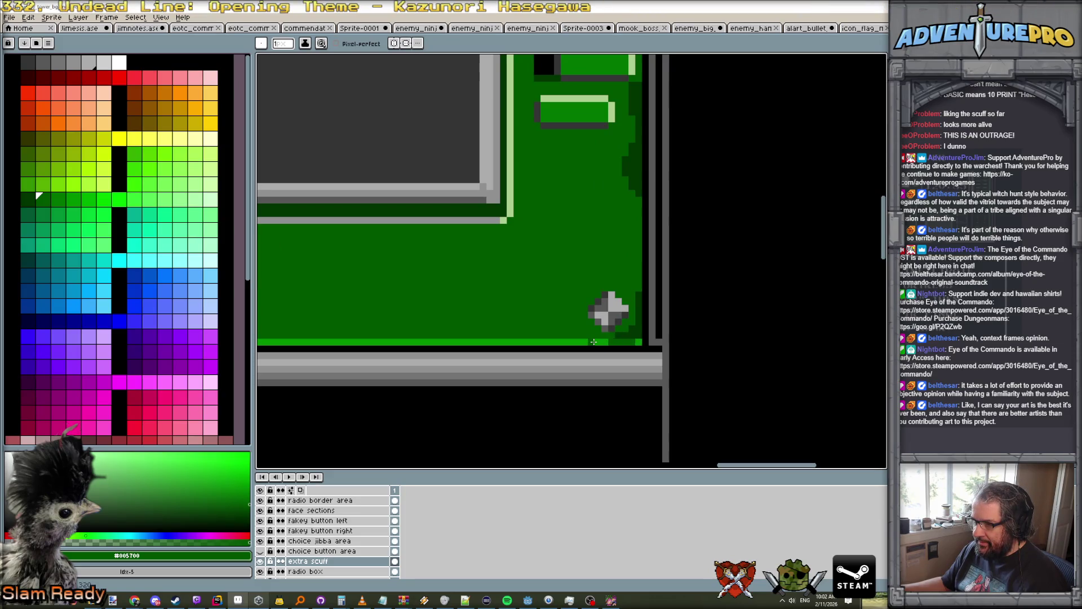
pyautogui.scroll(-3, 642, 337)
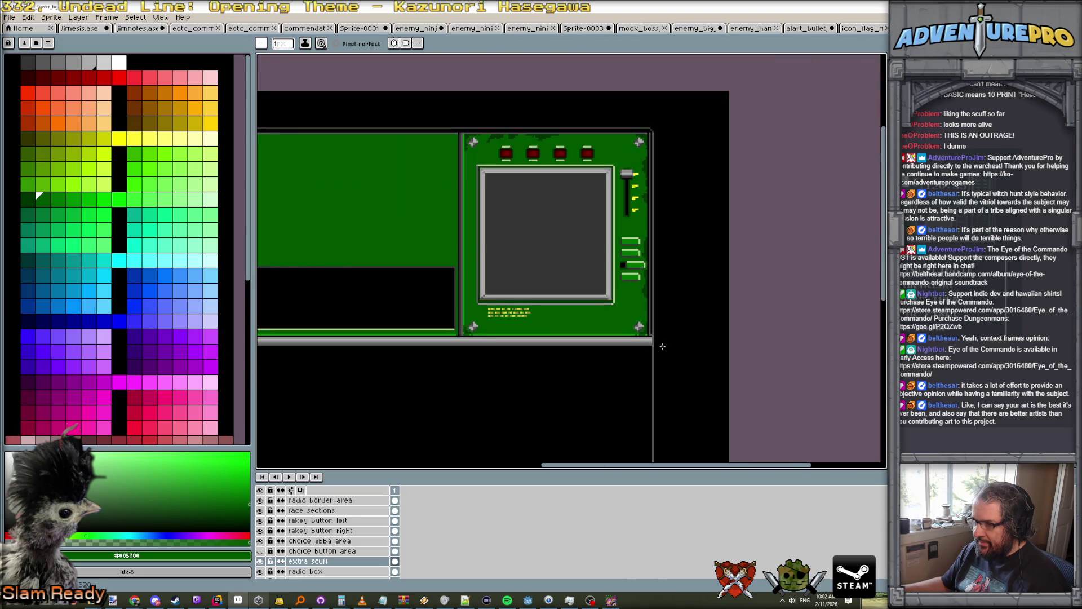
pyautogui.scroll(-2, 663, 347)
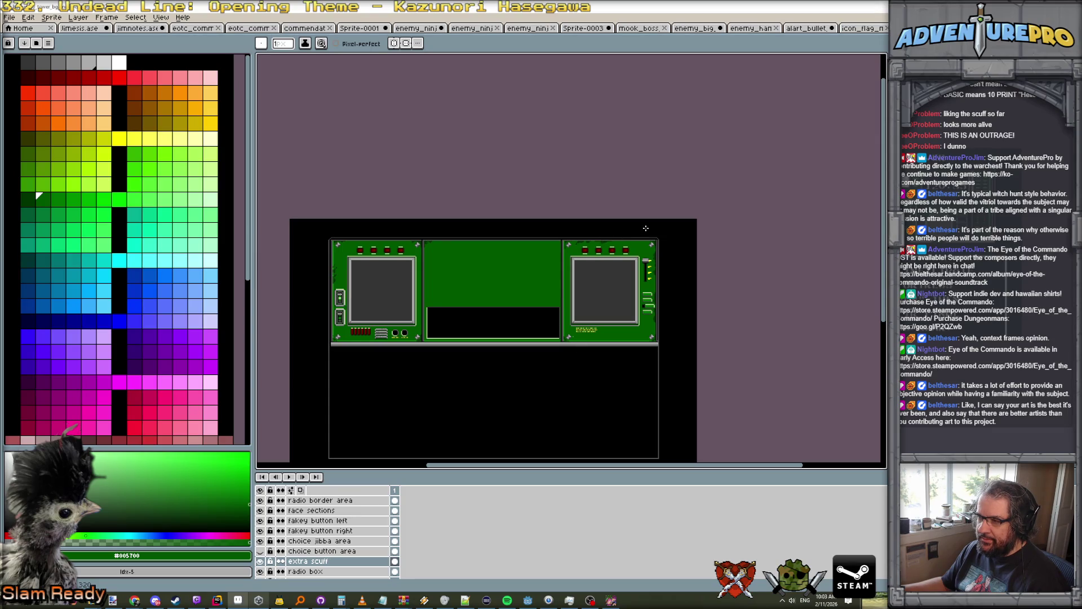
pyautogui.scroll(3, 457, 238)
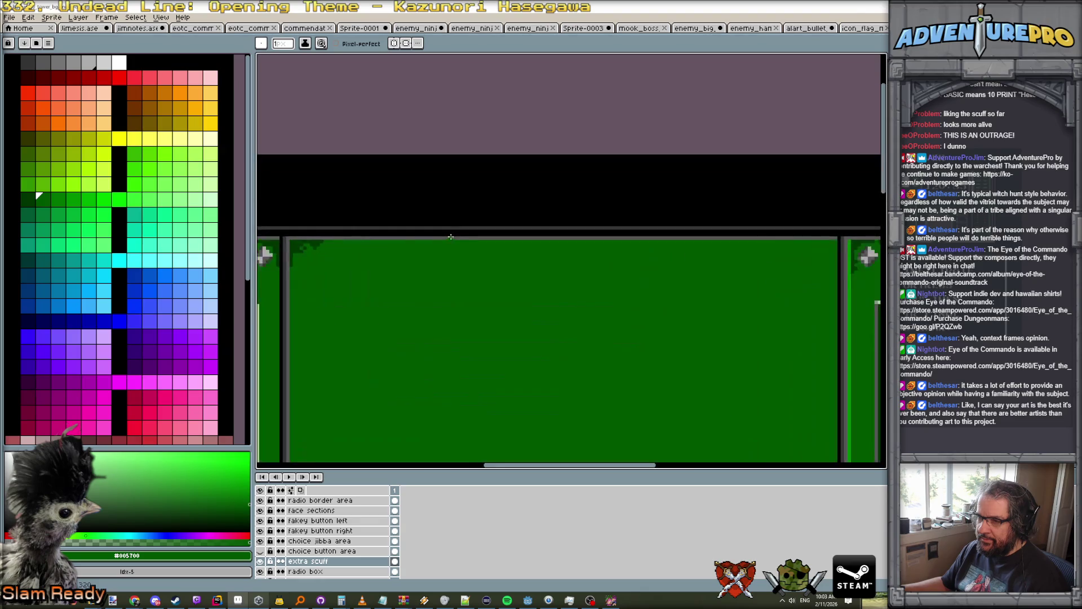
pyautogui.keyDown('alt'); pyautogui.click(304, 244); pyautogui.keyUp('alt')
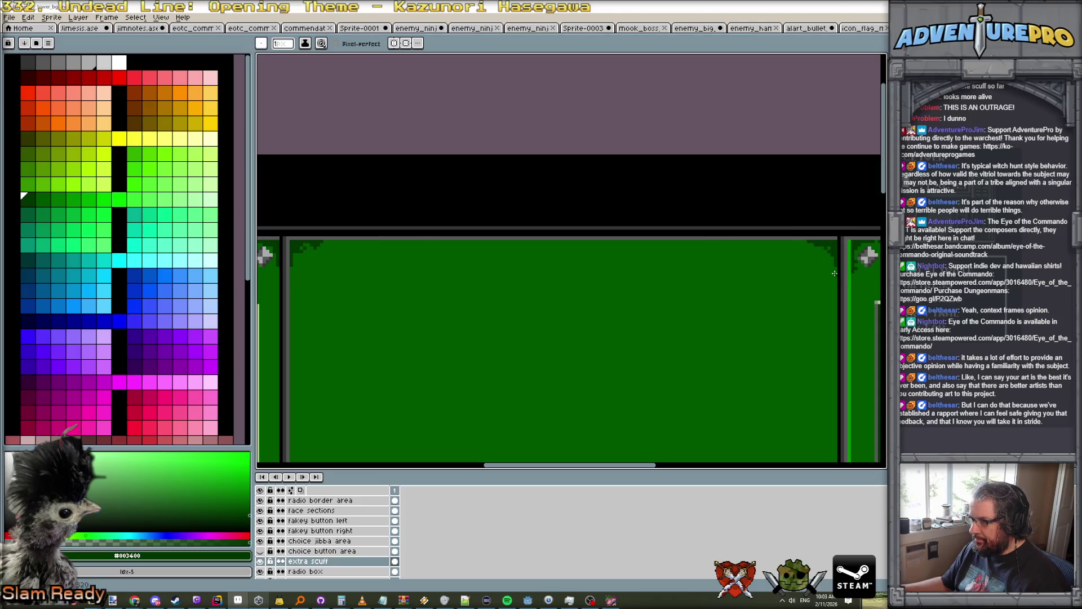
pyautogui.scroll(-1, 837, 292)
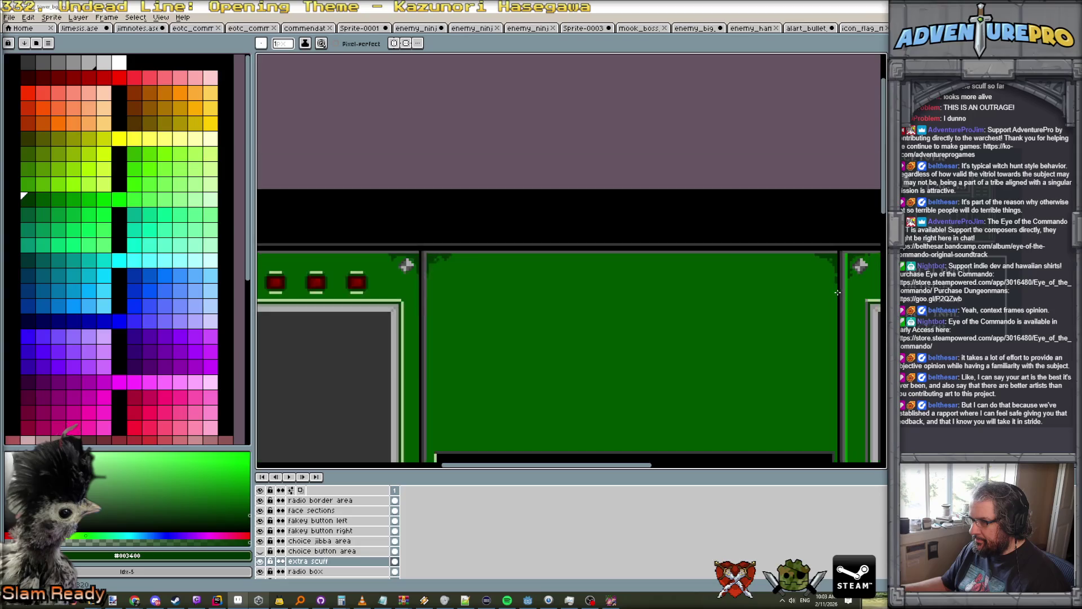
pyautogui.scroll(-2, 837, 292)
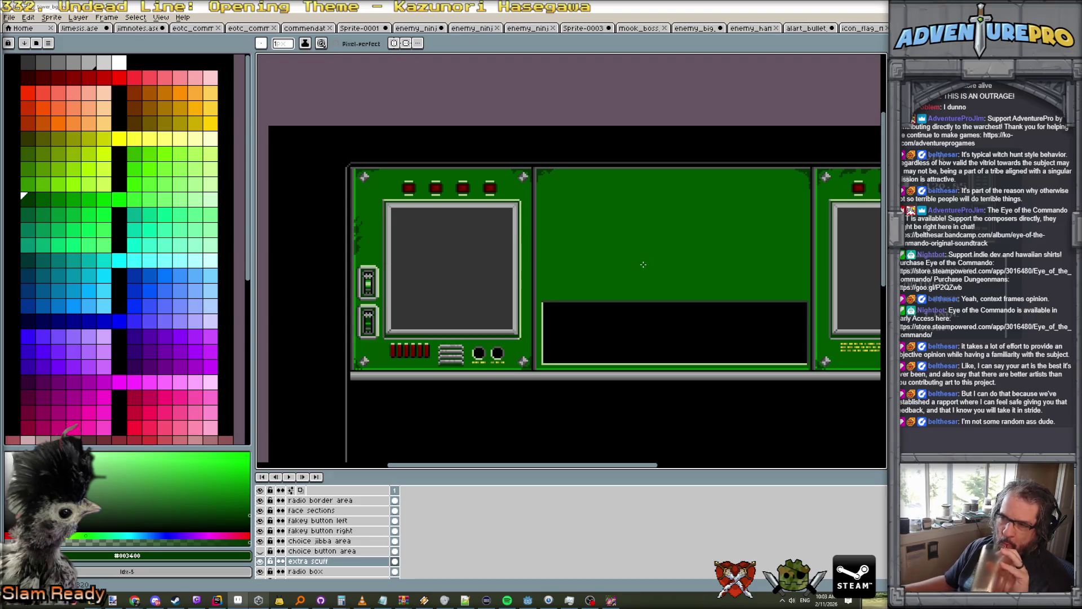
pyautogui.scroll(-2, 641, 265)
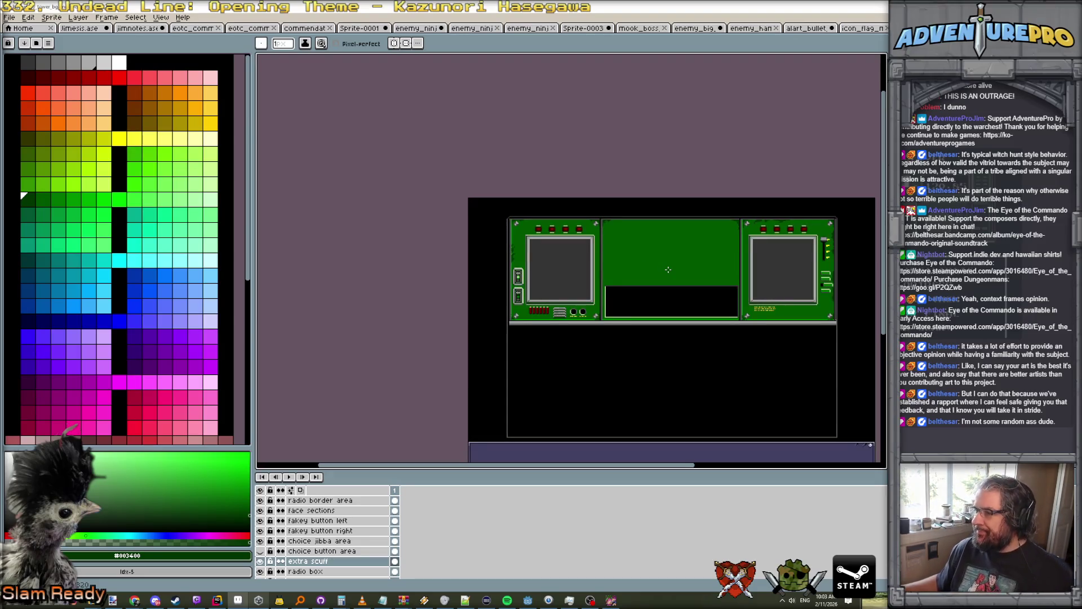
pyautogui.scroll(2, 668, 270)
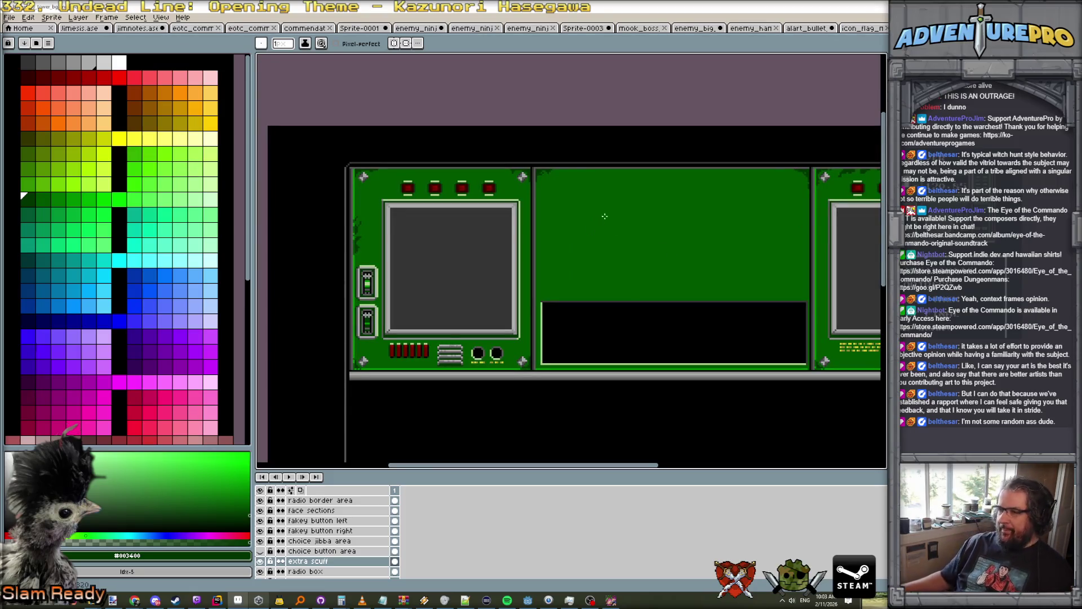
pyautogui.moveTo(685, 211); pyautogui.dragTo(600, 195)
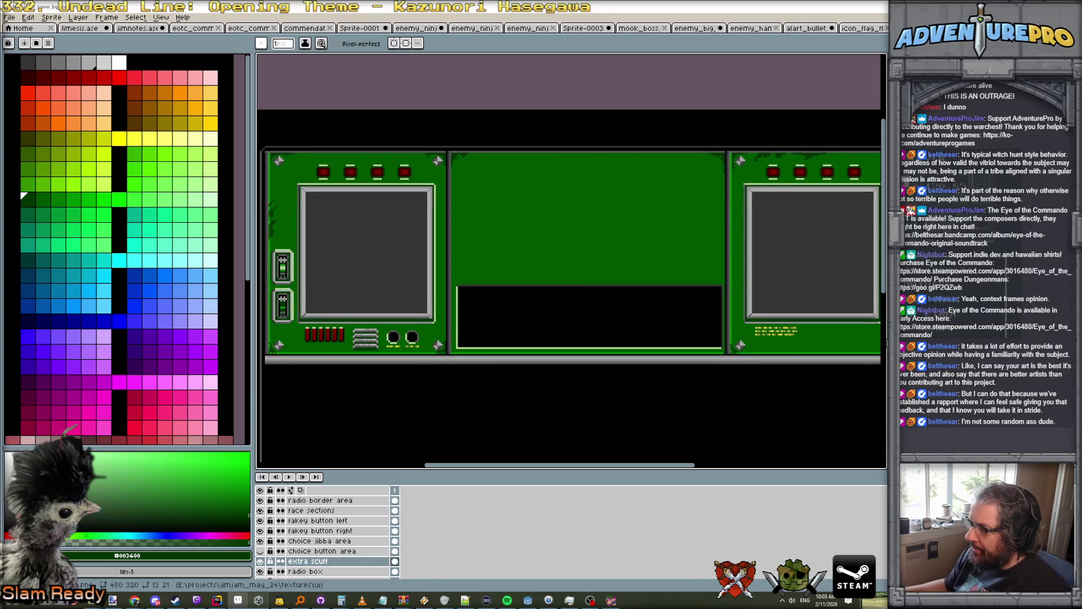
pyautogui.moveTo(299, 422)
pyautogui.mouseDown()
pyautogui.moveTo(293, 409)
pyautogui.moveTo(232, 403)
pyautogui.mouseUp()
pyautogui.moveTo(520, 323); pyautogui.dragTo(509, 294)
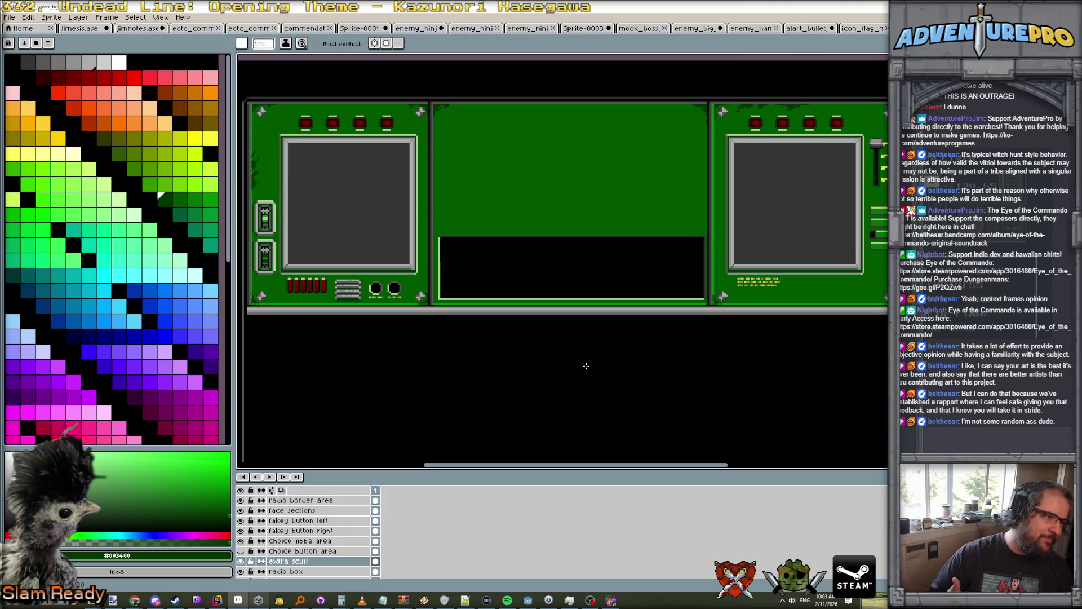
pyautogui.scroll(-2, 586, 366)
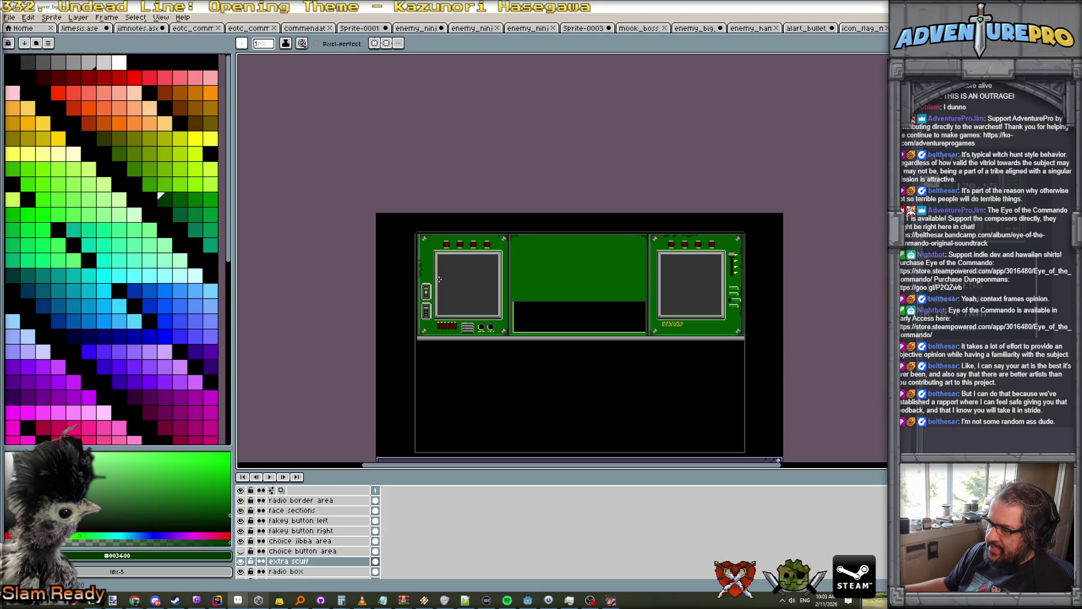
pyautogui.scroll(2, 439, 279)
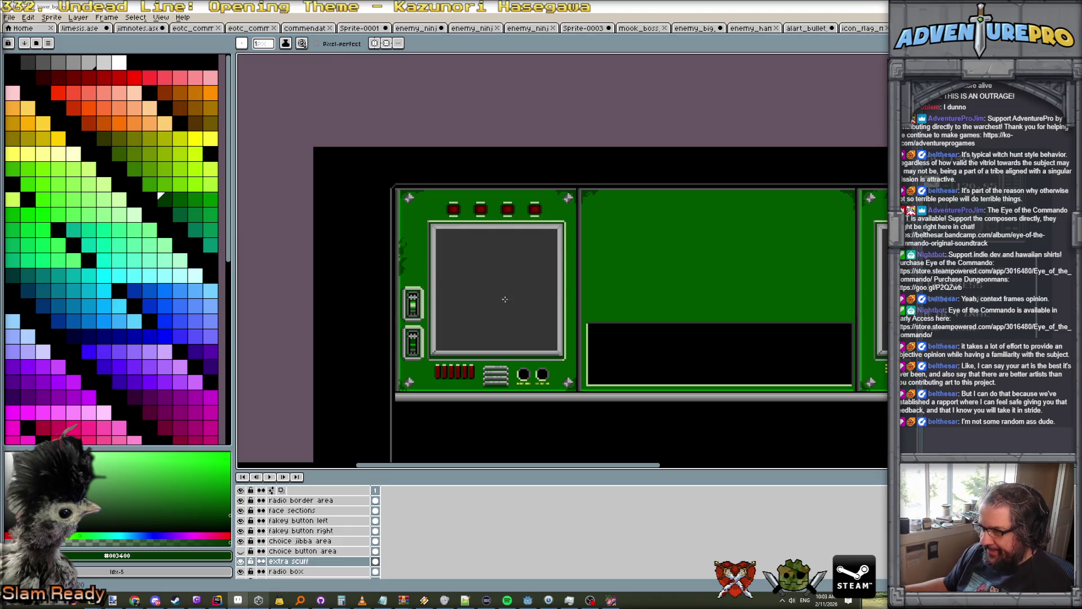
pyautogui.scroll(-2, 658, 308)
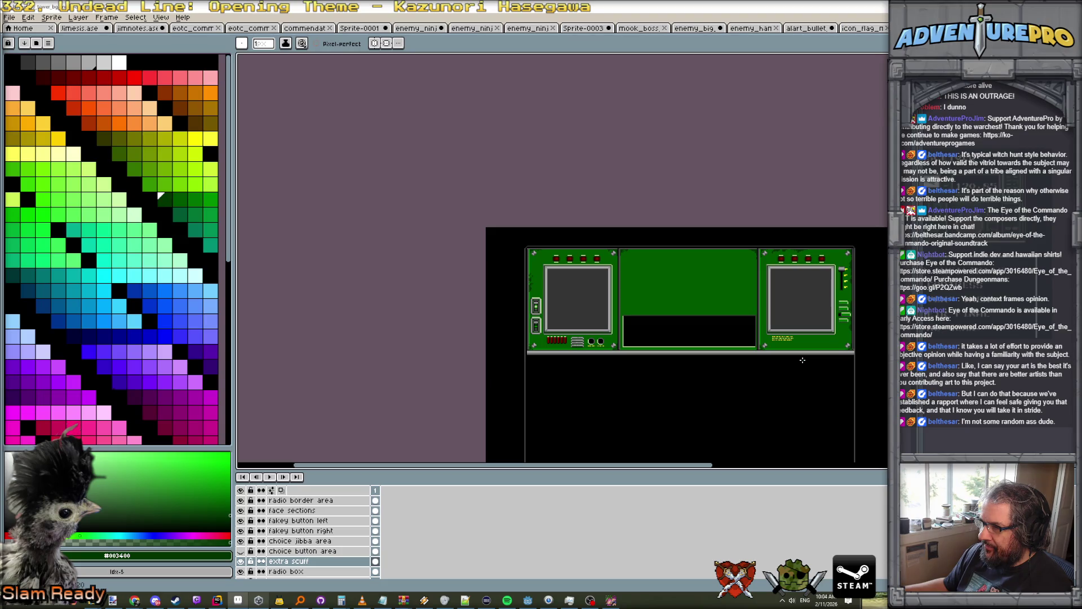
pyautogui.hotkey('ctrl', 'Tab')
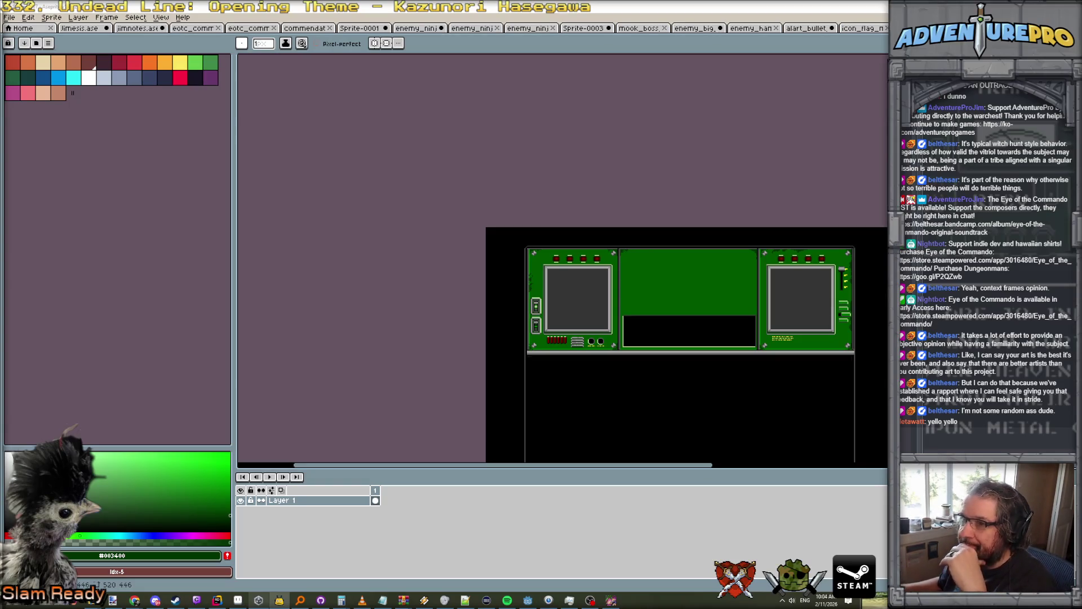
# Save the radio sprite to its PNG, accepting the layer-loss warning, then close the game and return to Godot.
pyautogui.hotkey('ctrl', 'Tab')
pyautogui.moveTo(516, 158)
pyautogui.mouseDown()
pyautogui.moveTo(466, 116)
pyautogui.moveTo(369, 89)
pyautogui.mouseUp()
pyautogui.hotkey('ctrl', 's')
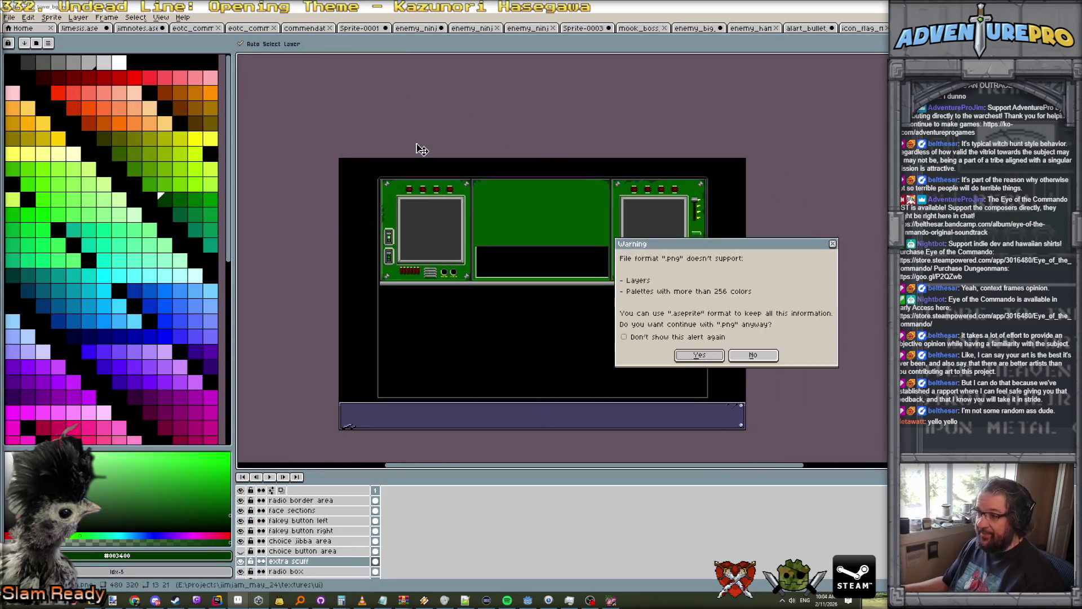
pyautogui.click(699, 355)
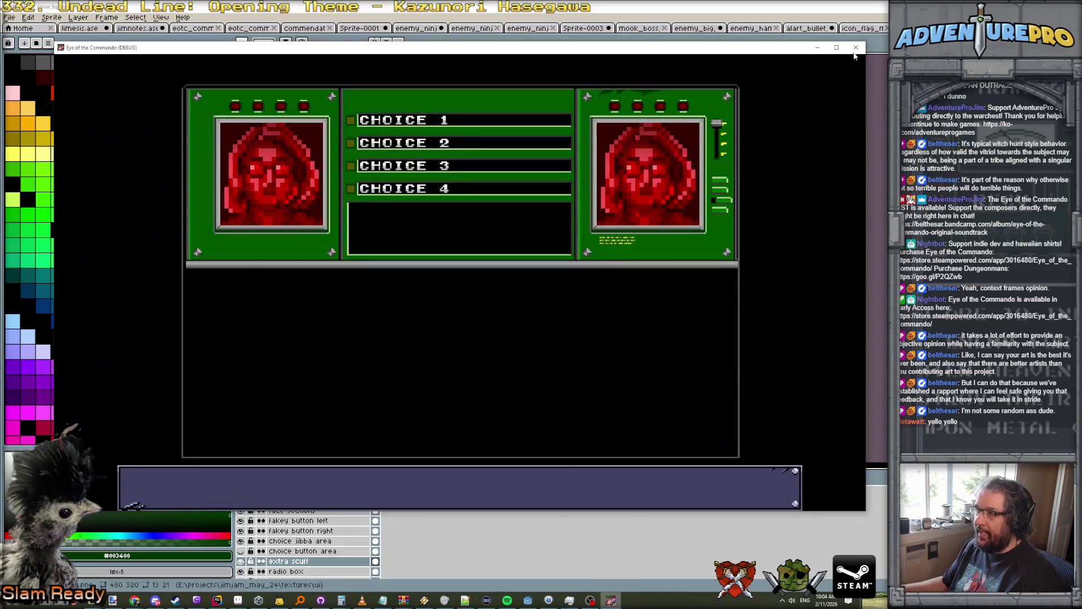
pyautogui.click(855, 48)
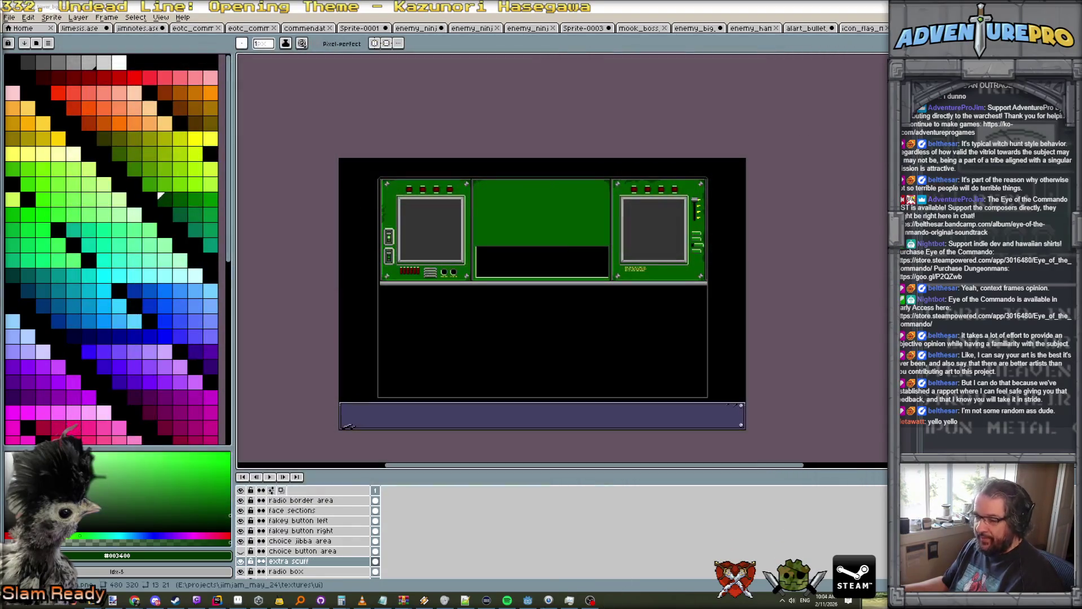
pyautogui.click(528, 599)
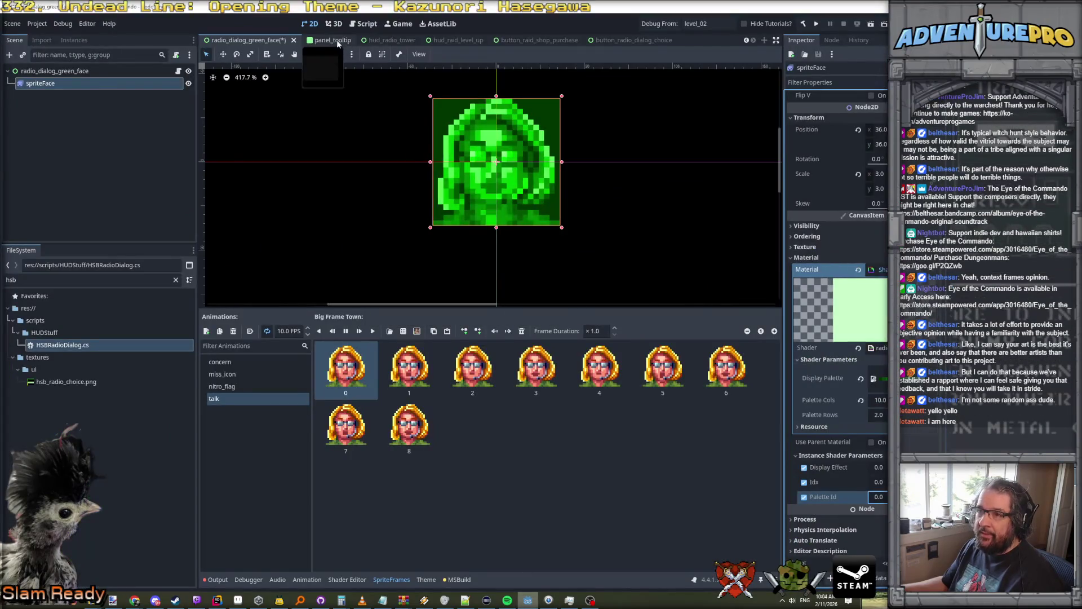
# Save the green face scene and run hud_radio_tower with Play This Scene.
pyautogui.hotkey('ctrl', 's')
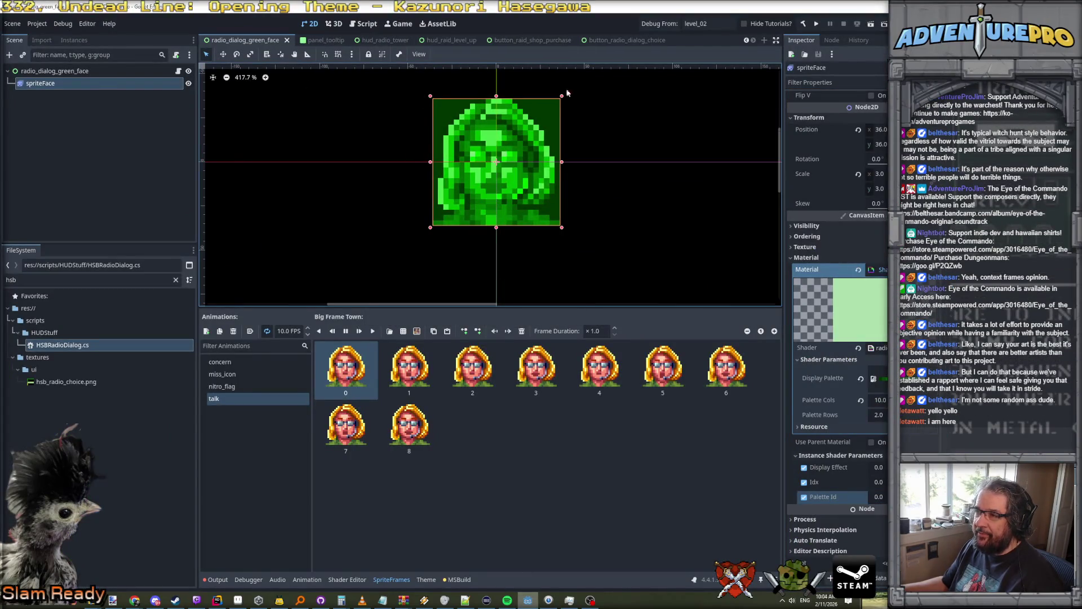
pyautogui.click(385, 40)
pyautogui.scroll(-3, 553, 161)
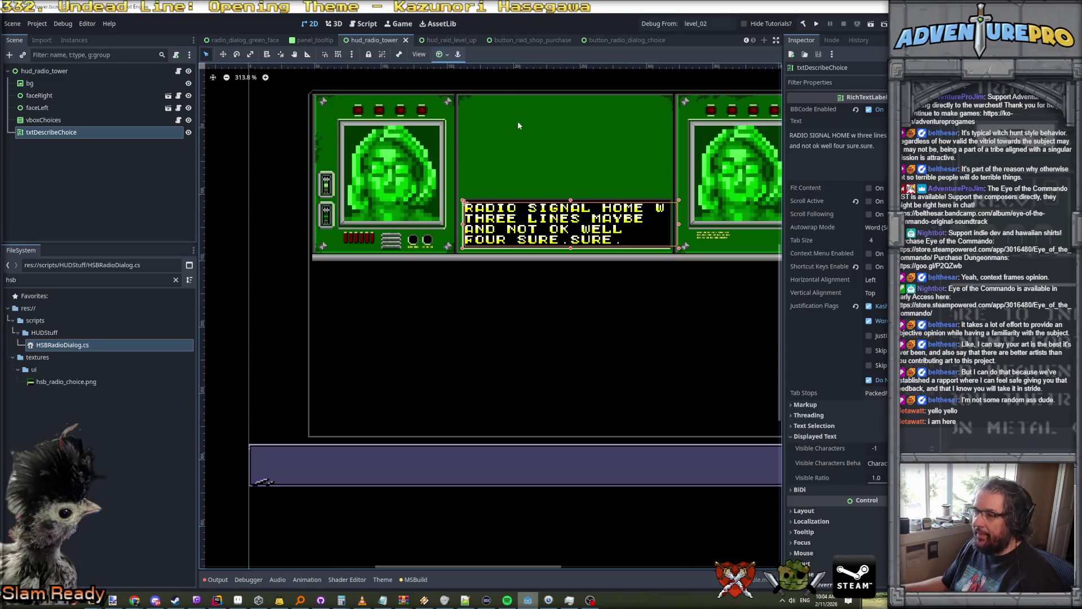
pyautogui.rightClick(376, 39)
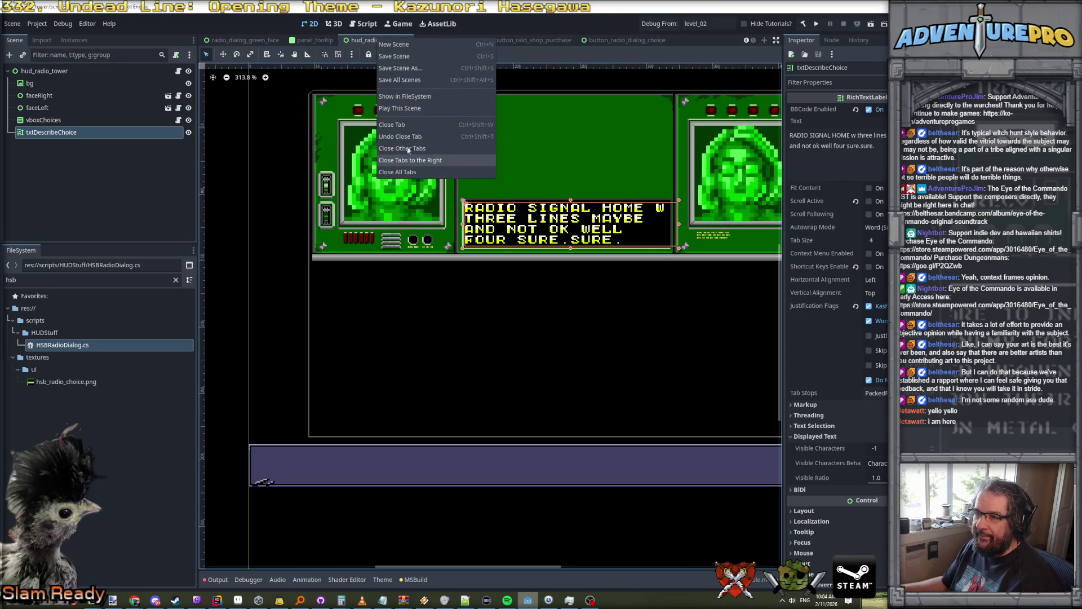
pyautogui.click(404, 111)
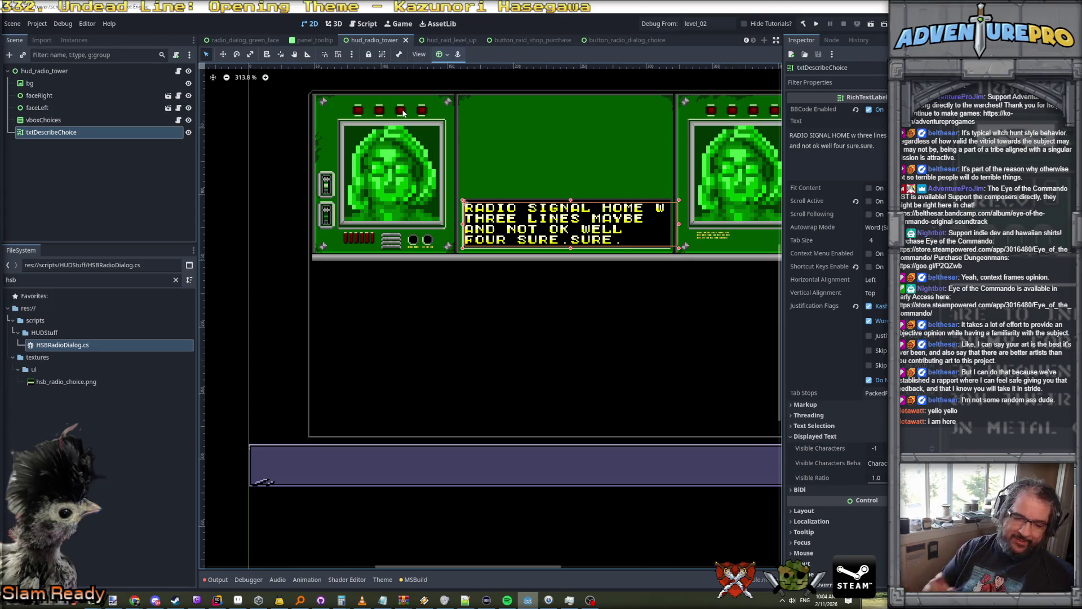
pyautogui.hotkey('ctrl', 's')
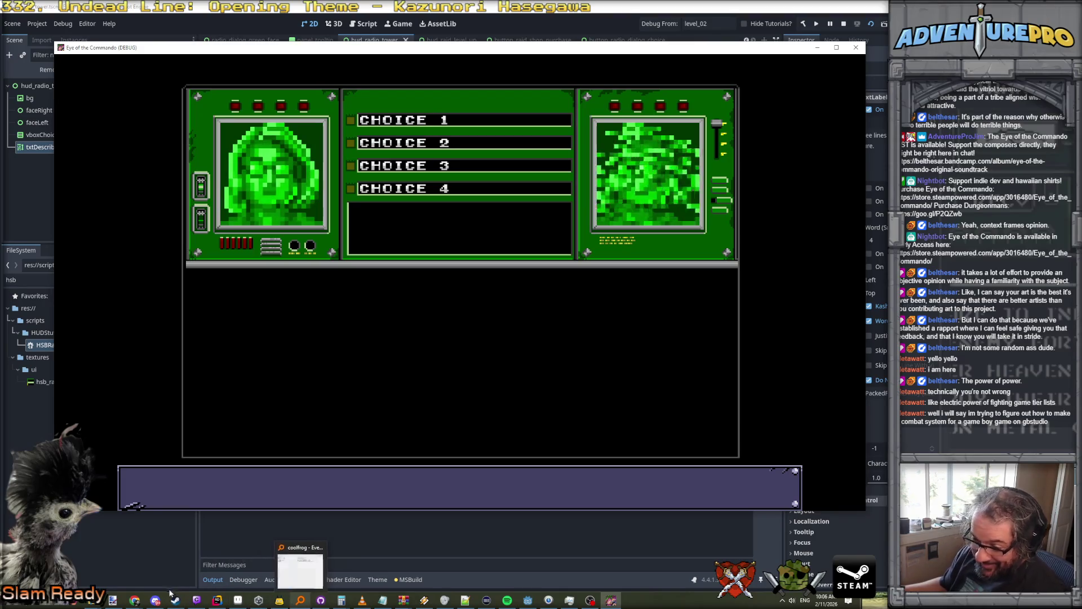
# Skim HUD_RadioTower.cs in Rider, then bring Aseprite back with the whole radio sprite visible.
pyautogui.click(223, 602)
pyautogui.scroll(-3, 431, 423)
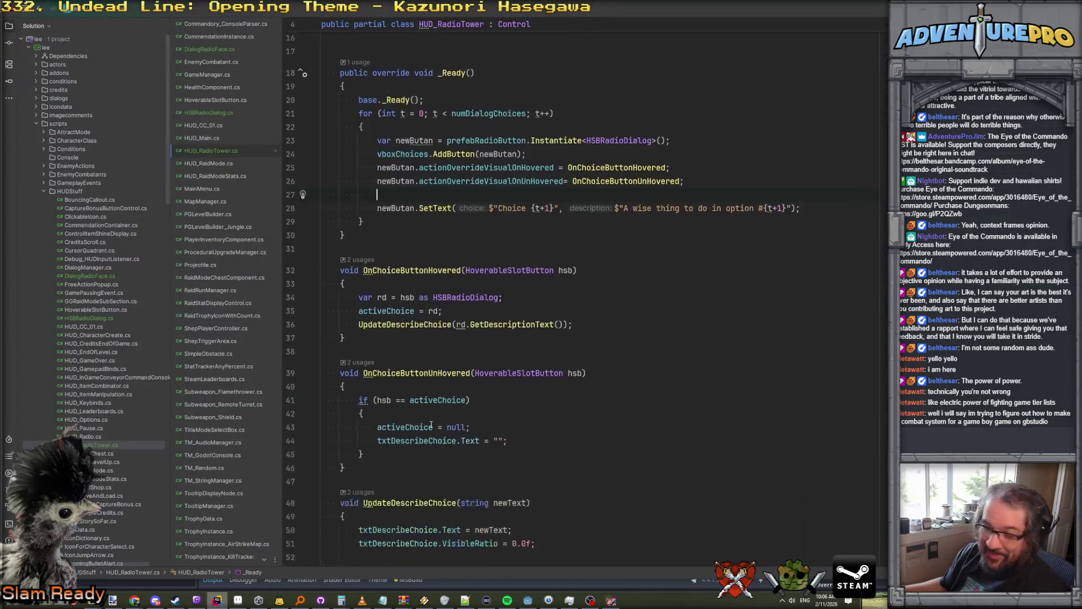
pyautogui.click(237, 600)
pyautogui.scroll(1, 474, 376)
pyautogui.scroll(-1, 479, 370)
pyautogui.scroll(1, 493, 283)
pyautogui.scroll(-1, 480, 300)
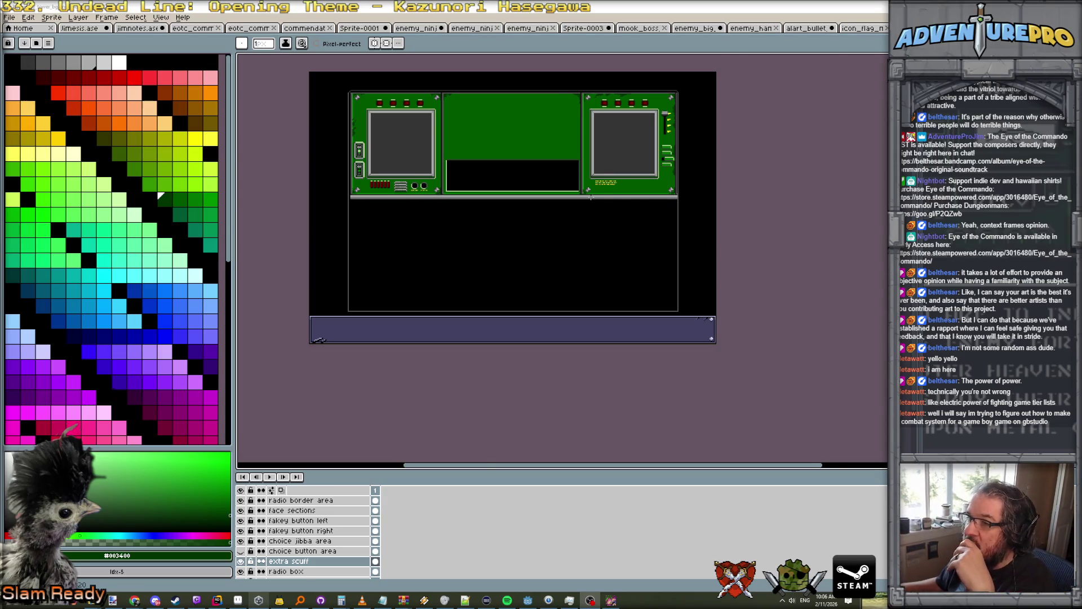
pyautogui.scroll(3, 590, 197)
pyautogui.scroll(-1, 575, 286)
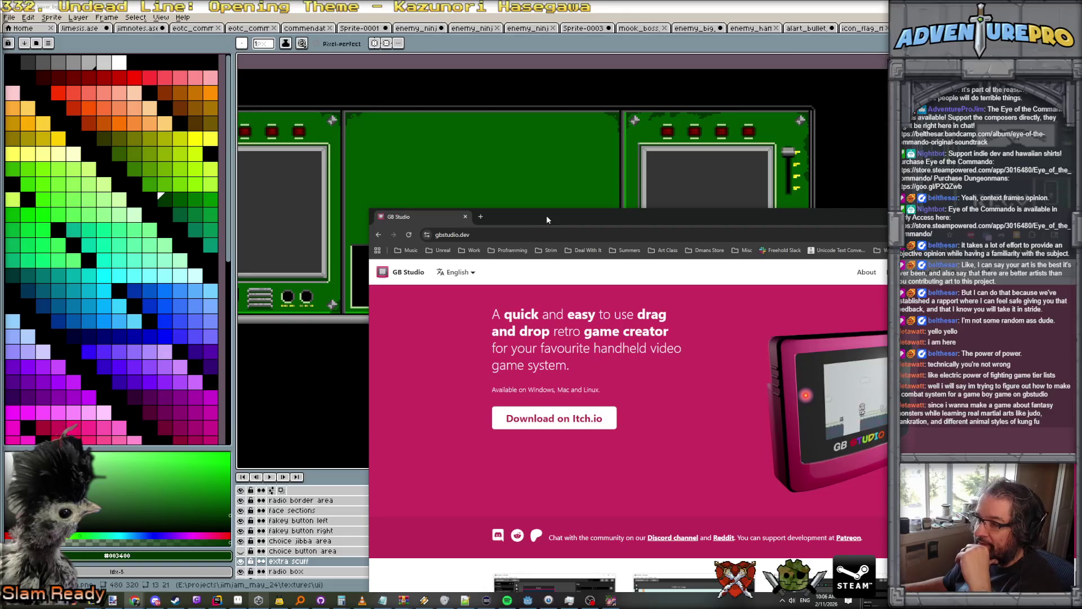
# Maximize Chrome, scroll through gbstudio.dev, and follow the GB Studio Central link.
pyautogui.doubleClick(546, 215)
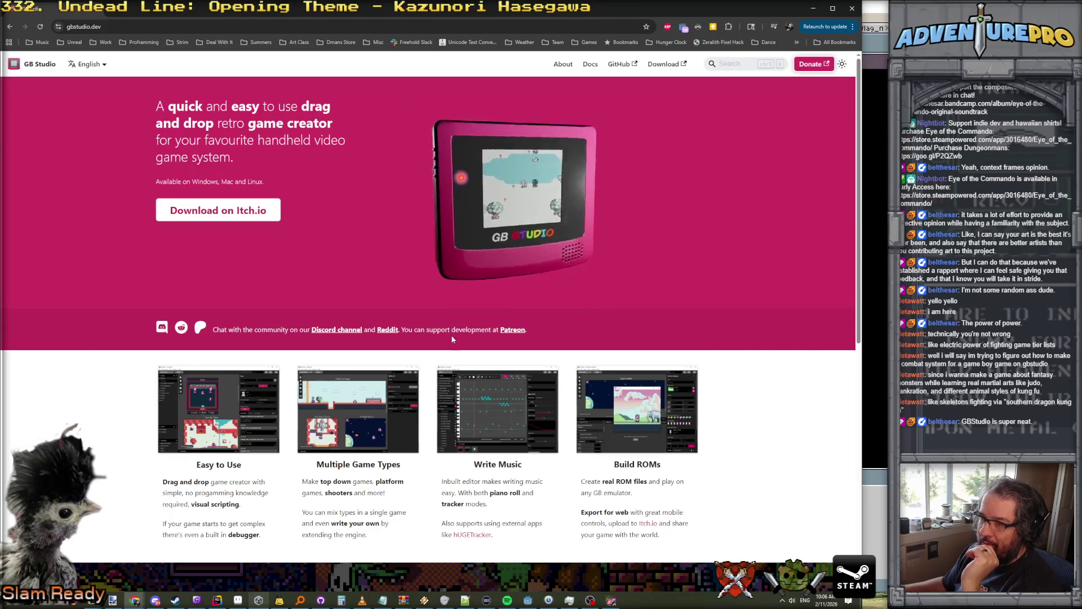
pyautogui.scroll(-1, 100, 419)
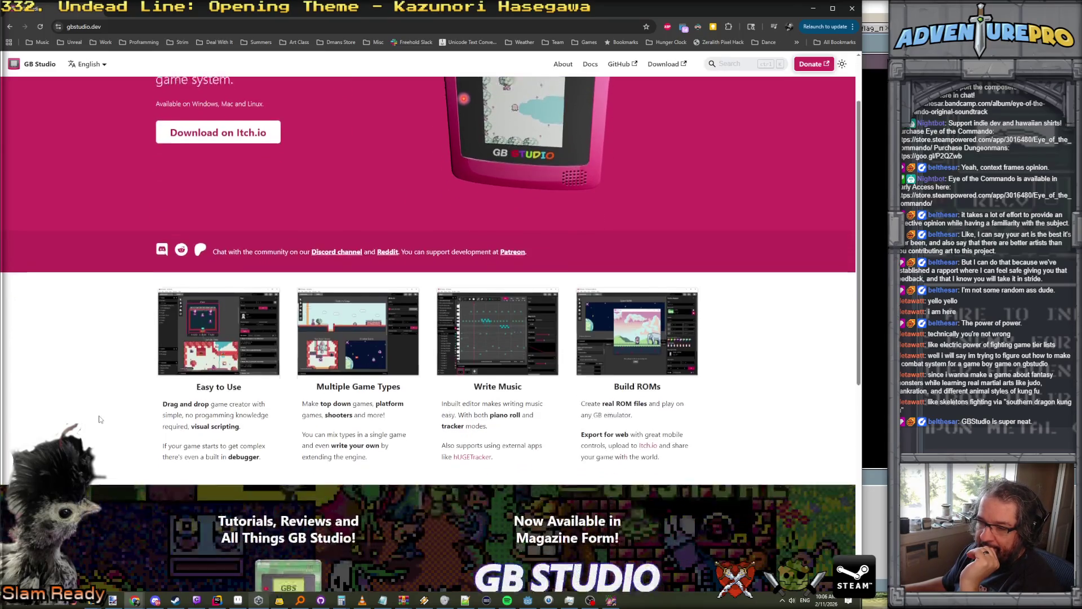
pyautogui.scroll(-1, 99, 417)
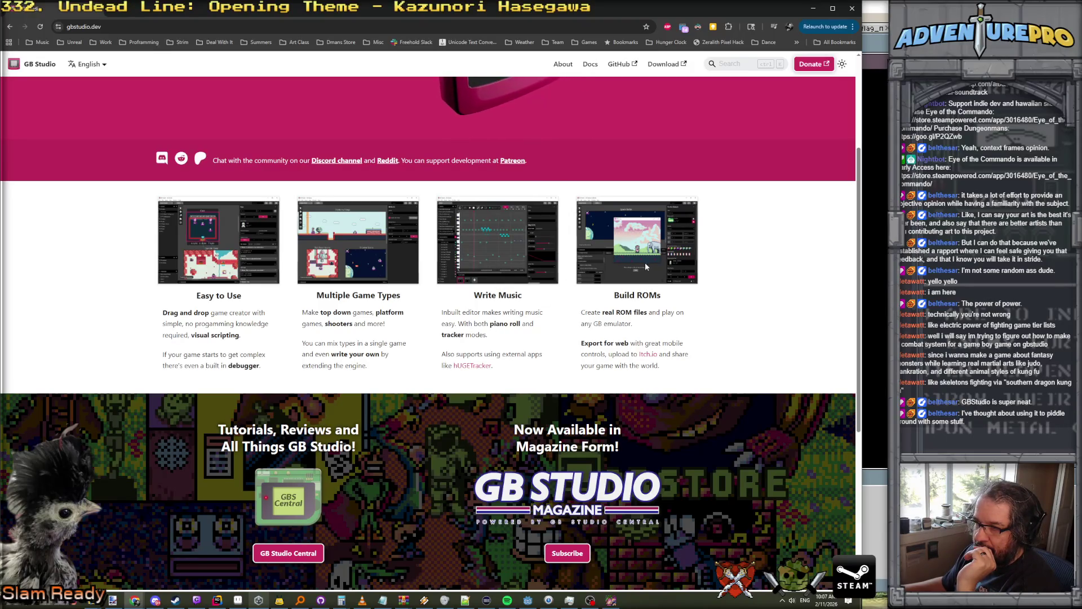
pyautogui.scroll(-5, 640, 260)
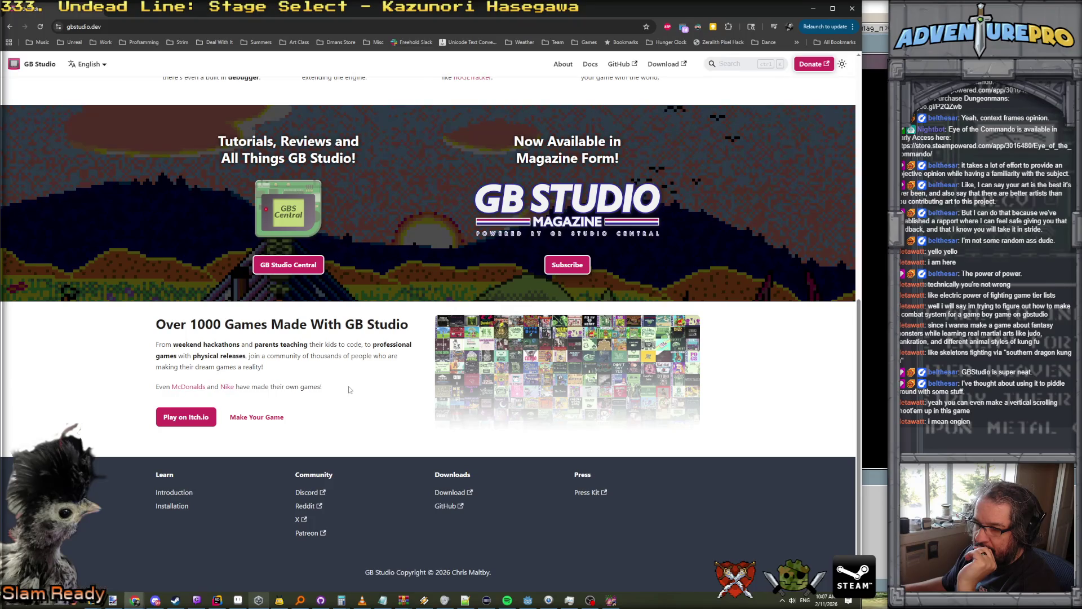
pyautogui.scroll(3, 349, 389)
pyautogui.scroll(3, 349, 389)
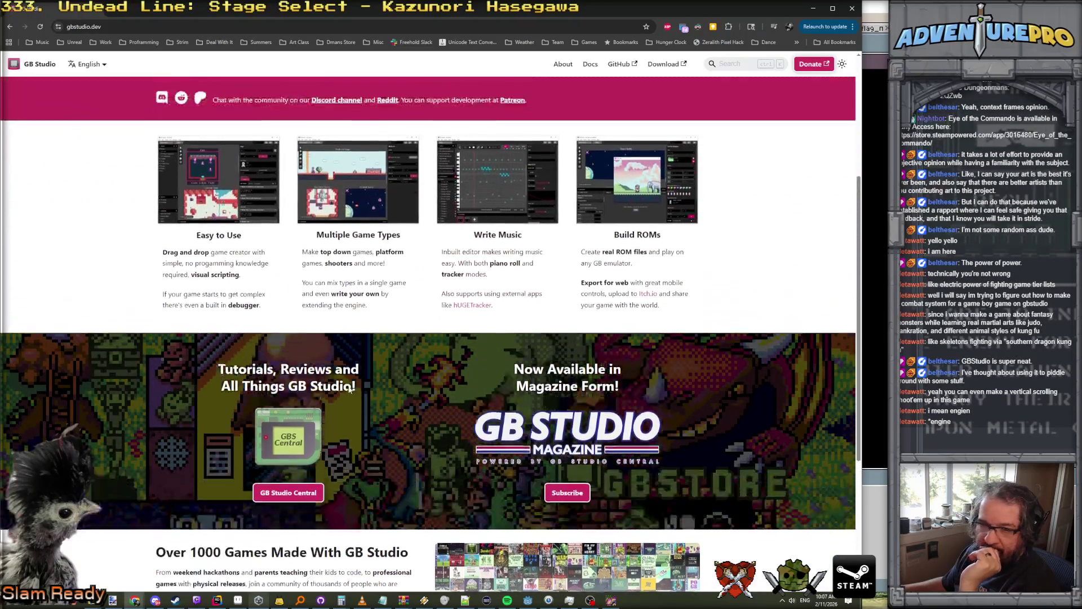
pyautogui.scroll(3, 349, 389)
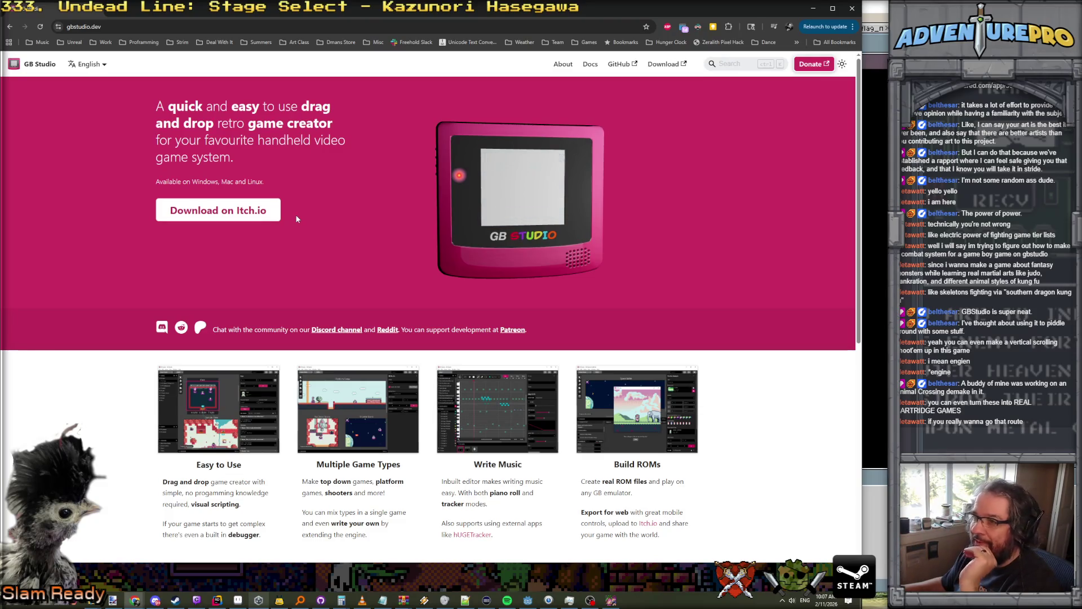
pyautogui.scroll(-7, 315, 383)
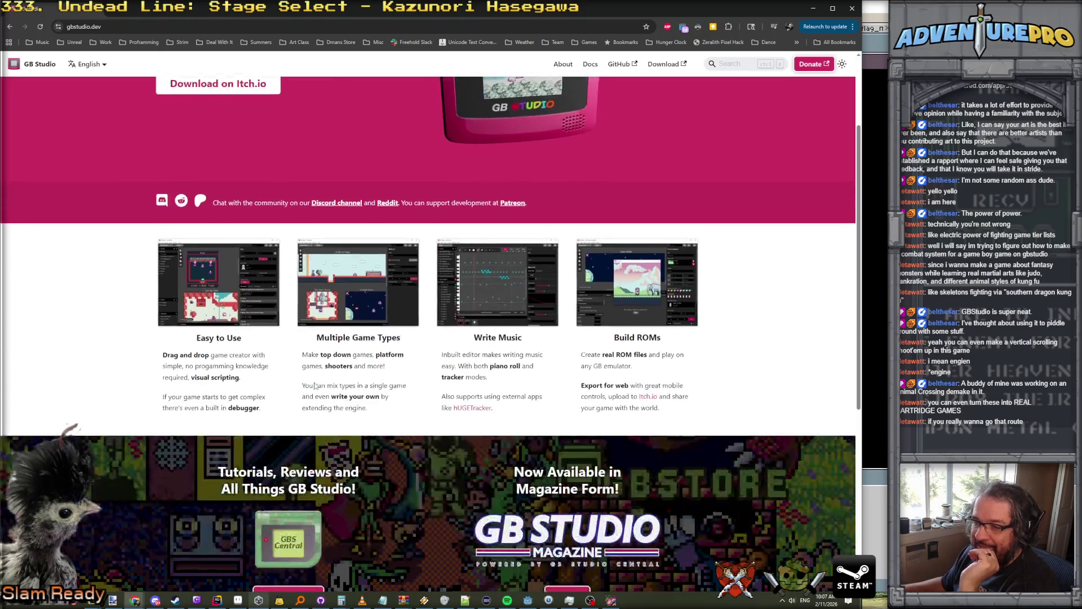
pyautogui.scroll(4, 304, 395)
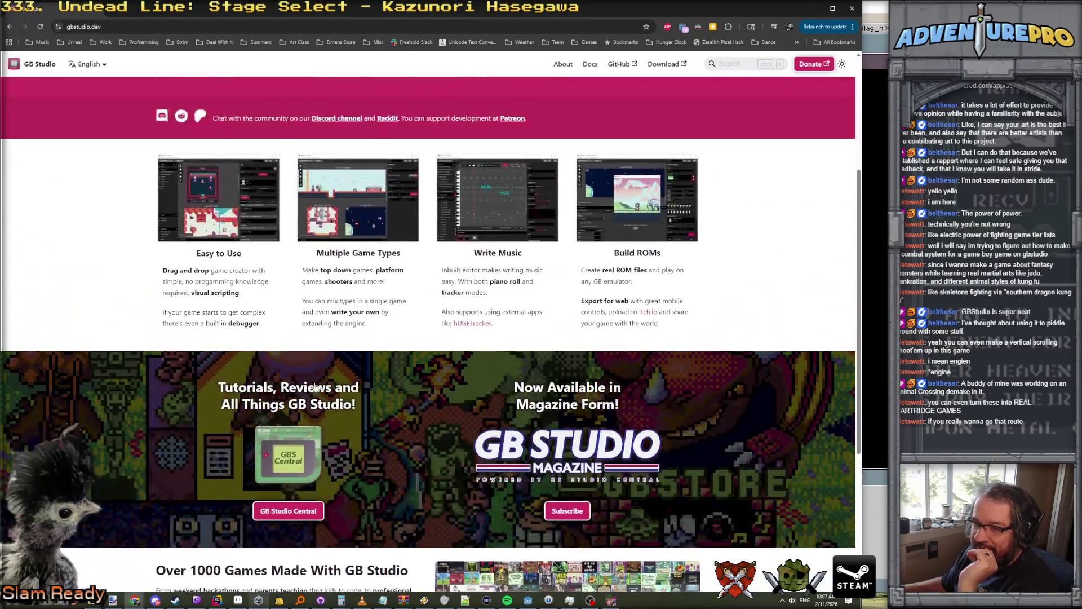
pyautogui.scroll(-2, 276, 420)
pyautogui.click(287, 385)
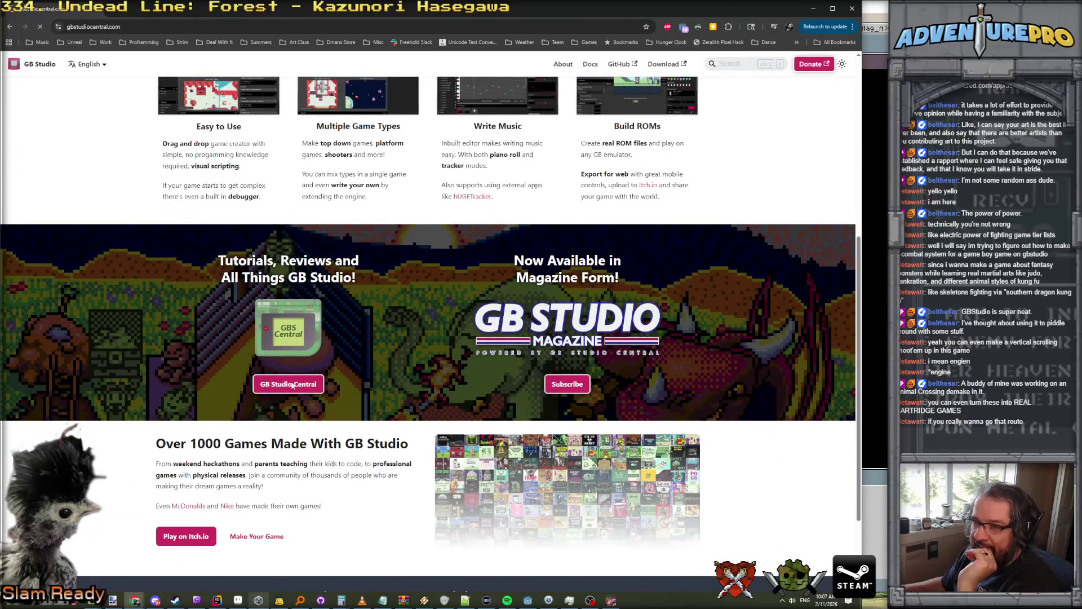